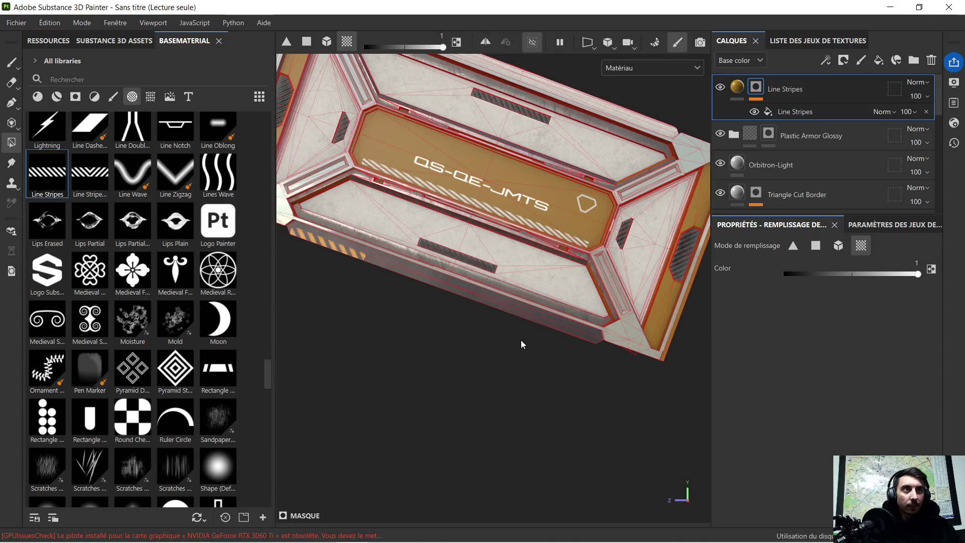
Duplicate the Line Stripes layer with Ctrl+D into Line Stripes 3 and show its stripe fill
key("ctrl")
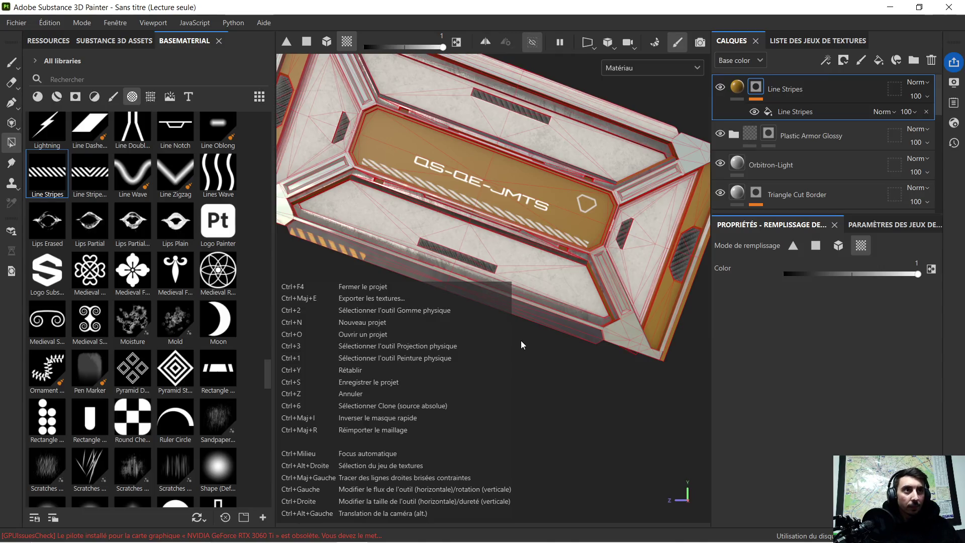
key("ctrl")
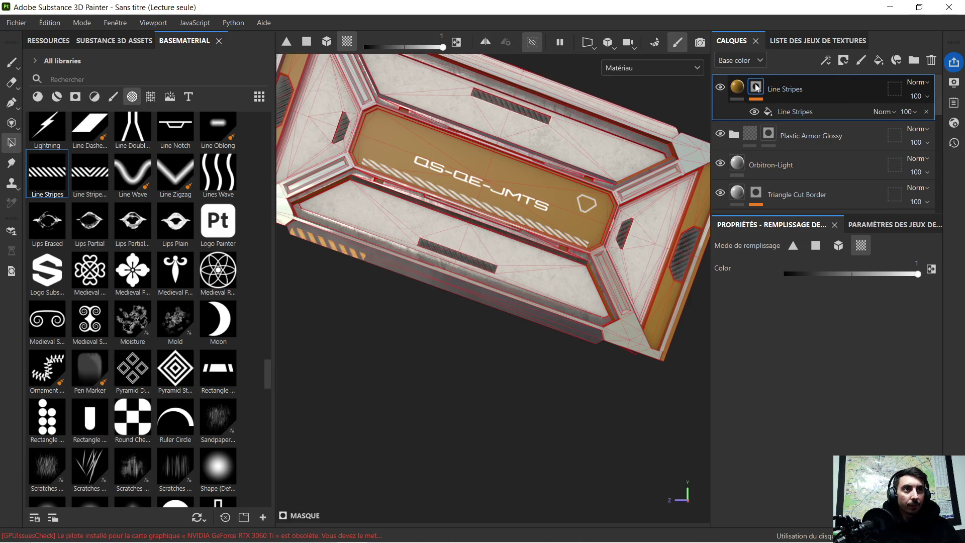
left_click(737, 88)
key("ctrl")
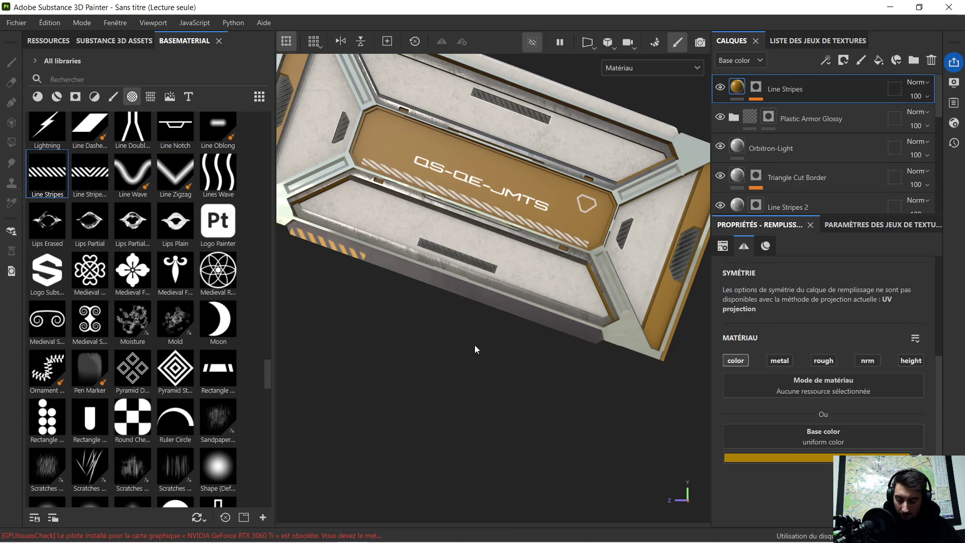
key("ctrl")
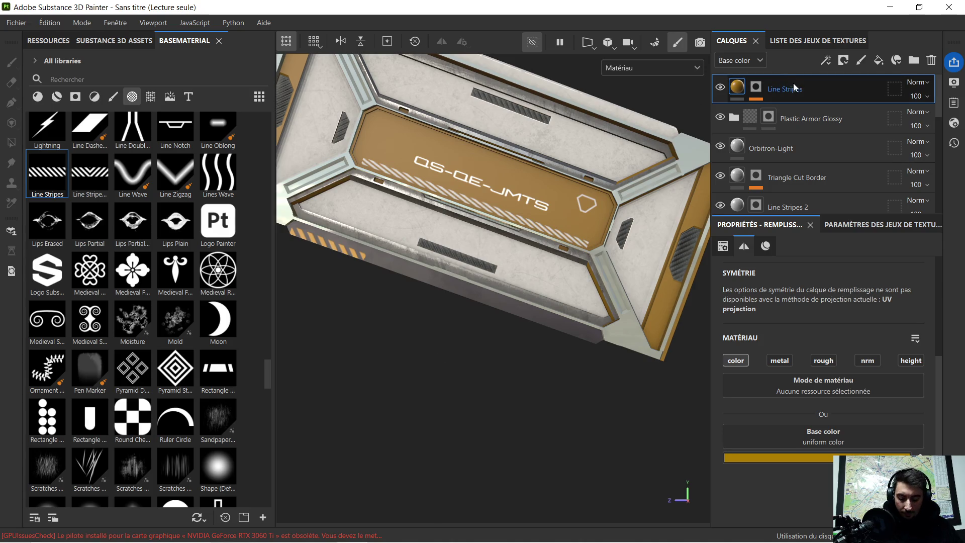
key("ctrl+d")
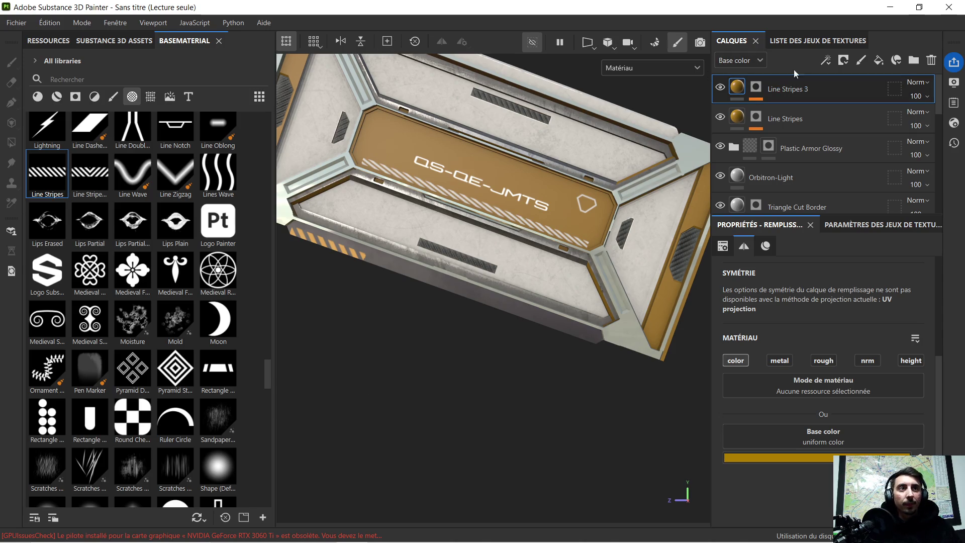
left_click(752, 89)
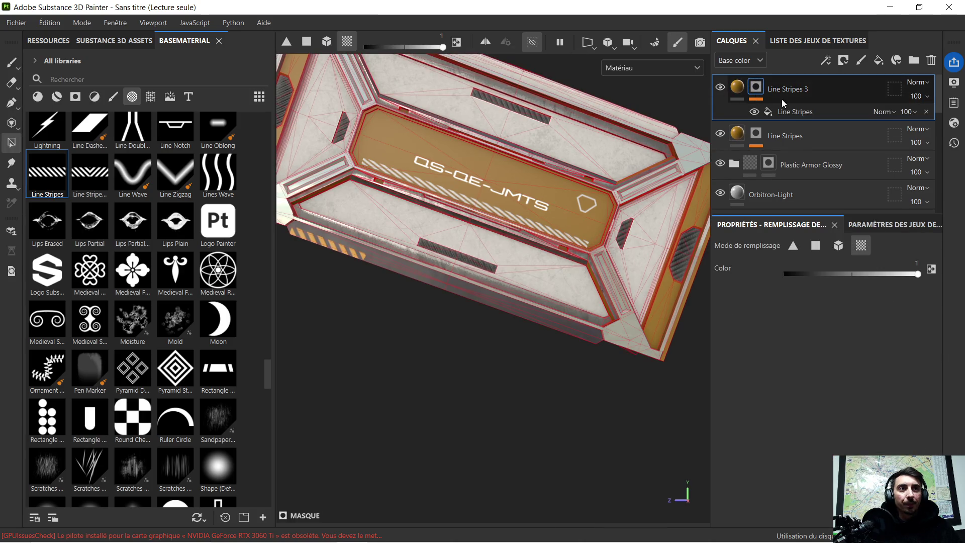
Slide Line Stripes 3's stripes right along the lower front edge, then duplicate it as Line Stripes 4
left_click(784, 111)
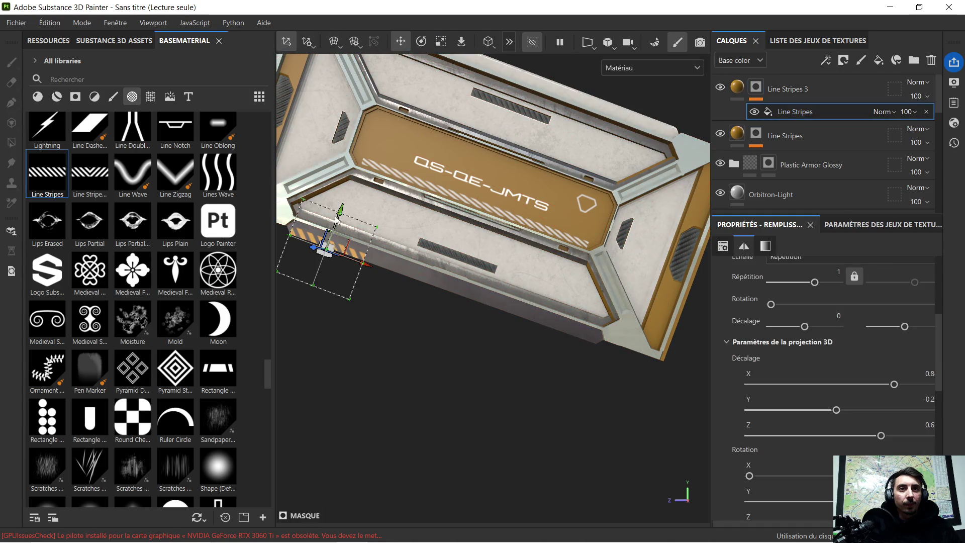
left_click_drag(359, 266, 431, 278)
scroll(346, 234, "up", 5)
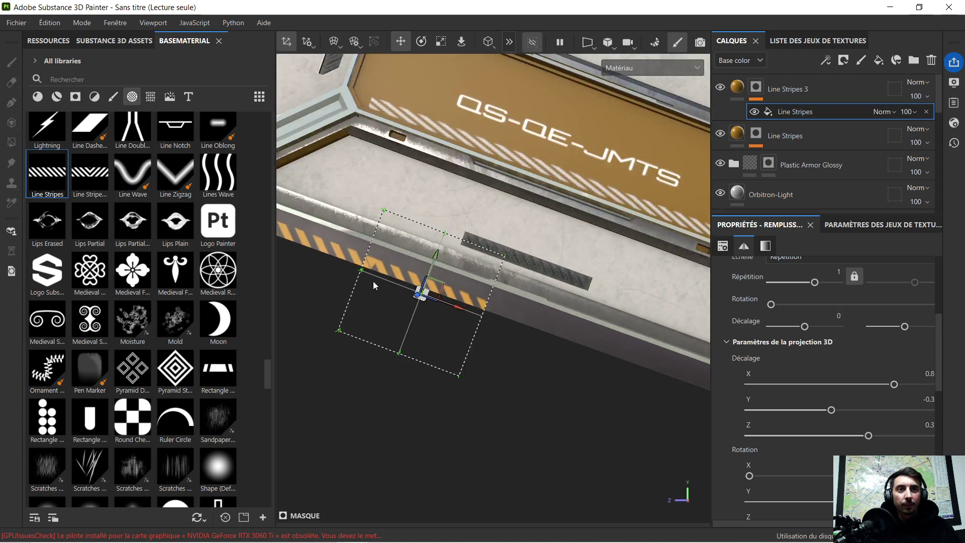
left_click_drag(505, 336, 527, 341)
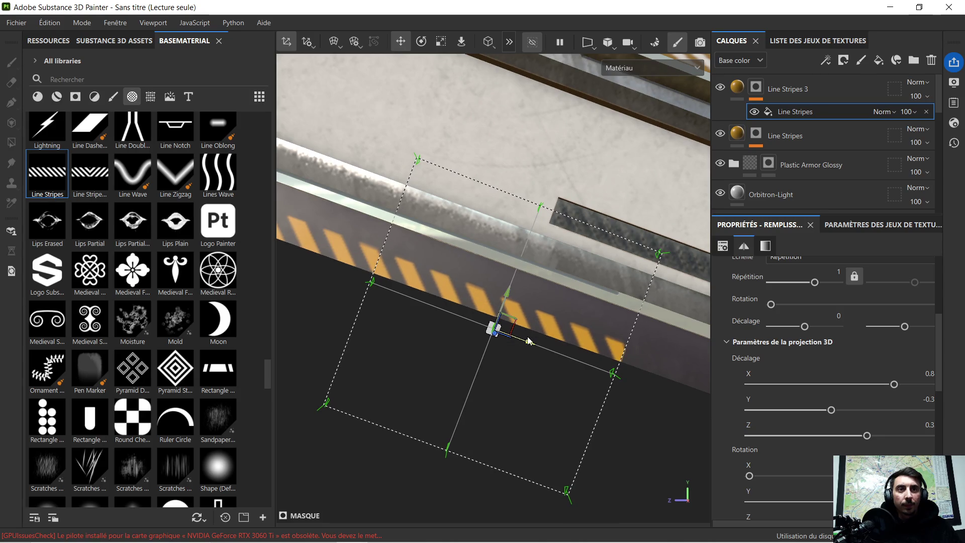
scroll(551, 357, "down", 6)
key("ctrl+d")
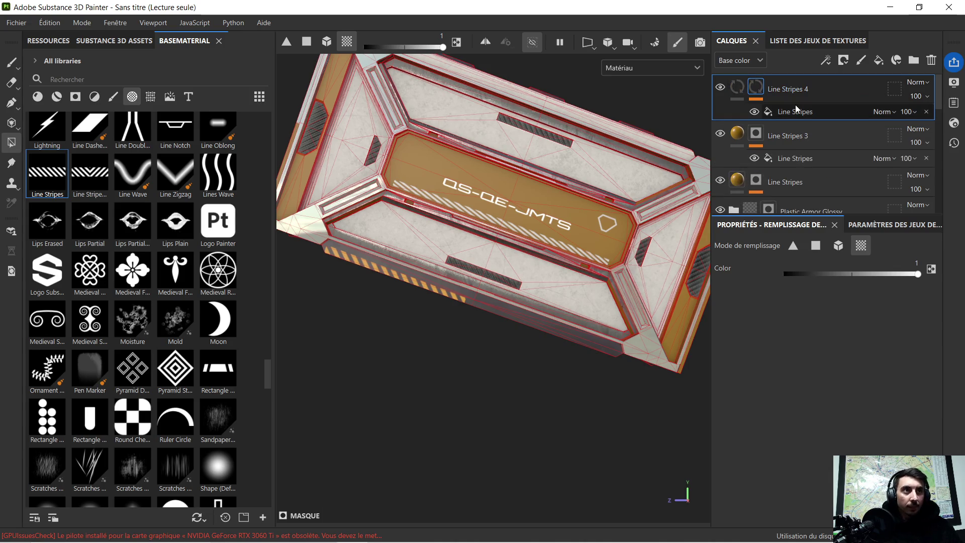
left_click(792, 112)
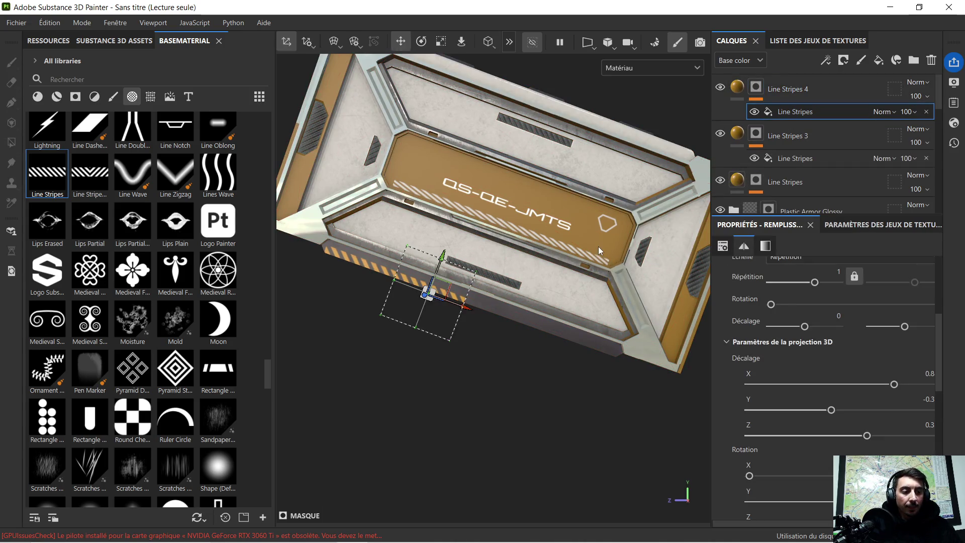
Drag Line Stripes 4's stripe projection along the lower edge, nudging it slightly left
scroll(599, 246, "up", 4)
left_click_drag(402, 337, 489, 360)
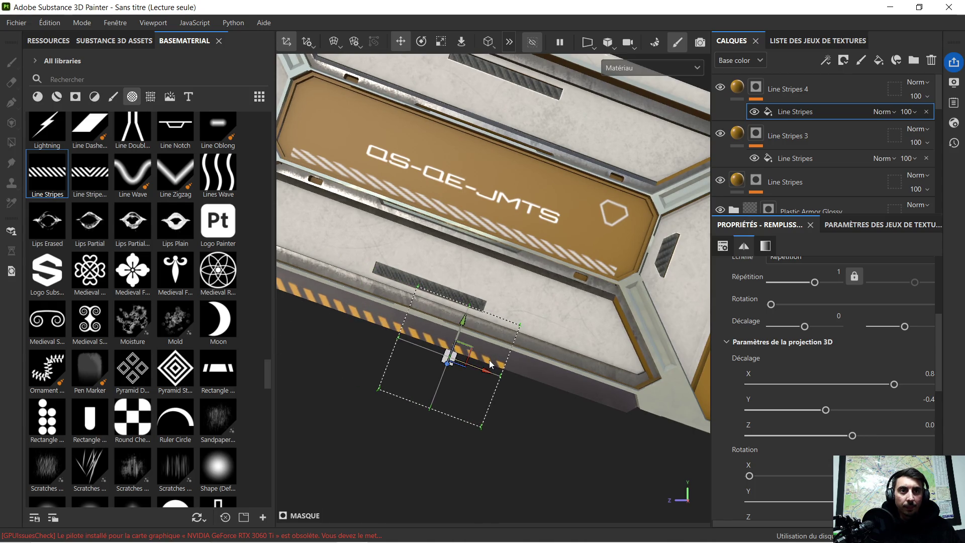
scroll(367, 360, "up", 6)
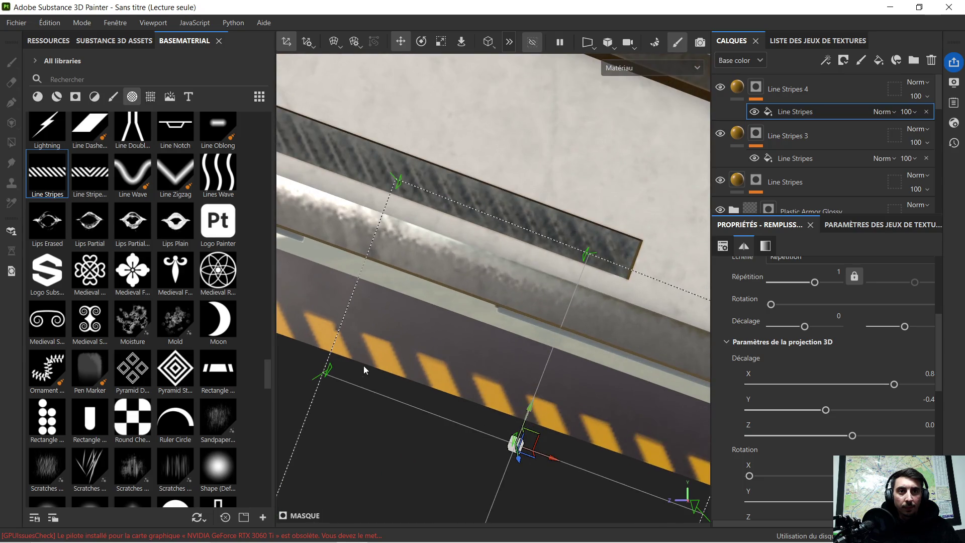
left_click_drag(550, 461, 549, 463)
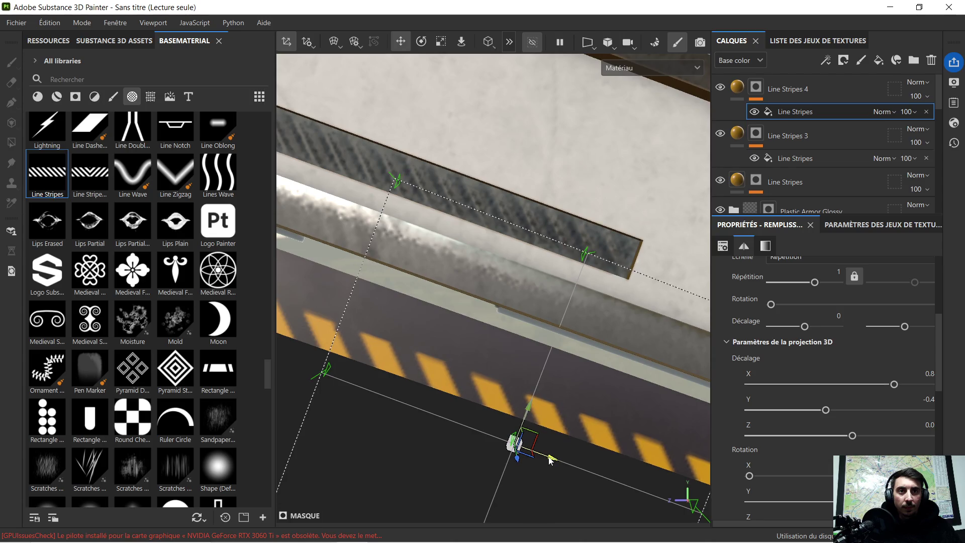
left_click_drag(549, 458, 546, 459)
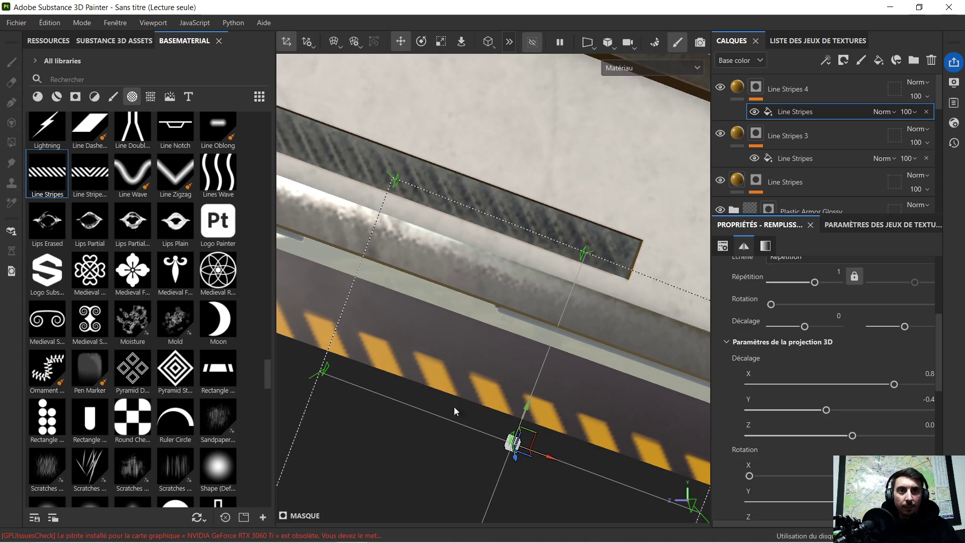
Pan across the panel to check the longer stripe band, then select the original Line Stripes layer
scroll(478, 424, "down", 10)
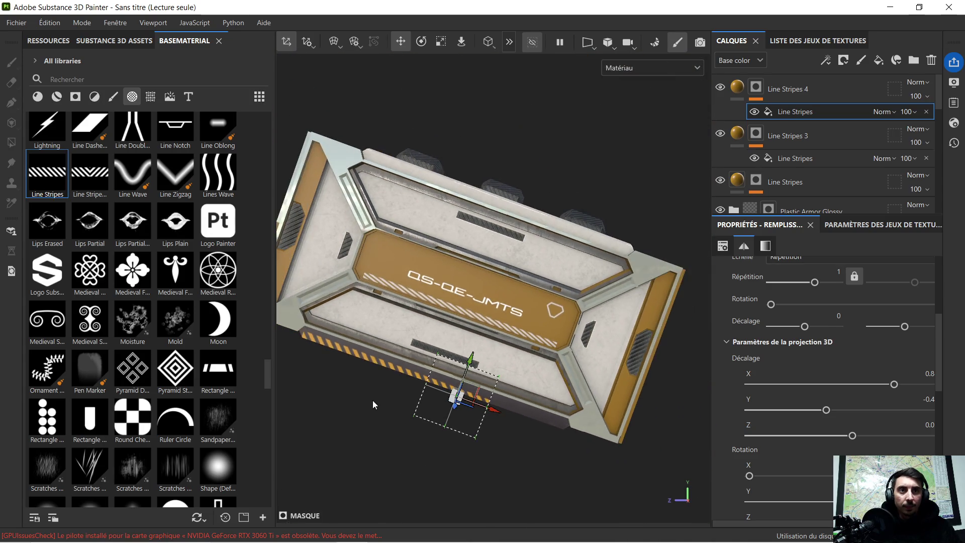
scroll(397, 388, "up", 3)
middle_click_drag(567, 422, 559, 329)
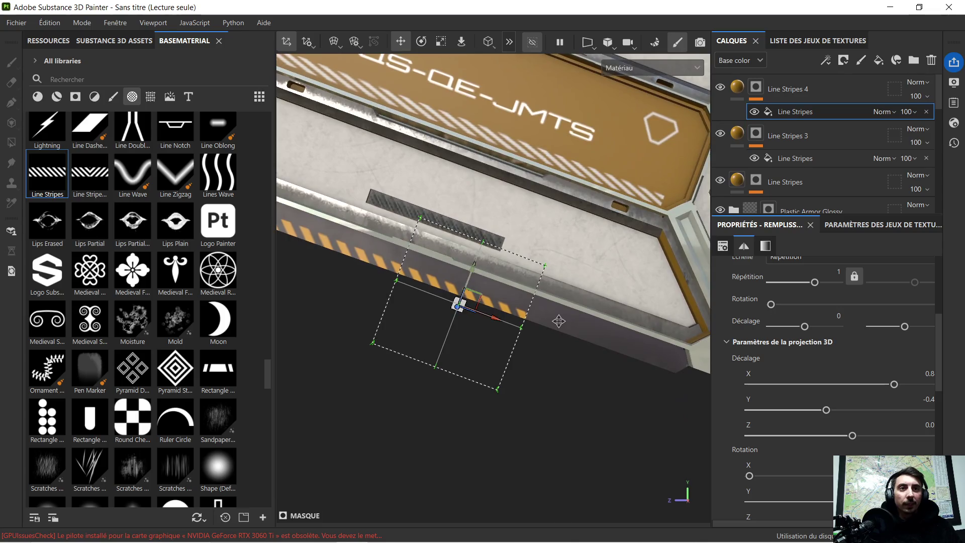
scroll(558, 333, "down", 2)
mouse_move(454, 381)
middle_mouse_down()
mouse_move(508, 394)
mouse_move(504, 401)
middle_mouse_up()
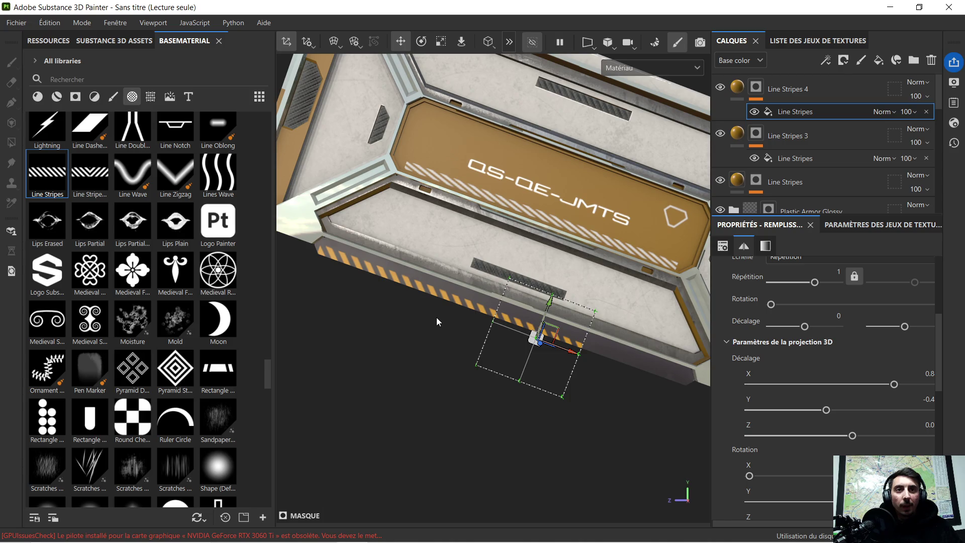
scroll(442, 308, "up", 3)
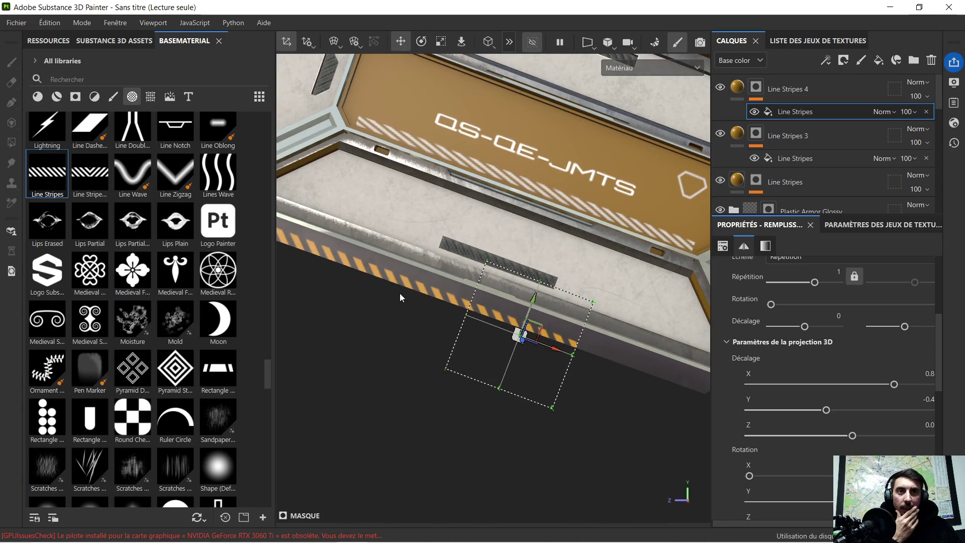
mouse_move(367, 293)
middle_mouse_down()
mouse_move(473, 359)
mouse_move(429, 317)
middle_mouse_up()
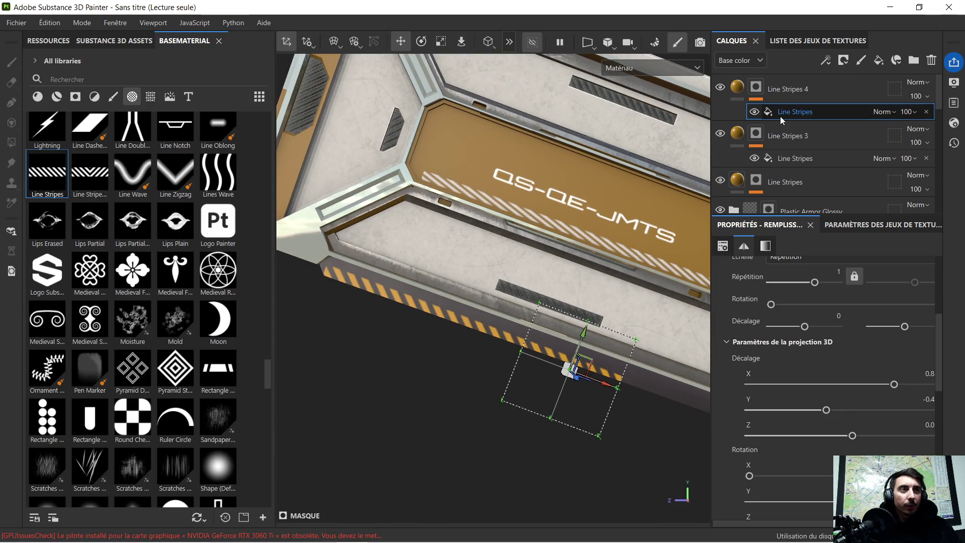
left_click(769, 182)
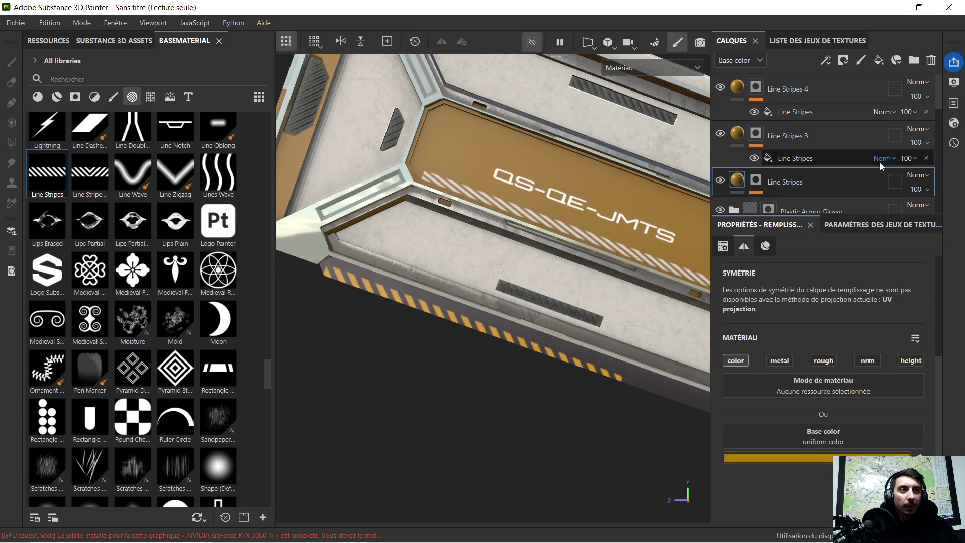
Select the bottom Line Stripes fill and set the projection gizmo to Rotate
scroll(724, 201, "down", 1)
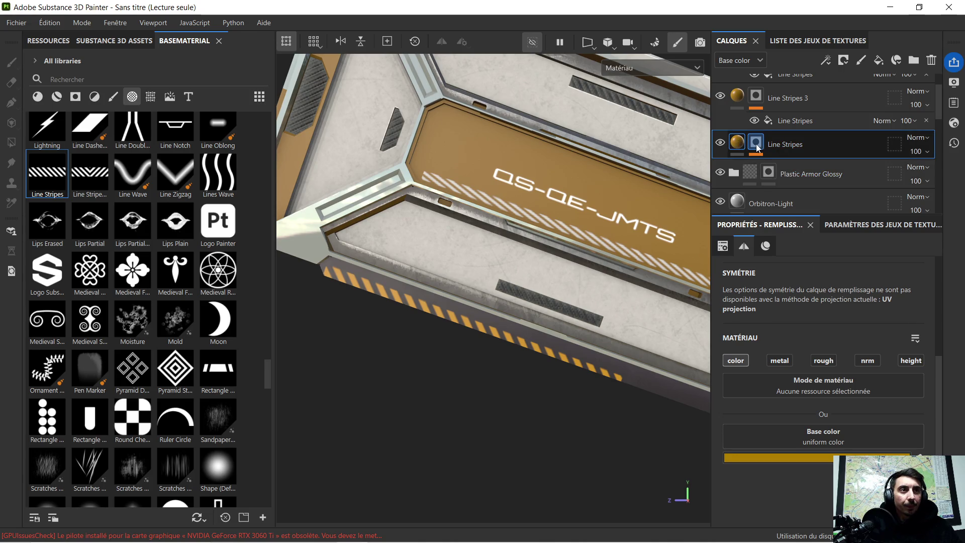
left_click(756, 142)
left_click(785, 168)
scroll(355, 261, "up", 2)
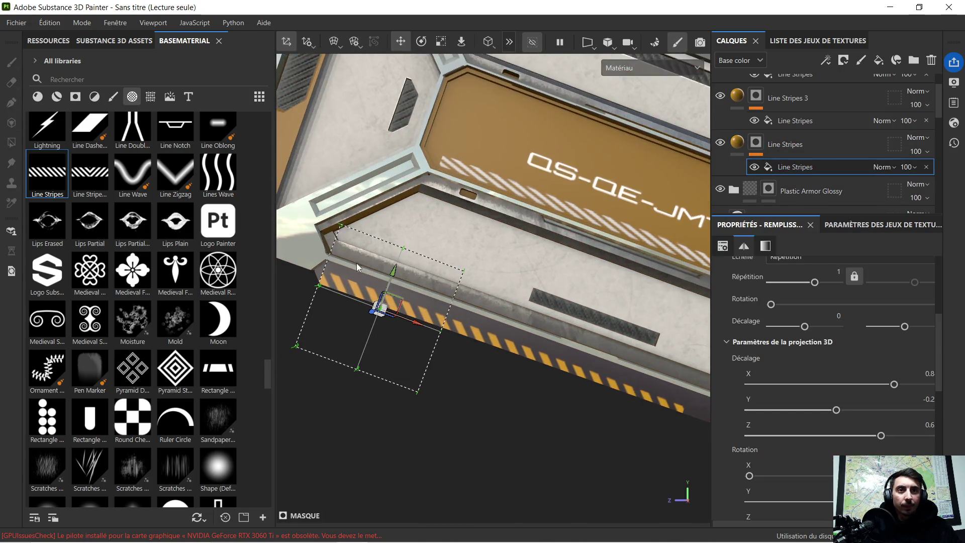
left_click(421, 42)
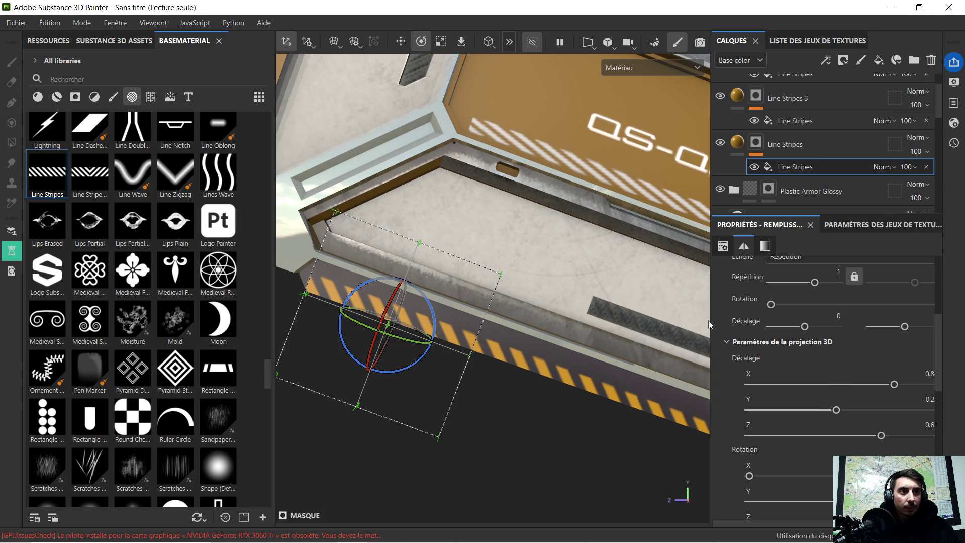
Widen the layers and properties panels and orbit to a new angle on the stripes
left_click_drag(711, 324, 606, 344)
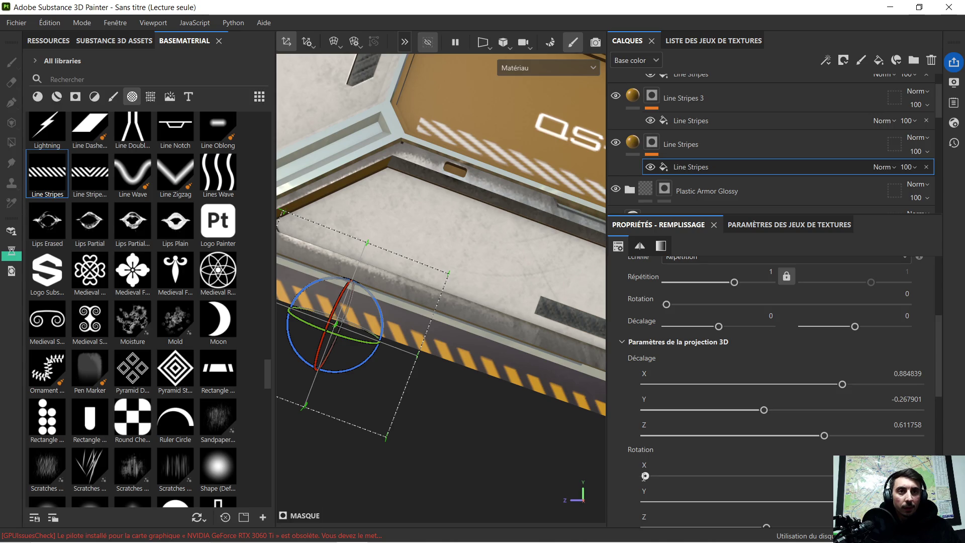
mouse_move(478, 434)
left_mouse_down("alt")
mouse_move(472, 409)
mouse_move(523, 411)
mouse_move(508, 420)
mouse_move(511, 400)
mouse_move(494, 400)
left_mouse_up("alt")
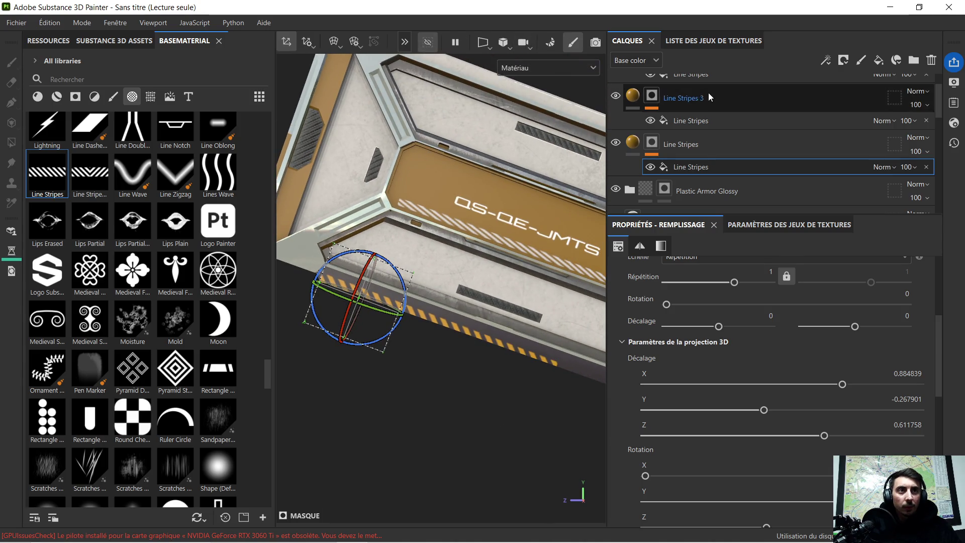
left_click(630, 148)
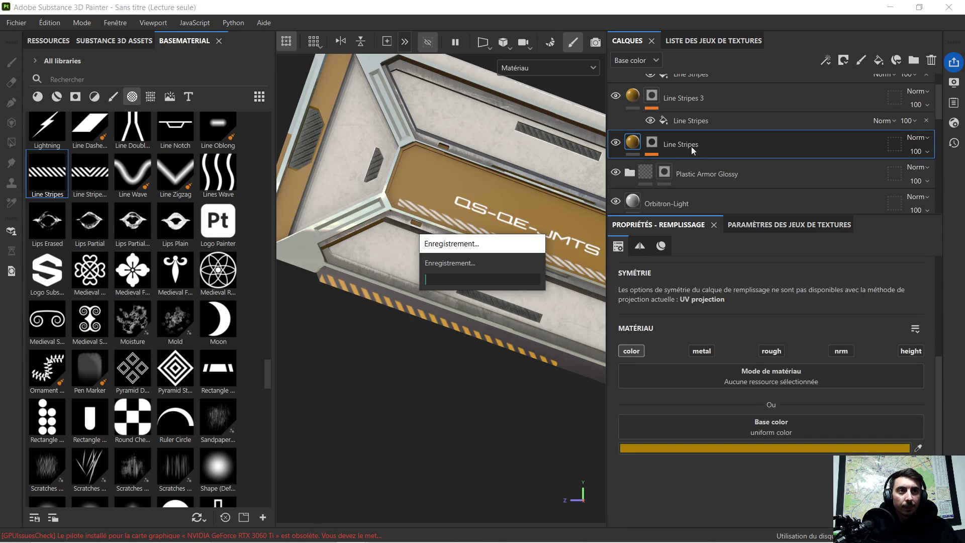
Select the bottom Line Stripes fill and drag its projection toward the panel's bottom edge
key("4")
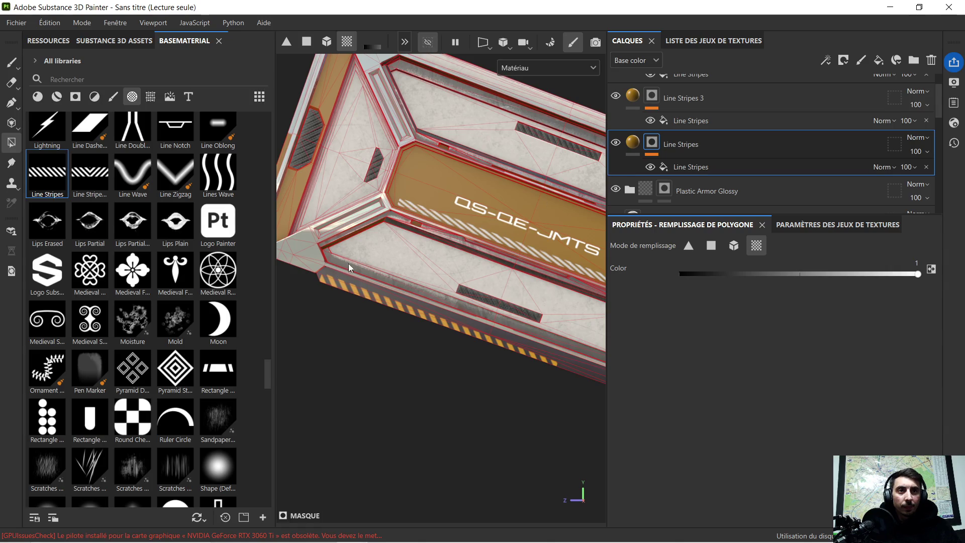
left_click(683, 168)
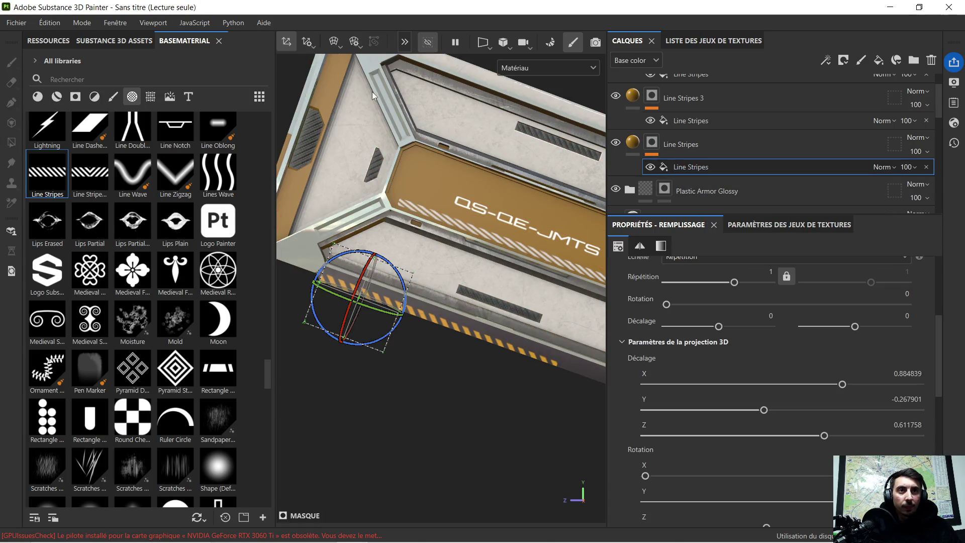
mouse_move(502, 137)
left_mouse_down("alt")
mouse_move(578, 118)
mouse_move(751, 110)
mouse_move(626, 114)
mouse_move(675, 113)
left_mouse_up("alt")
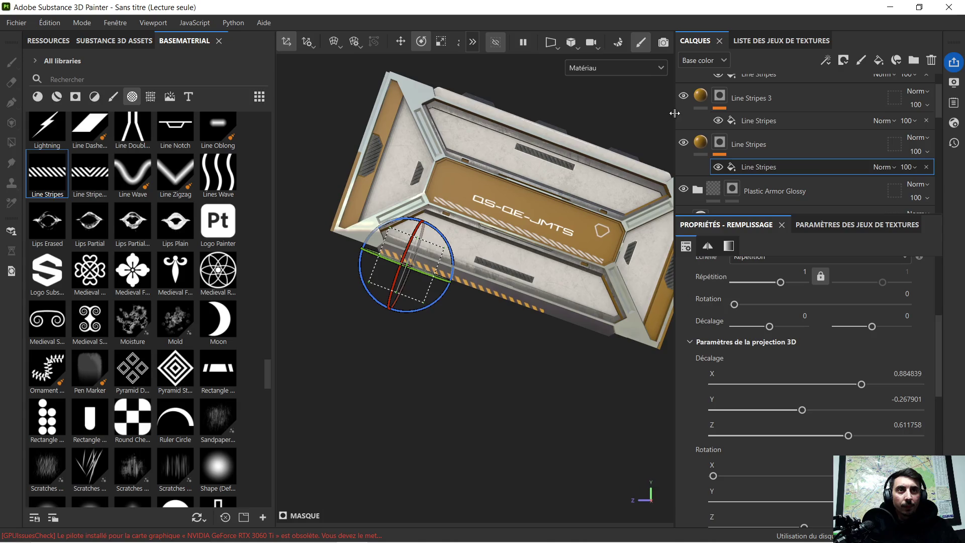
left_click(403, 44)
scroll(444, 268, "up", 3)
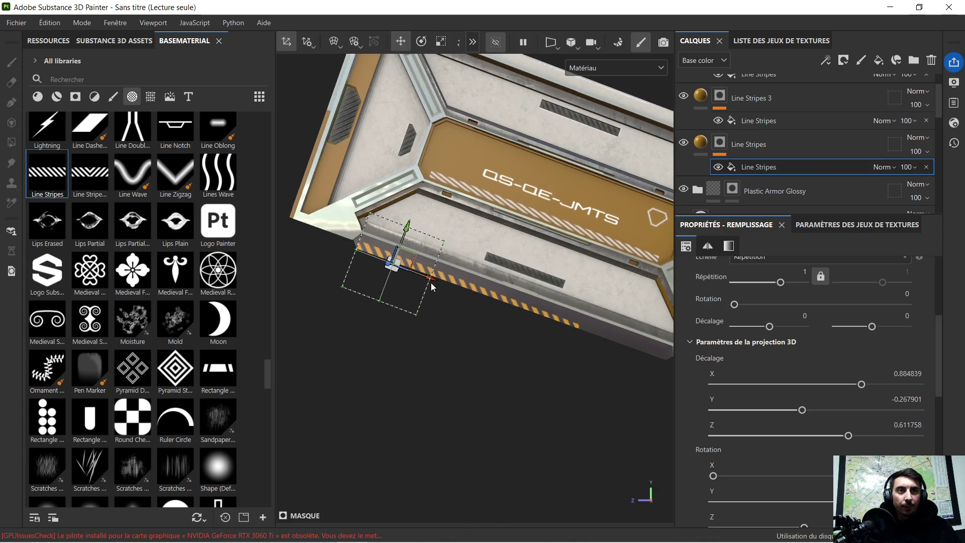
mouse_move(431, 281)
left_mouse_down()
mouse_move(628, 366)
mouse_move(677, 375)
left_mouse_up()
mouse_move(677, 375)
middle_mouse_down()
mouse_move(553, 345)
mouse_move(284, 206)
middle_mouse_up()
Fine-tune the projection on the lower-left bottom edge, undoing one move, and centre the view
scroll(553, 345, "up", 3)
mouse_move(514, 304)
left_mouse_down()
mouse_move(591, 328)
mouse_move(432, 267)
left_mouse_up()
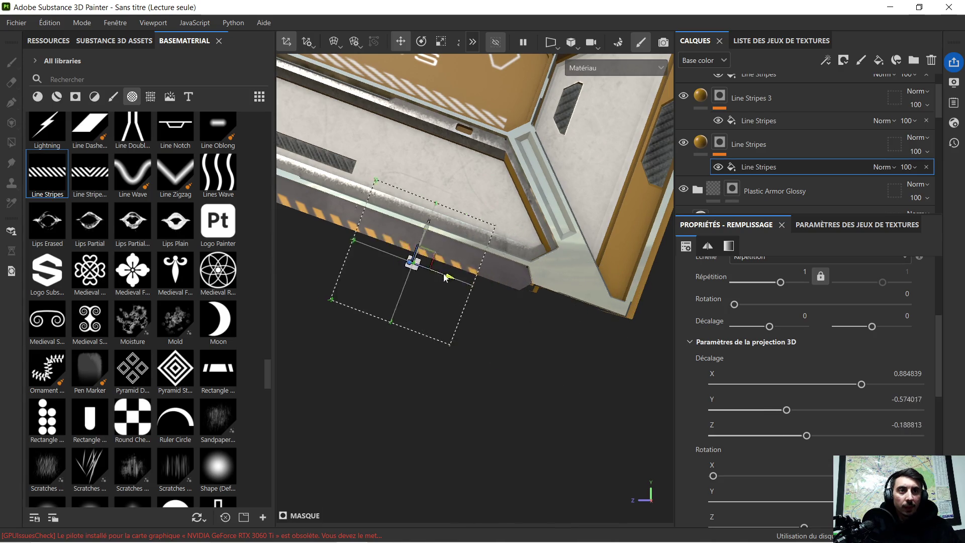
scroll(432, 268, "down", 3)
mouse_move(432, 267)
middle_mouse_down()
mouse_move(269, 274)
mouse_move(317, 347)
mouse_move(470, 354)
mouse_move(496, 372)
middle_mouse_up()
scroll(316, 347, "up", 3)
key("ctrl+z")
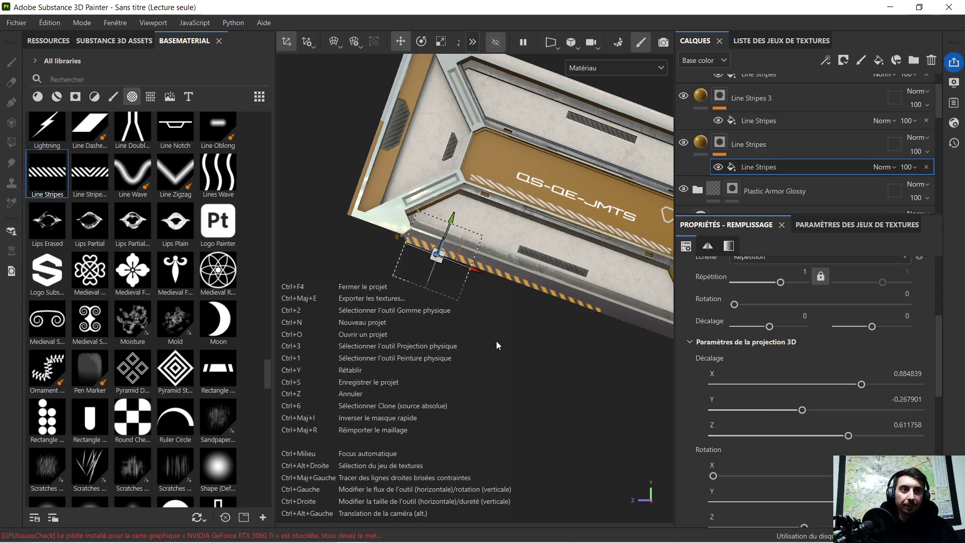
scroll(481, 288, "up", 2)
scroll(481, 289, "up", 1)
middle_click_drag(478, 291, 521, 405)
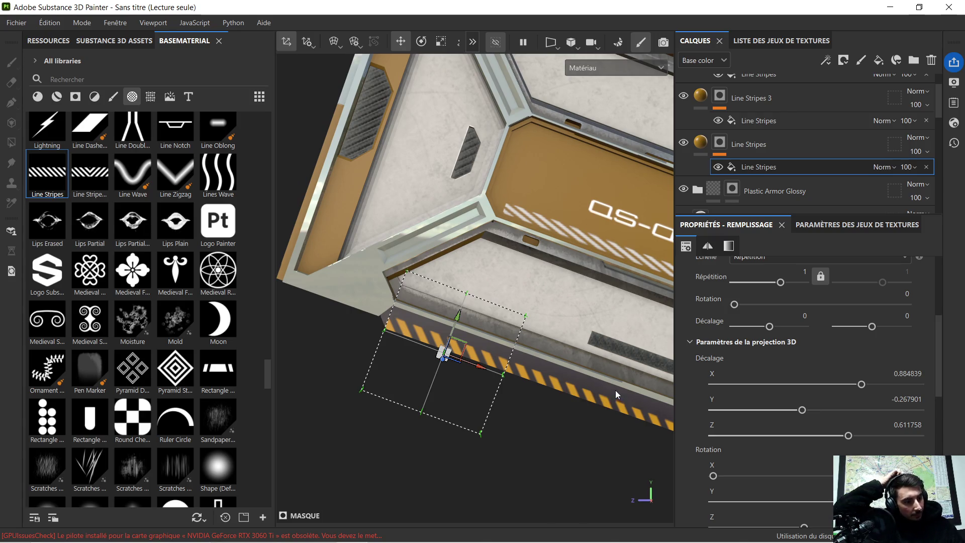
left_click_drag(577, 353, 520, 364, "alt")
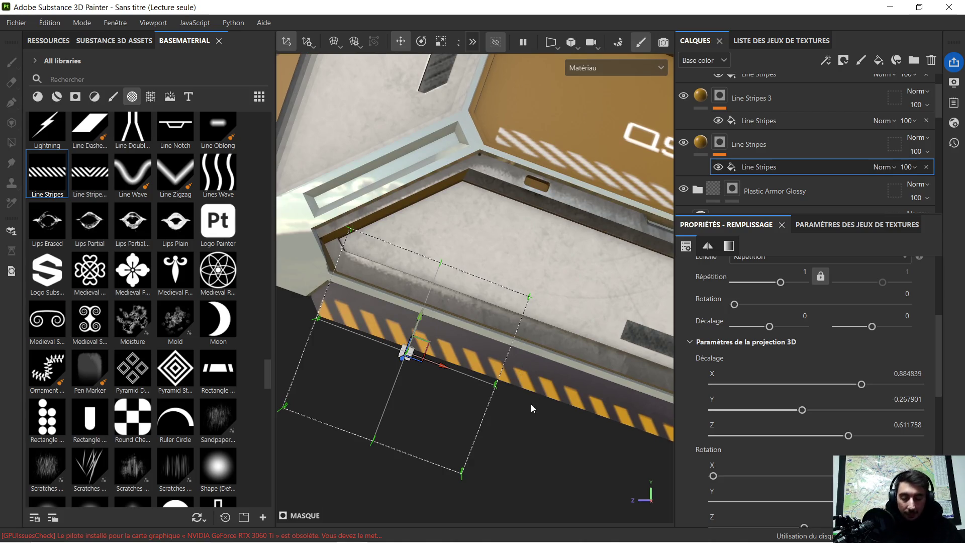
middle_click_drag(529, 400, 556, 367, "alt")
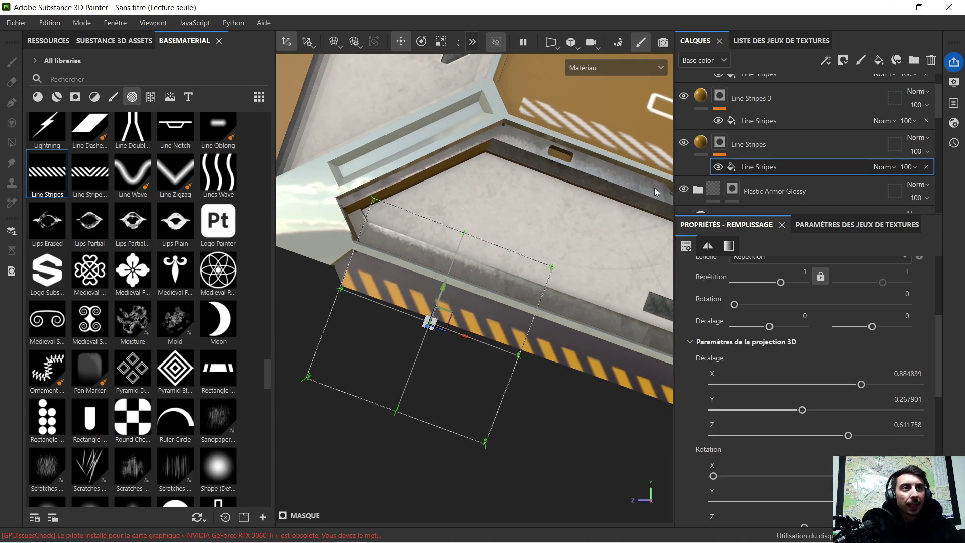
Reselect the lower Line Stripes fill and flip its projection to Rotation X 180
left_click(752, 121)
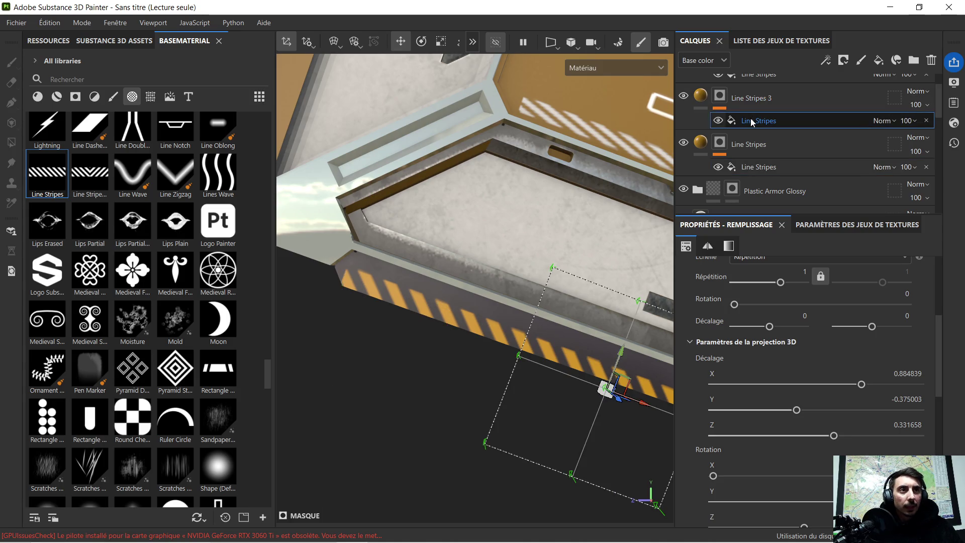
left_click(751, 166)
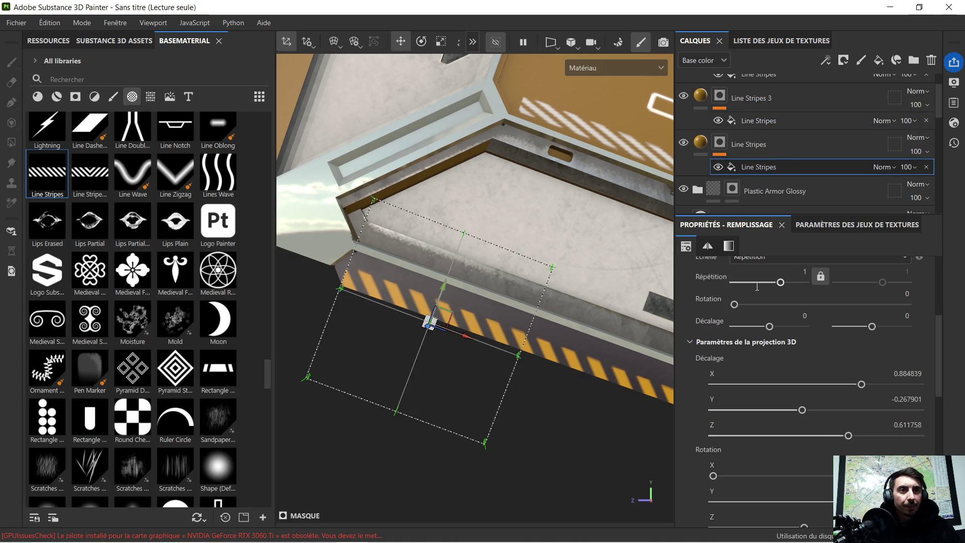
scroll(758, 450, "down", 1)
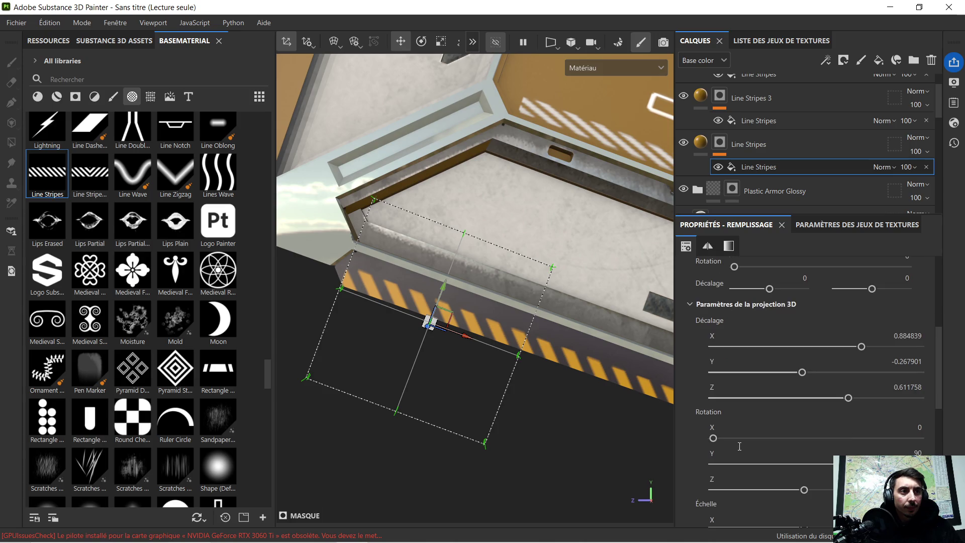
left_click(422, 44)
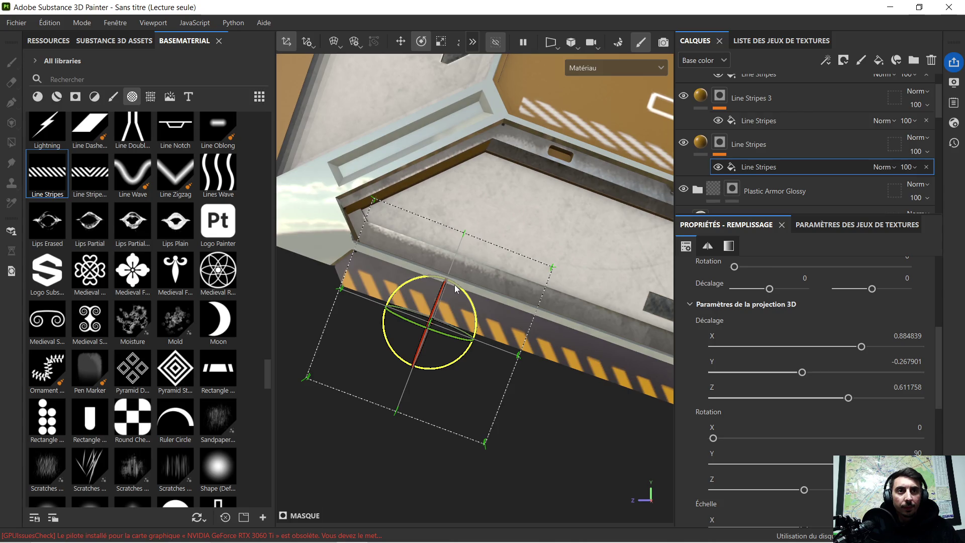
left_click_drag(454, 284, 453, 285)
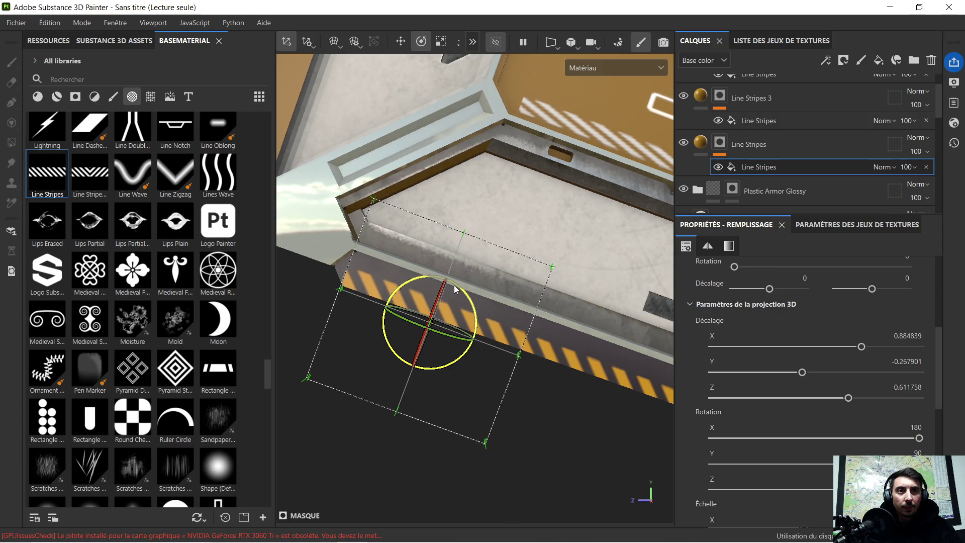
left_click_drag(495, 373, 559, 372, "alt")
middle_click_drag(559, 373, 475, 374, "alt")
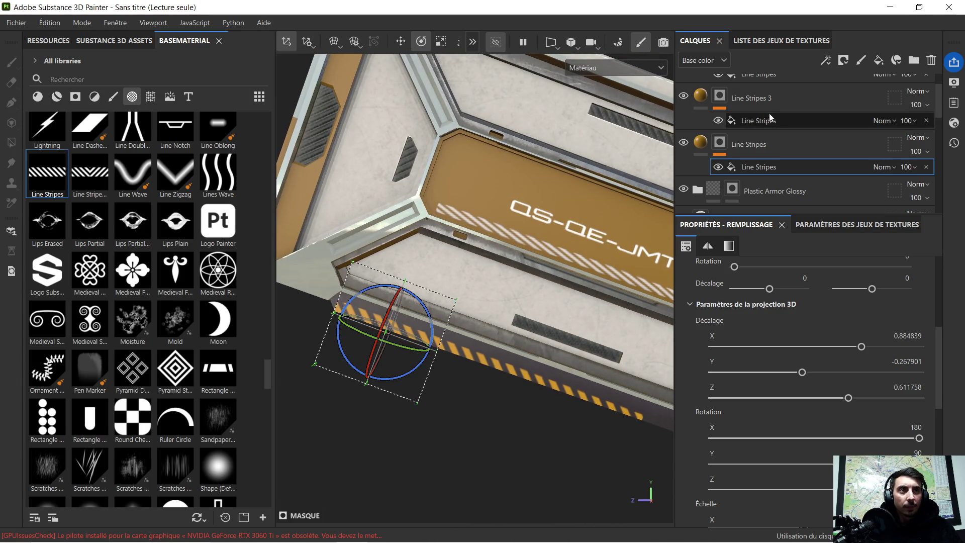
Undo the extra duplicate of the Line Stripes layer
key("4")
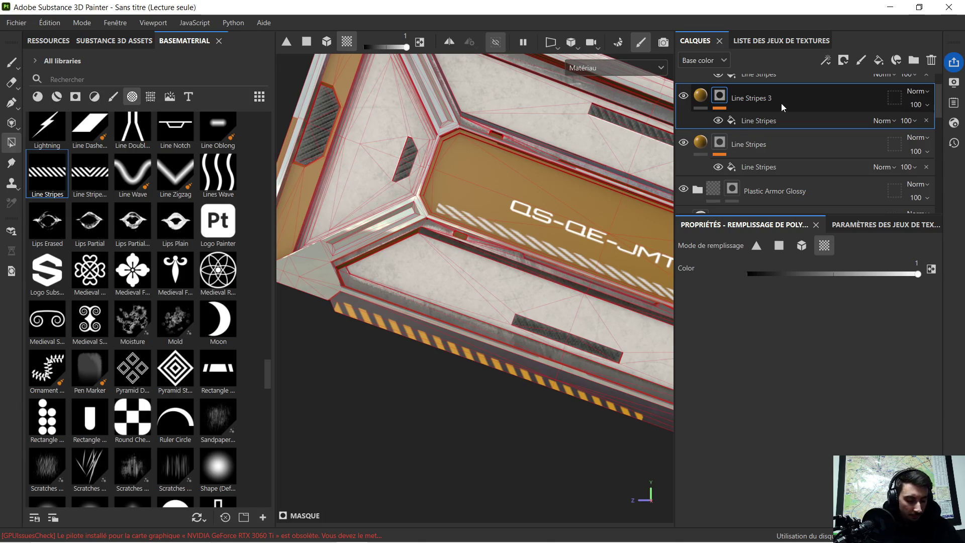
key("ctrl+d")
key("ctrl+z")
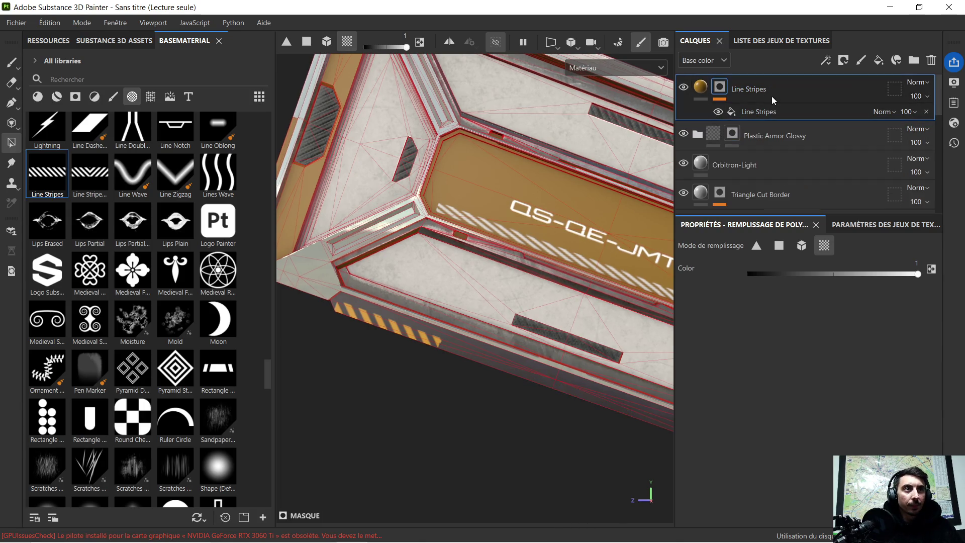
Slide the Line Stripes projection to the panel's lower-right bottom edge
left_click(764, 113)
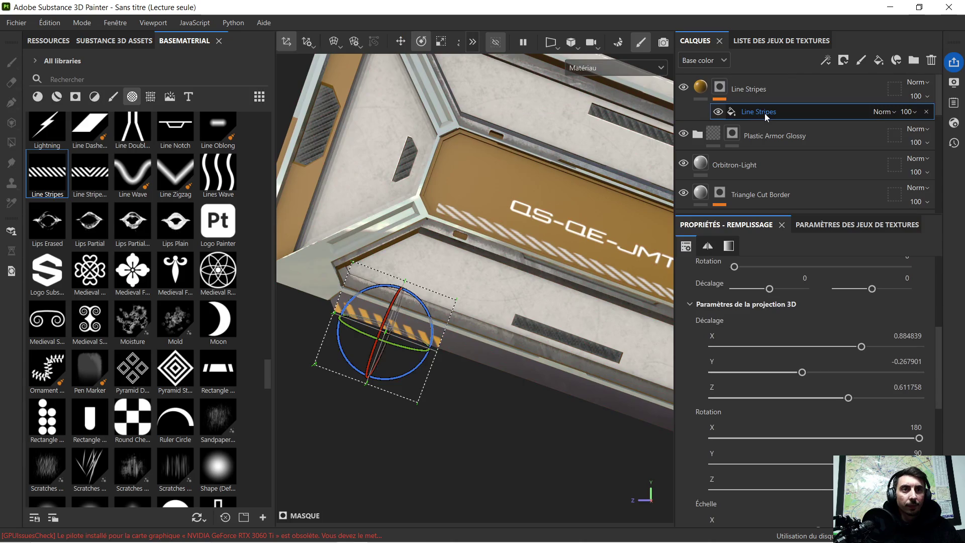
left_click(400, 42)
scroll(435, 151, "down", 5)
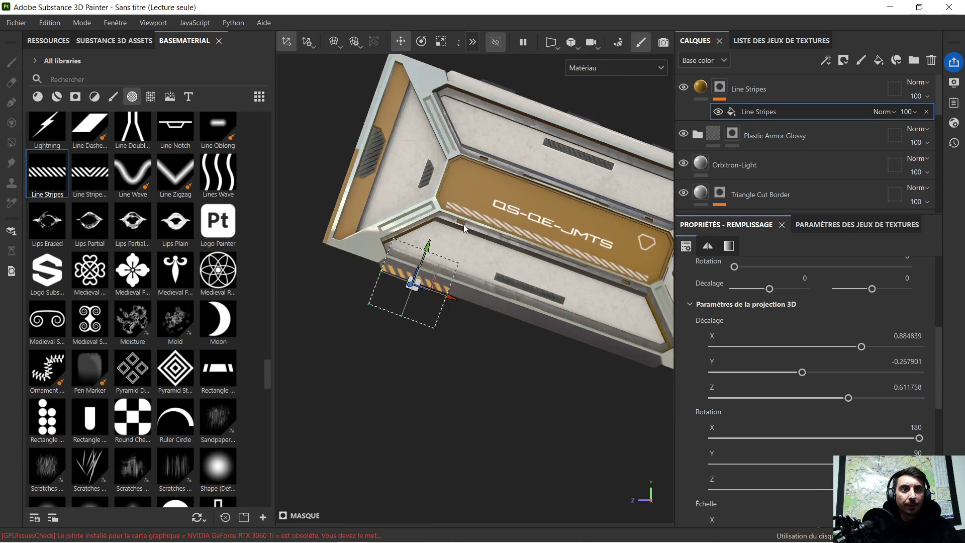
mouse_move(463, 281)
left_mouse_down()
mouse_move(612, 338)
mouse_move(604, 328)
left_mouse_up()
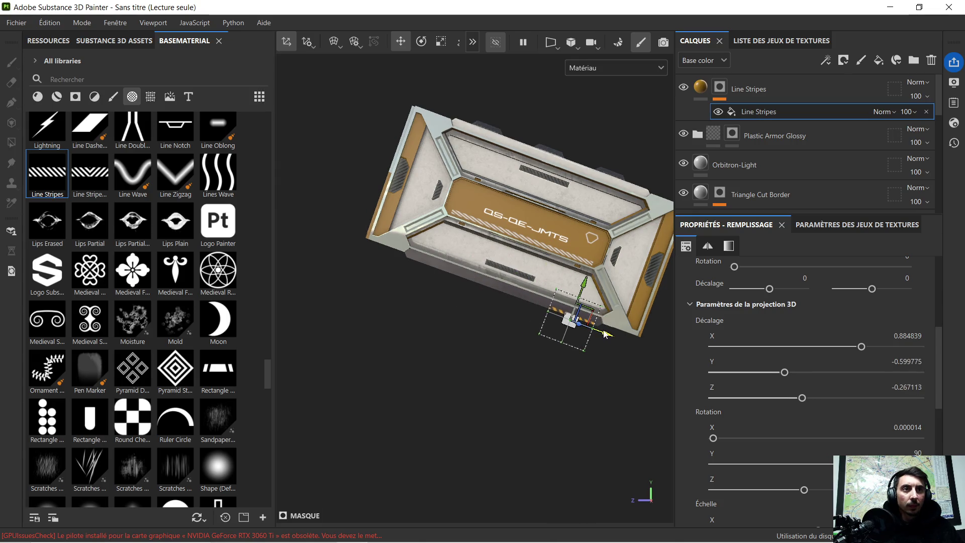
Move the stripe projection to the lower-left bottom edge and zoom in on it
scroll(605, 328, "up", 4)
scroll(604, 329, "down", 2)
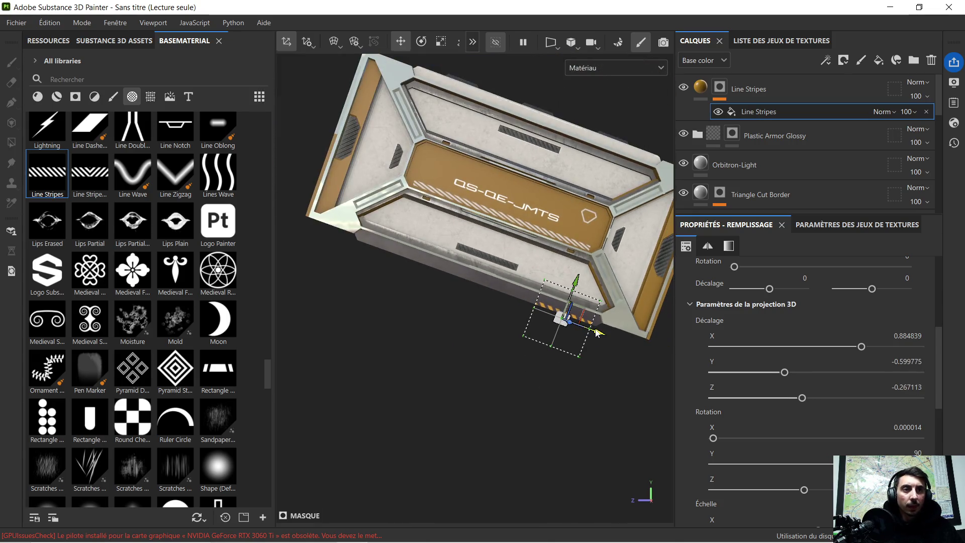
left_click_drag(575, 360, 569, 341)
scroll(360, 250, "up", 5)
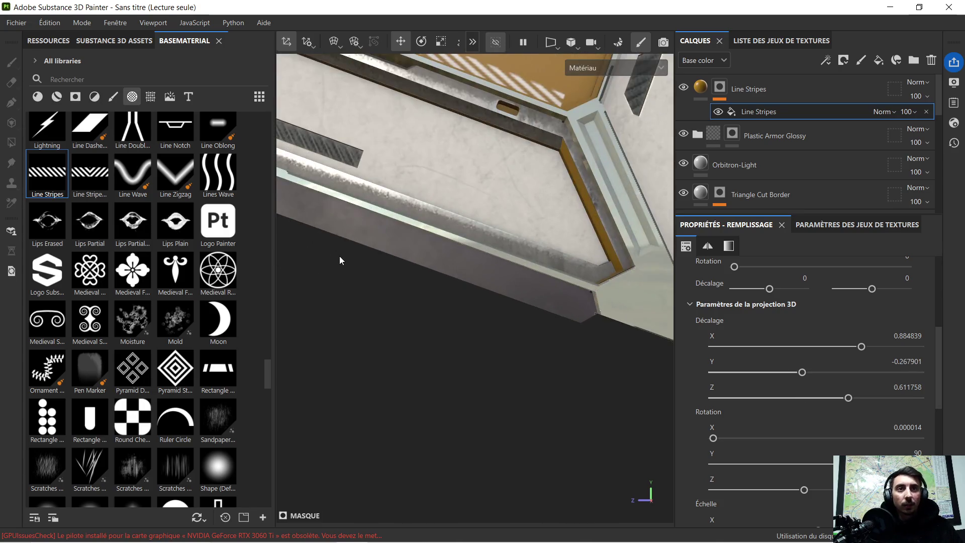
left_click_drag(535, 375, 518, 332, "alt")
scroll(513, 325, "up", 4)
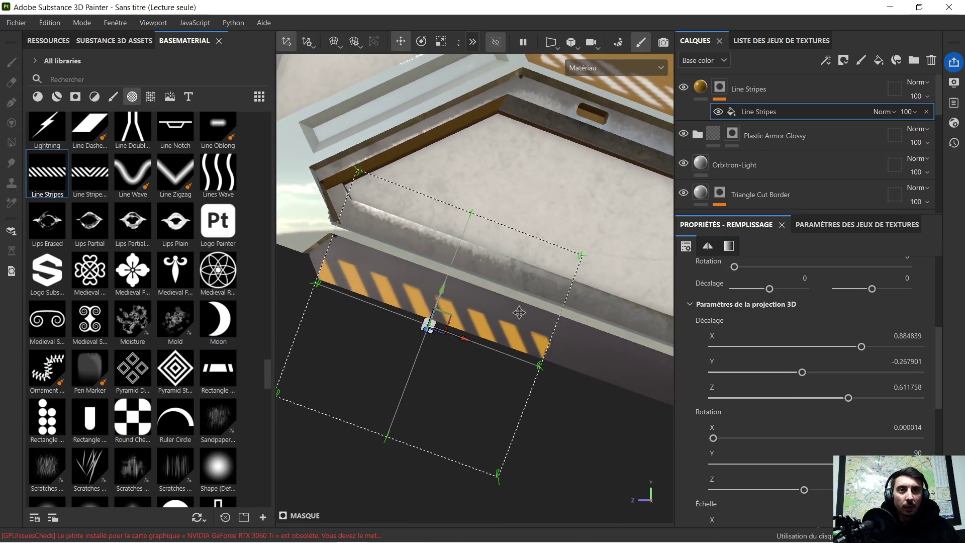
Tilt the stripe projection around Z to about -20 (Rotation Z -20.11282)
left_click(425, 45)
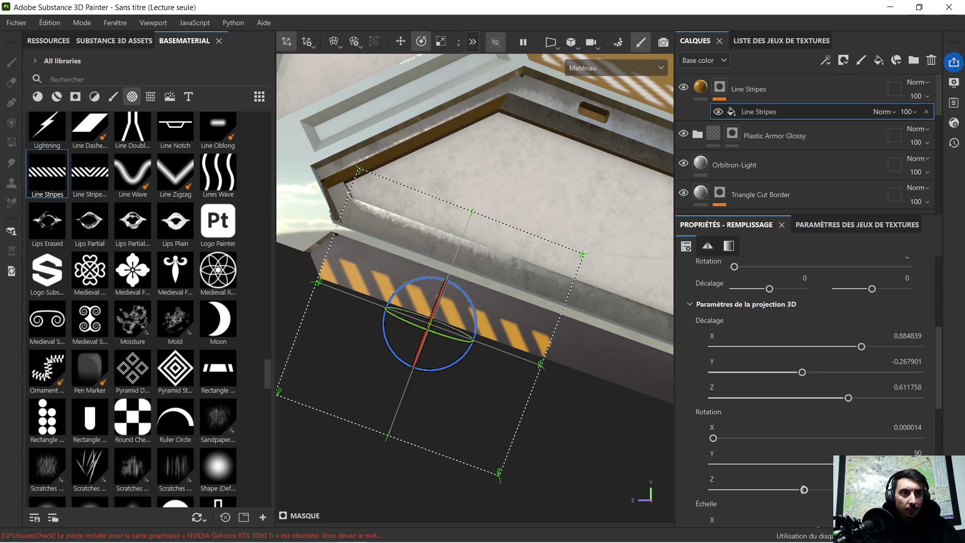
scroll(784, 474, "down", 1)
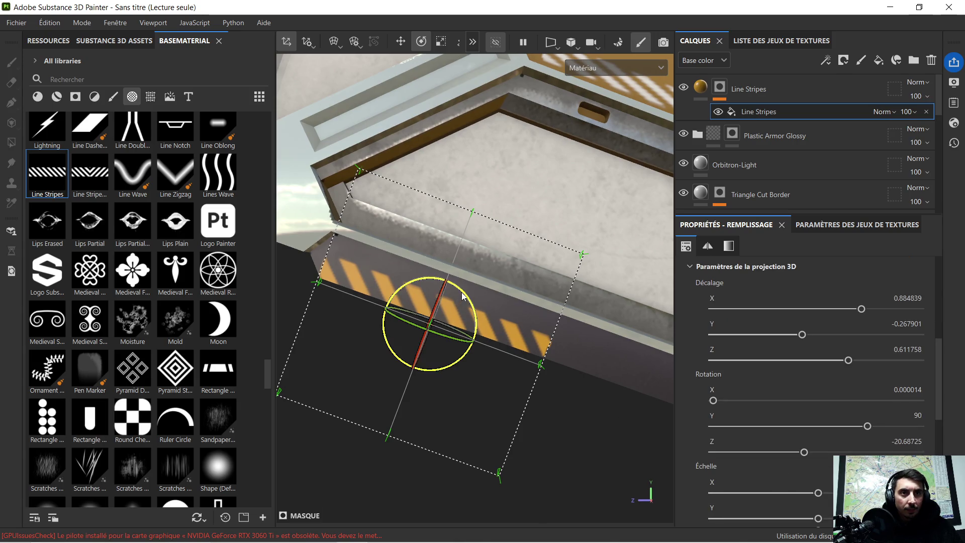
mouse_move(462, 295)
left_mouse_down()
mouse_move(565, 317)
mouse_move(499, 324)
left_mouse_up()
scroll(465, 295, "down", 2)
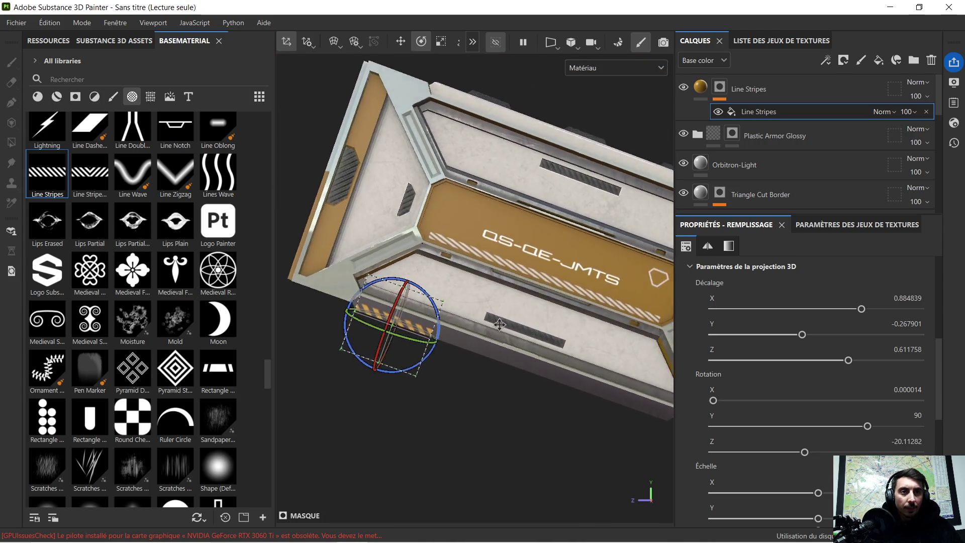
scroll(499, 324, "down", 3)
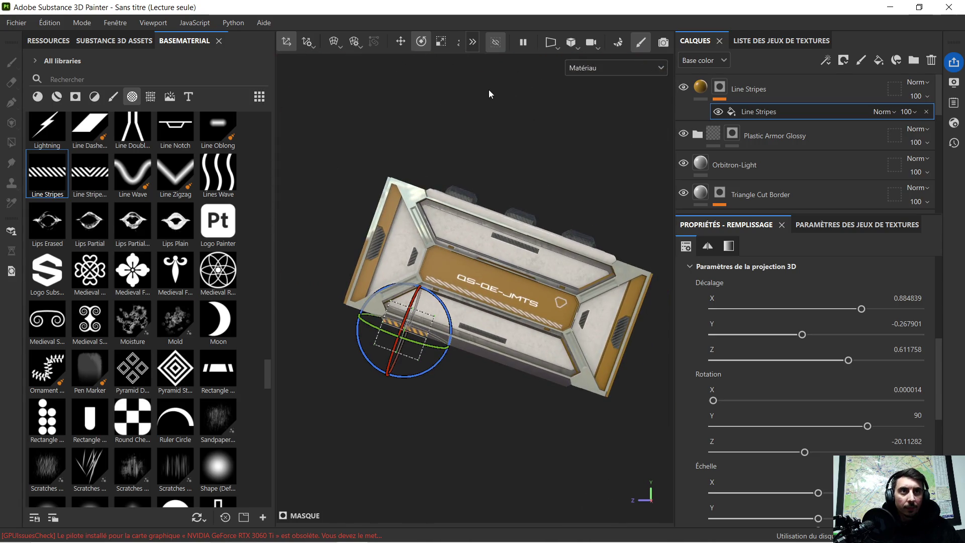
Try sliding the stripes right along the bottom edge, then undo that move
left_click(402, 43)
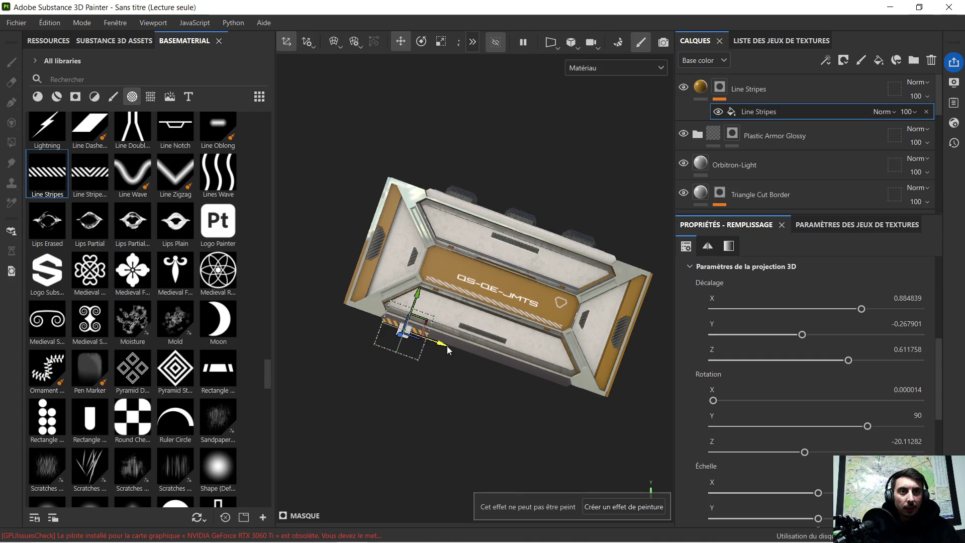
left_click_drag(444, 347, 583, 402)
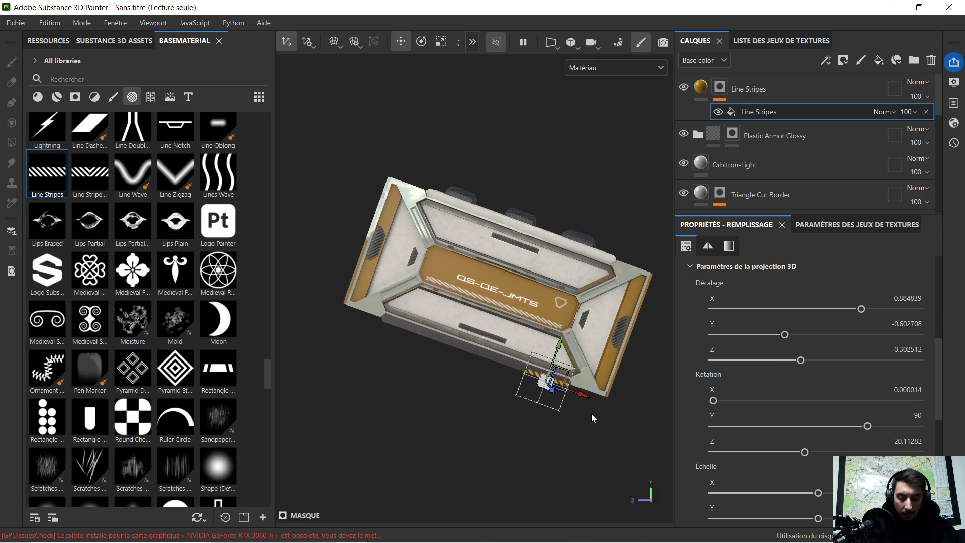
key("ctrl+z")
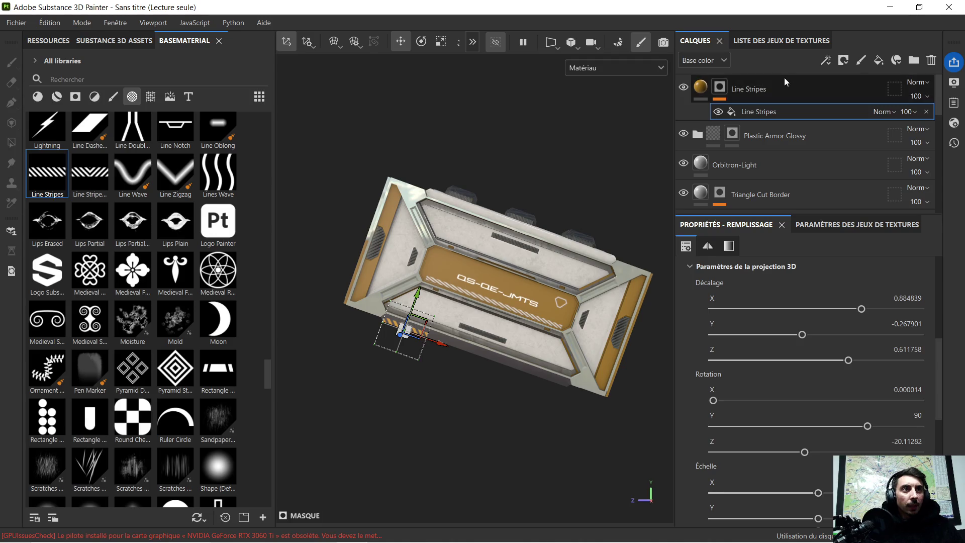
Duplicate Line Stripes as Line Stripes 3 and slide its stripes to offset Y -0.369991, Z 0.332977
left_click(780, 86)
key("ctrl+d")
left_click(762, 112)
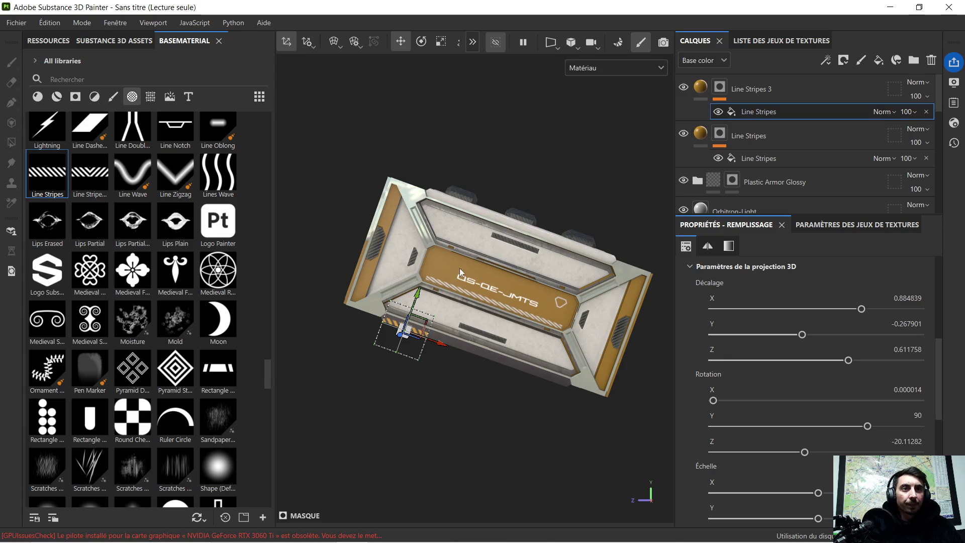
scroll(424, 345, "up", 5)
left_click_drag(408, 344, 512, 378)
scroll(417, 364, "up", 3)
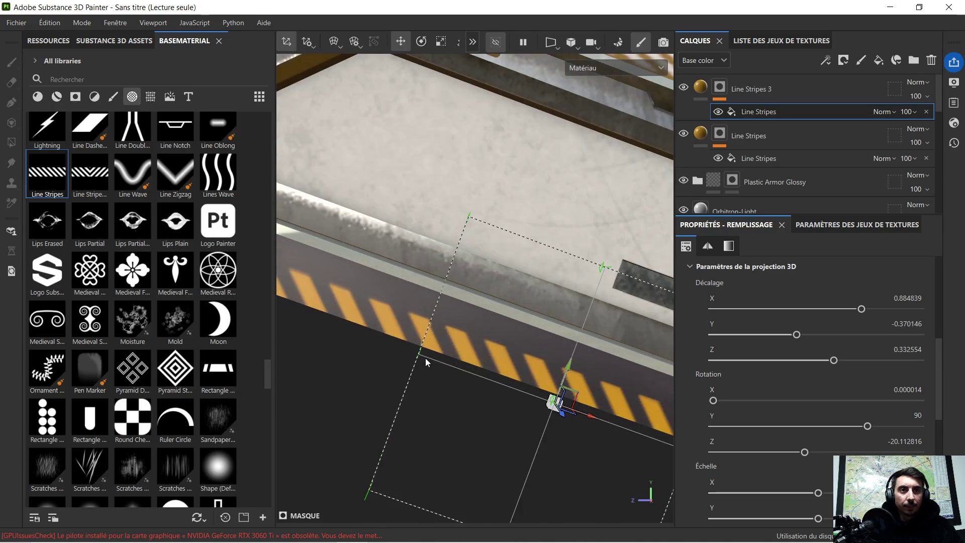
scroll(473, 367, "up", 2)
scroll(496, 385, "down", 2)
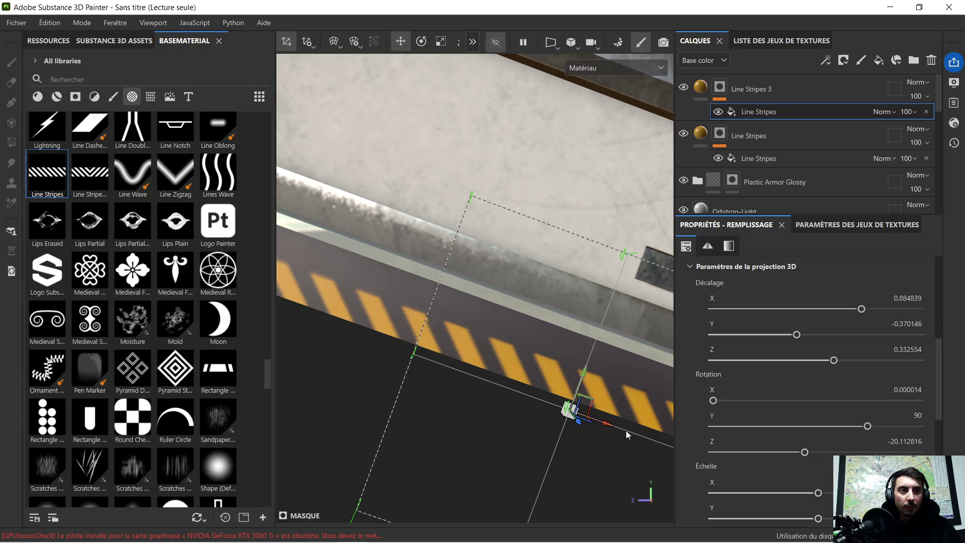
left_click_drag(608, 428, 607, 430)
scroll(523, 405, "down", 6)
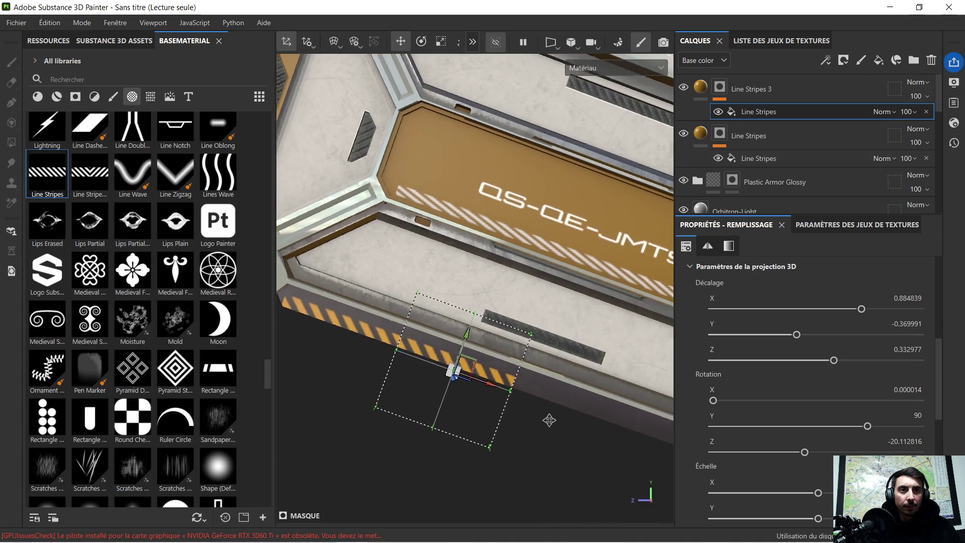
scroll(504, 406, "down", 3)
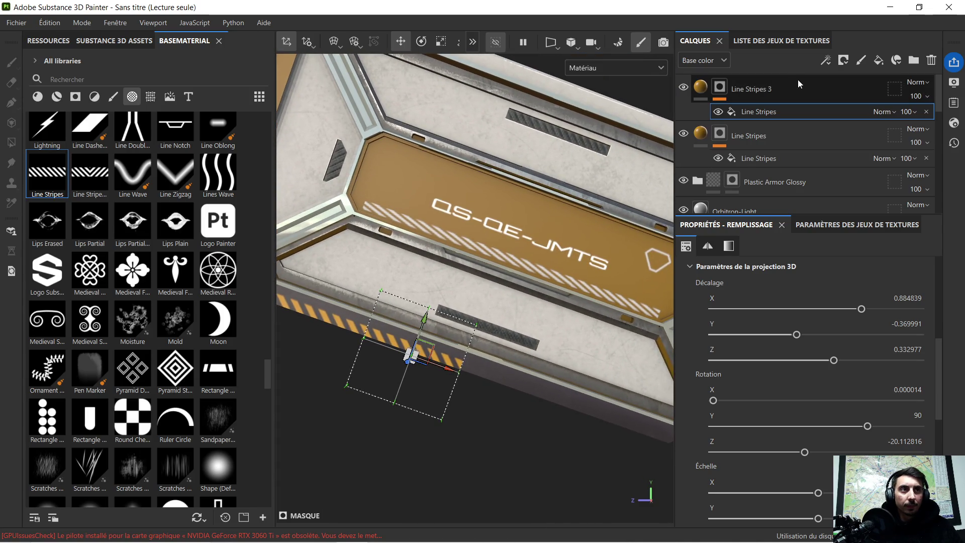
left_click(792, 83)
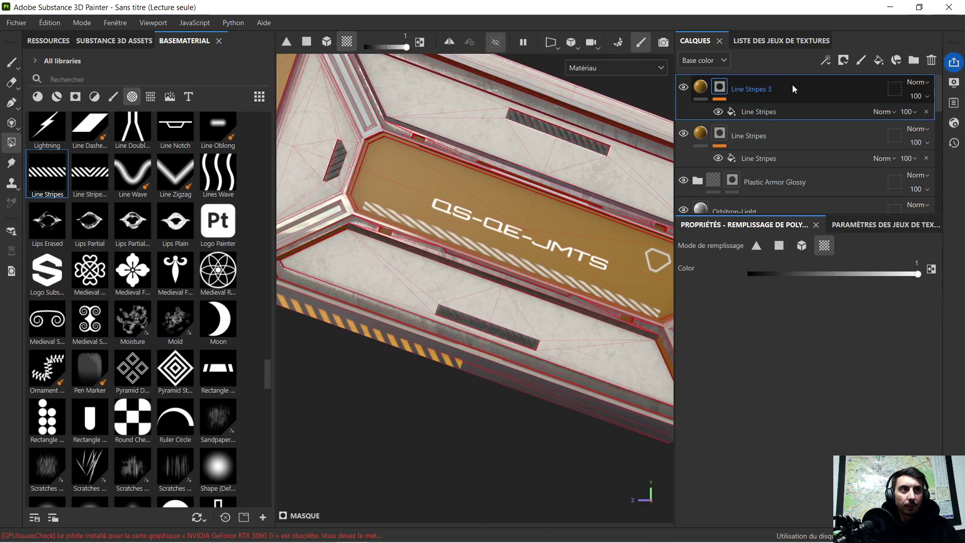
Duplicate into Line Stripes 4 and slide its stripes to offset Y -0.472926, Z 0.051887
key("ctrl+d")
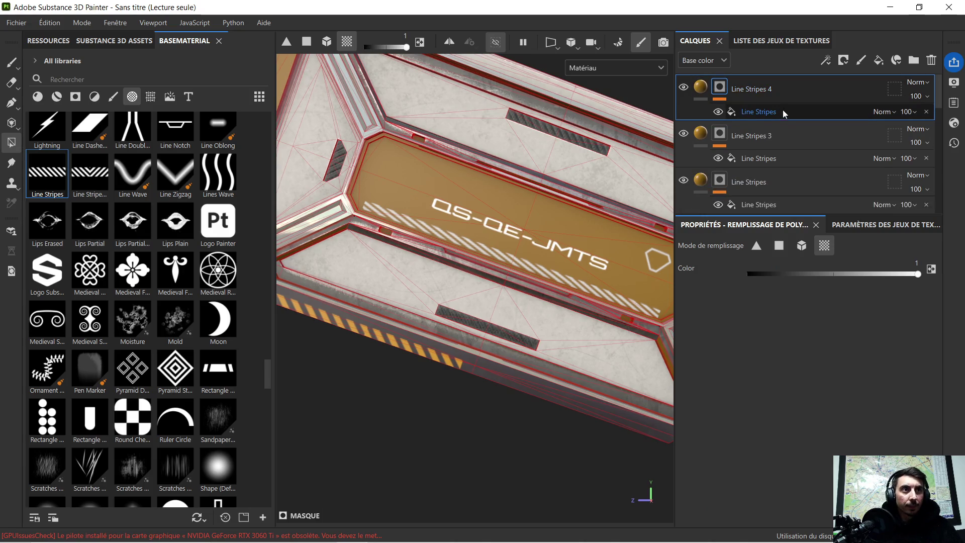
left_click(782, 111)
left_click_drag(447, 370, 542, 400)
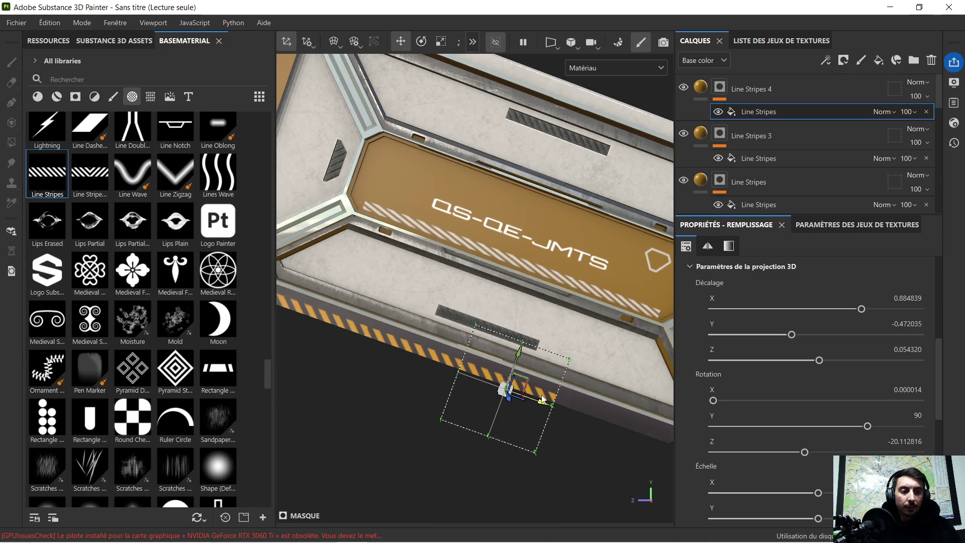
scroll(479, 391, "up", 5)
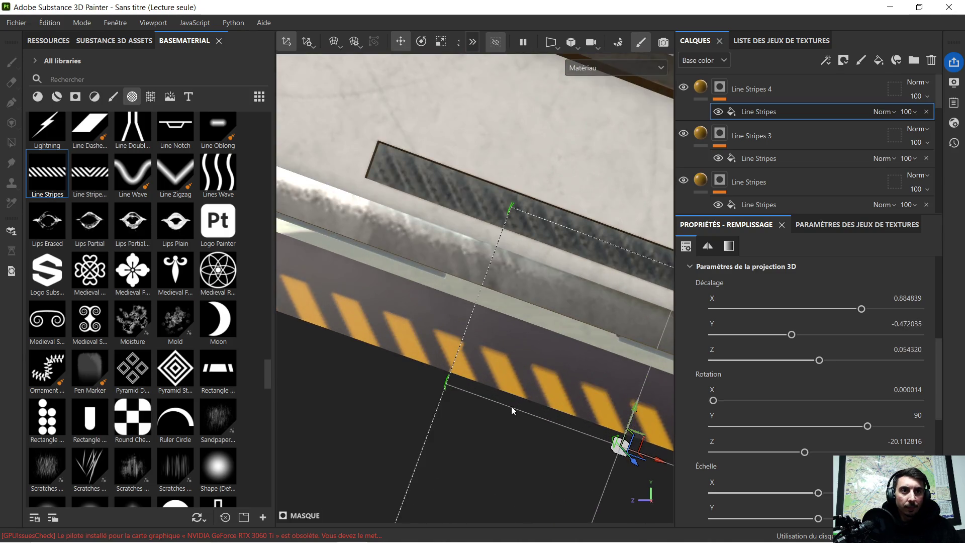
middle_click_drag(508, 402, 402, 313)
left_click_drag(554, 374, 557, 373)
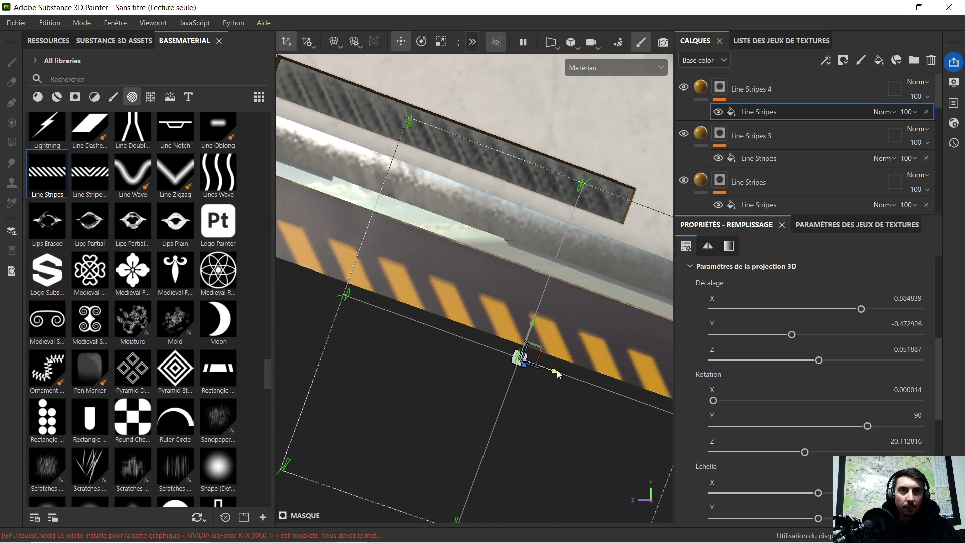
Zoom and pan to view the whole panel's stripe run, then select Line Stripes 4
scroll(448, 370, "down", 5)
mouse_move(537, 384)
middle_mouse_down()
mouse_move(493, 390)
mouse_move(609, 402)
middle_mouse_up()
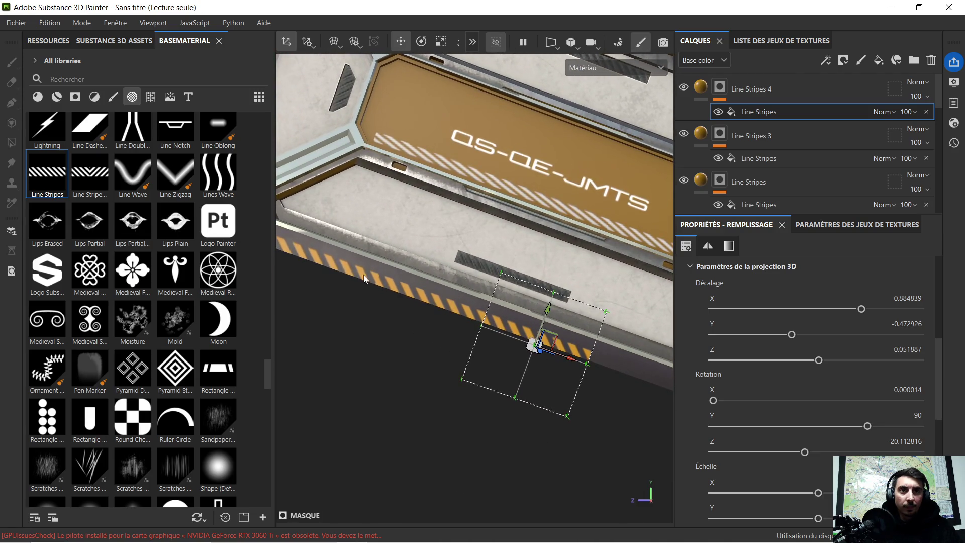
scroll(333, 276, "up", 3)
scroll(550, 334, "up", 3)
scroll(402, 251, "down", 5)
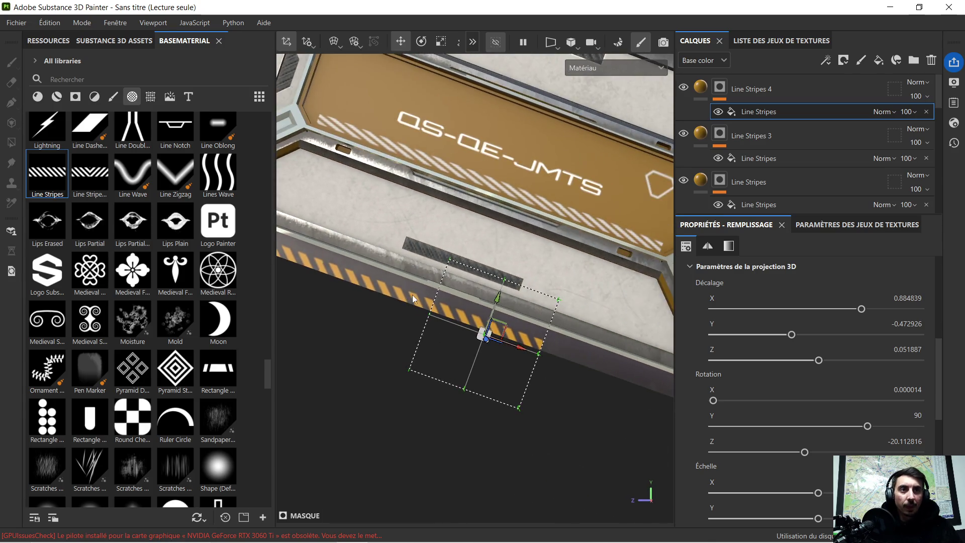
scroll(497, 315, "up", 4)
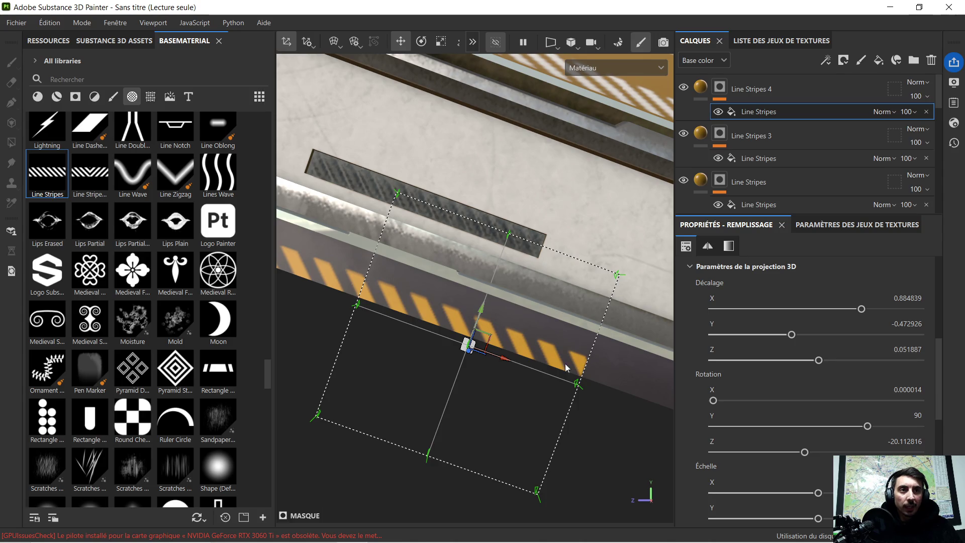
scroll(433, 306, "up", 3)
scroll(426, 316, "down", 2)
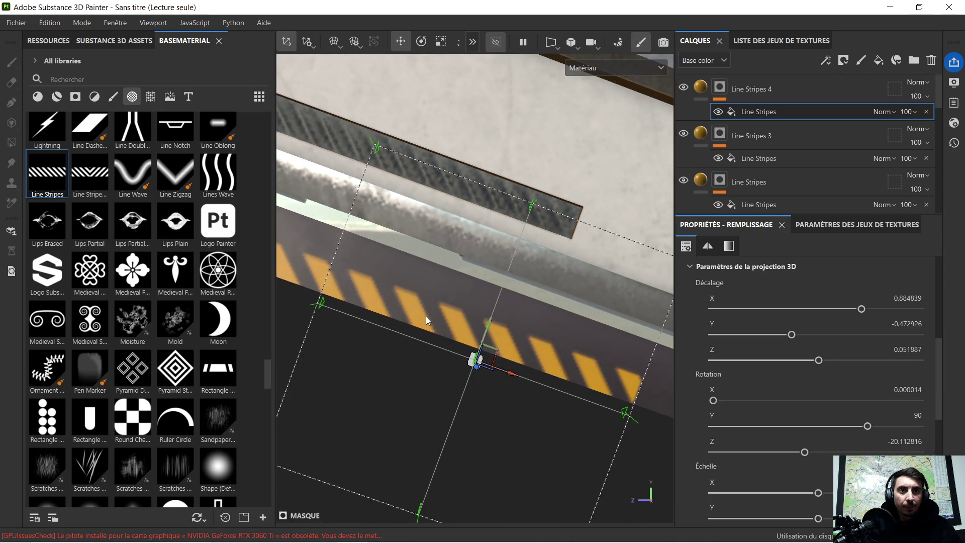
scroll(418, 309, "down", 4)
scroll(503, 330, "down", 3)
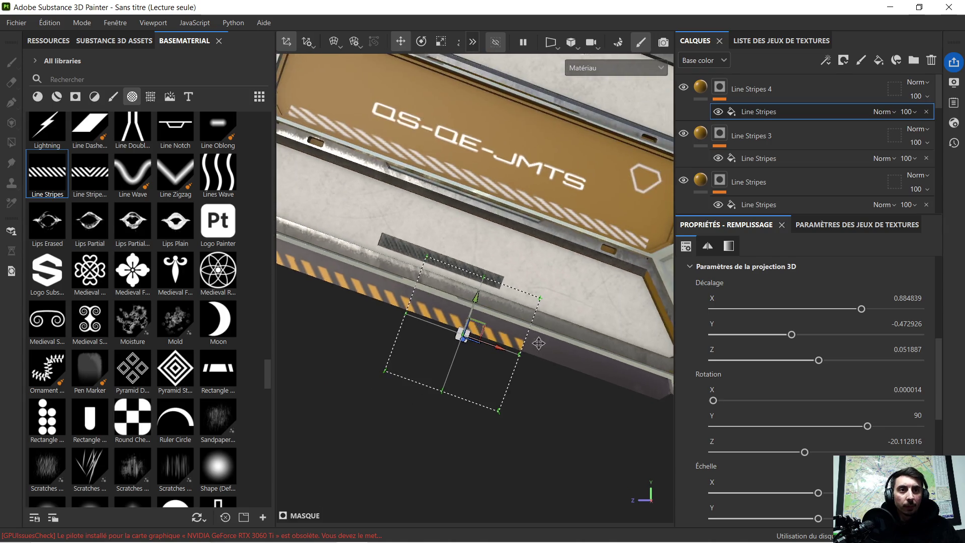
left_click(807, 89)
Duplicate into Line Stripes 5 and move its stripes further along the edge
key("ctrl+d")
left_click(781, 110)
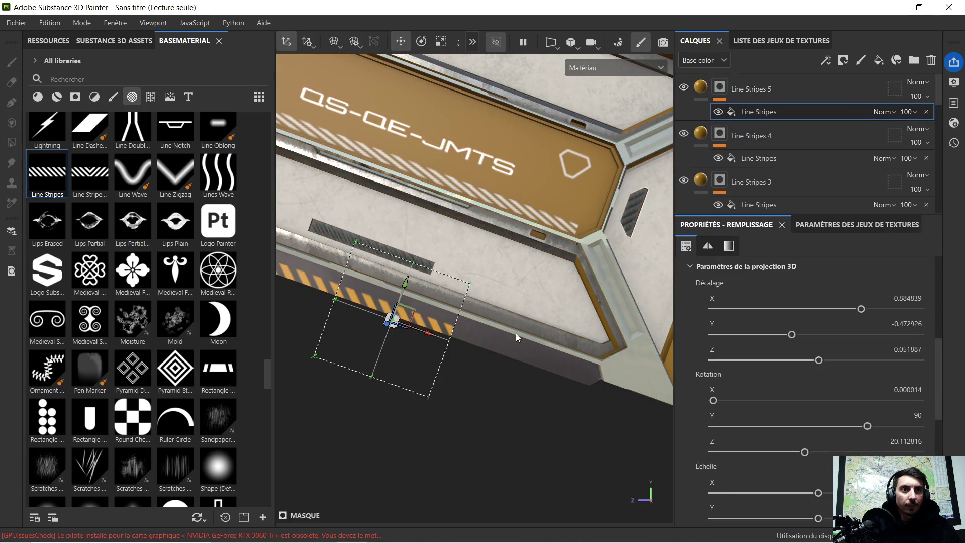
mouse_move(426, 334)
left_mouse_down()
mouse_move(527, 354)
mouse_move(539, 369)
mouse_move(523, 383)
mouse_move(556, 401)
mouse_move(333, 341)
mouse_move(500, 366)
mouse_move(289, 283)
left_mouse_up()
Duplicate into Line Stripes 6 and extend its stripes toward the corner at Y -0.604381, Z -0.307082
left_click(800, 90)
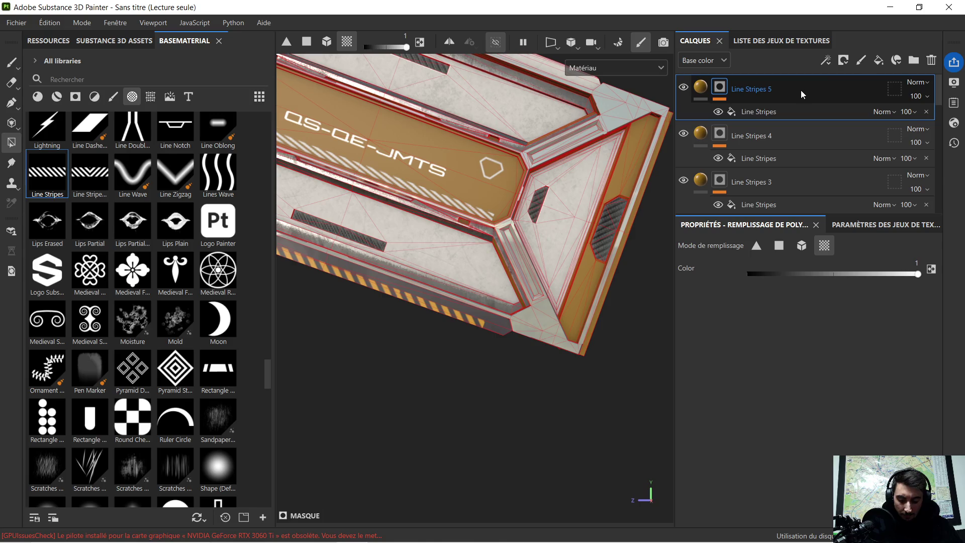
key("ctrl+d")
left_click(782, 110)
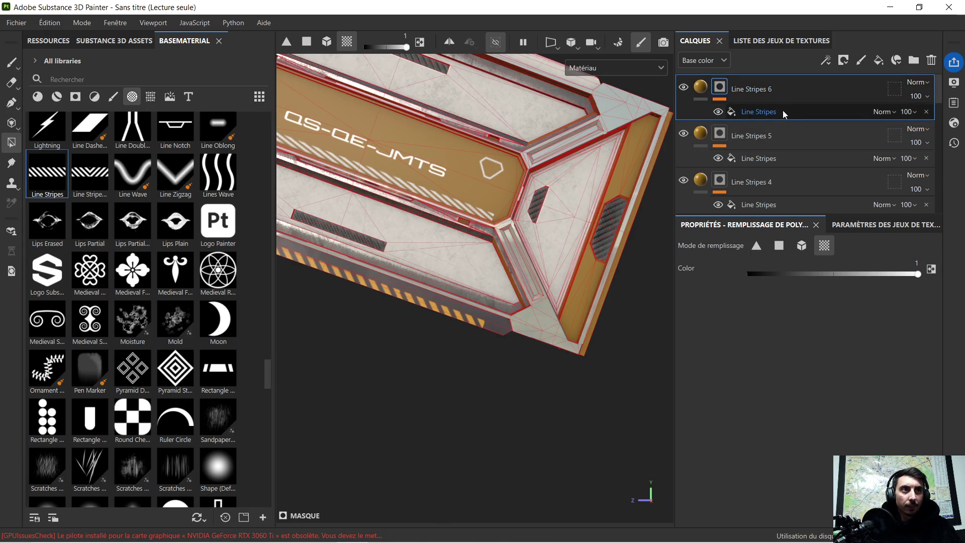
scroll(490, 347, "up", 3)
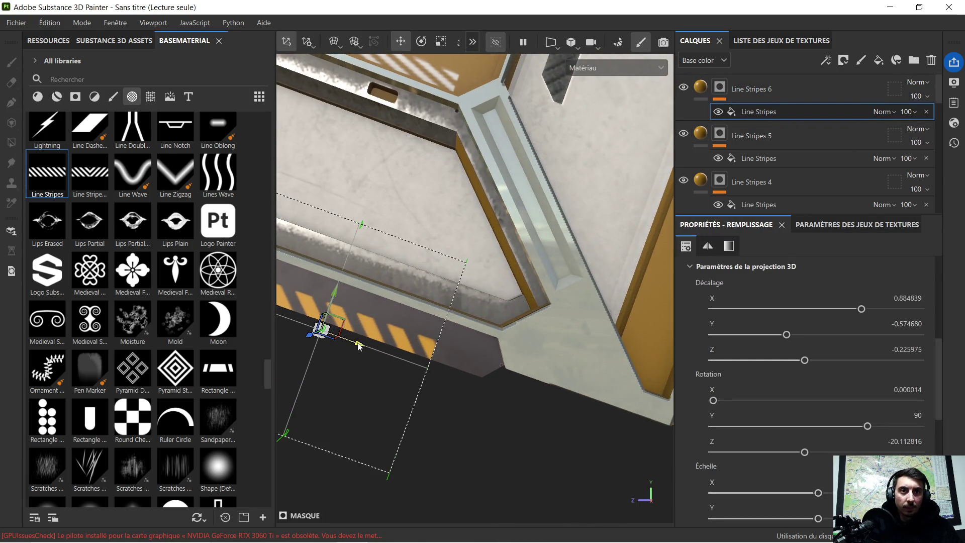
left_click_drag(355, 347, 418, 367)
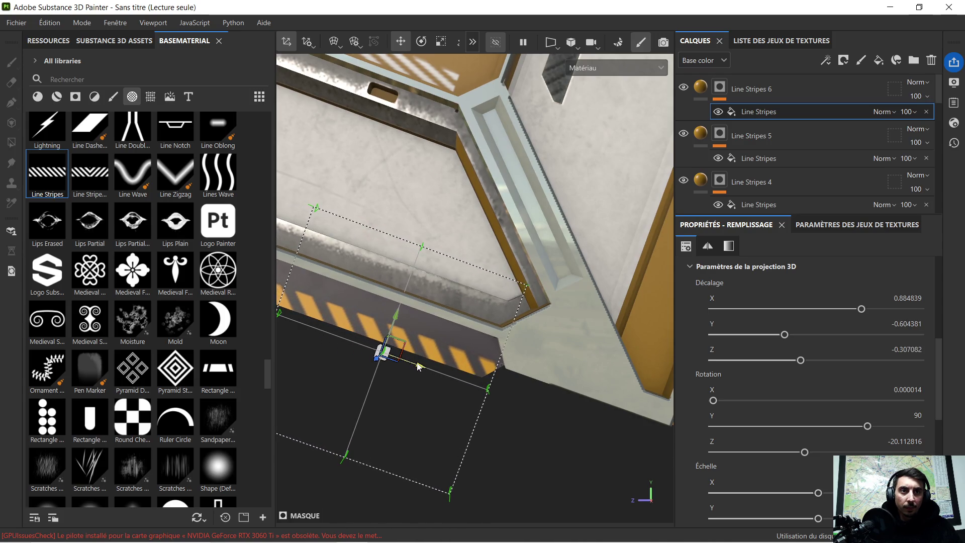
scroll(526, 409, "down", 3)
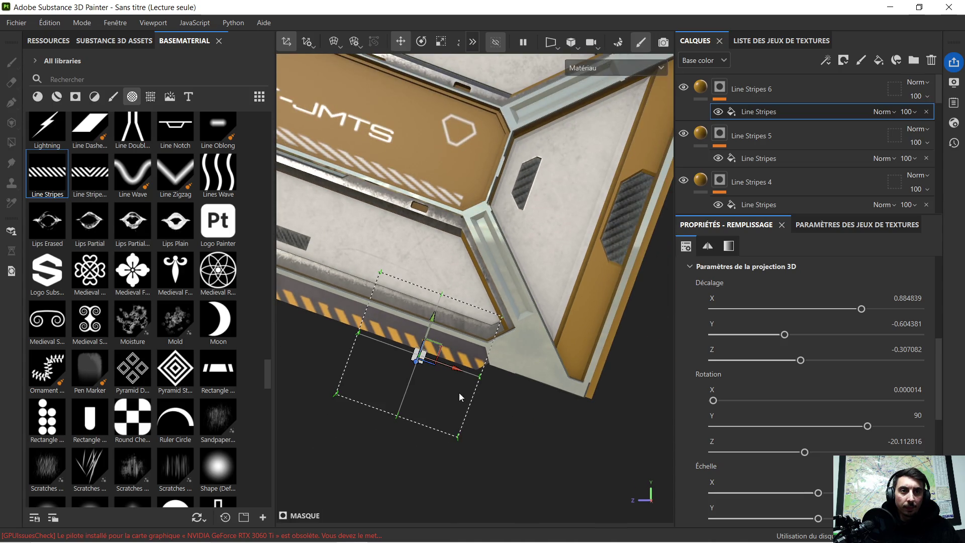
mouse_move(387, 376)
left_mouse_down("alt")
mouse_move(631, 399)
mouse_move(589, 363)
mouse_move(341, 264)
mouse_move(452, 338)
left_mouse_up("alt")
scroll(776, 186, "down", 3)
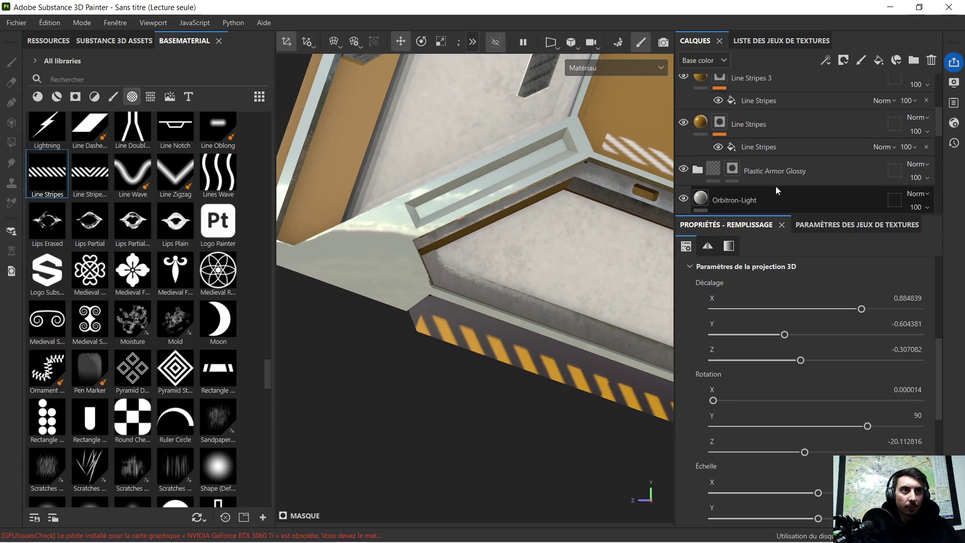
Duplicate the original Line Stripes layer and slide the copy's projection along the lower edge
left_click(780, 127)
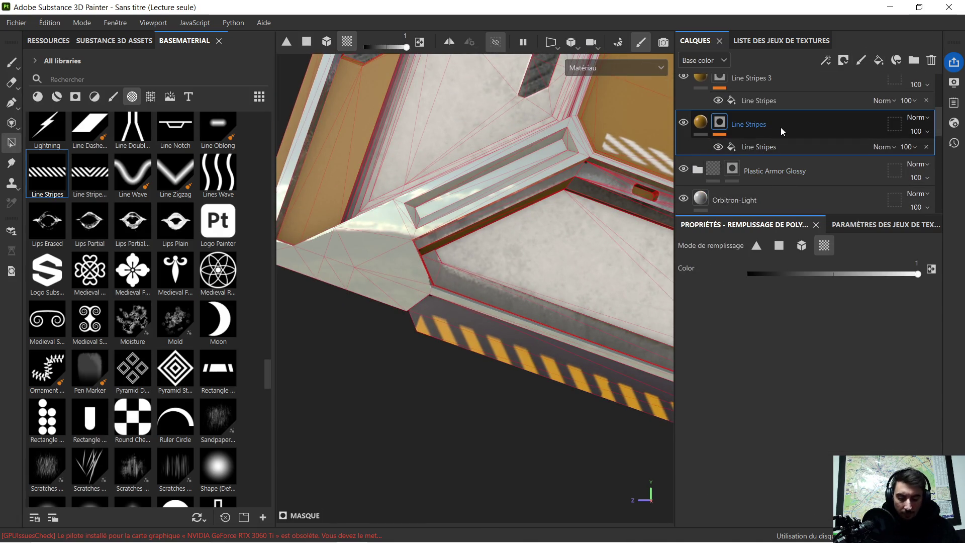
key("ctrl+d")
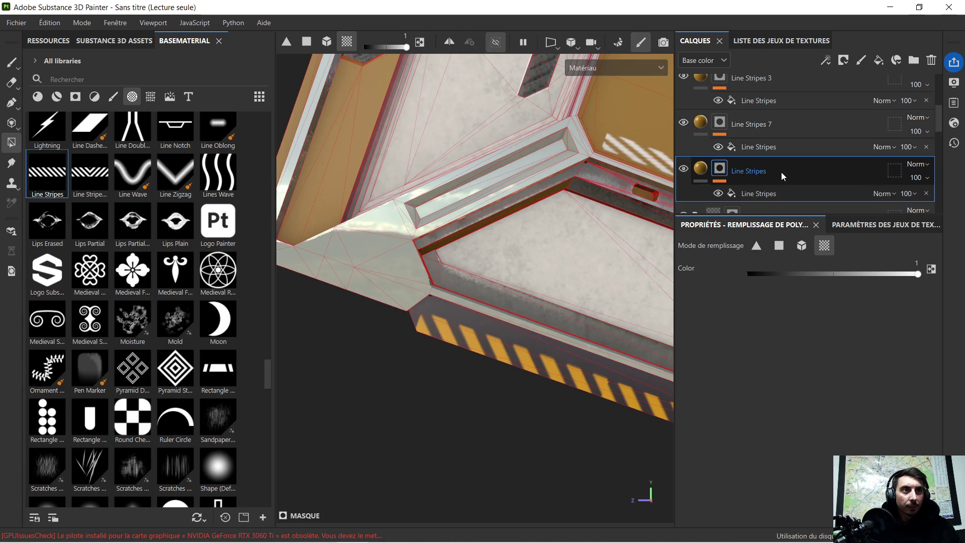
left_click(754, 193)
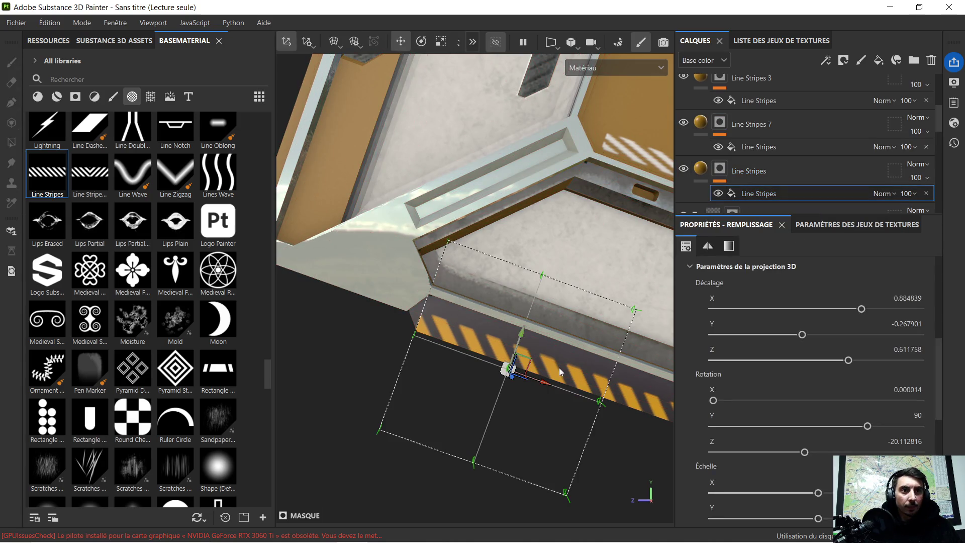
mouse_move(544, 381)
left_mouse_down()
mouse_move(510, 374)
mouse_move(553, 390)
left_mouse_up()
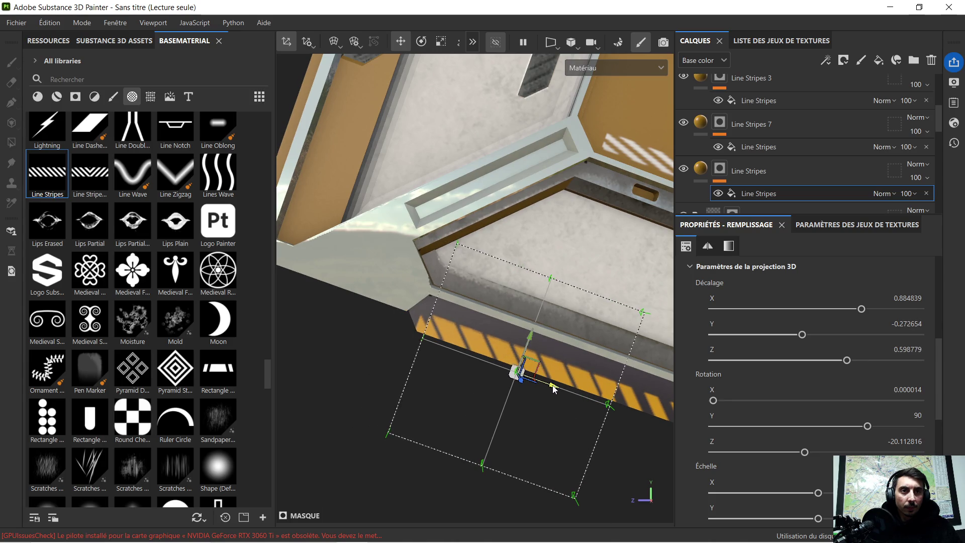
key("ctrl")
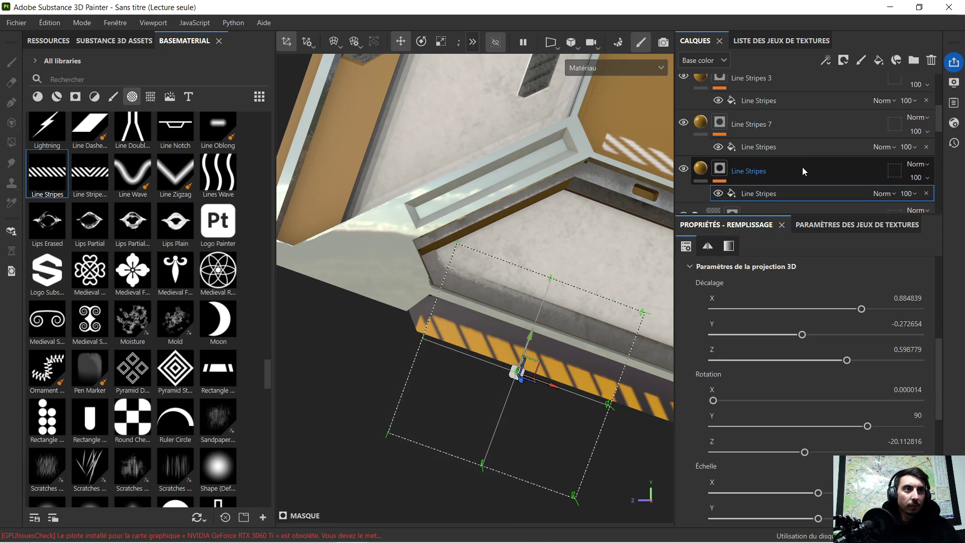
Delete the extra Line Stripes layer and orbit to view the whole panel
left_click(802, 167)
key("Delete")
mouse_move(536, 300)
left_mouse_down("alt")
mouse_move(565, 327)
mouse_move(475, 343)
mouse_move(422, 337)
left_mouse_up("alt")
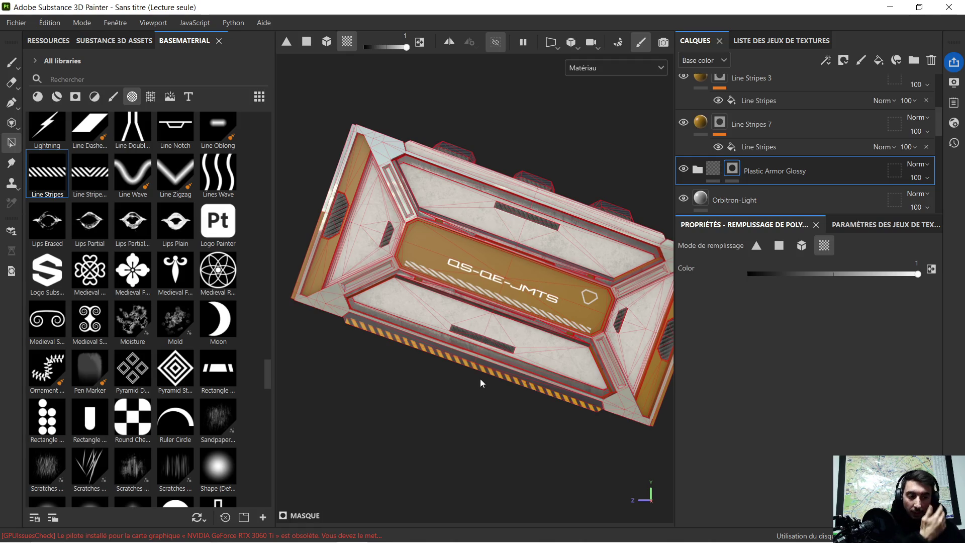
Select Line Stripes 7 and orbit and zoom around the panel to inspect the stripes
mouse_move(457, 335)
left_mouse_down("alt")
mouse_move(463, 364)
mouse_move(397, 399)
mouse_move(431, 377)
mouse_move(445, 378)
mouse_move(433, 375)
left_mouse_up("alt")
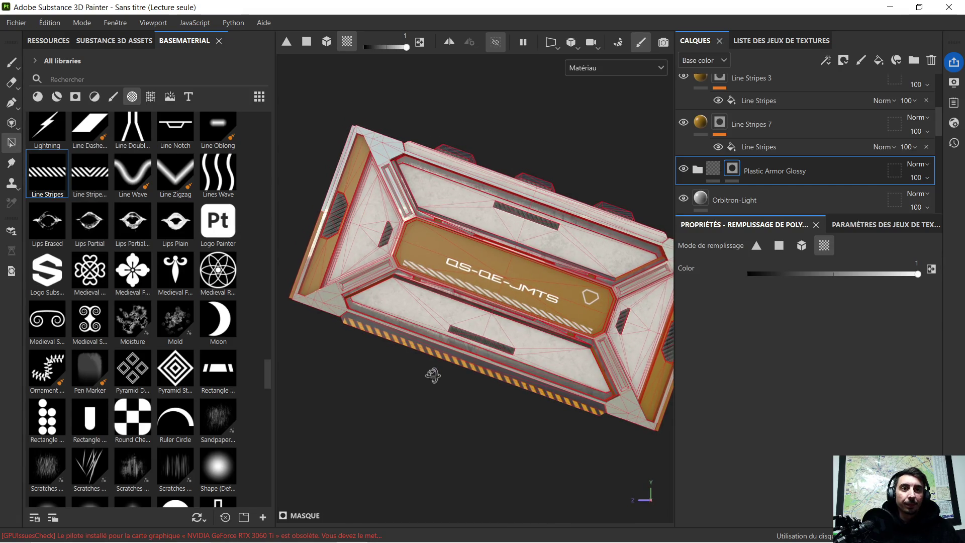
left_click(701, 123)
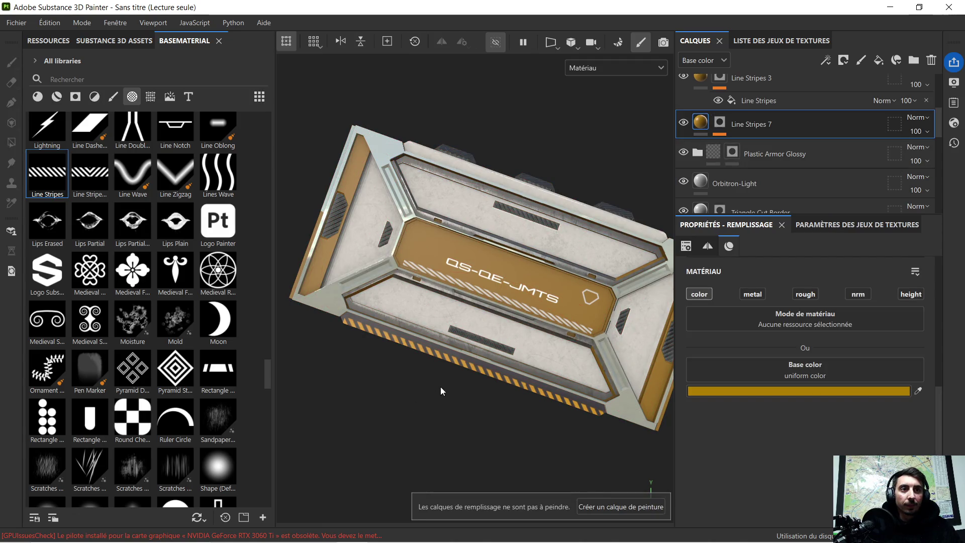
left_click_drag(448, 376, 469, 336, "alt")
scroll(495, 284, "up", 3)
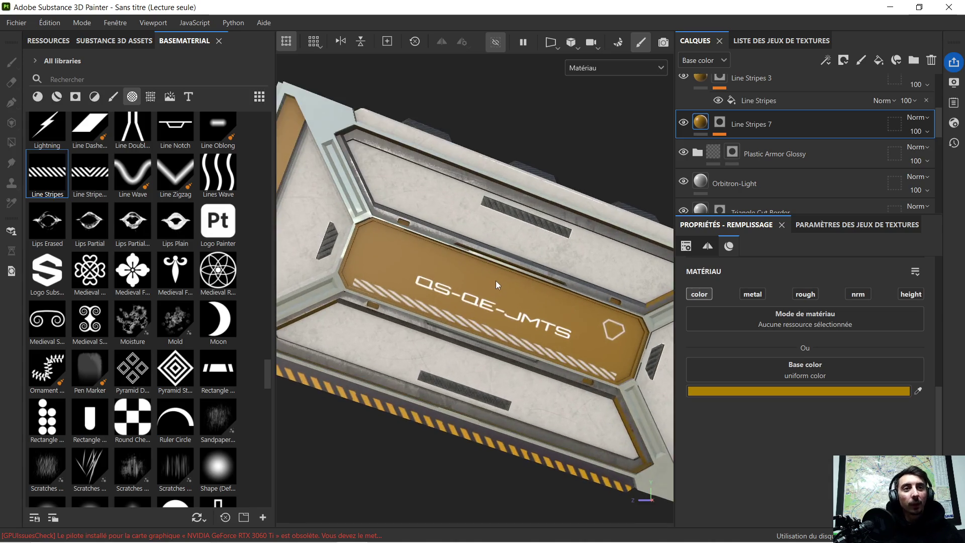
scroll(503, 324, "down", 3)
left_click_drag(503, 323, 497, 311, "alt")
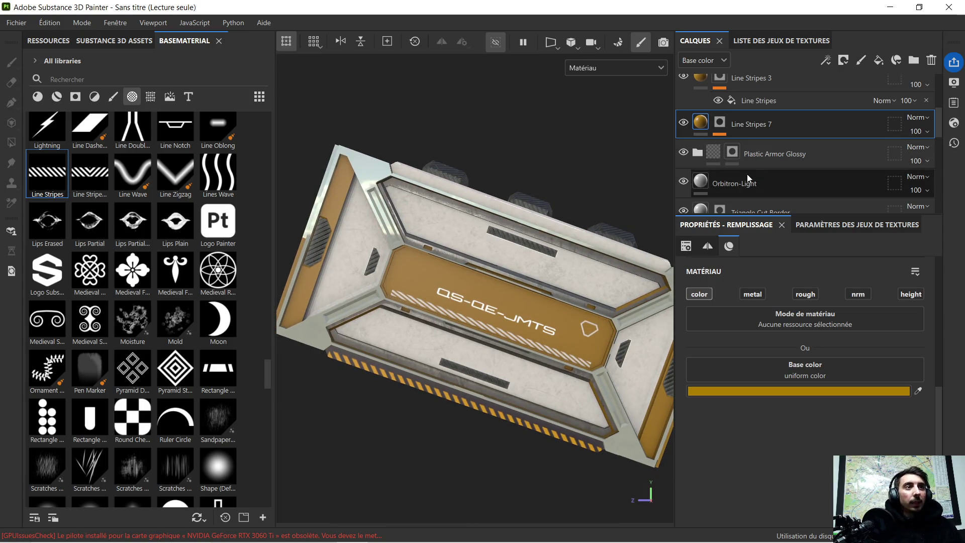
scroll(797, 149, "up", 5)
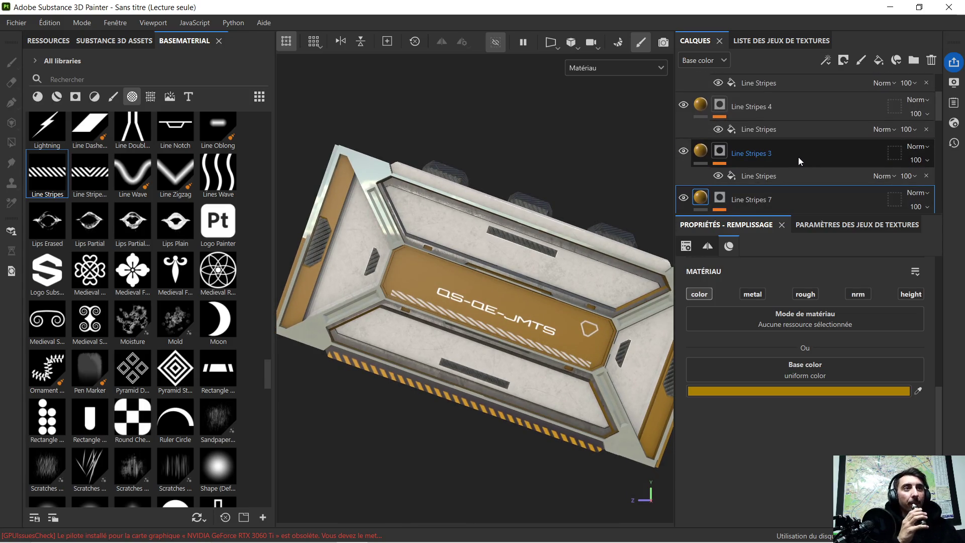
scroll(759, 110, "down", 4)
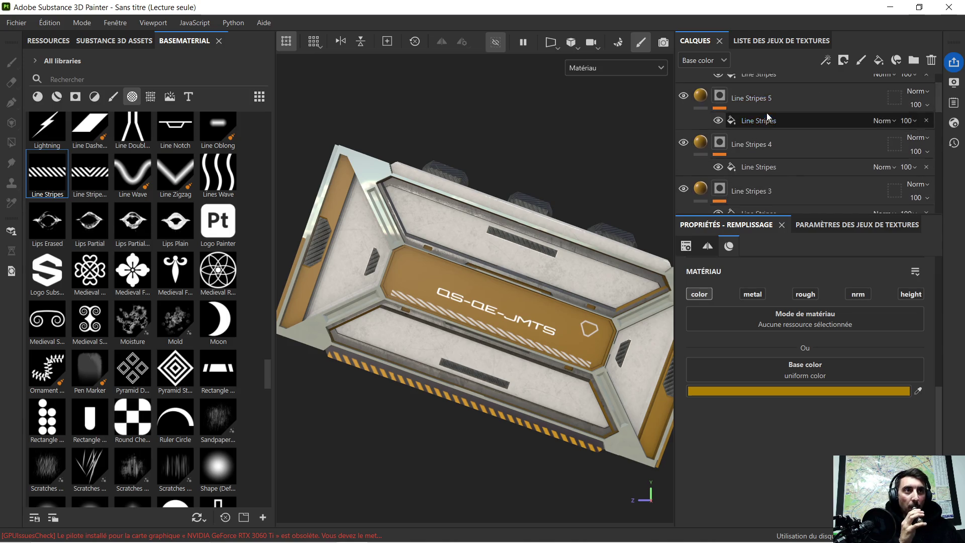
scroll(766, 124, "down", 1)
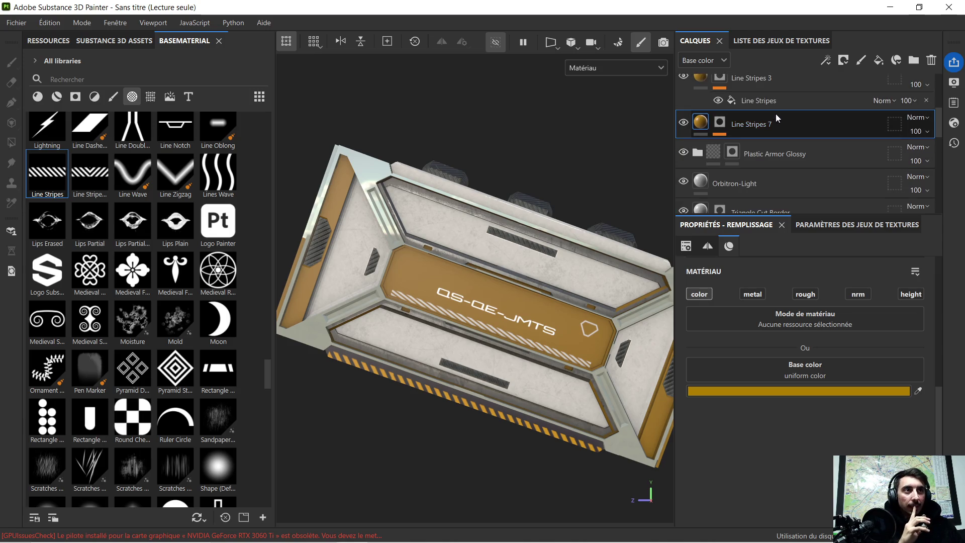
scroll(772, 126, "up", 5)
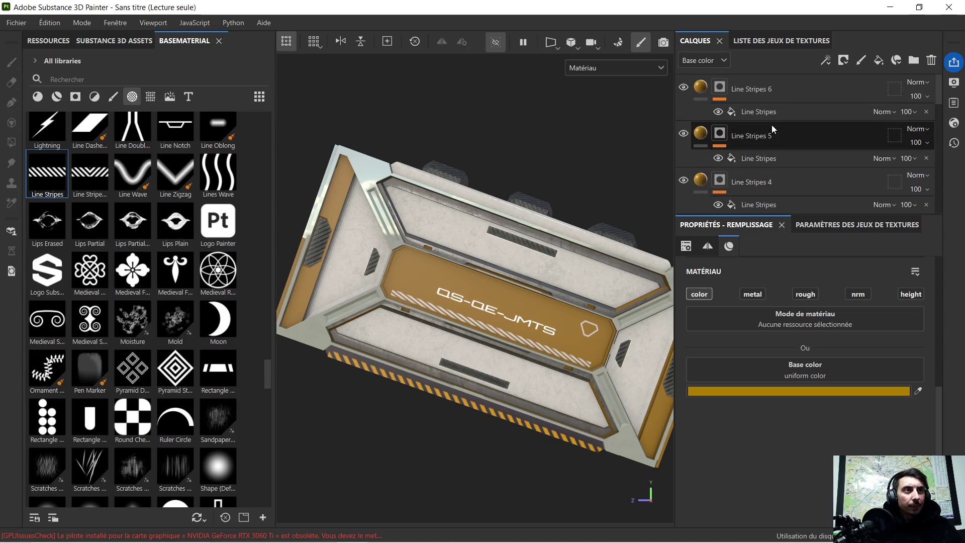
Multi-select Line Stripes 6, 5 and 4 in the Layers panel
left_click(764, 92)
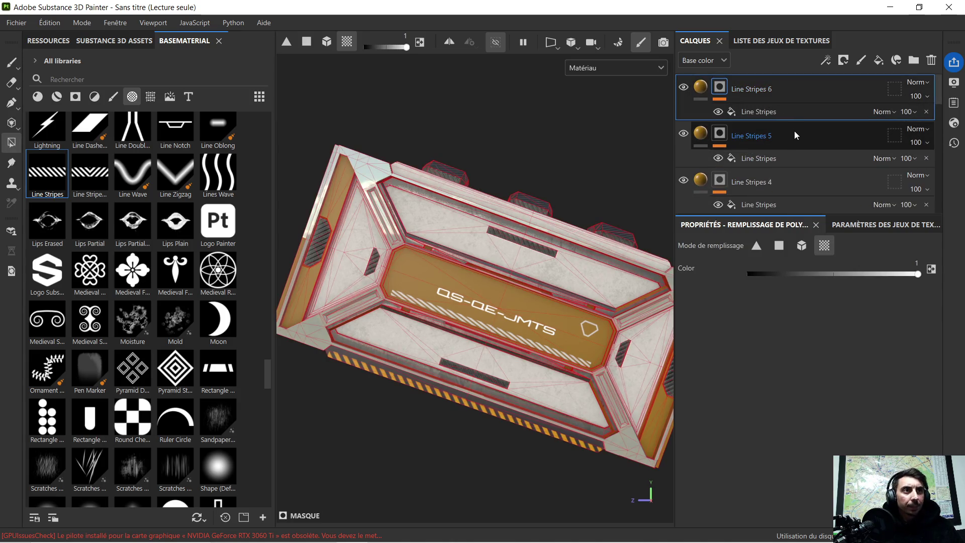
left_click(789, 157, "ctrl")
left_click(782, 169, "ctrl")
scroll(782, 174, "down", 2)
Add Line Stripes 3 and 7 to the selection and group all stripe layers into a folder
left_click(790, 174, "ctrl")
left_click(788, 192, "ctrl")
scroll(789, 165, "down", 3)
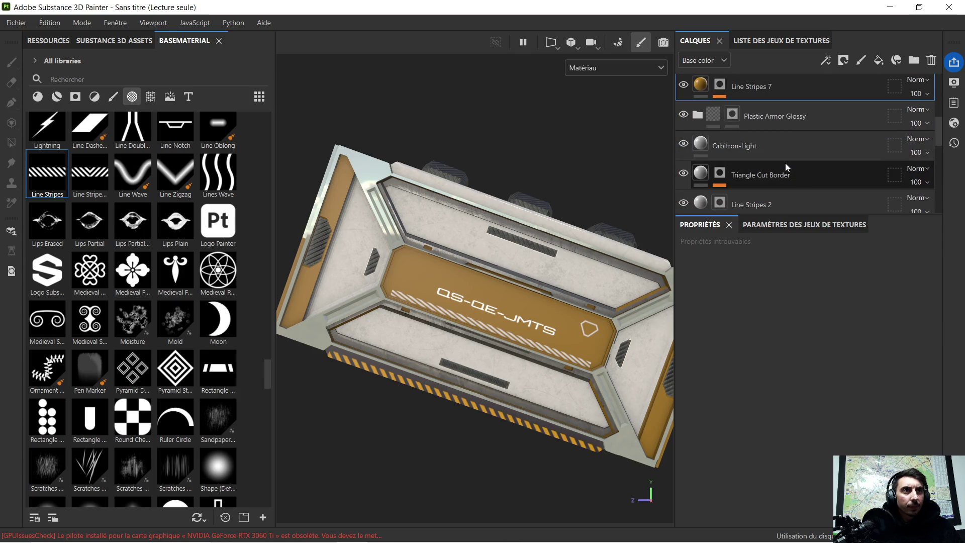
scroll(786, 156, "up", 1)
right_click(794, 128)
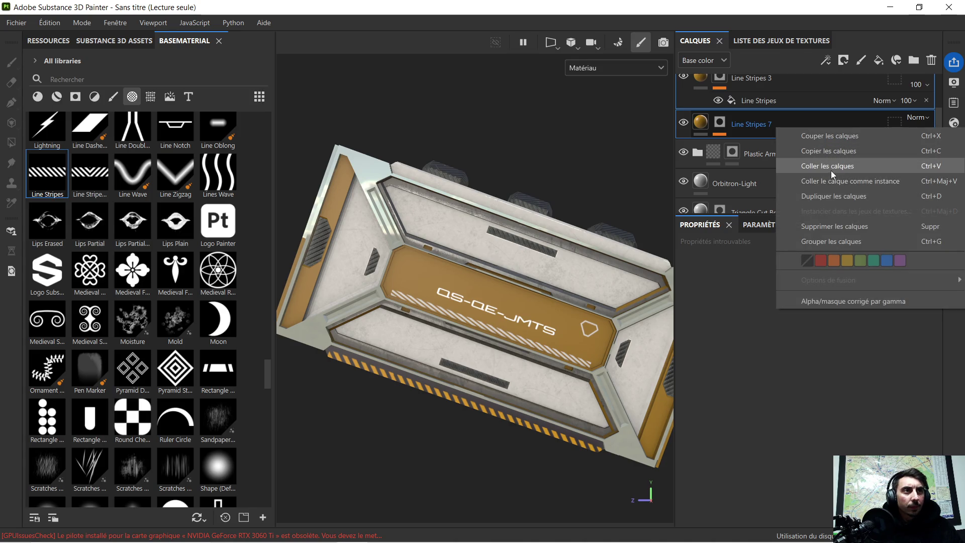
left_click(849, 242)
Collapse the new Dossier 1 folder and rename it 'bande jaune'
scroll(786, 142, "up", 2)
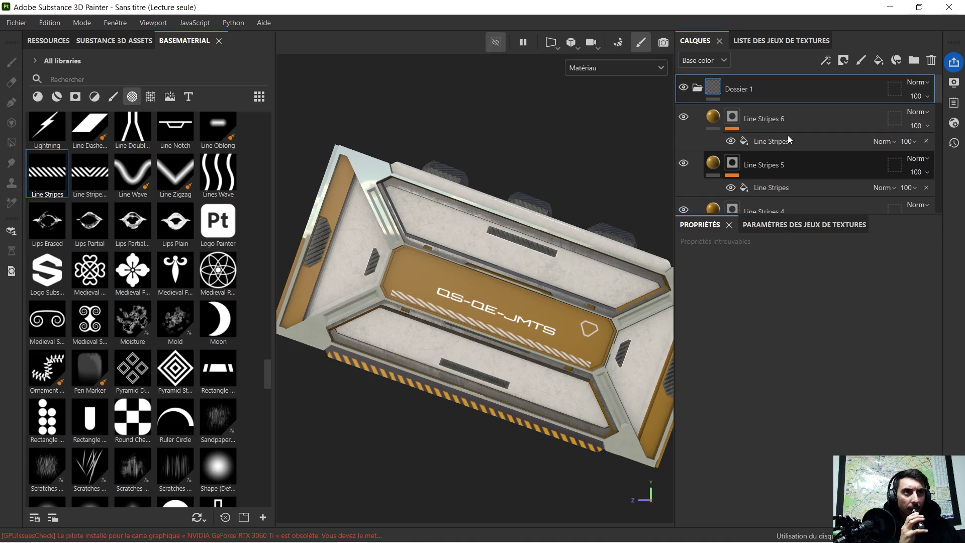
left_click(697, 88)
double_click(740, 90)
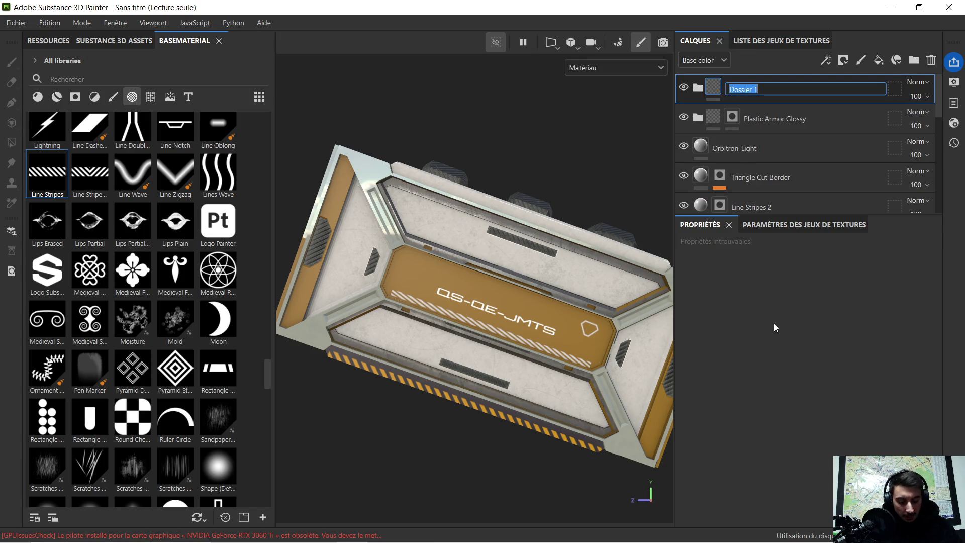
type("ligne")
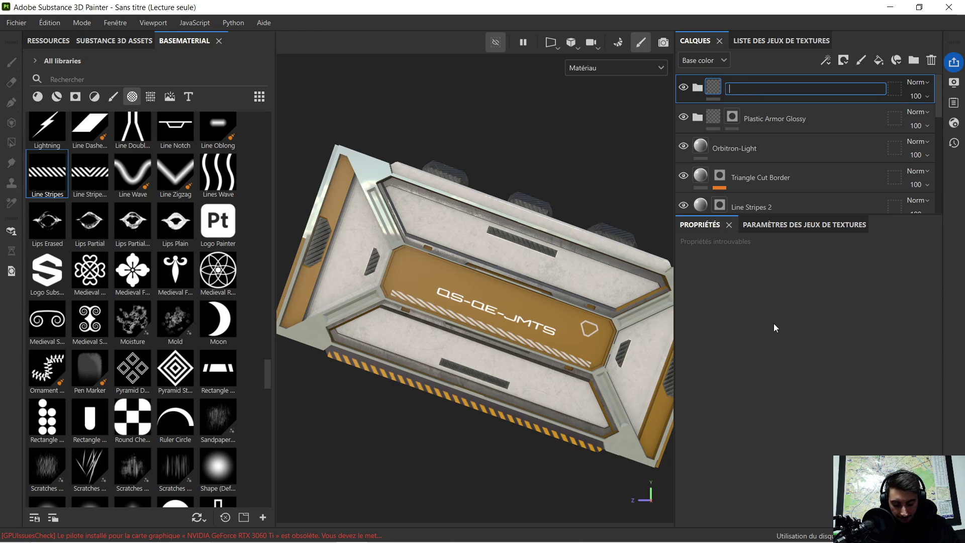
type("bande jaune")
key("Return")
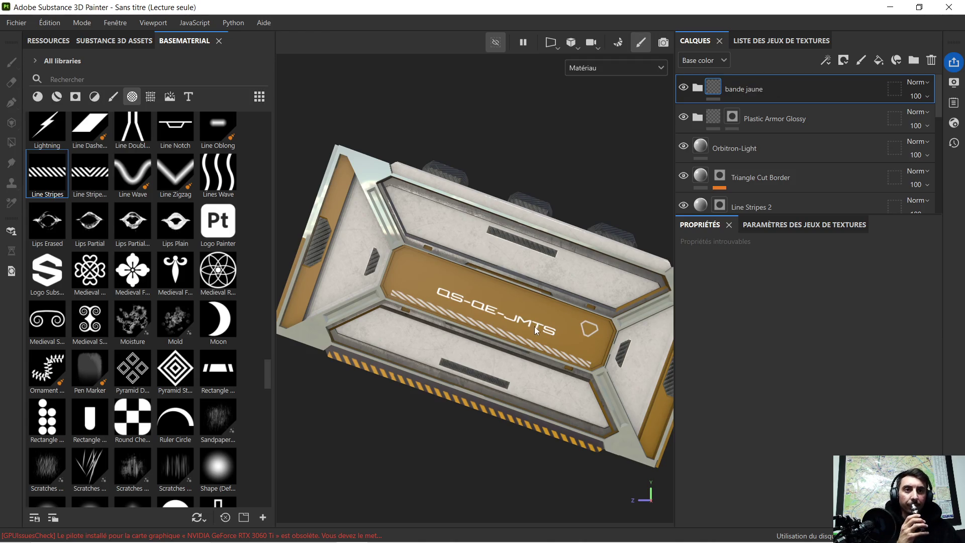
scroll(514, 332, "up", 3)
left_click(757, 118)
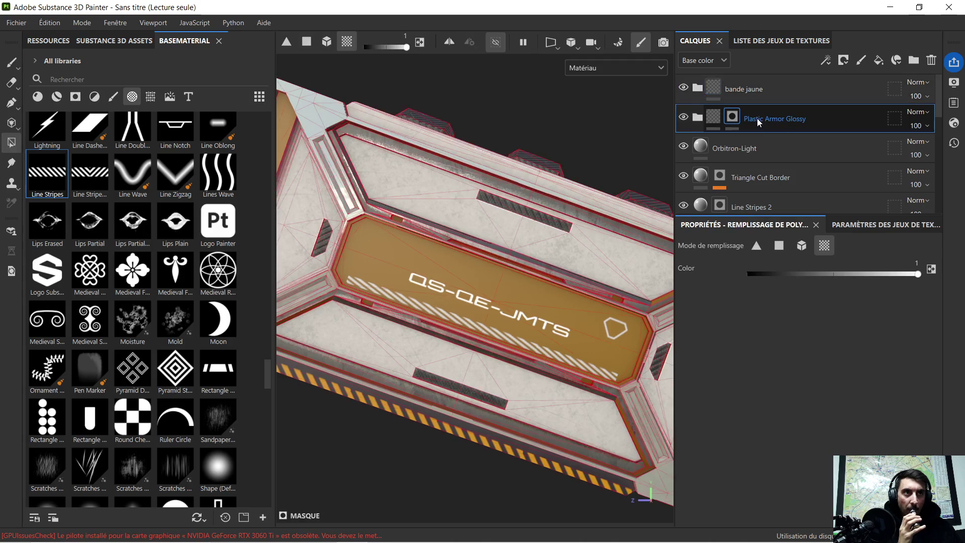
Delete the Line Stripes 2 layer from the stack
left_click(744, 139)
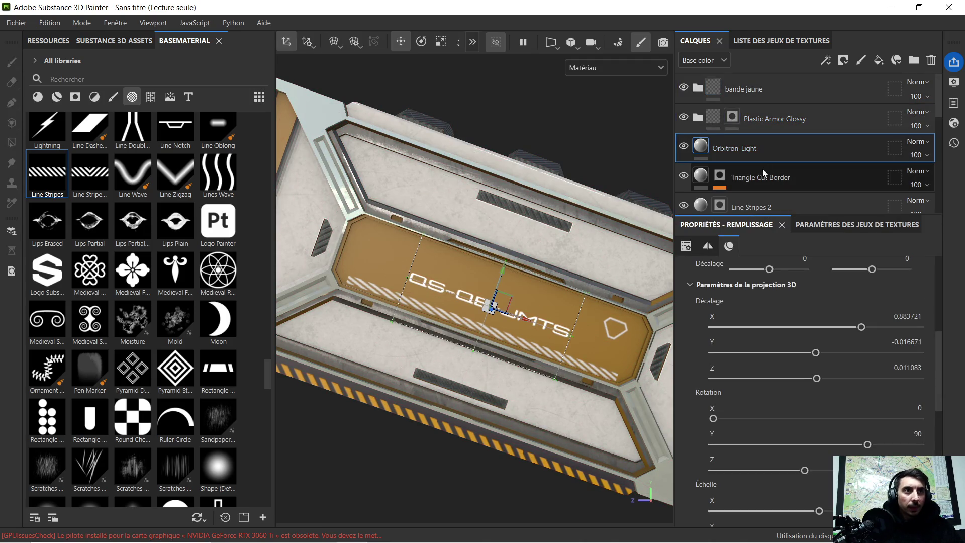
scroll(758, 179, "down", 1)
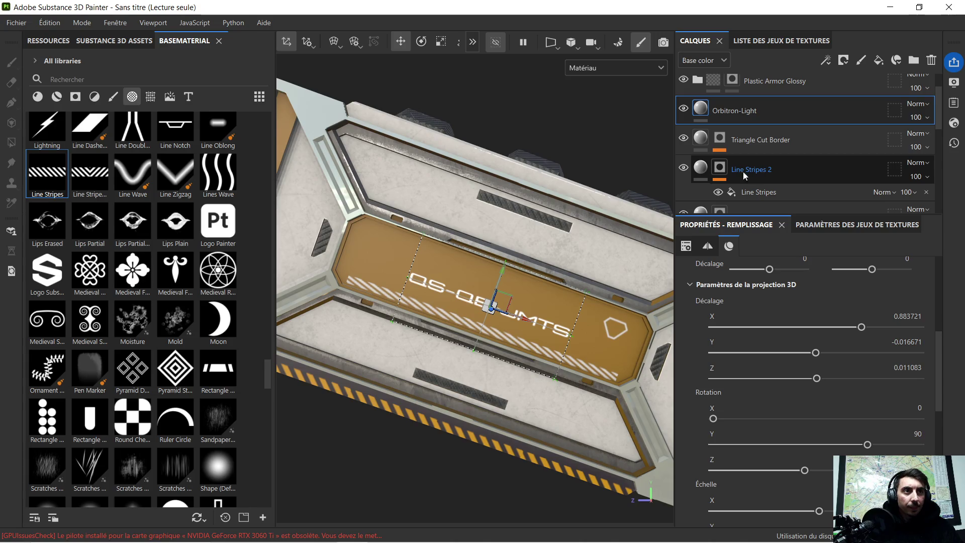
left_click(720, 168)
key("4")
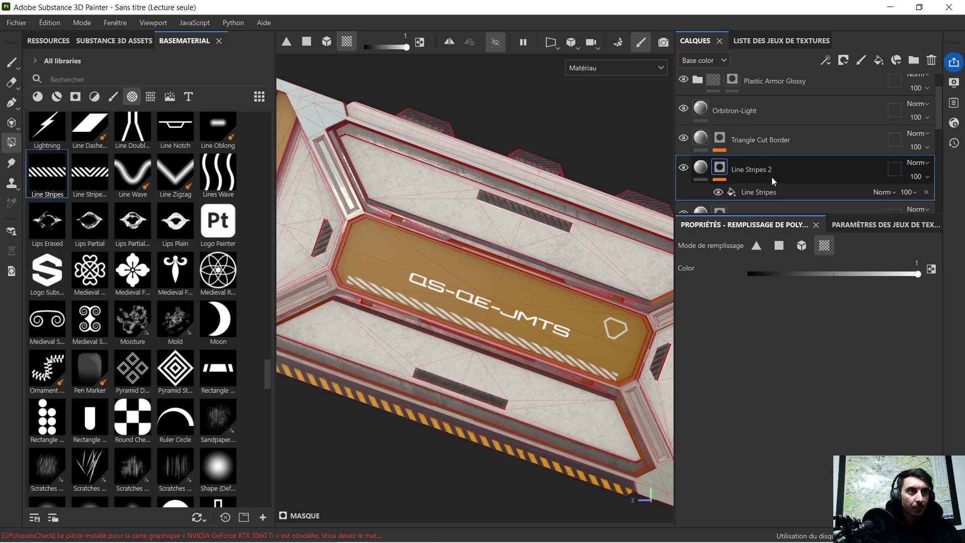
double_click(770, 174)
key("BackSpace")
key("BackSpace")
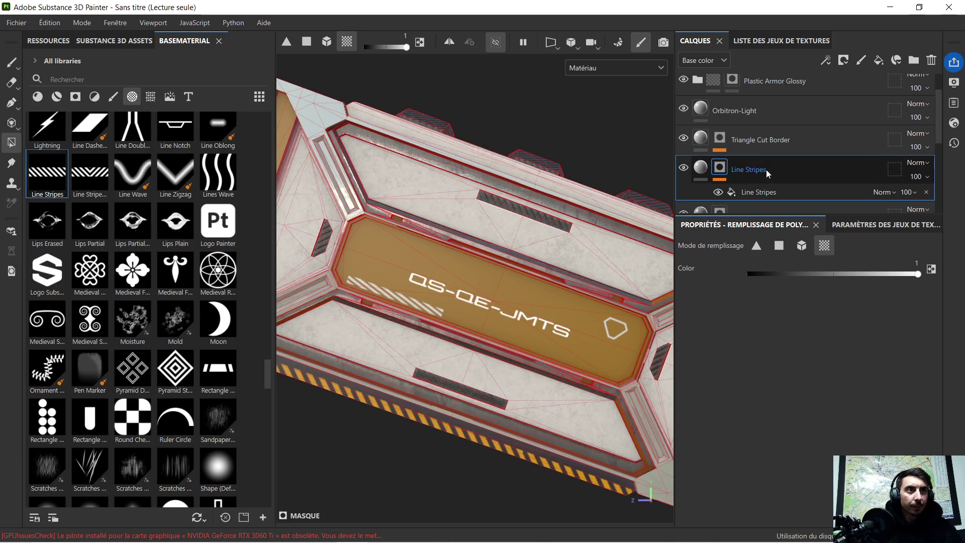
key("Delete")
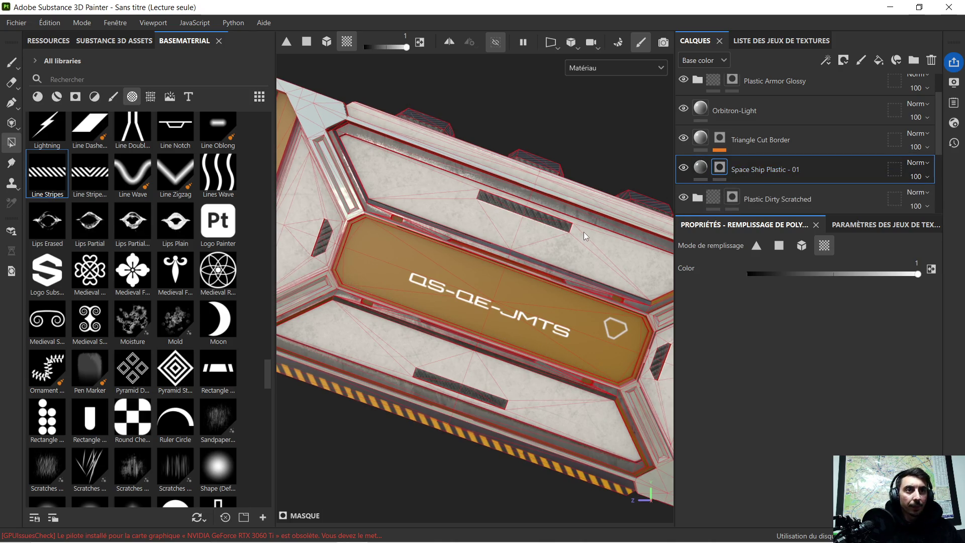
Undo an accidental fill change on the central panel faces and reselect the Orbitron-Light text layer
left_click_drag(584, 261, 535, 291, "alt")
left_click(502, 296)
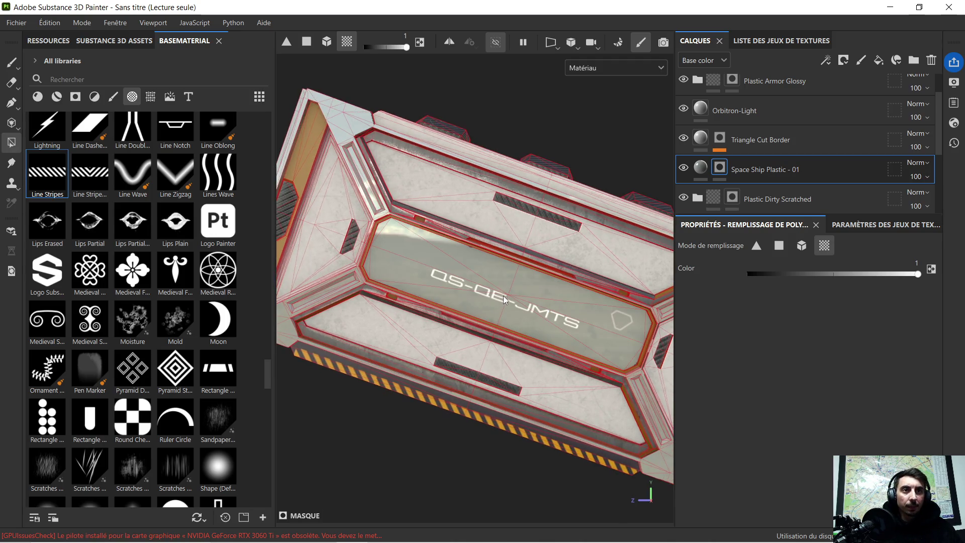
key("ctrl+z")
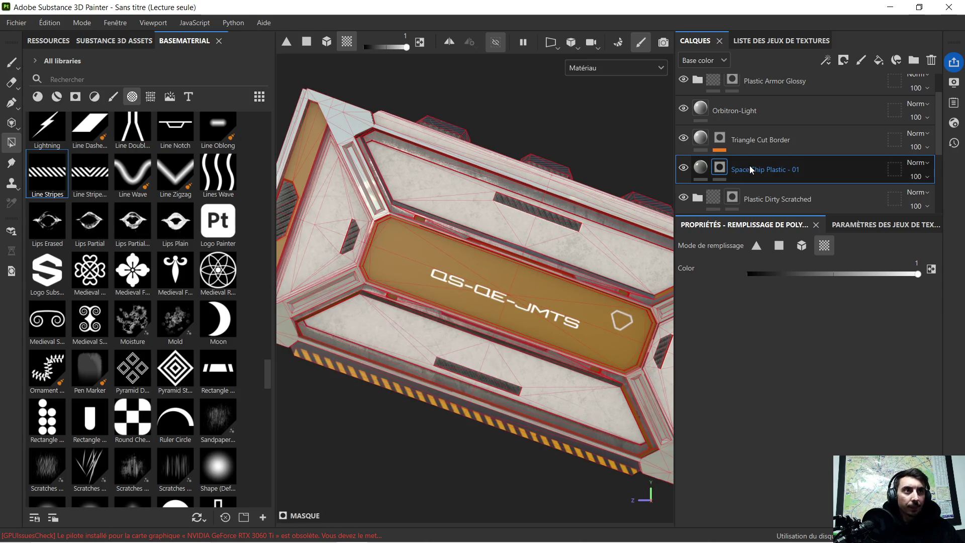
left_click(771, 114)
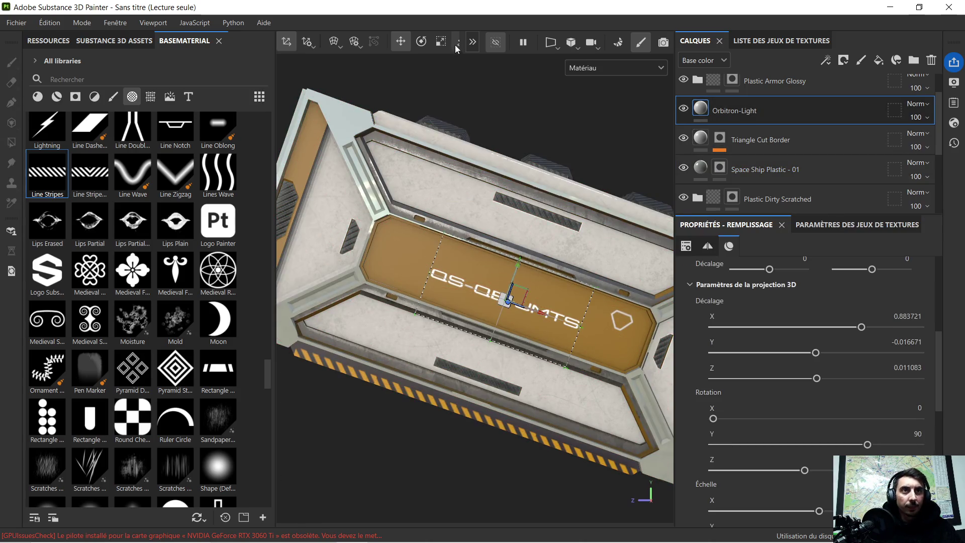
Rotate the Orbitron-Light text projection slightly, including a small Z-rotation nudge
left_click(421, 42)
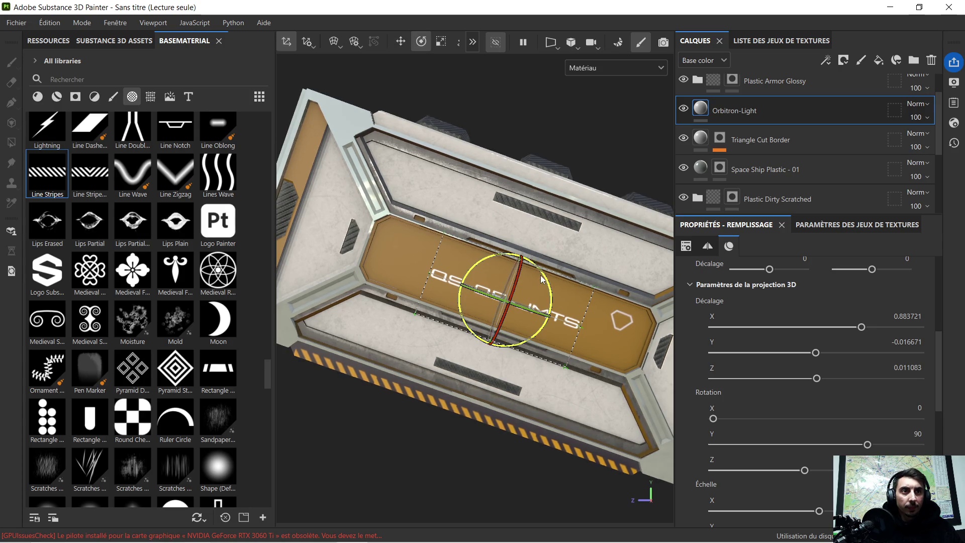
left_click_drag(544, 276, 550, 274)
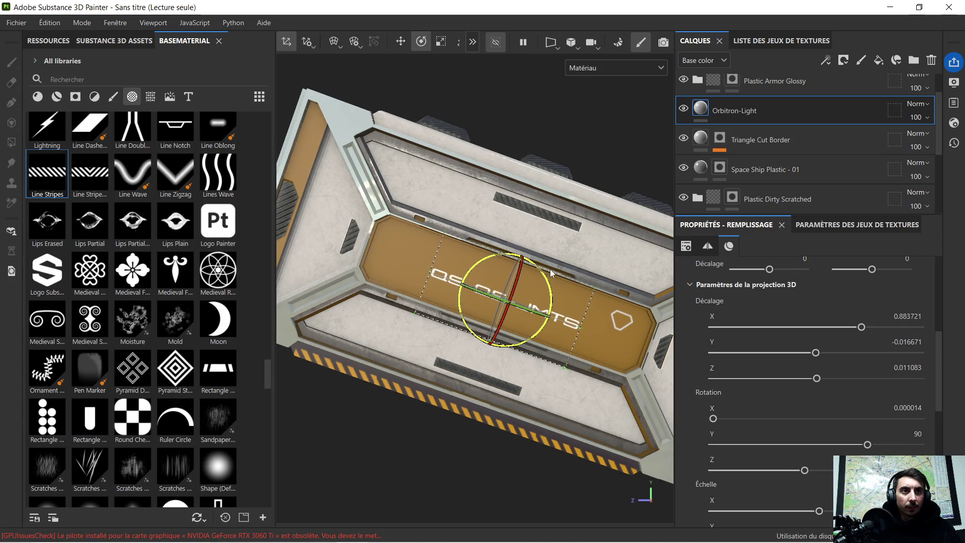
mouse_move(552, 318)
left_mouse_down("alt")
mouse_move(477, 373)
mouse_move(628, 286)
left_mouse_up("alt")
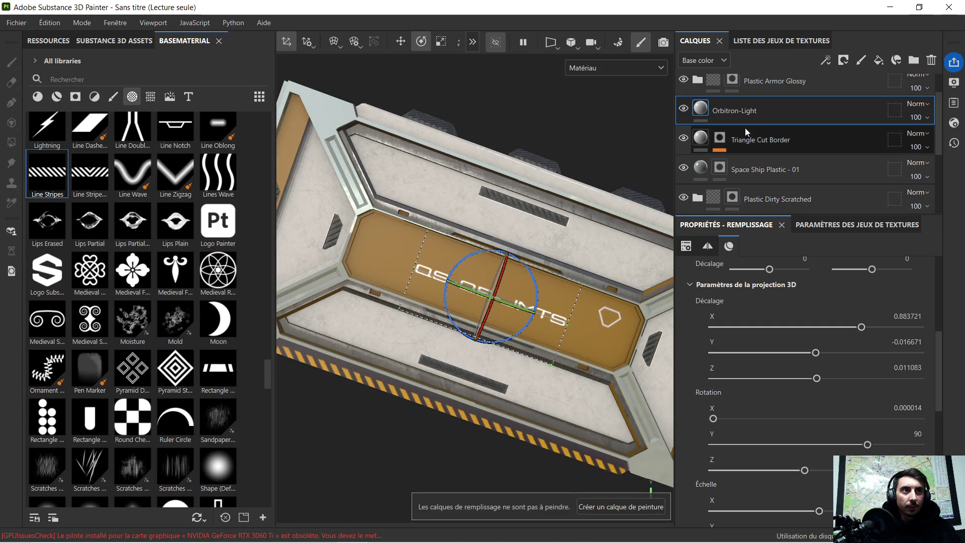
scroll(743, 130, "up", 1)
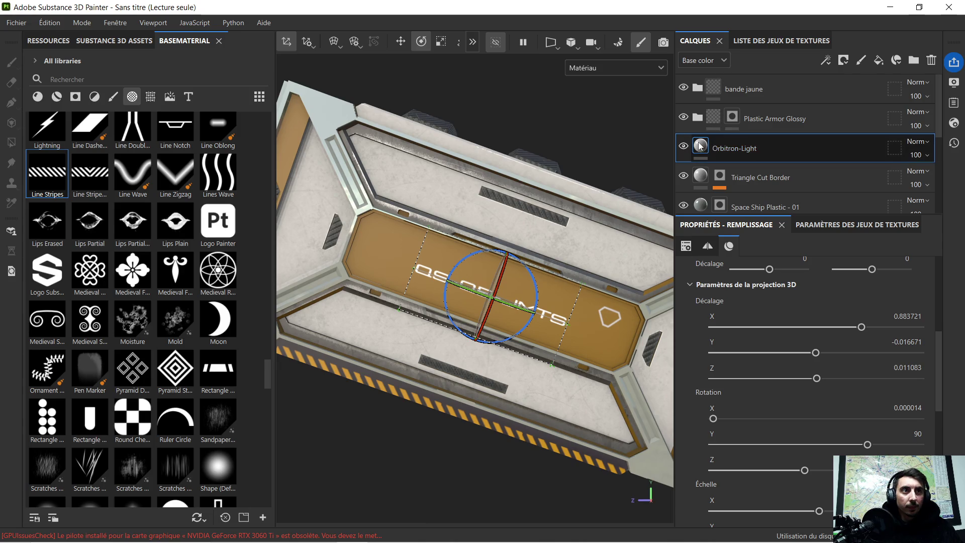
left_click(698, 117)
left_click(698, 117)
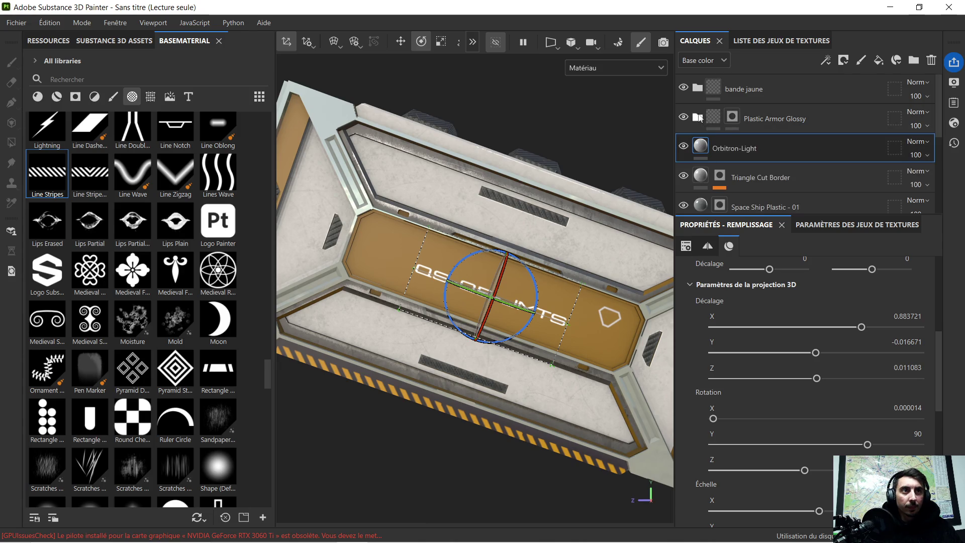
left_click(757, 127)
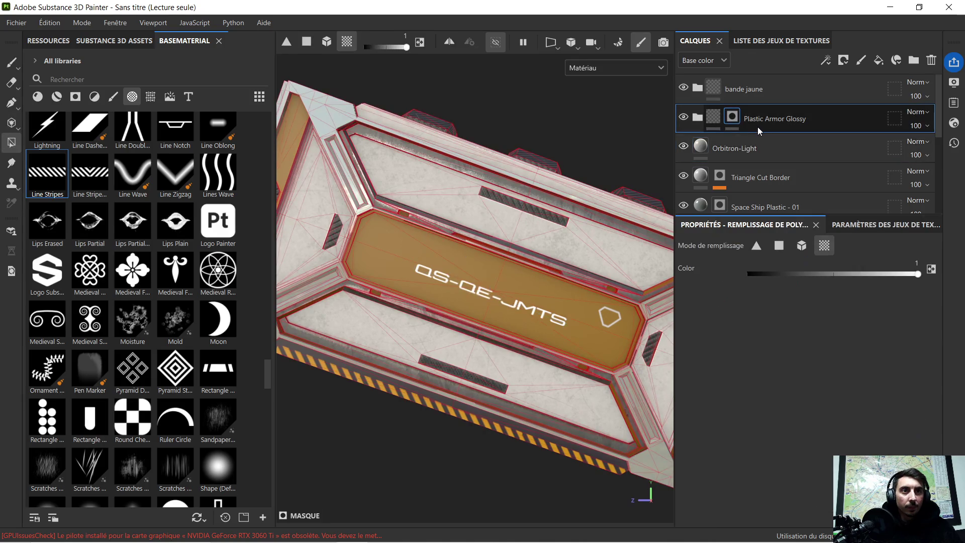
left_click(748, 138)
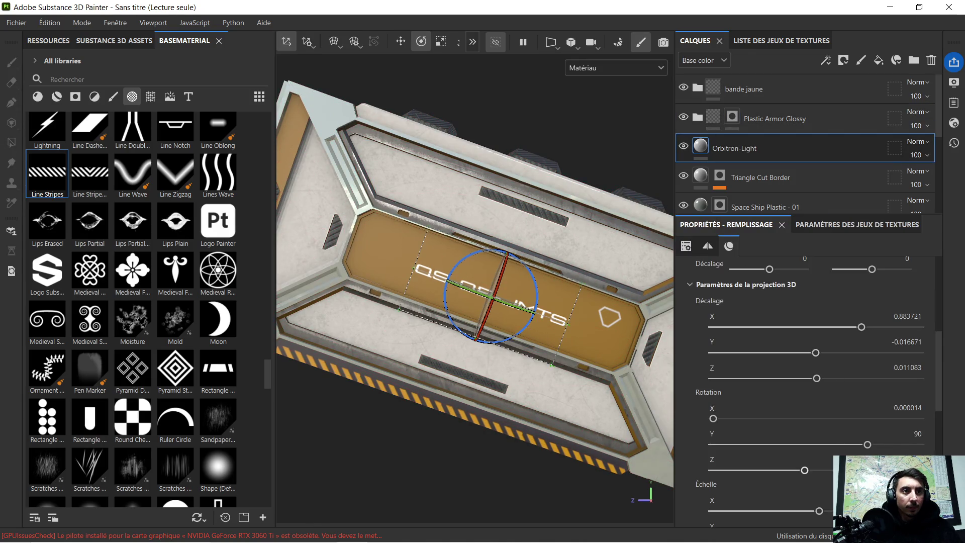
left_click(806, 470)
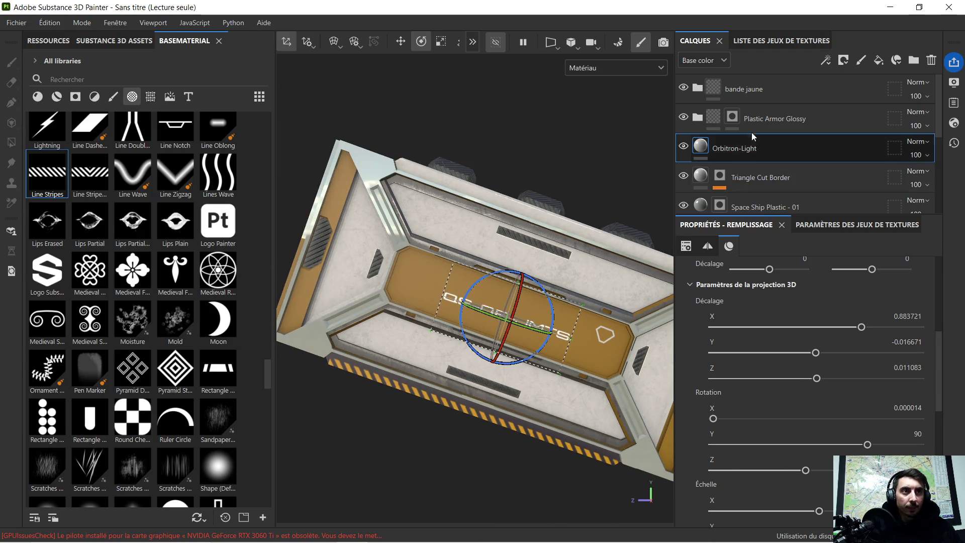
left_click(755, 125)
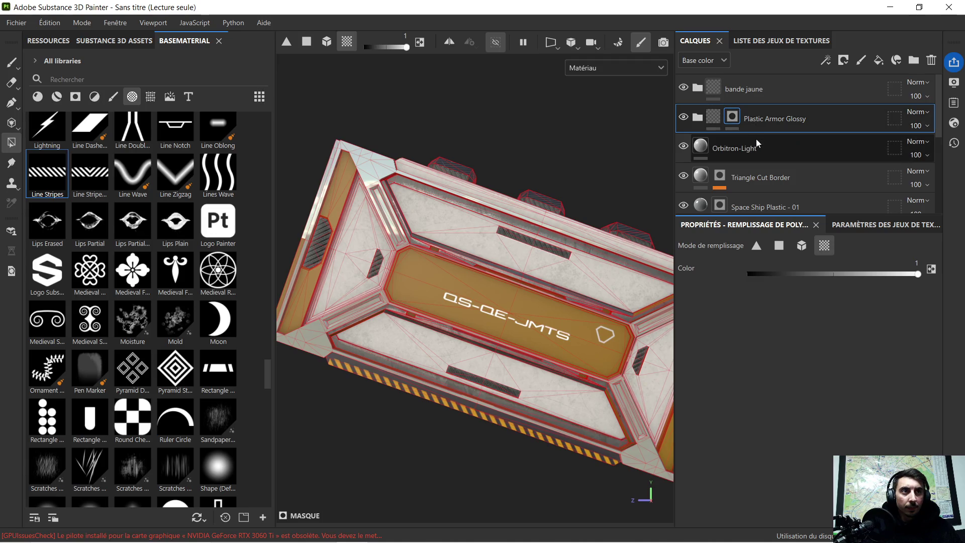
left_click(754, 142)
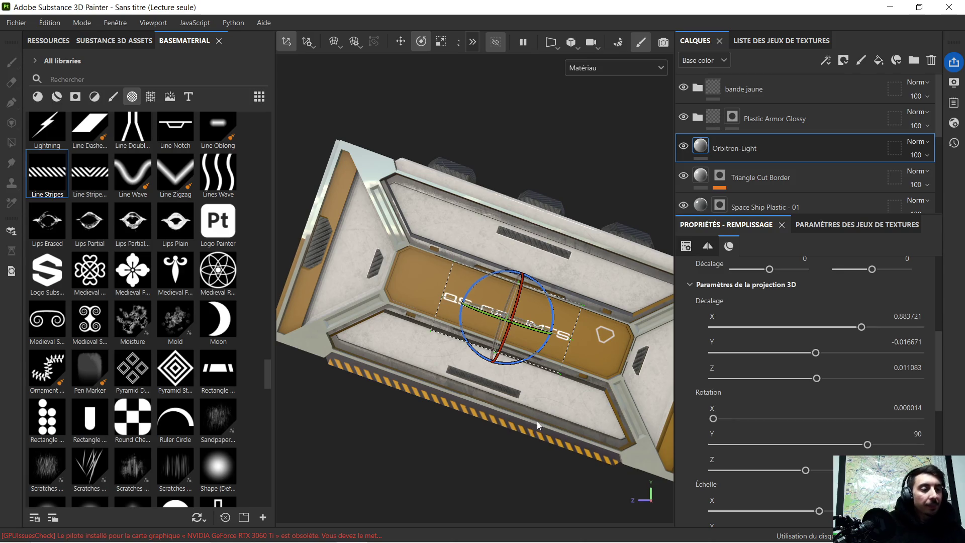
Scroll the shelf down toward the Sign alphas and bring the YouTube Chrome window forward
mouse_move(530, 370)
middle_mouse_down()
mouse_move(533, 344)
mouse_move(496, 305)
mouse_move(501, 325)
middle_mouse_up()
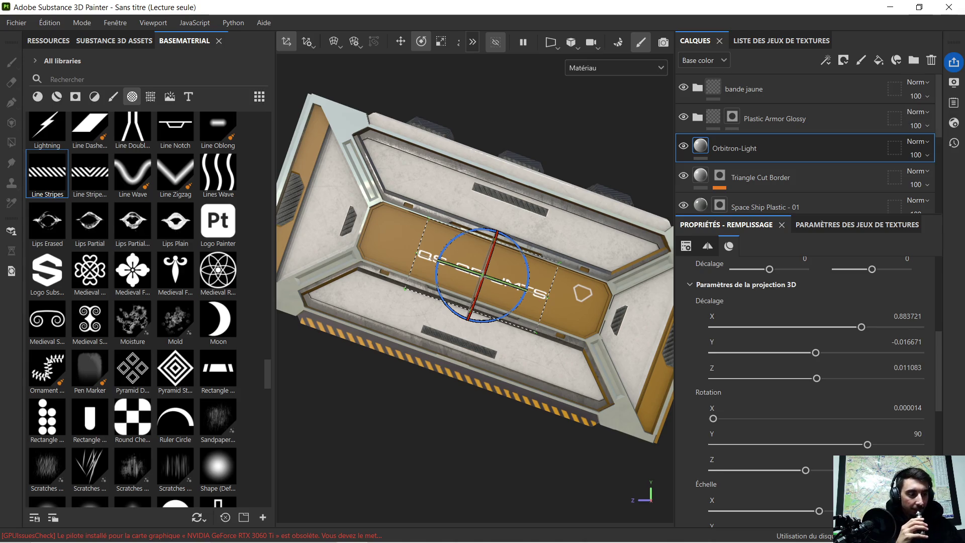
left_click_drag(652, 219, 578, 226, "alt")
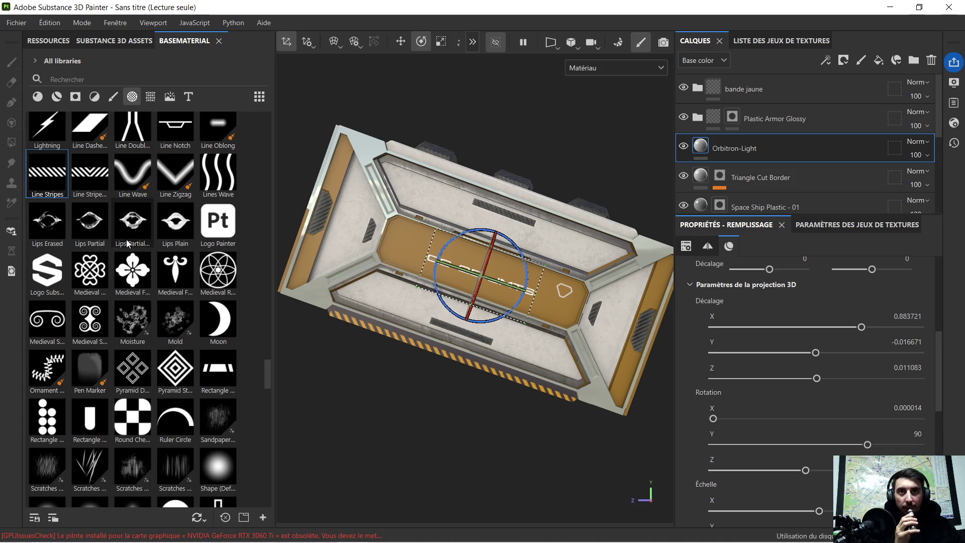
scroll(126, 241, "down", 3)
scroll(124, 236, "down", 3)
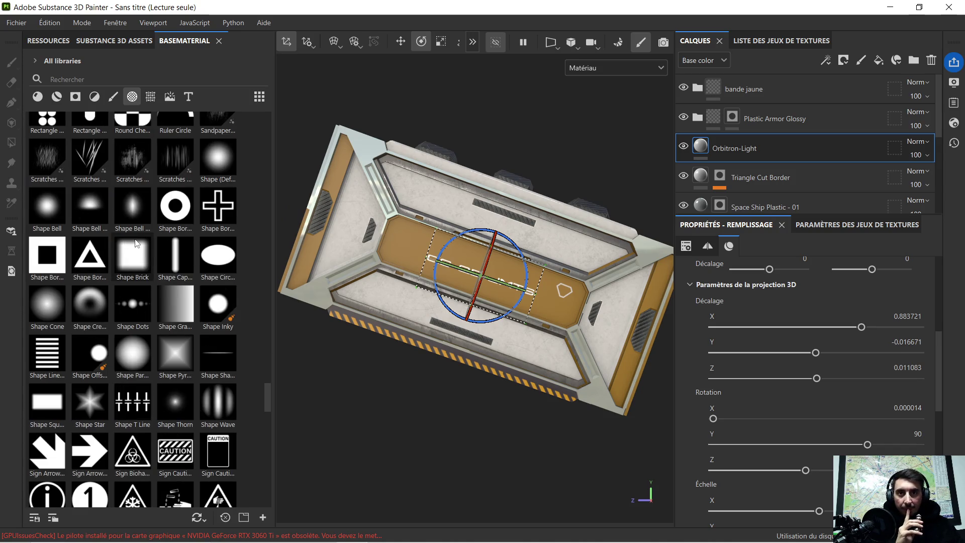
scroll(136, 244, "down", 5)
mouse_move(306, 541)
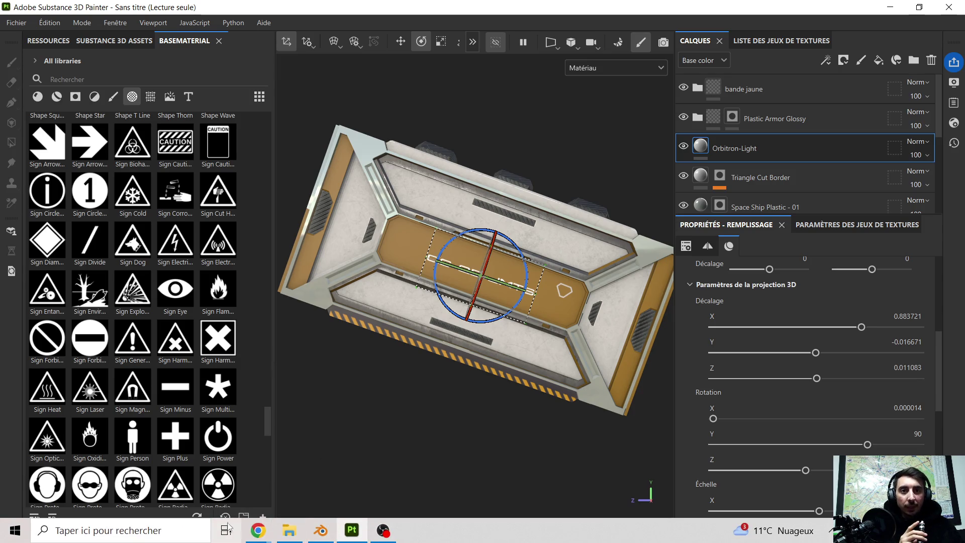
mouse_move(258, 530)
left_click(160, 476)
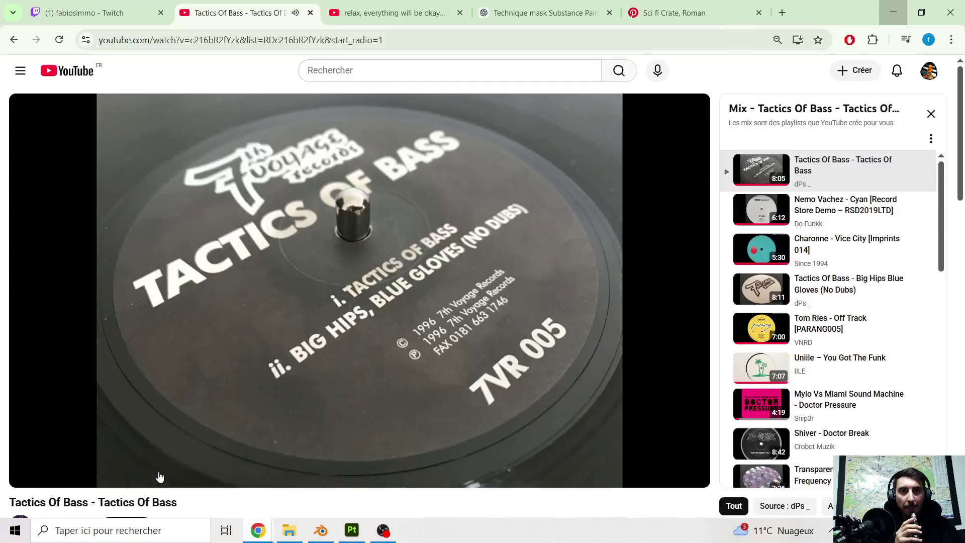
Save the Sci fi Crate pin and the first home-feed pin to Mes enregistrements
left_click(659, 16)
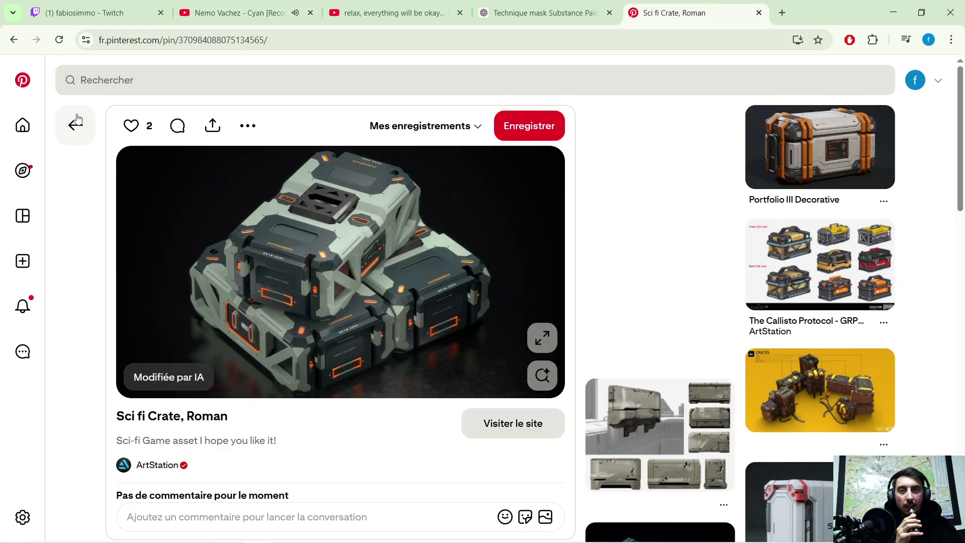
left_click(402, 134)
left_click(388, 263)
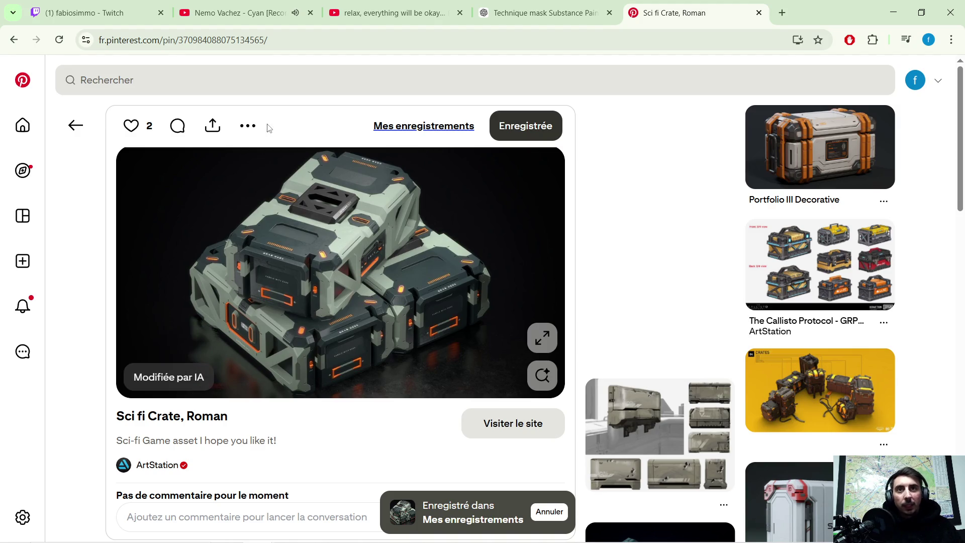
left_click(22, 124)
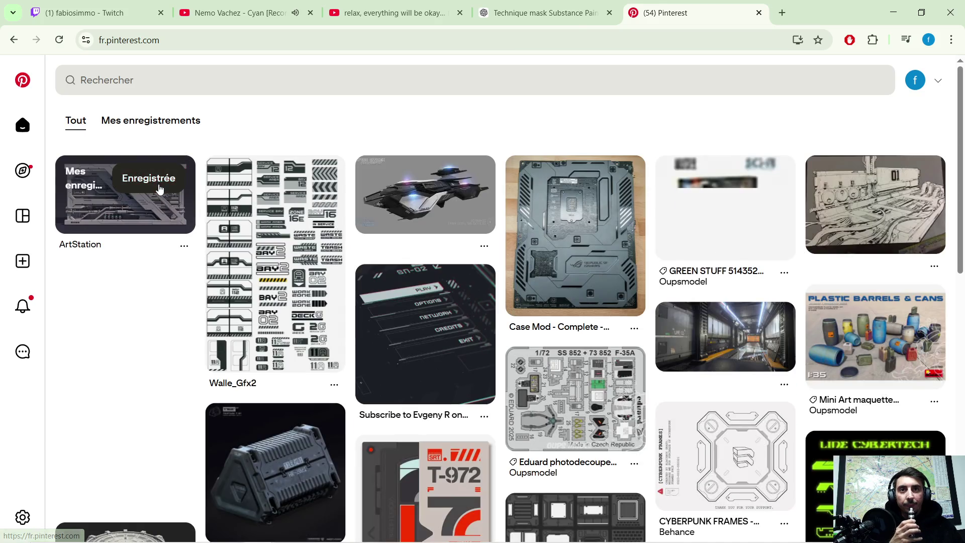
left_click(158, 184)
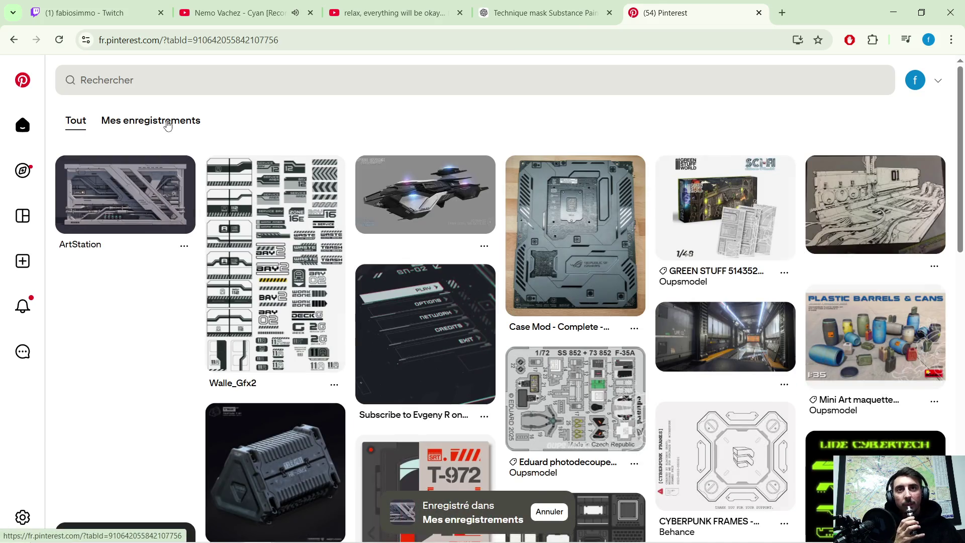
Open the Mes enregistrements board and the Robot Tech Elements pin, saving a grey vent panel pin
left_click(168, 123)
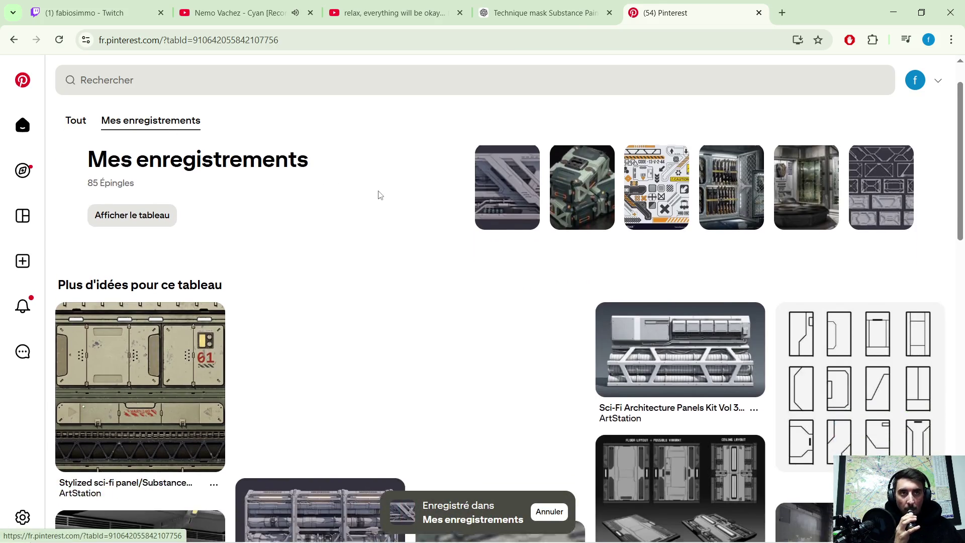
left_click(658, 232)
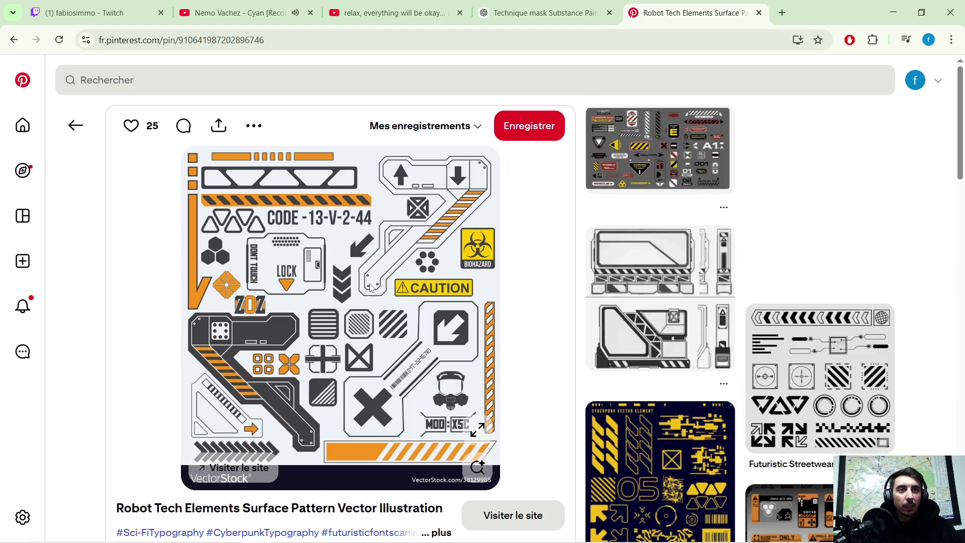
scroll(411, 279, "down", 5)
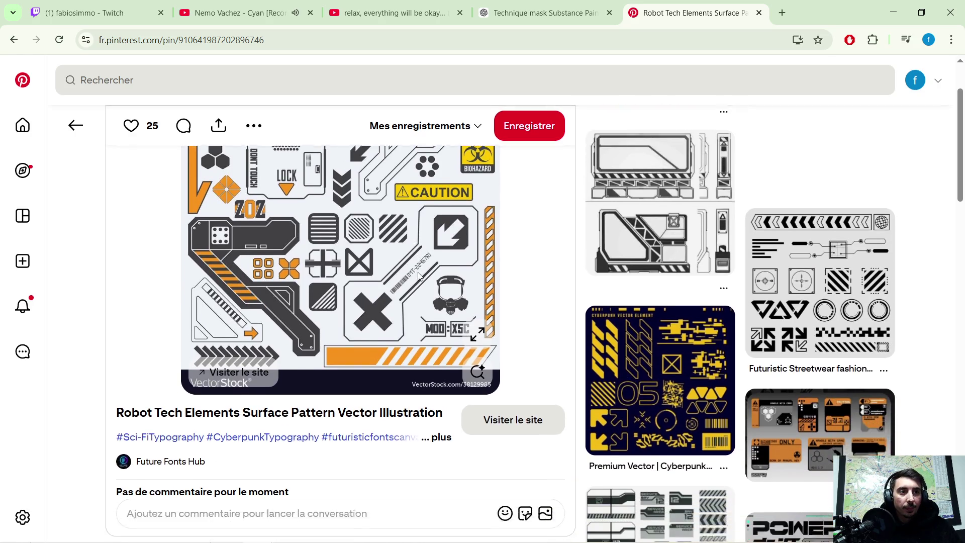
scroll(420, 276, "down", 2)
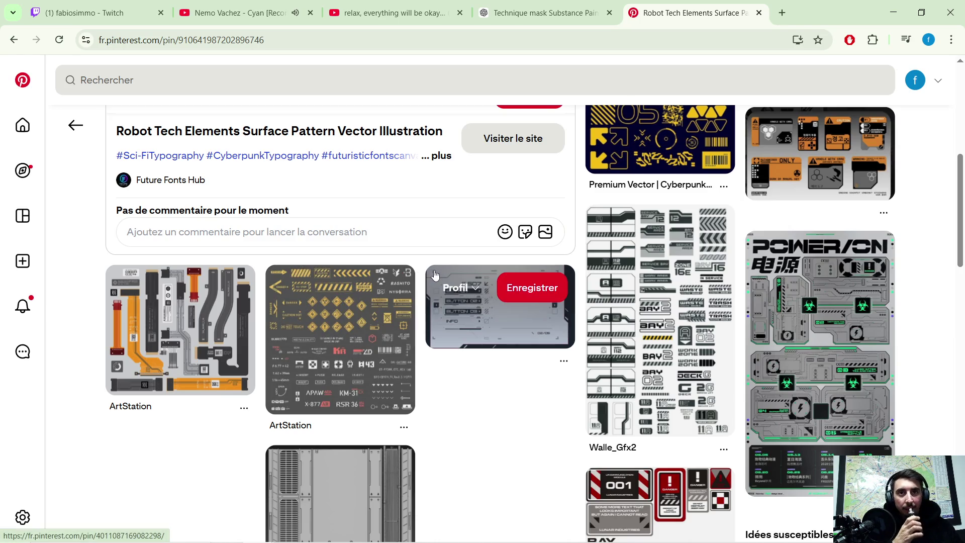
scroll(436, 275, "down", 1)
scroll(435, 275, "down", 2)
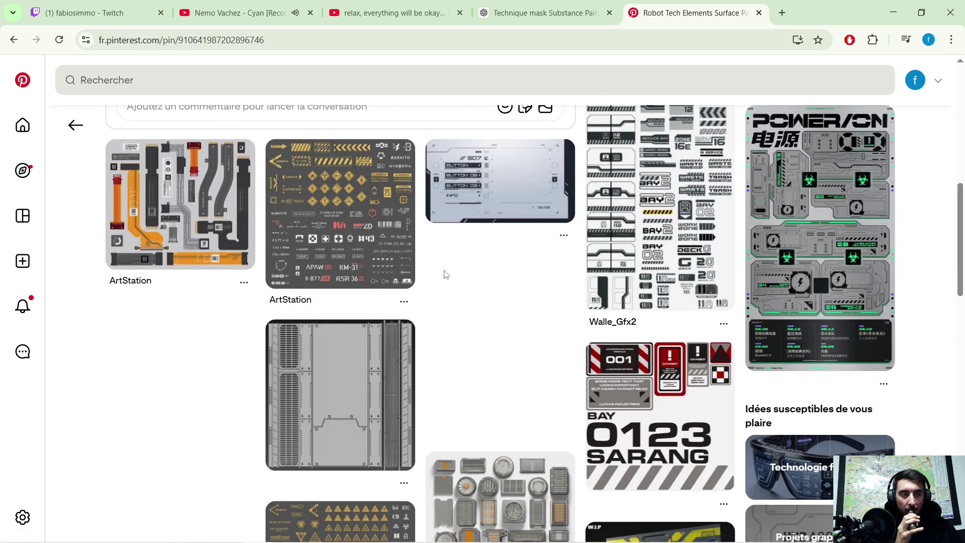
scroll(445, 274, "down", 2)
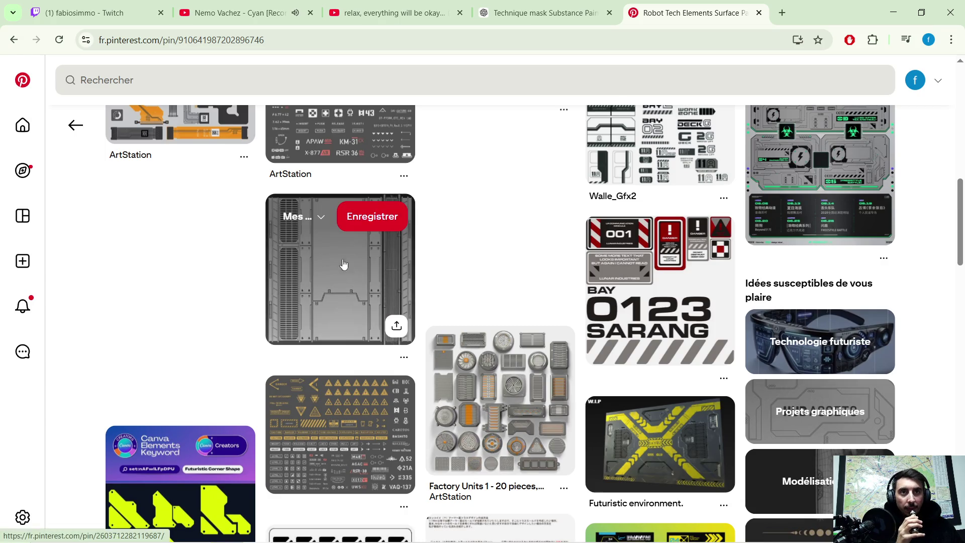
left_click(372, 221)
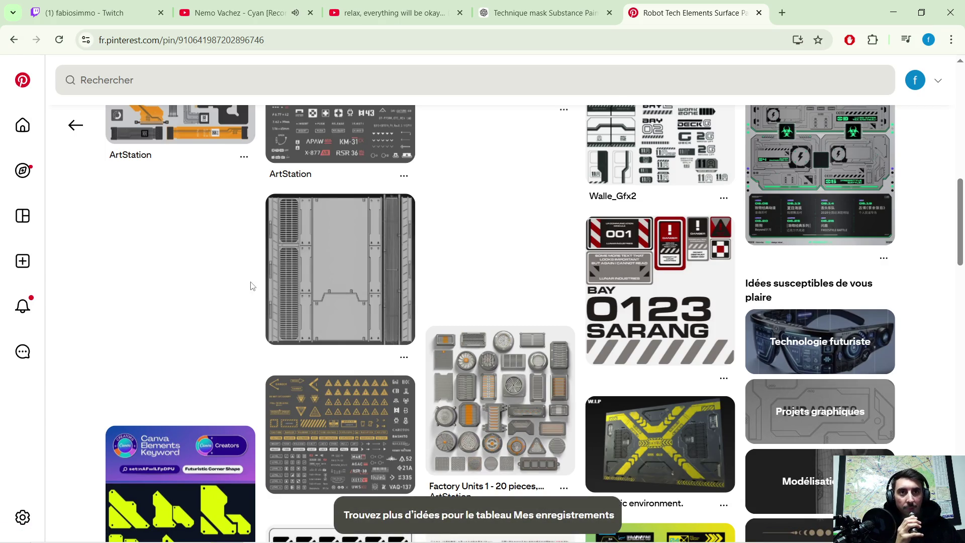
Scroll through the related sci-fi panel references, then minimize the browser
scroll(445, 236, "down", 1)
scroll(447, 236, "down", 5)
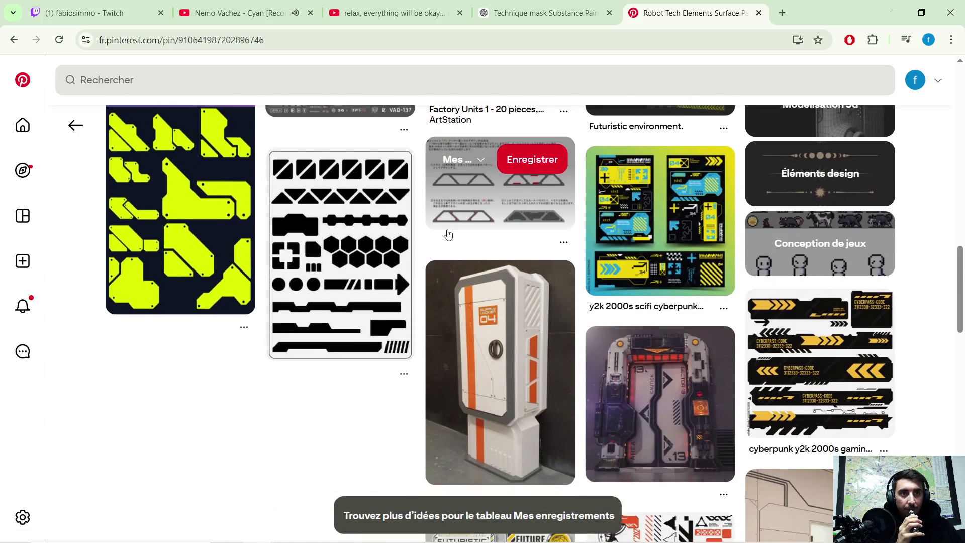
scroll(448, 234, "down", 2)
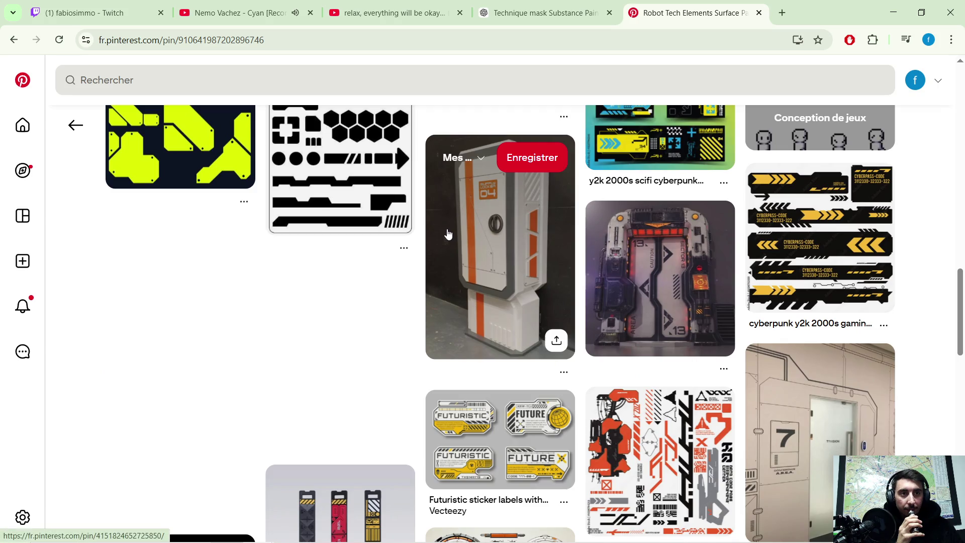
scroll(447, 234, "down", 1)
scroll(361, 233, "down", 1)
scroll(364, 232, "down", 1)
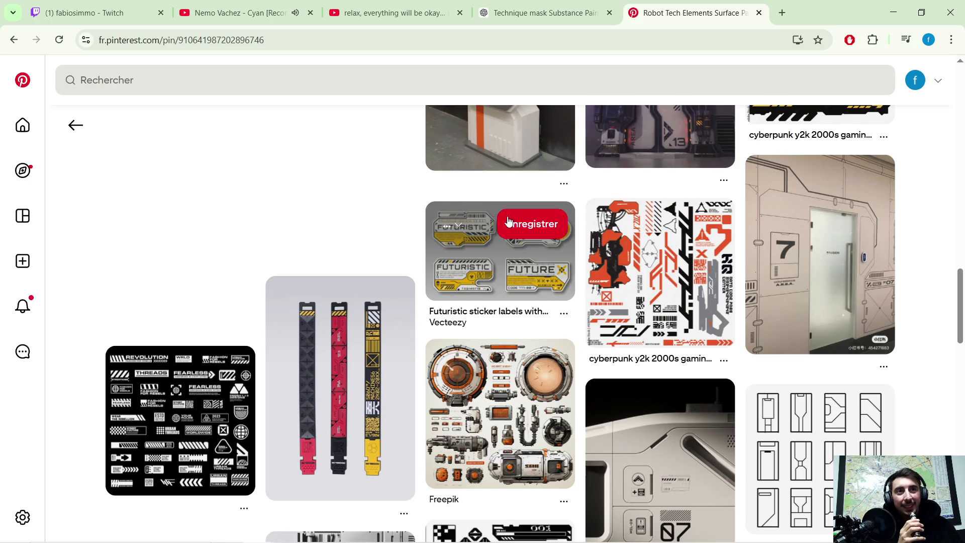
left_click(893, 12)
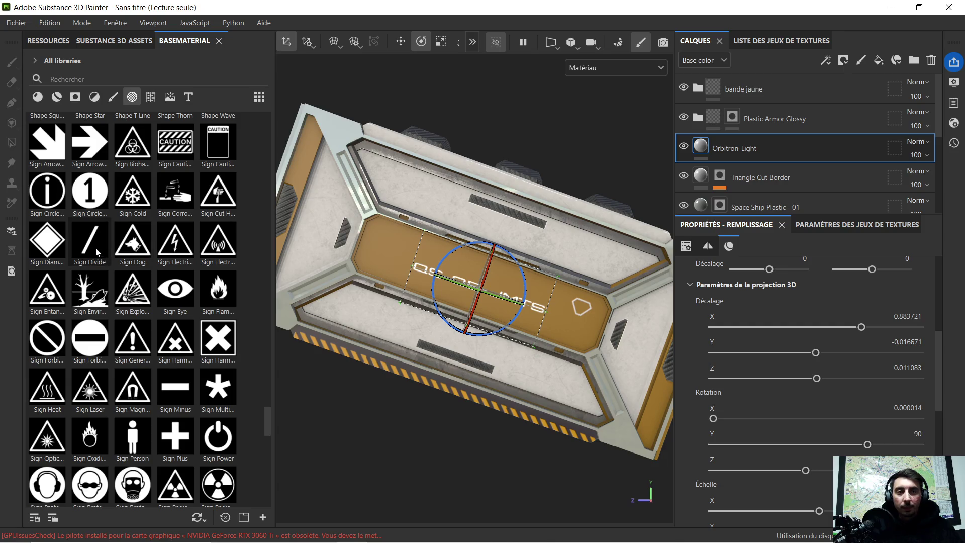
Drop the Sign Warning Hatched alpha onto the orange centre strip as a Base color decal
scroll(125, 252, "down", 3)
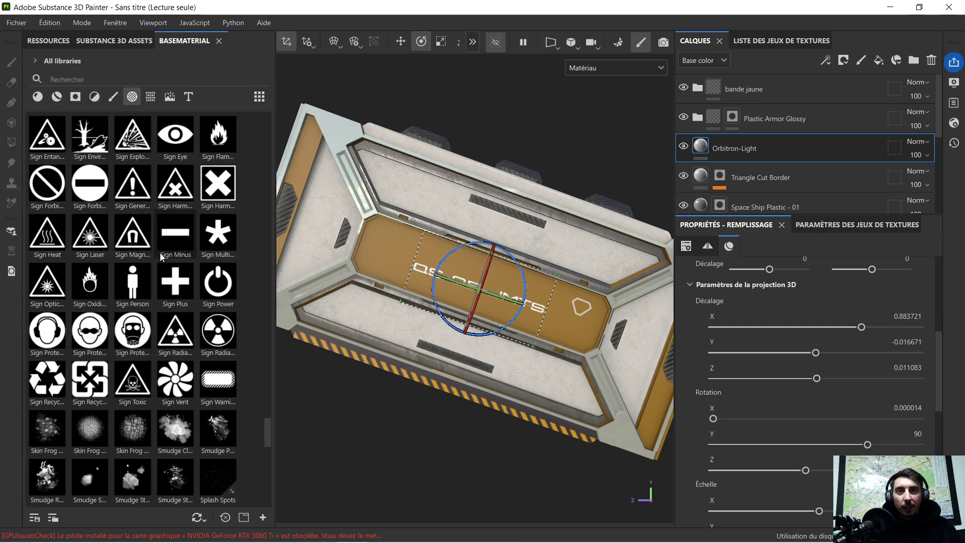
mouse_move(164, 254)
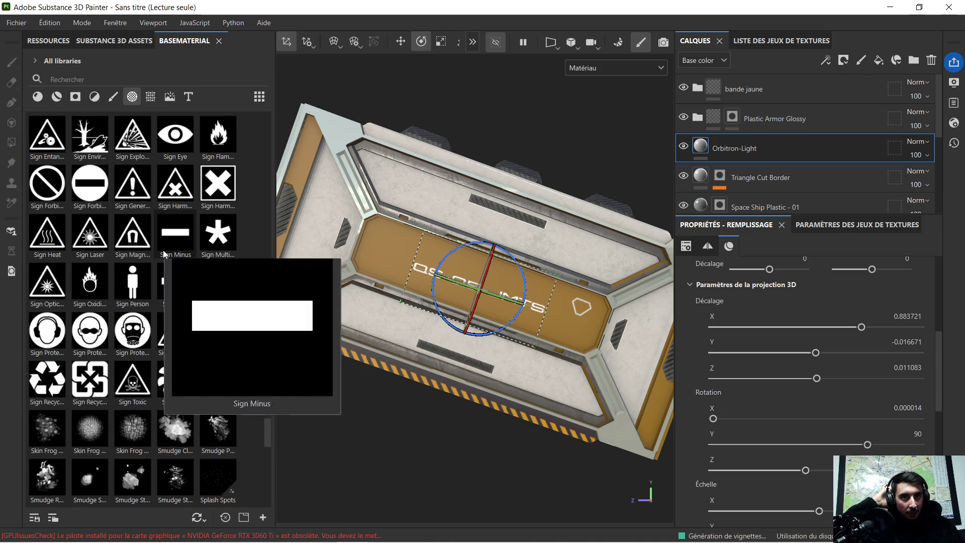
mouse_move(140, 323)
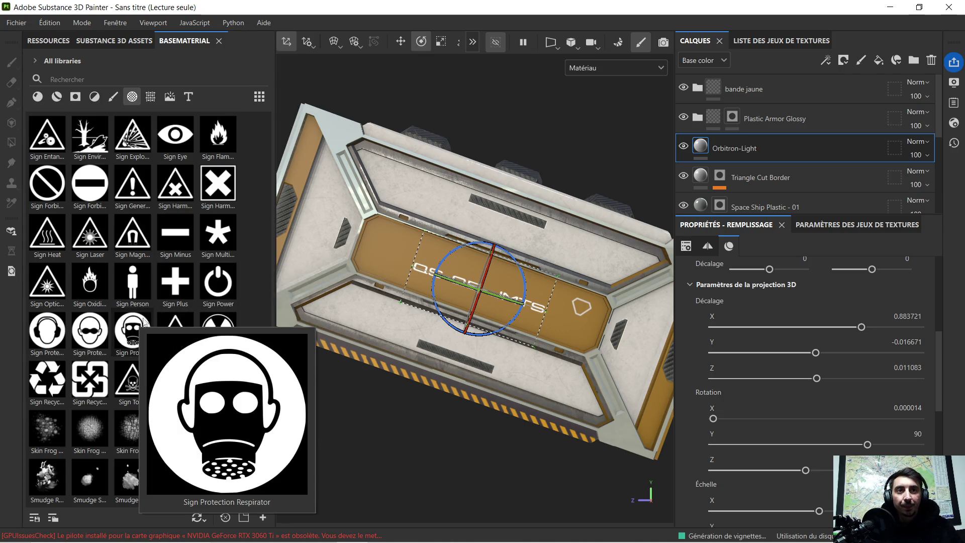
mouse_move(220, 382)
mouse_move(221, 381)
left_mouse_down()
mouse_move(461, 313)
mouse_move(461, 272)
left_mouse_up()
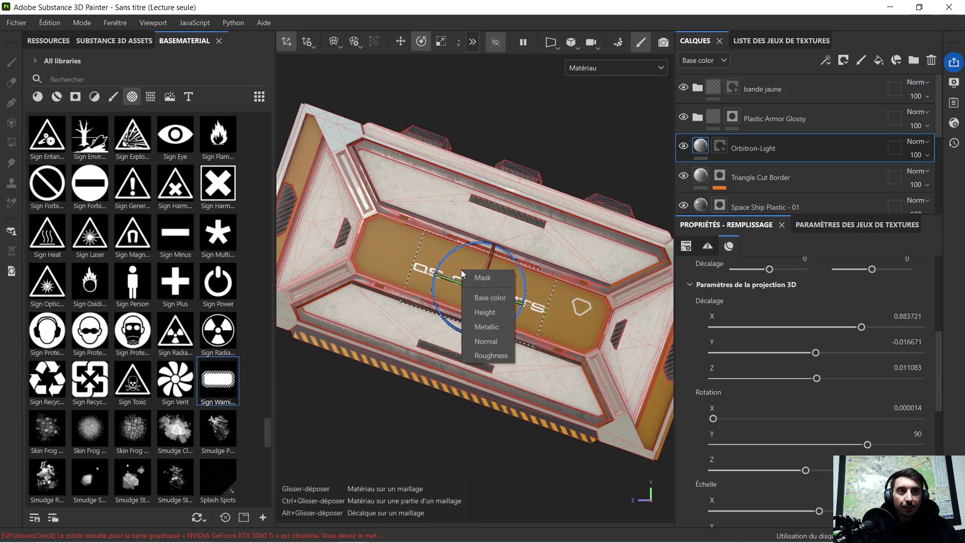
left_click(499, 300)
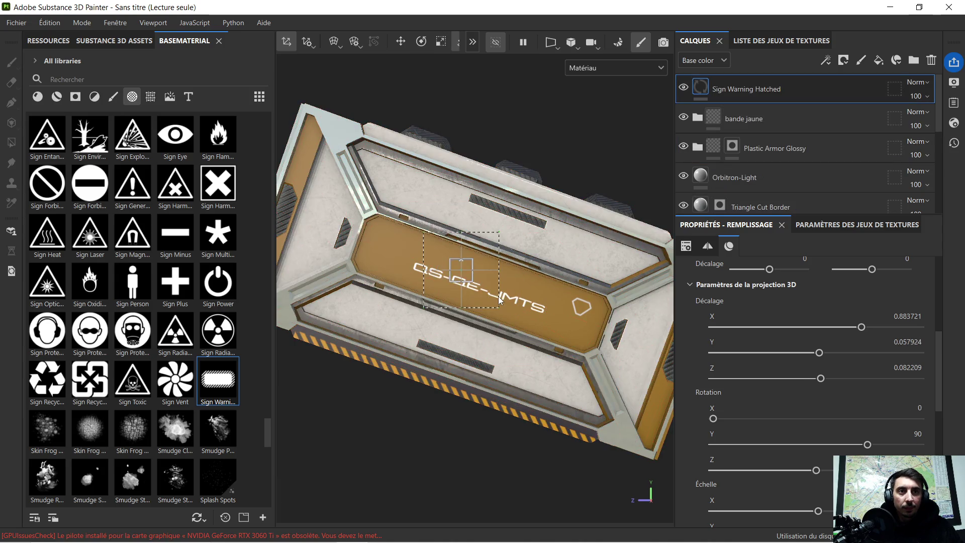
Redo the Sign Warning Hatched drop onto the panel as a mask decal
scroll(494, 288, "up", 3)
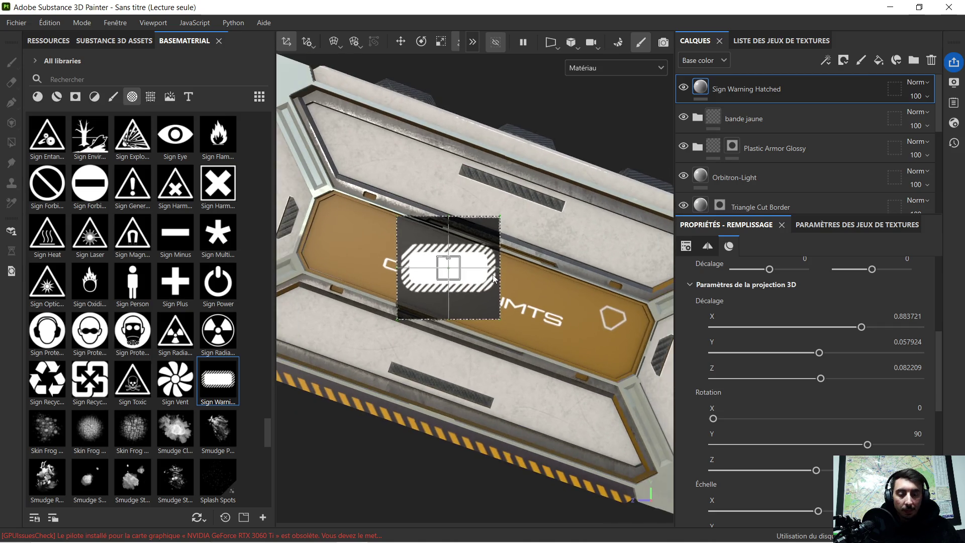
key("ctrl+z")
mouse_move(216, 378)
left_mouse_down()
mouse_move(452, 255)
mouse_move(445, 260)
left_mouse_up()
left_click(463, 264)
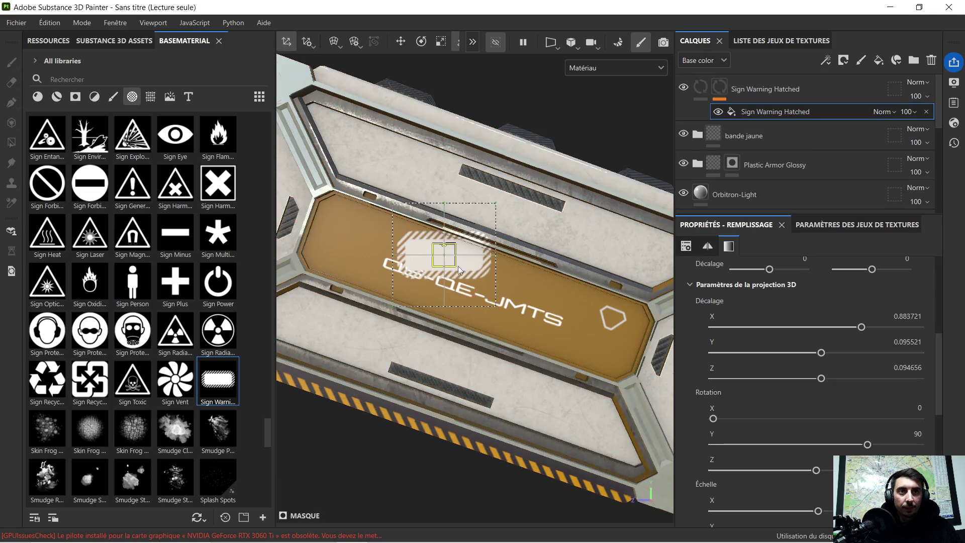
scroll(504, 247, "down", 2)
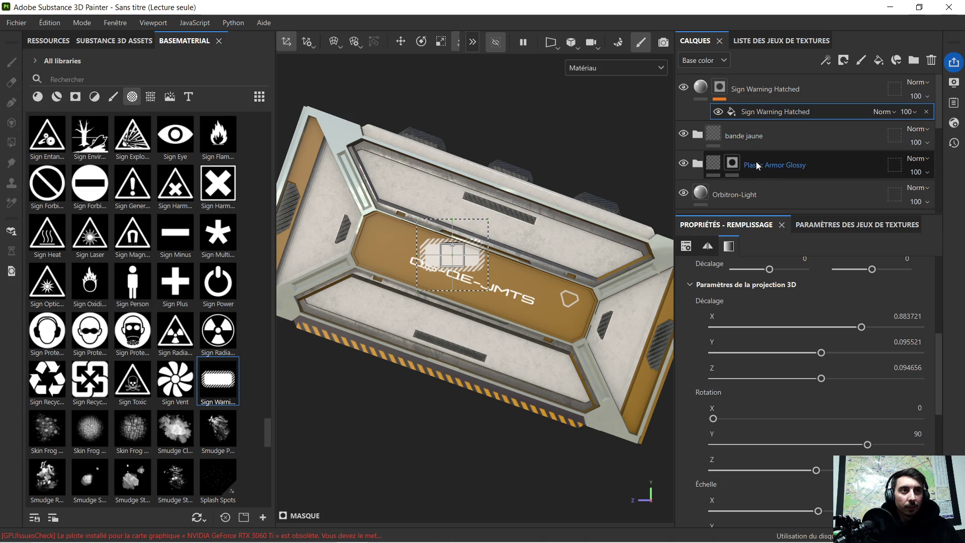
Move Orbitron-Light to the top, flip the hatched decal 180° on X, and open its Base color picker
mouse_move(752, 193)
left_mouse_down()
mouse_move(770, 110)
mouse_move(764, 80)
left_mouse_up()
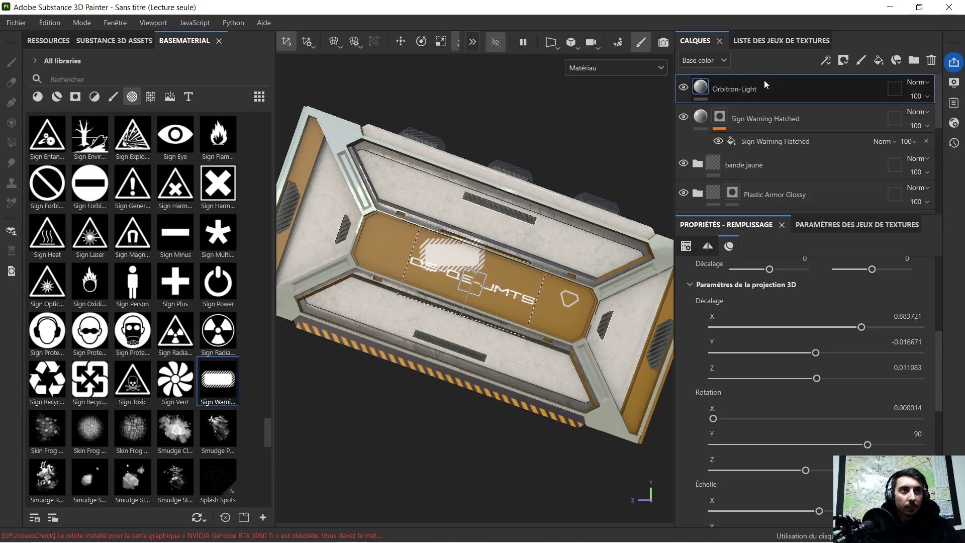
left_click(758, 118)
left_click(759, 136)
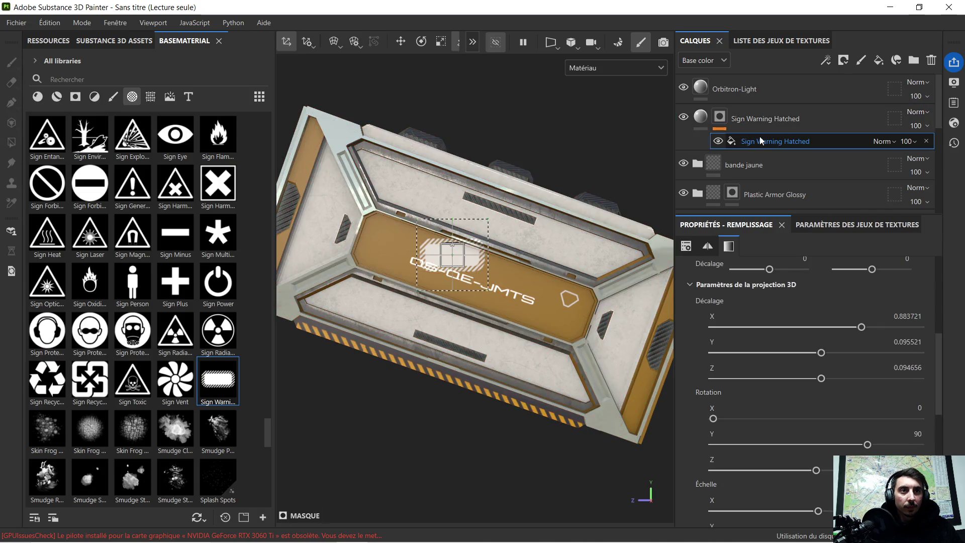
left_click(421, 42)
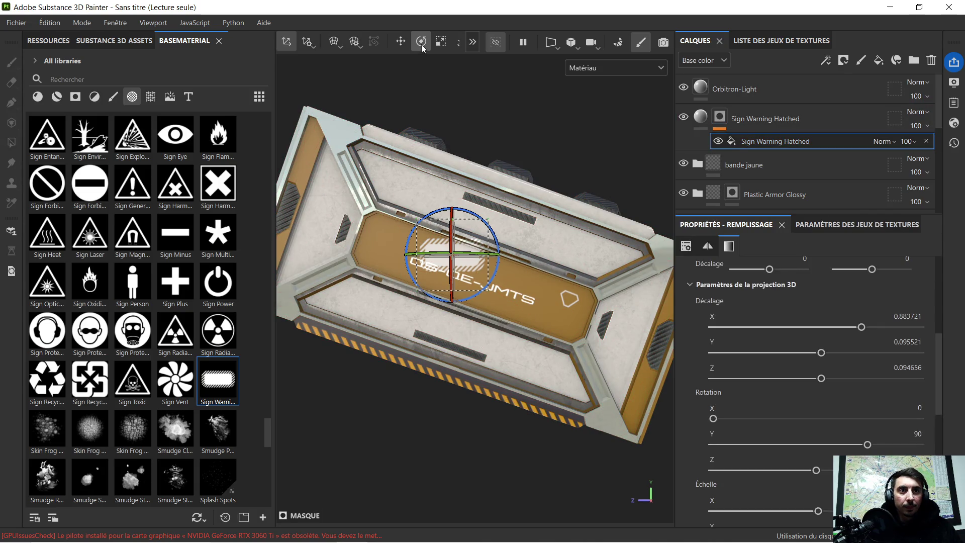
left_click_drag(484, 220, 489, 236)
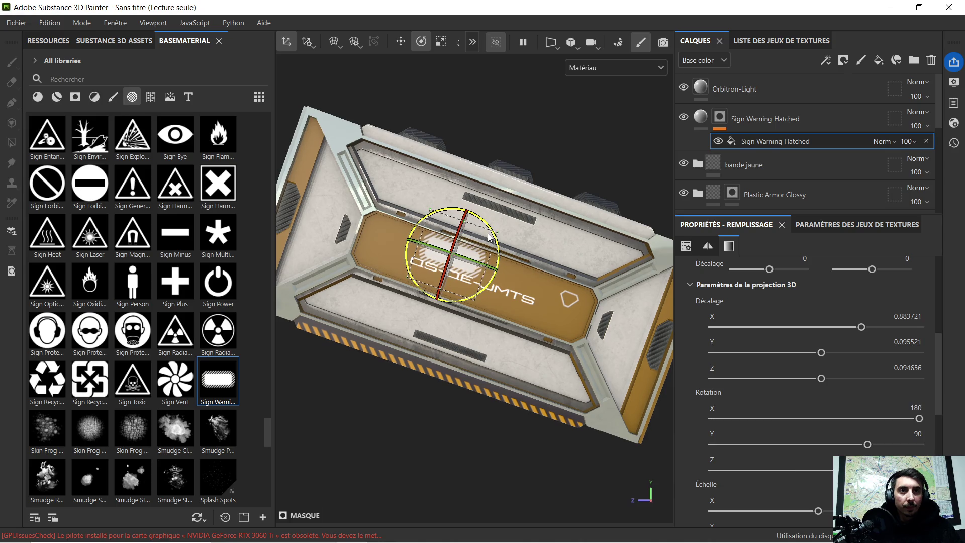
left_click(700, 116)
left_click(809, 390)
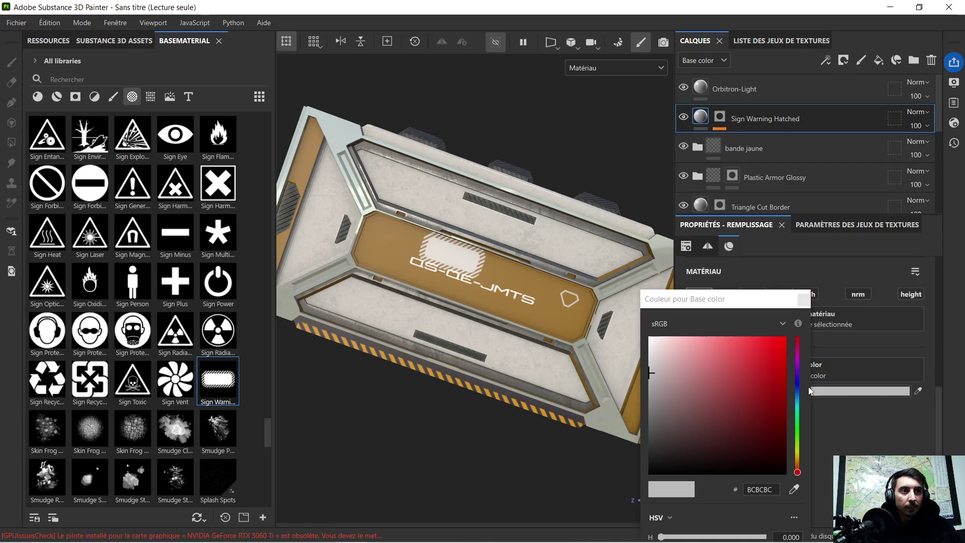
Set the hatched sign's base colour to near-black and select its fill projection
left_click(687, 464)
left_click_drag(659, 471, 651, 472)
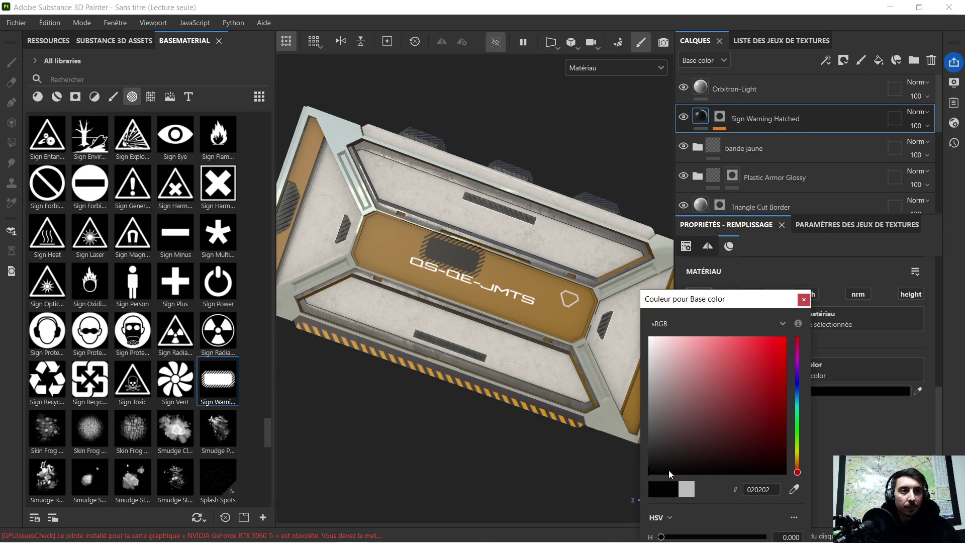
left_click(804, 300)
scroll(441, 257, "up", 2)
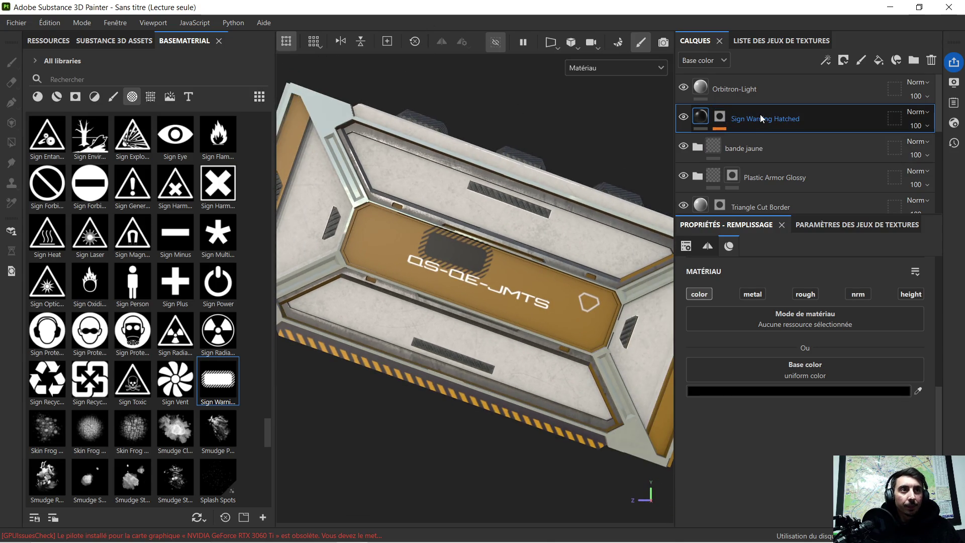
left_click(719, 122)
left_click(722, 139)
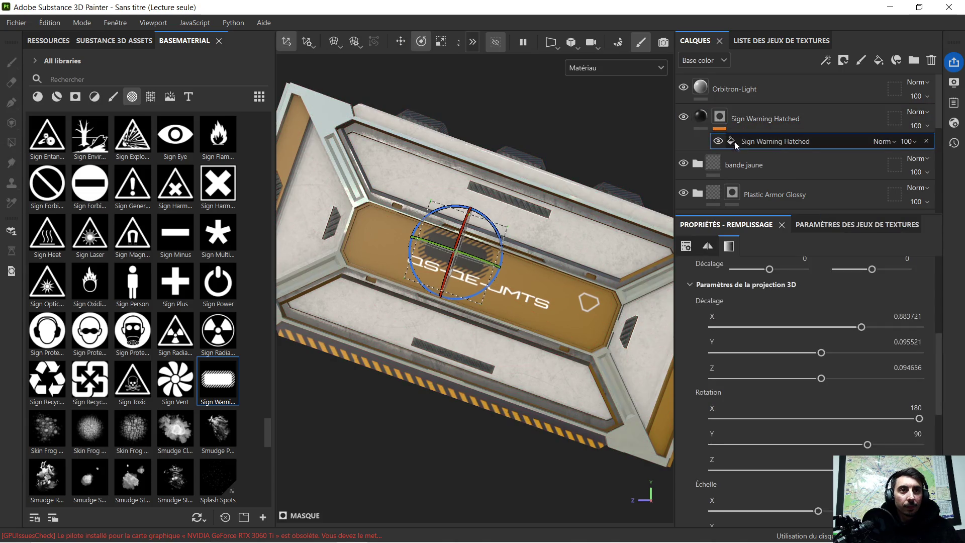
Move and scale the hatched sign projection to stretch across the central band
left_click(401, 42)
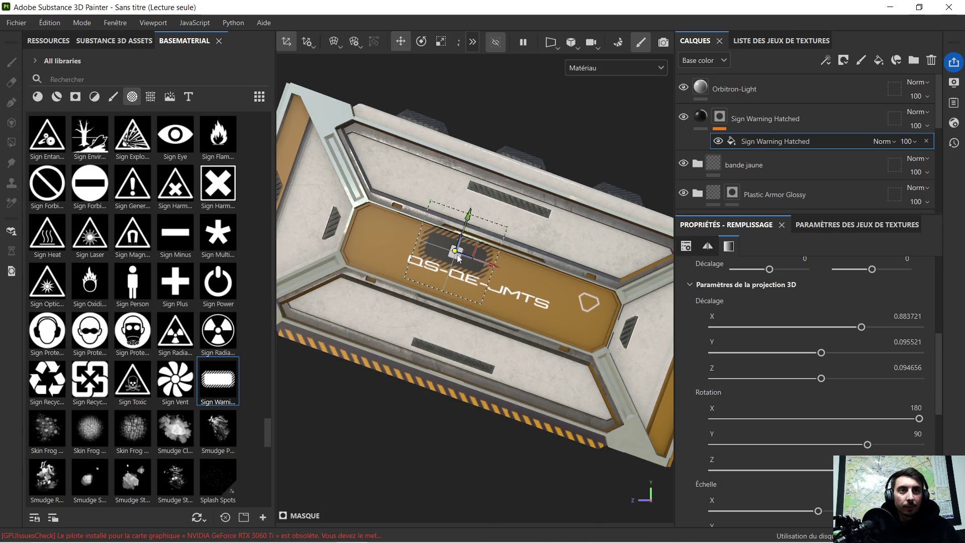
mouse_move(458, 258)
left_mouse_down()
mouse_move(471, 251)
mouse_move(483, 286)
left_mouse_up()
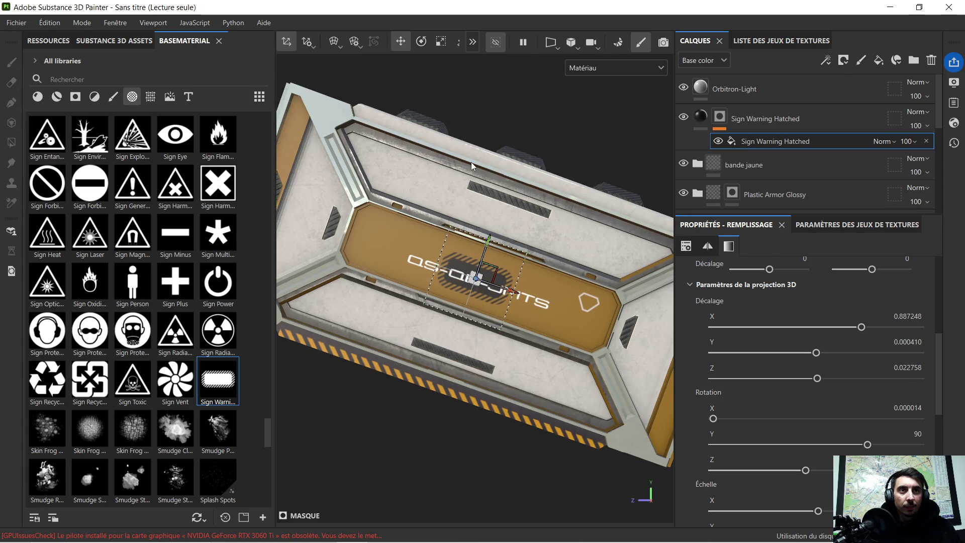
left_click(441, 41)
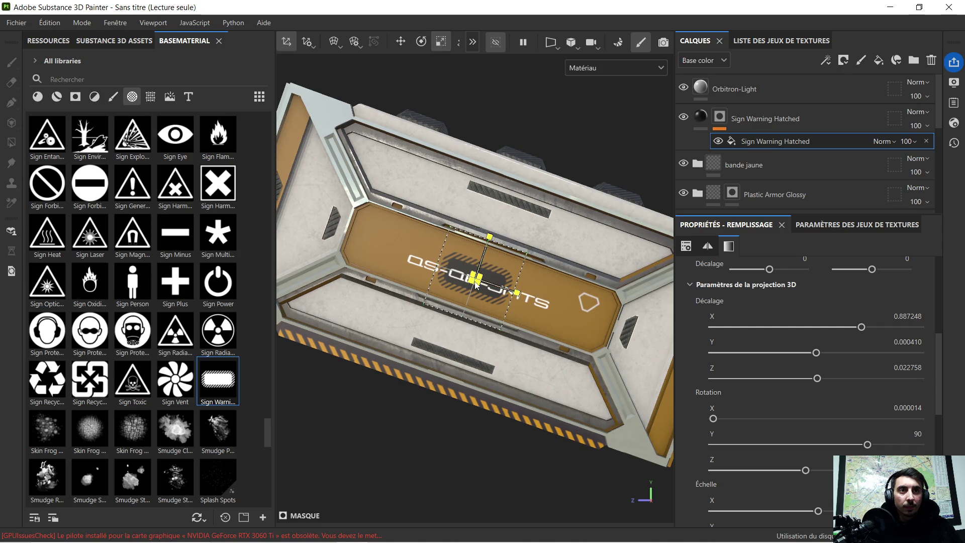
left_click_drag(506, 290, 602, 325)
left_click_drag(521, 293, 563, 309)
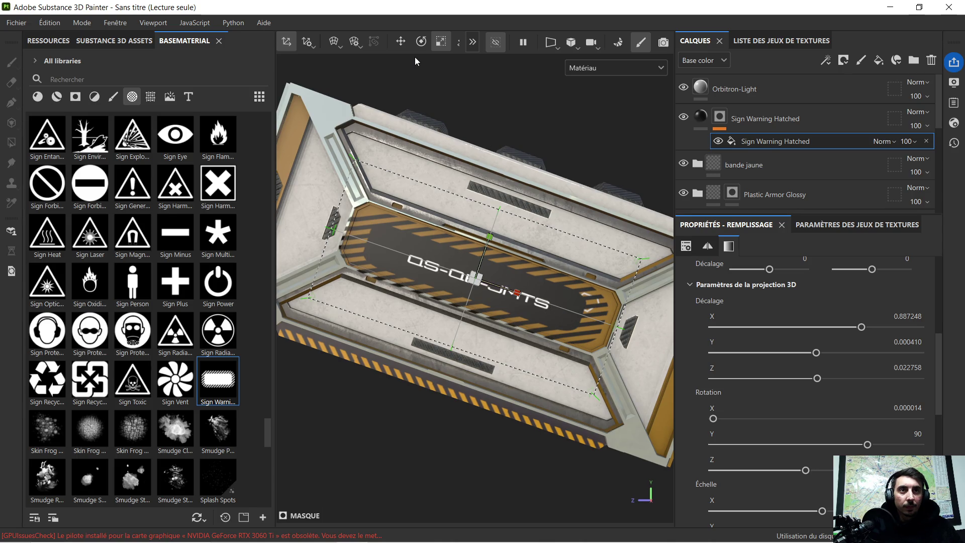
left_click(404, 41)
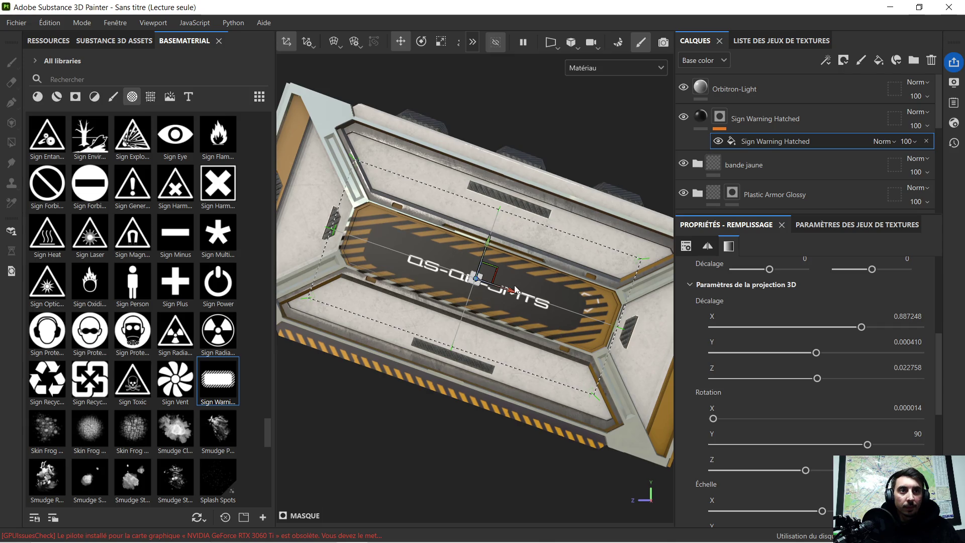
left_click_drag(511, 295, 517, 295)
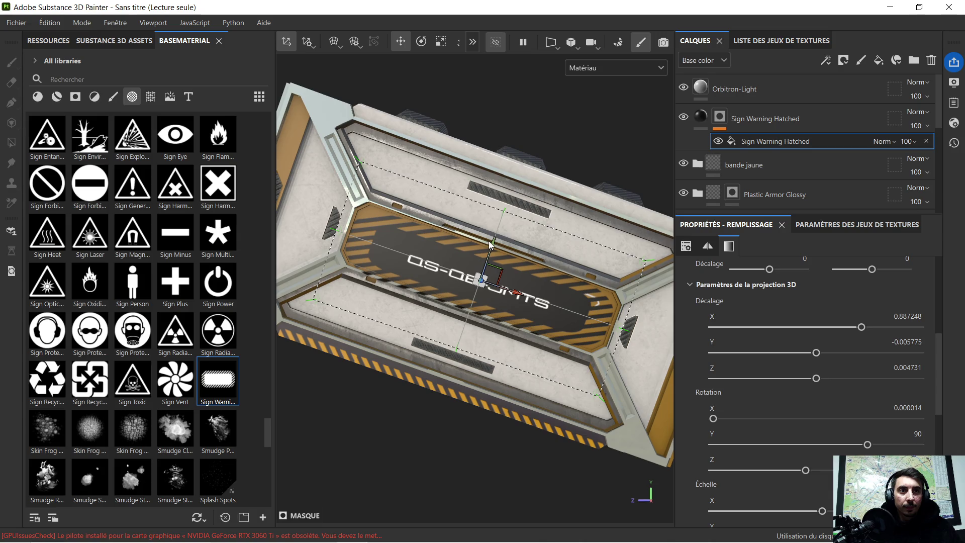
left_click_drag(491, 241, 492, 244)
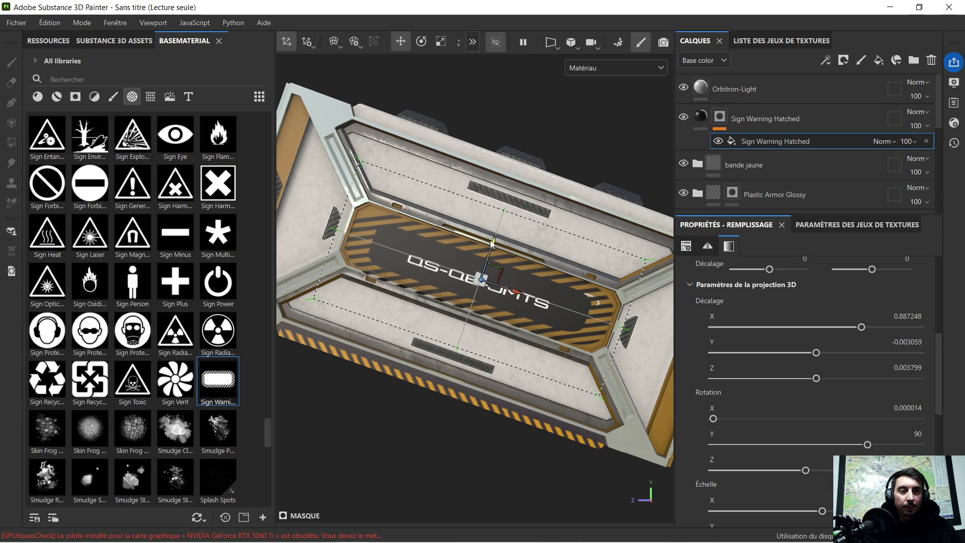
Fine-tune the sign's scale and check it around the OS-QE-JMTS text from several angles
key("f")
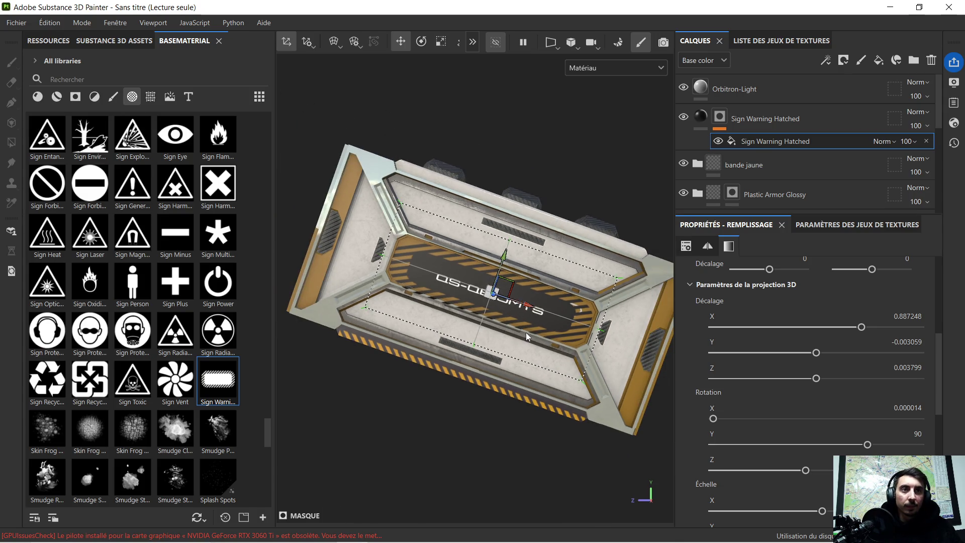
scroll(526, 332, "up", 3)
mouse_move(526, 330)
left_mouse_down("alt")
mouse_move(523, 390)
mouse_move(465, 327)
mouse_move(442, 338)
mouse_move(458, 334)
left_mouse_up("alt")
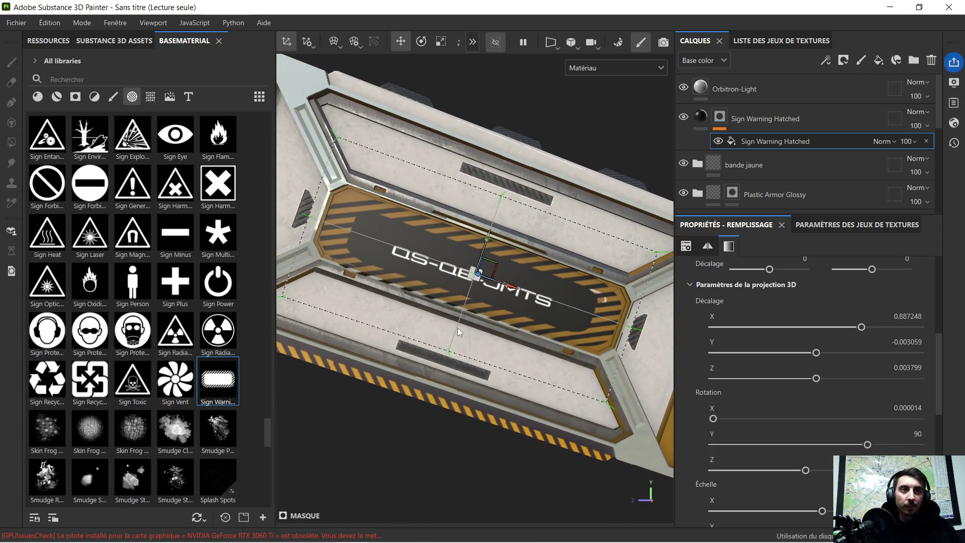
left_click(441, 43)
left_click_drag(490, 233, 484, 240)
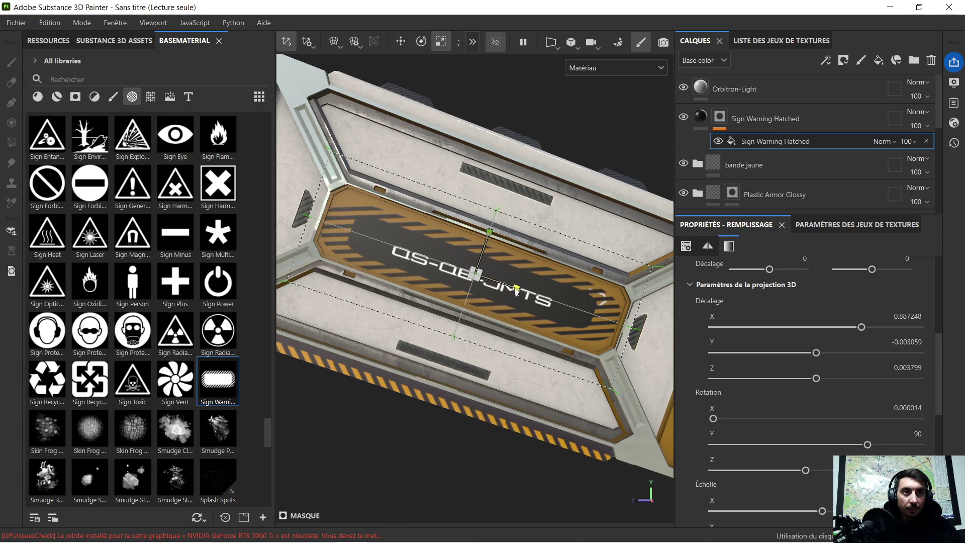
left_click_drag(515, 290, 514, 289)
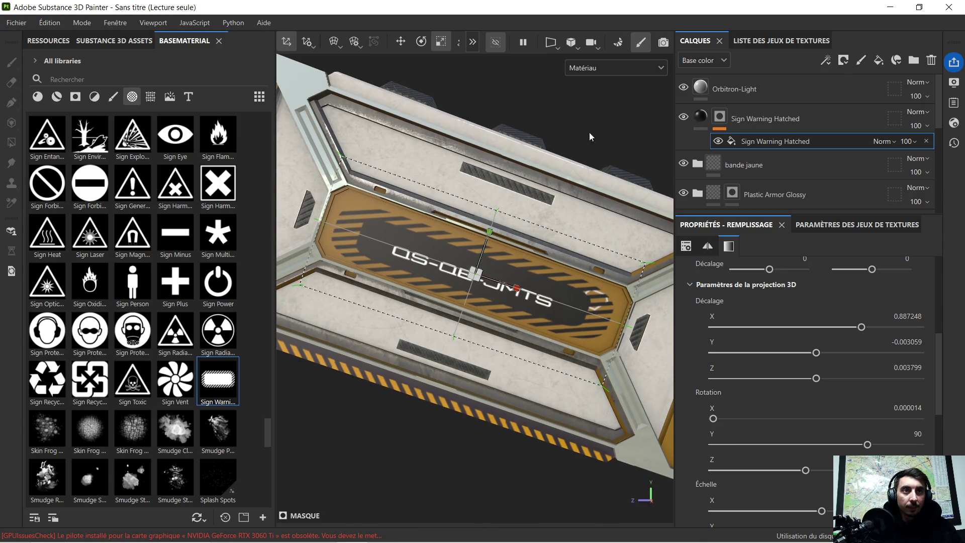
scroll(529, 234, "down", 5)
mouse_move(529, 234)
left_mouse_down("alt")
mouse_move(560, 292)
mouse_move(592, 296)
mouse_move(543, 294)
left_mouse_up("alt")
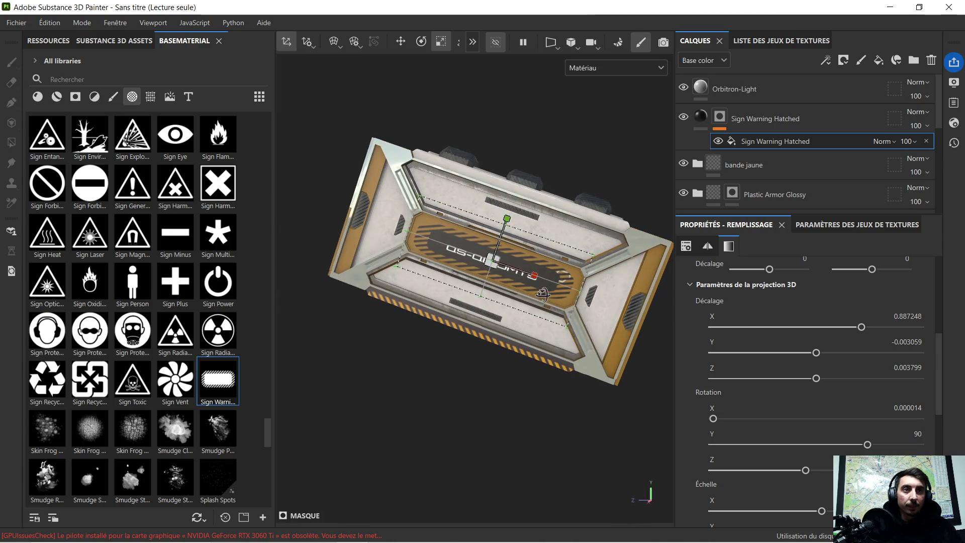
scroll(467, 283, "up", 3)
scroll(467, 282, "up", 3)
mouse_move(467, 283)
left_mouse_down("alt")
mouse_move(553, 316)
mouse_move(469, 286)
mouse_move(481, 270)
left_mouse_up("alt")
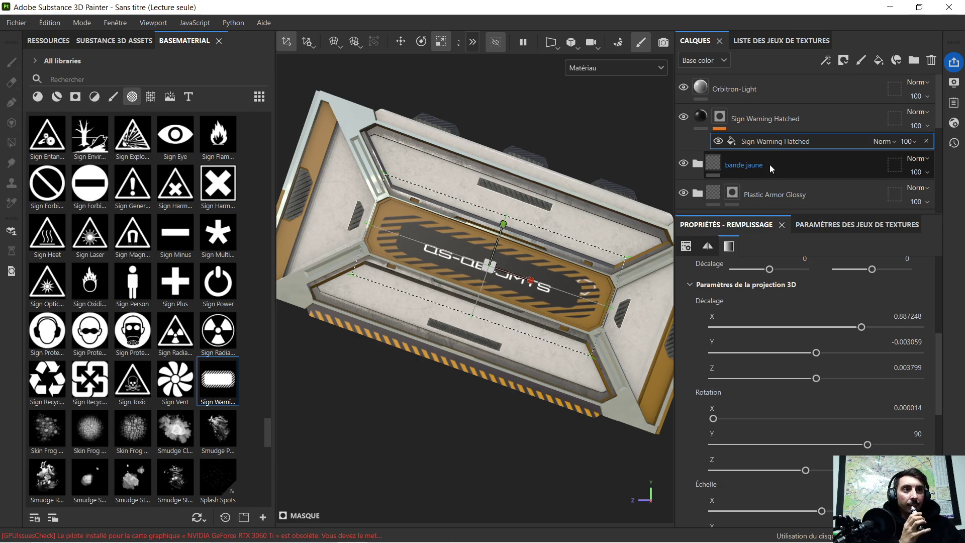
Select the Triangle Cut Border layer with polygon fill masking, then the sign fill's projection settings
scroll(772, 169, "down", 1)
left_click(779, 187)
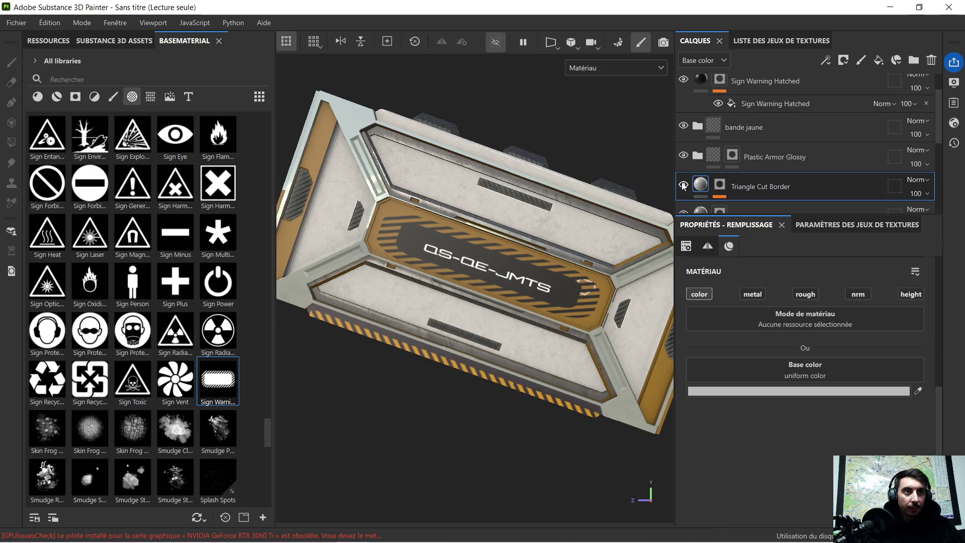
key("4")
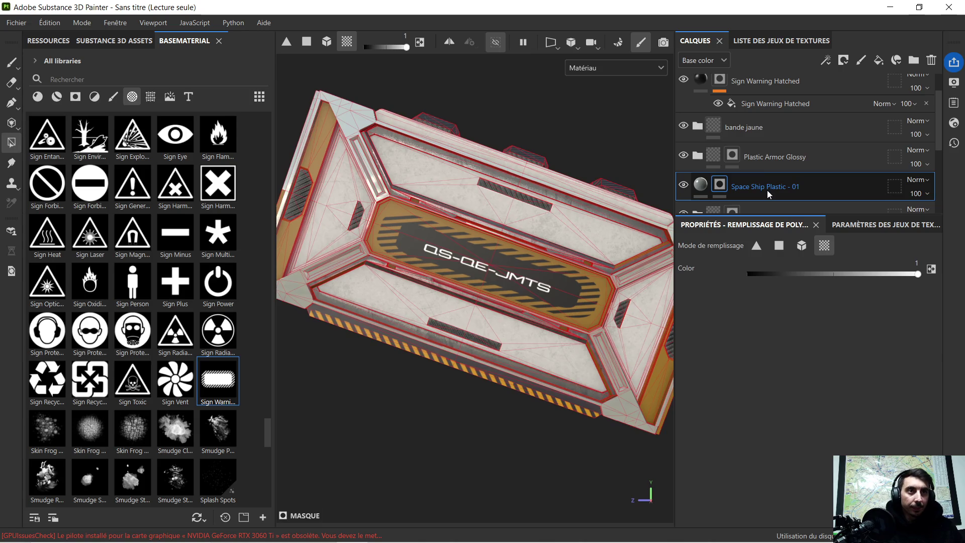
scroll(770, 122, "up", 1)
left_click(761, 138)
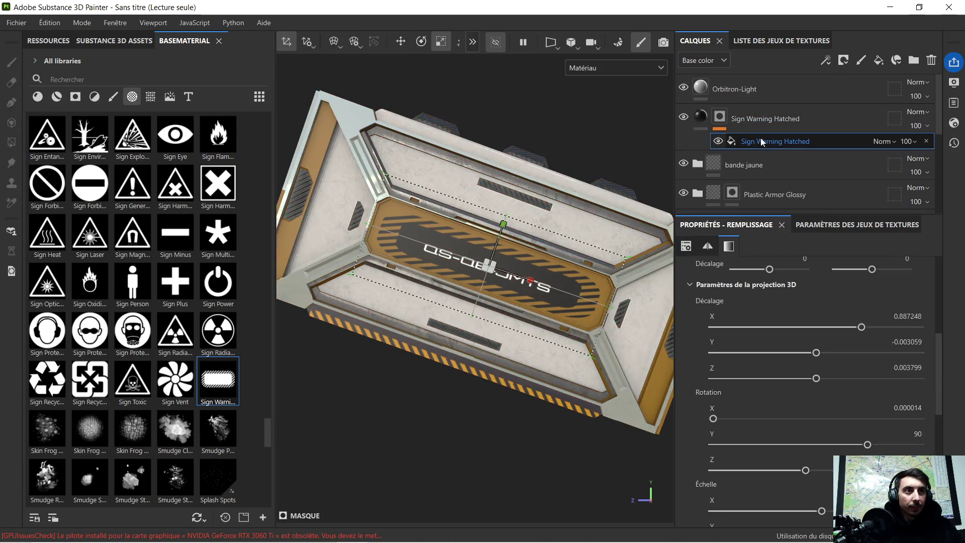
Duplicate the Sign Warning Hatched layer, leaving the copy's blend mode unchanged
scroll(783, 323, "down", 6)
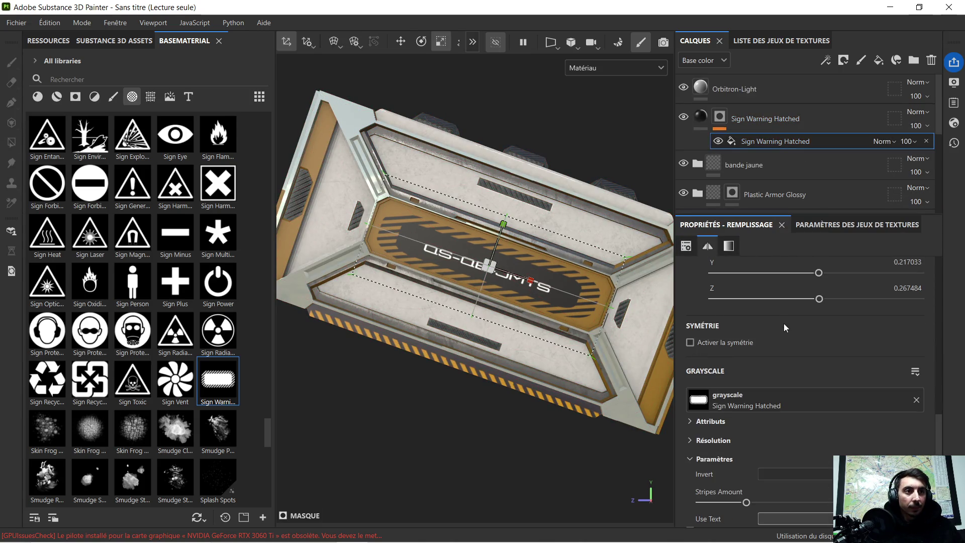
scroll(791, 343, "up", 5)
scroll(792, 339, "up", 6)
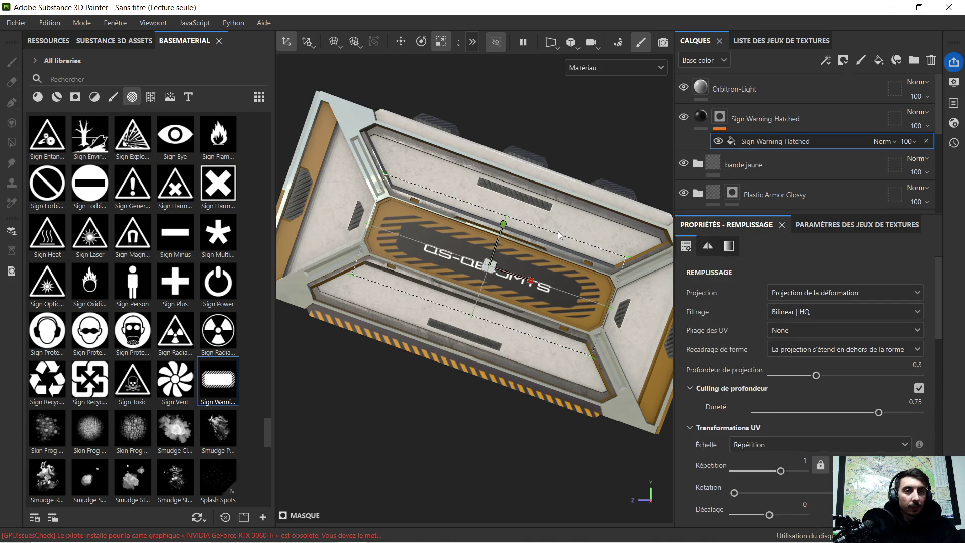
left_click(749, 122)
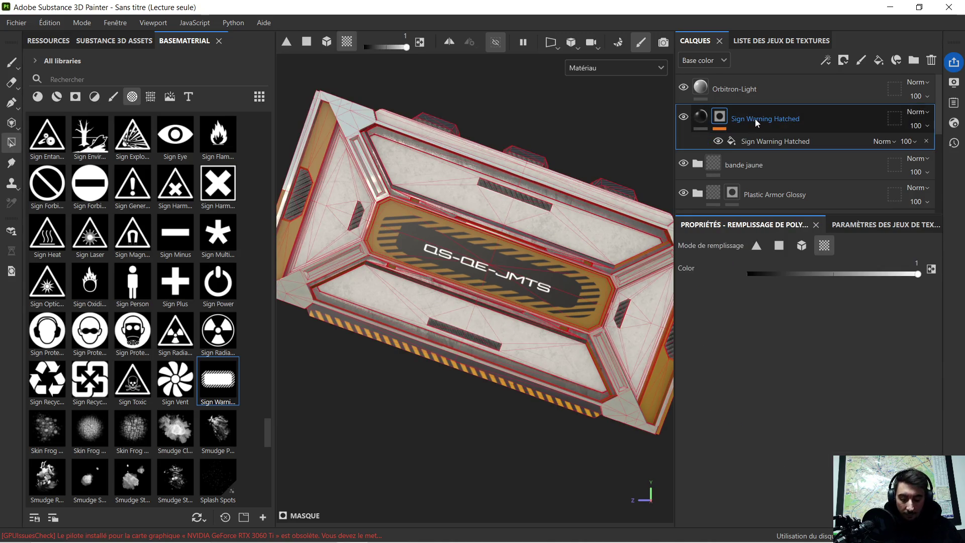
key("ctrl+d")
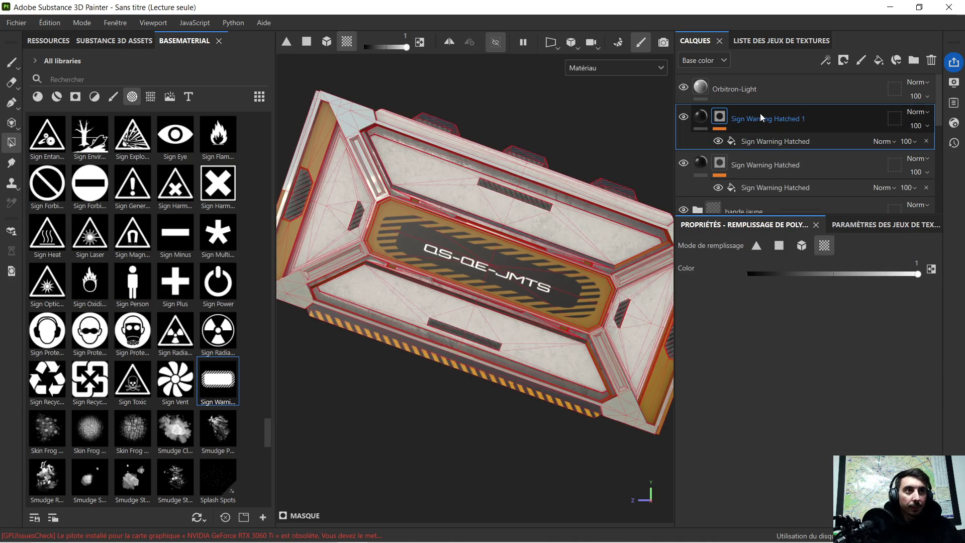
left_click(922, 117)
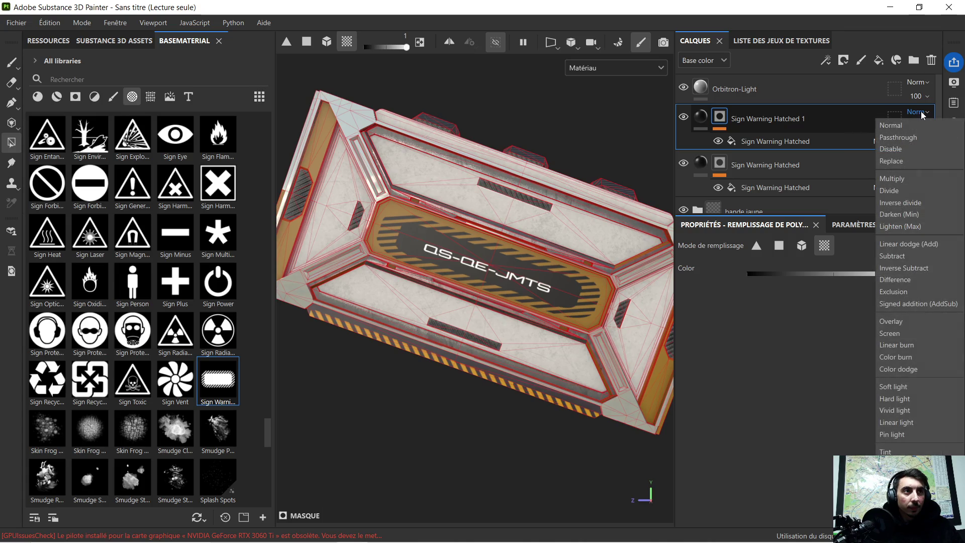
left_click(922, 115)
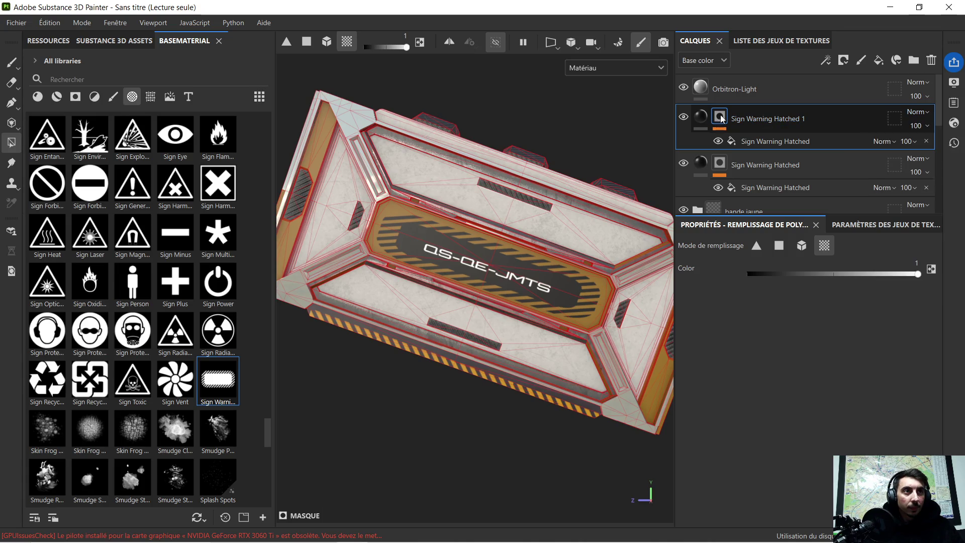
Delete the duplicated and original Sign Warning Hatched stripe layers
left_click(878, 227)
scroll(819, 352, "down", 2)
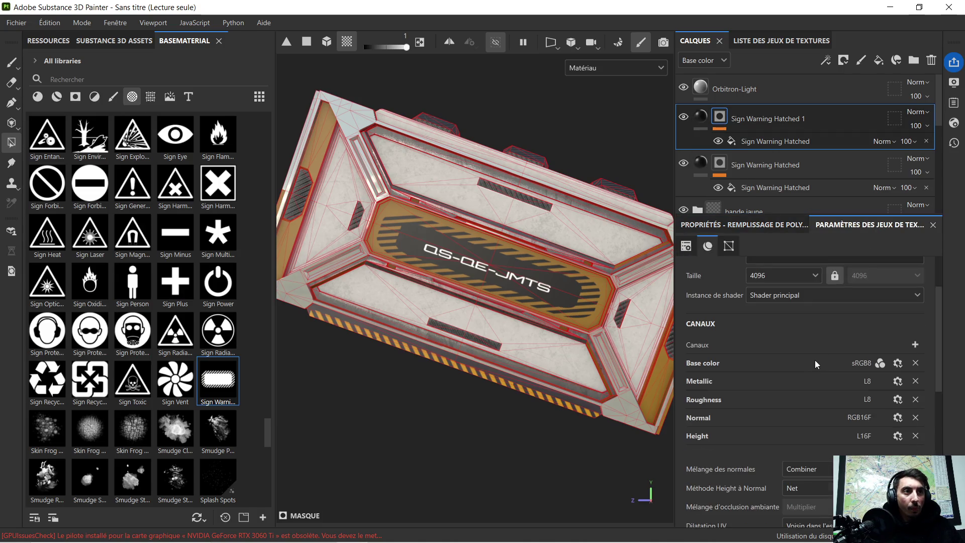
scroll(815, 361, "down", 3)
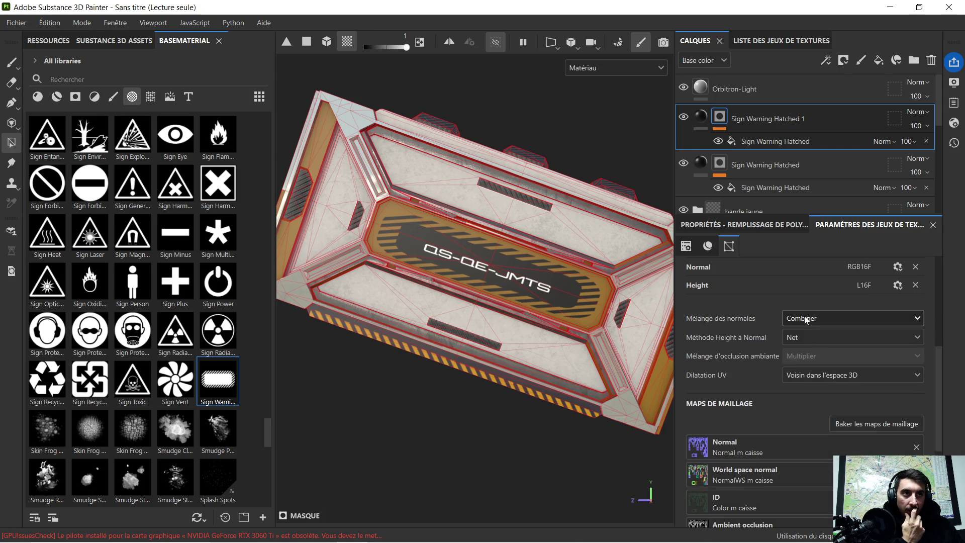
scroll(803, 312, "up", 3)
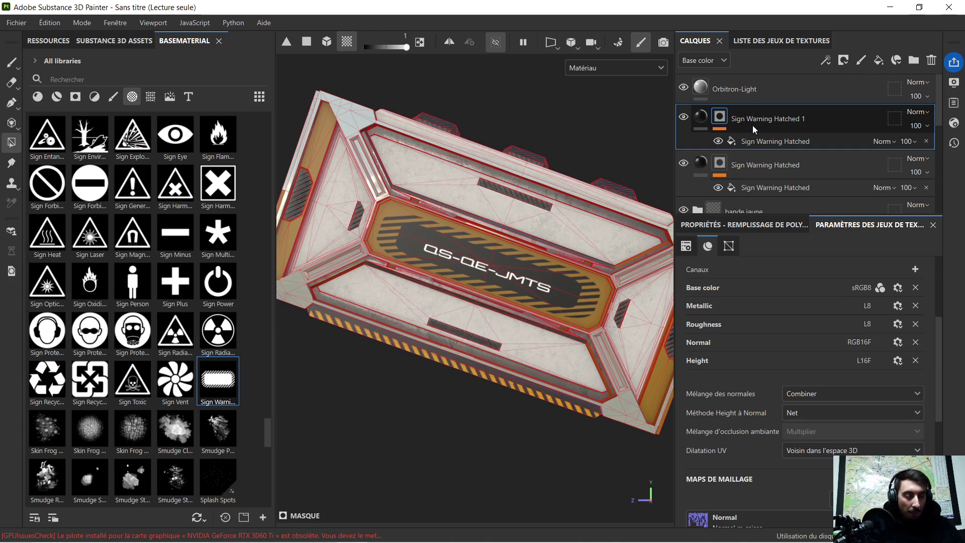
key("Delete")
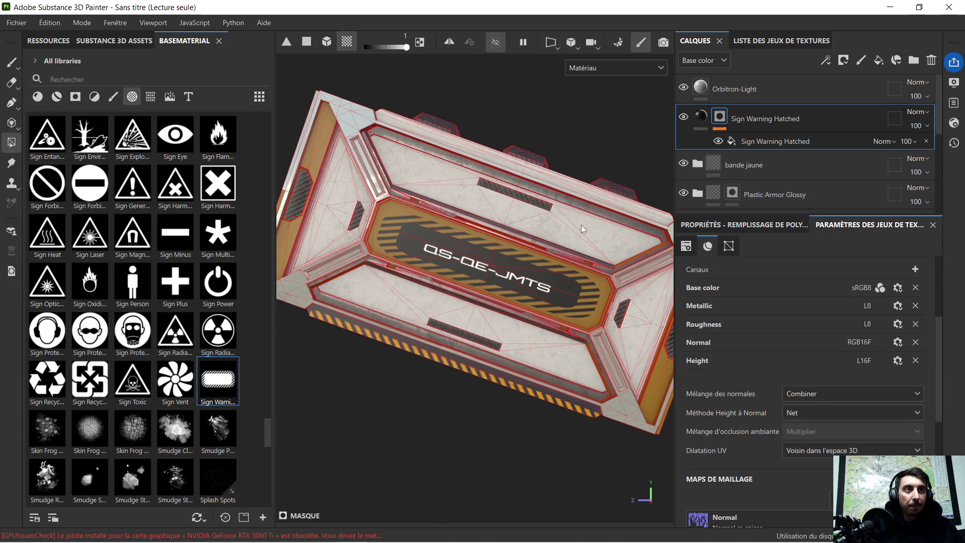
scroll(516, 266, "up", 5)
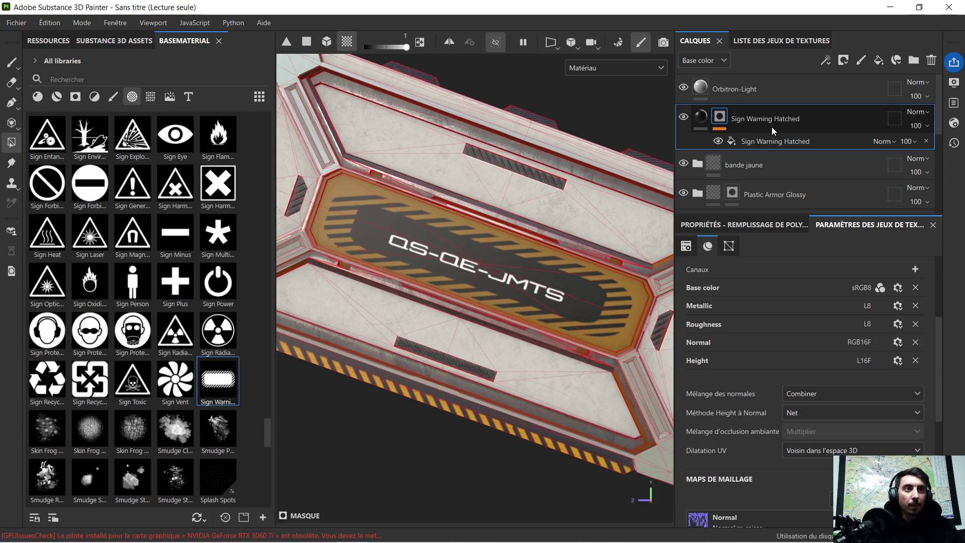
key("Delete")
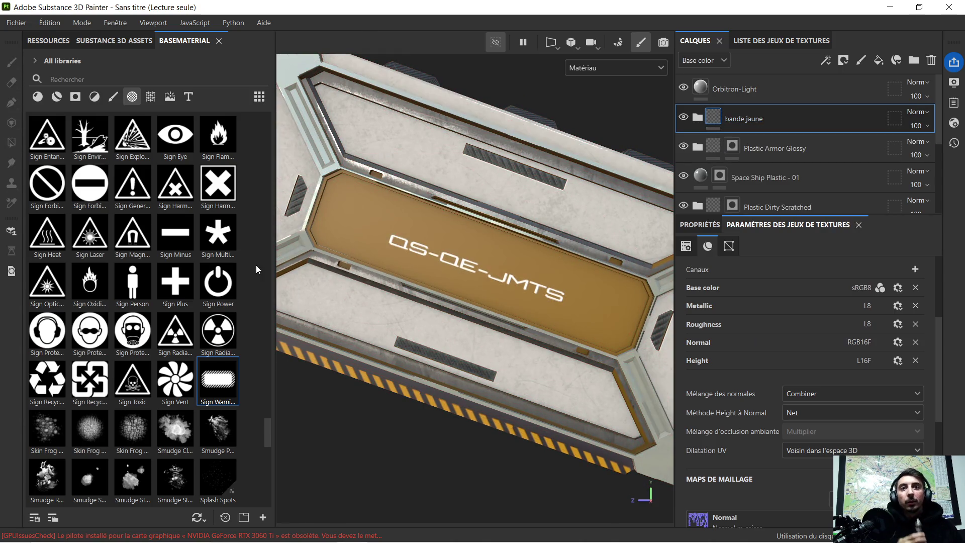
Stamp the vent_17 texture onto the central orange panel as a new layer
scroll(151, 324, "down", 5)
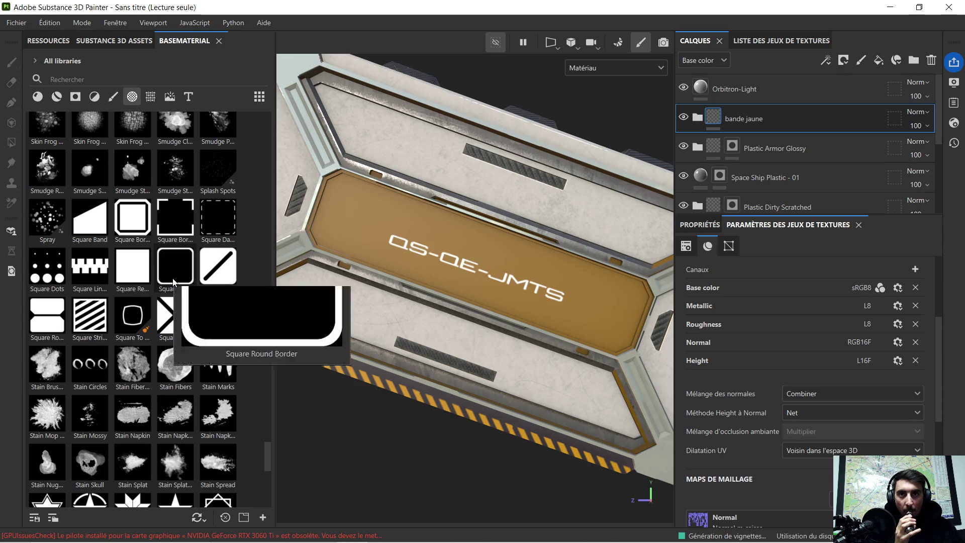
left_click(151, 99)
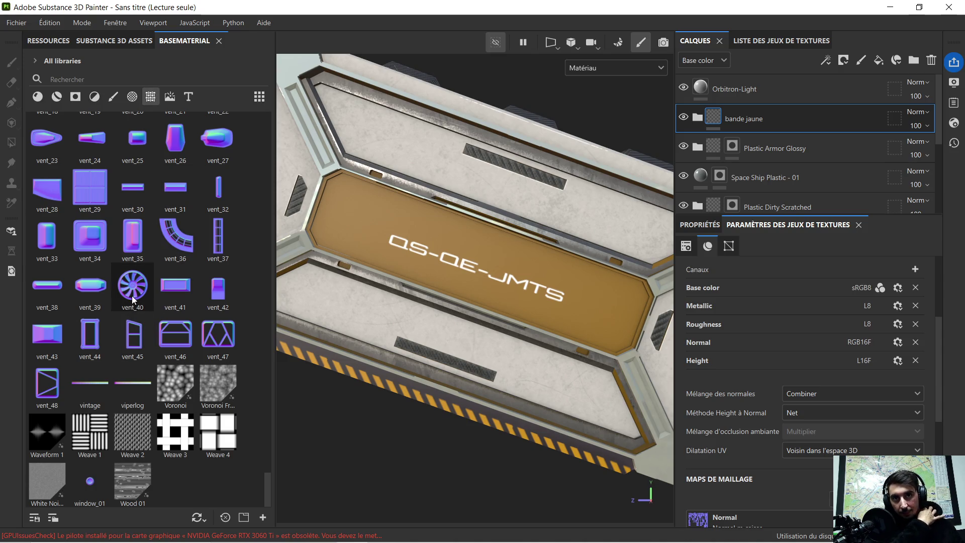
scroll(133, 300, "up", 3)
mouse_move(215, 194)
left_mouse_down()
mouse_move(439, 239)
mouse_move(462, 255)
left_mouse_up()
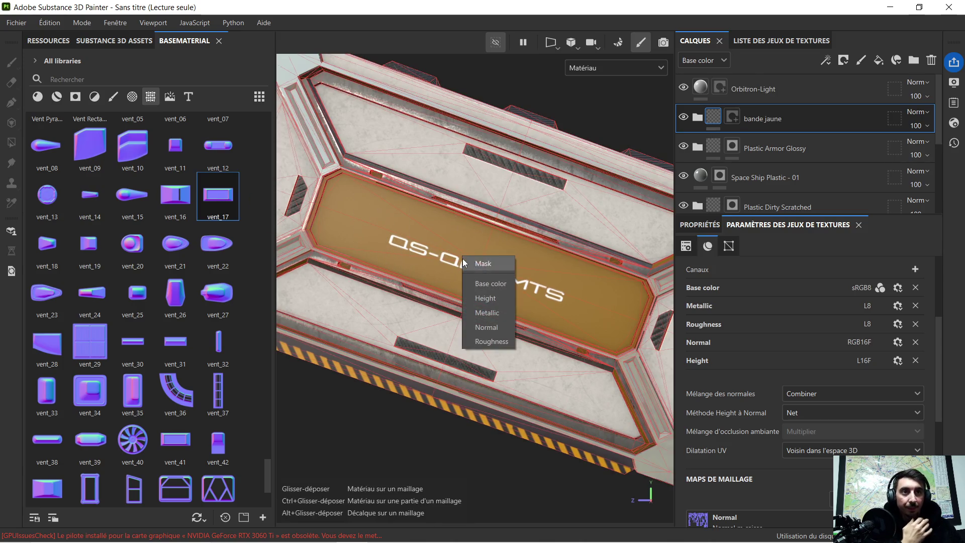
left_click(489, 326)
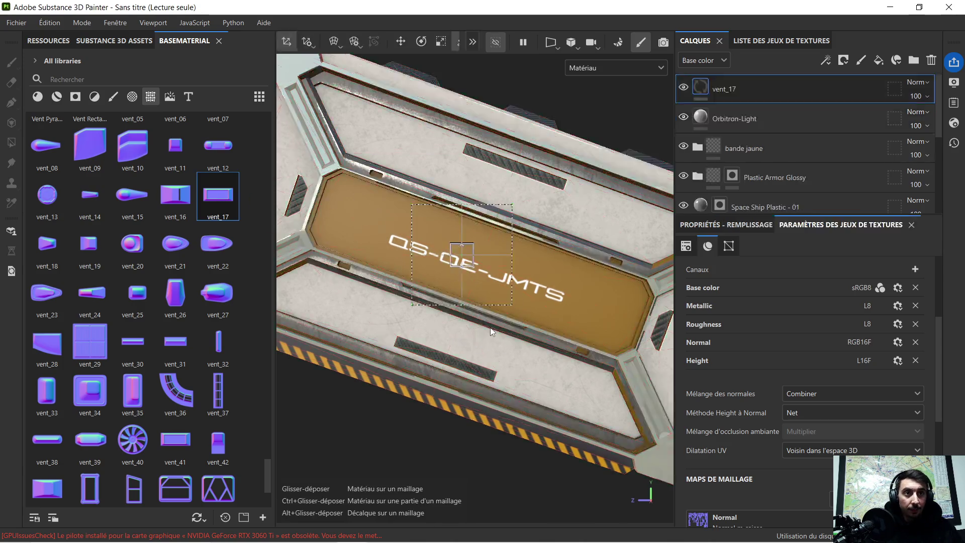
Rotate the vent stamp about 20° clockwise and scale it taller and wider across the panel
left_click(422, 43)
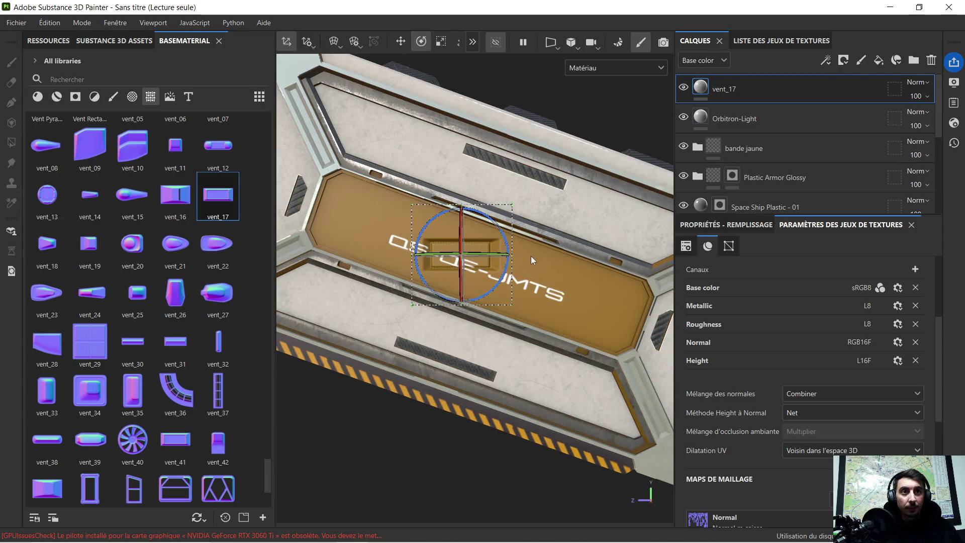
mouse_move(493, 222)
left_mouse_down()
mouse_move(509, 241)
mouse_move(506, 233)
left_mouse_up()
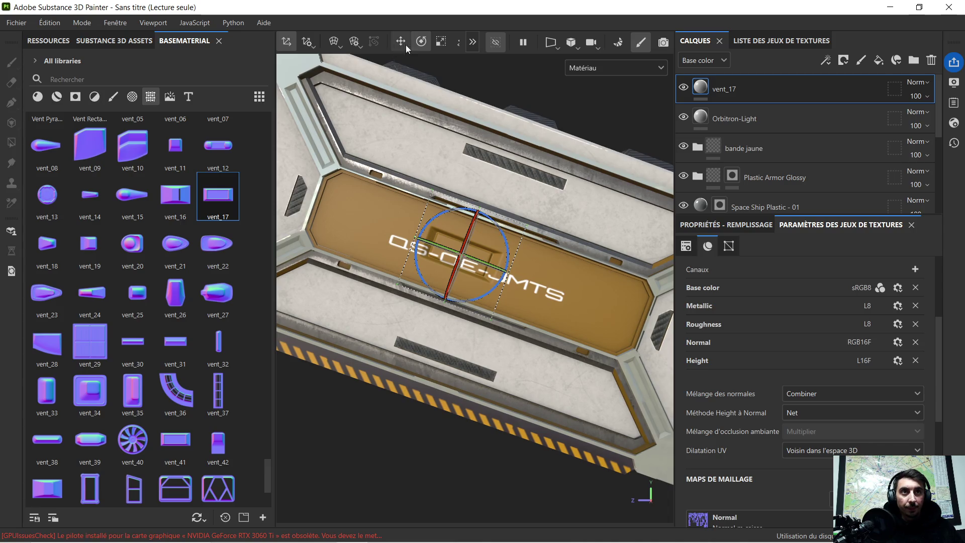
left_click(436, 45)
left_click_drag(478, 215, 511, 171)
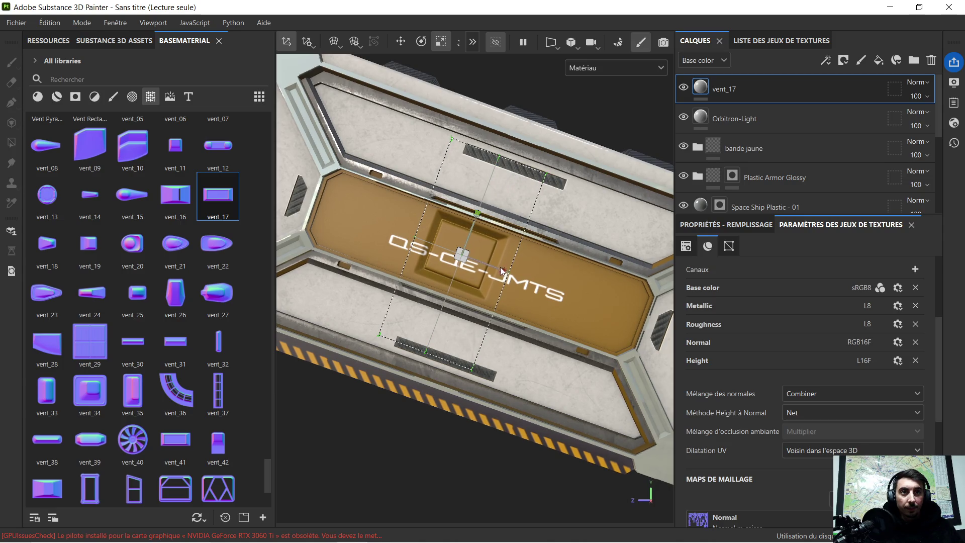
left_click_drag(504, 270, 614, 293)
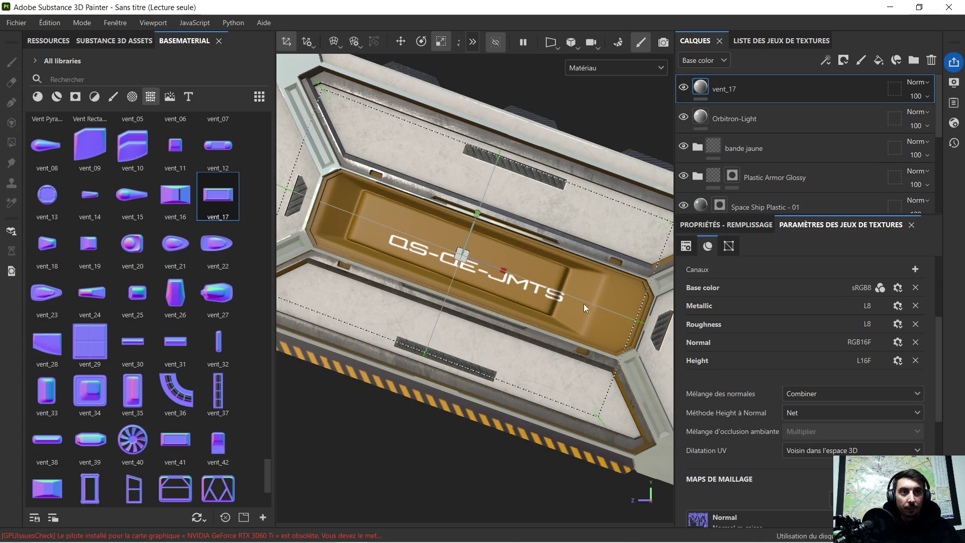
scroll(579, 303, "down", 4)
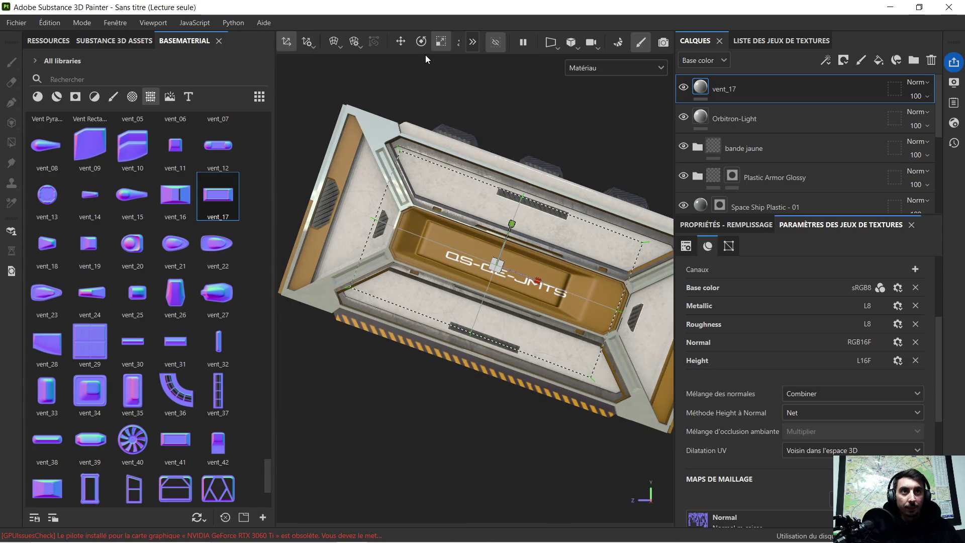
Fine-tune the vent stamp's angle and shift it right so it frames the lettering
left_click(422, 43)
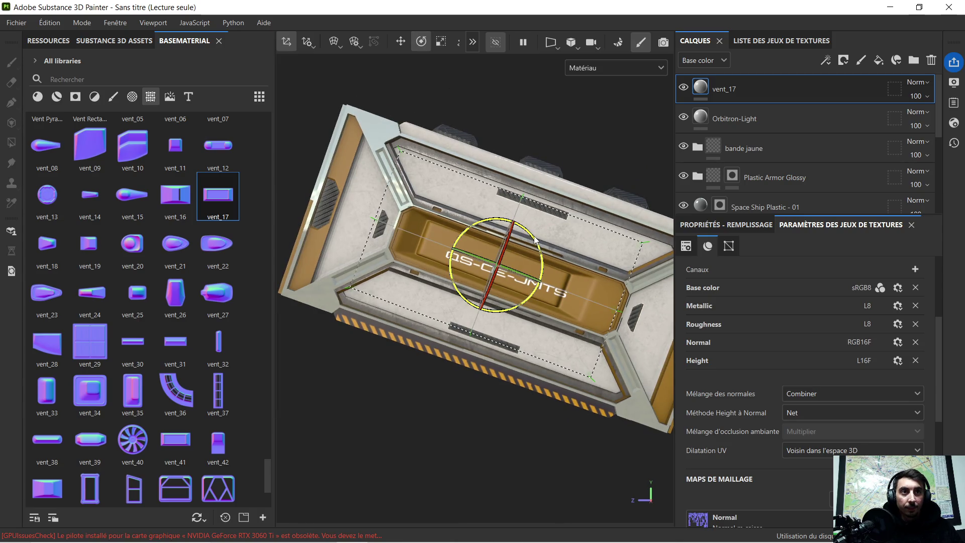
left_click_drag(536, 240, 533, 243)
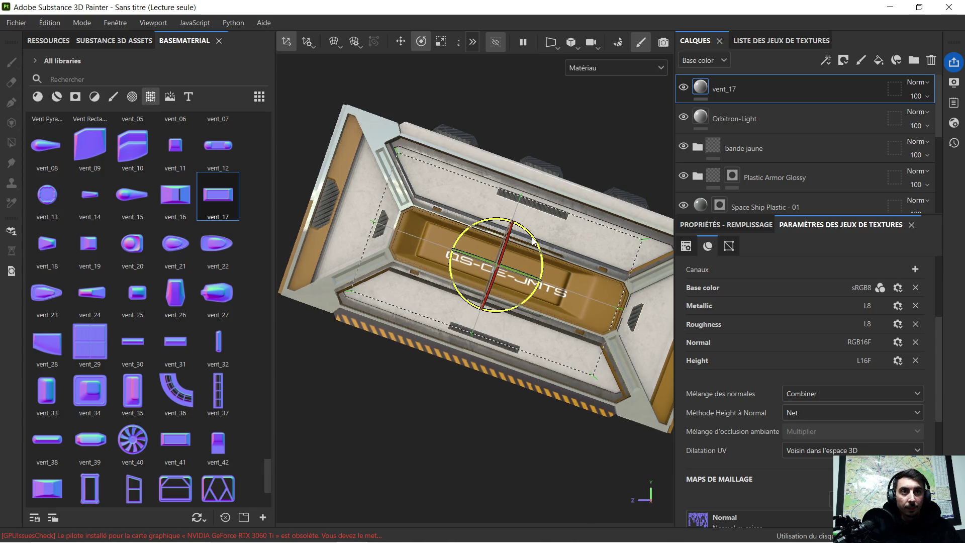
left_click(400, 43)
left_click_drag(528, 279, 541, 284)
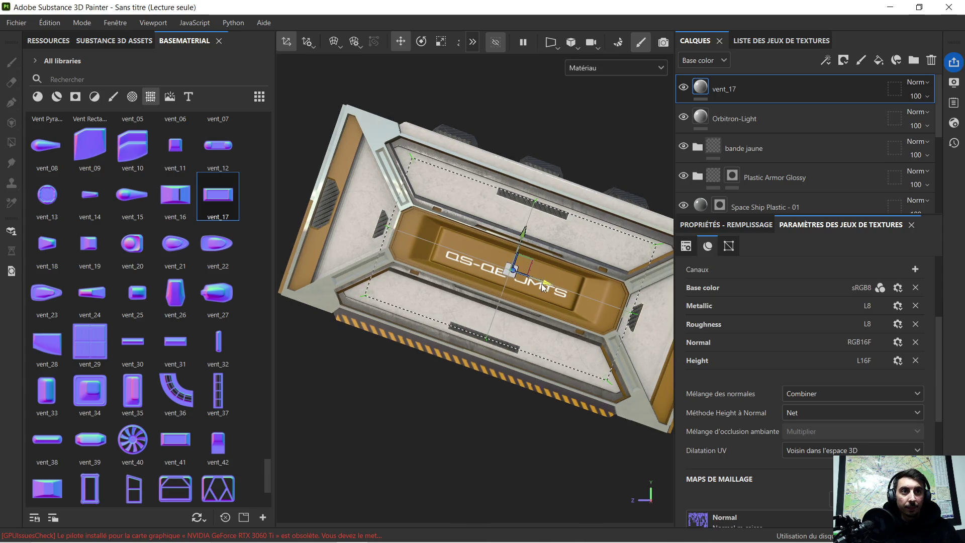
scroll(538, 288, "up", 3)
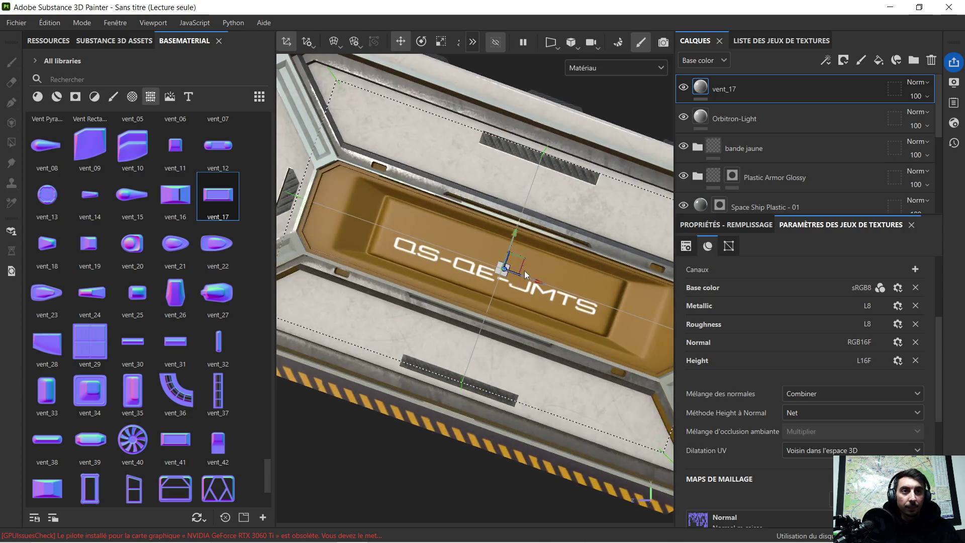
left_click(422, 41)
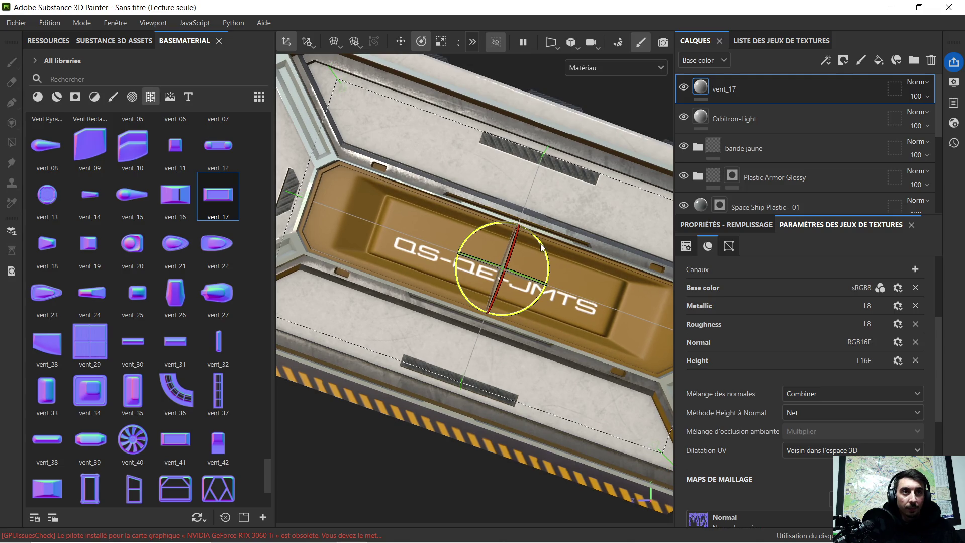
left_click_drag(542, 246, 543, 248)
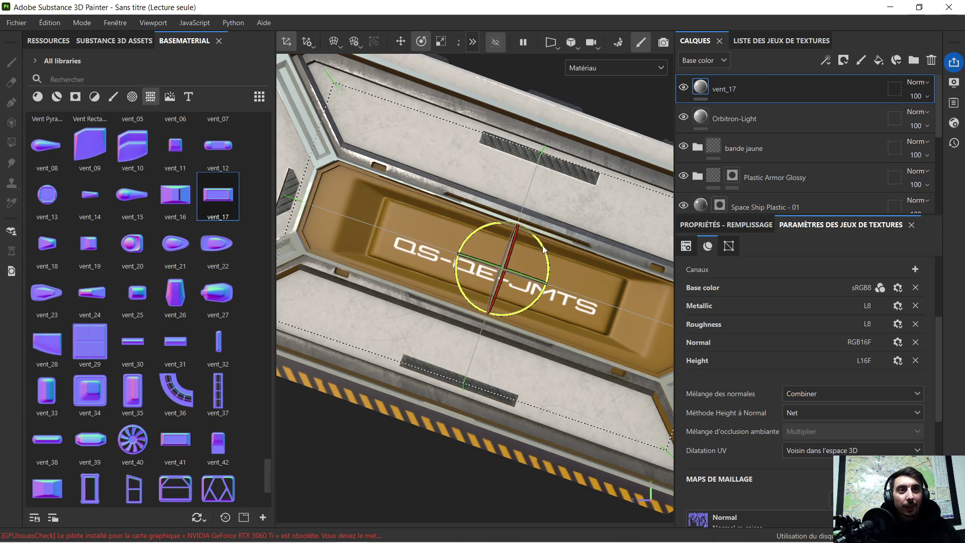
left_click_drag(542, 251, 559, 251)
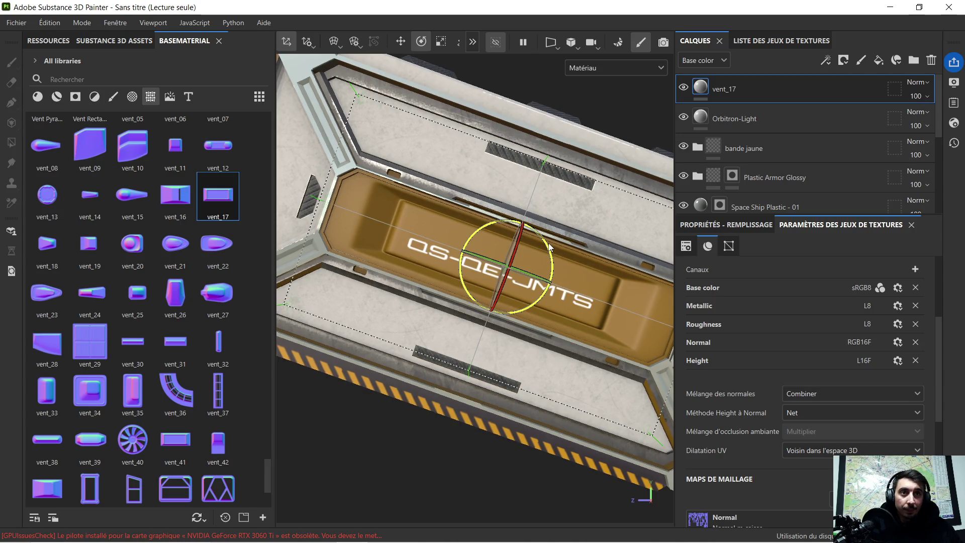
mouse_move(552, 242)
left_mouse_down("alt")
mouse_move(574, 245)
mouse_move(561, 272)
mouse_move(590, 285)
left_mouse_up("alt")
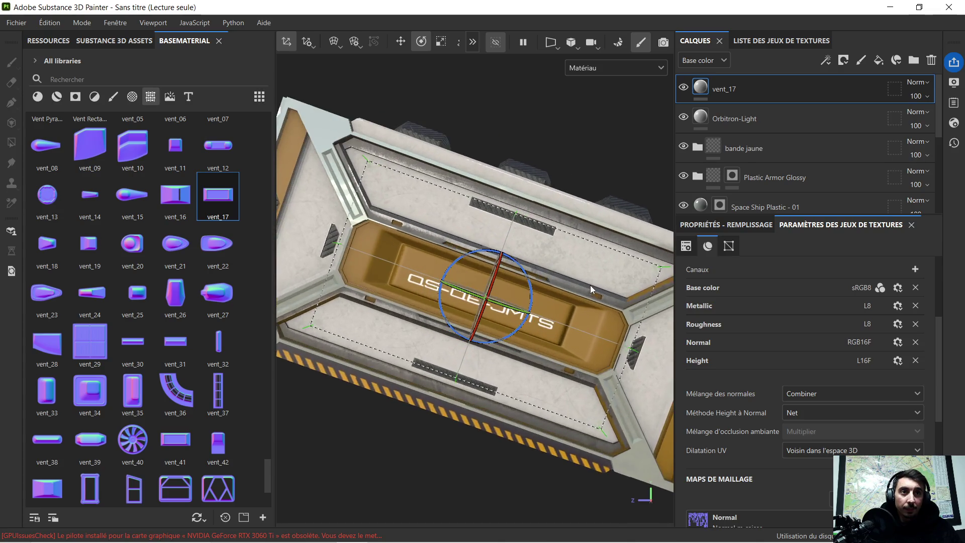
left_click(406, 44)
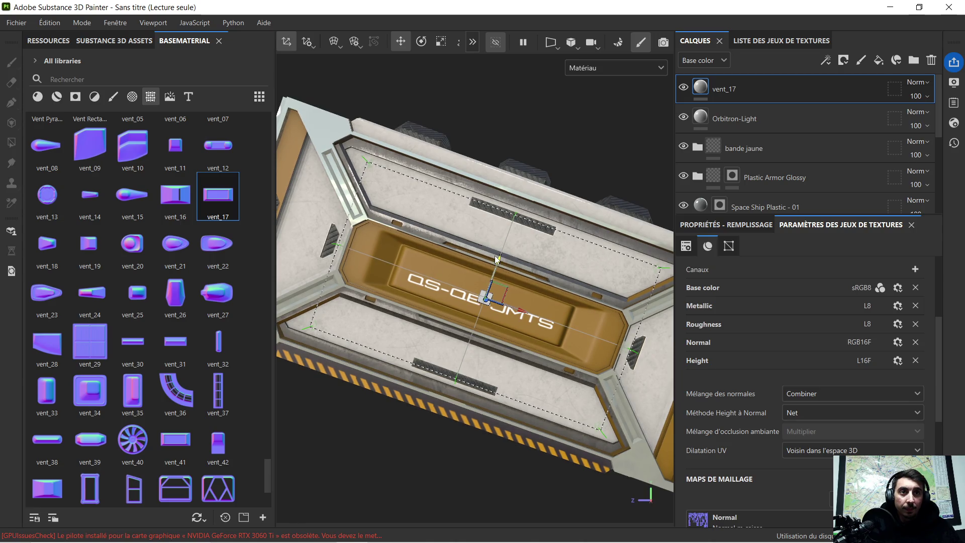
left_click(781, 125)
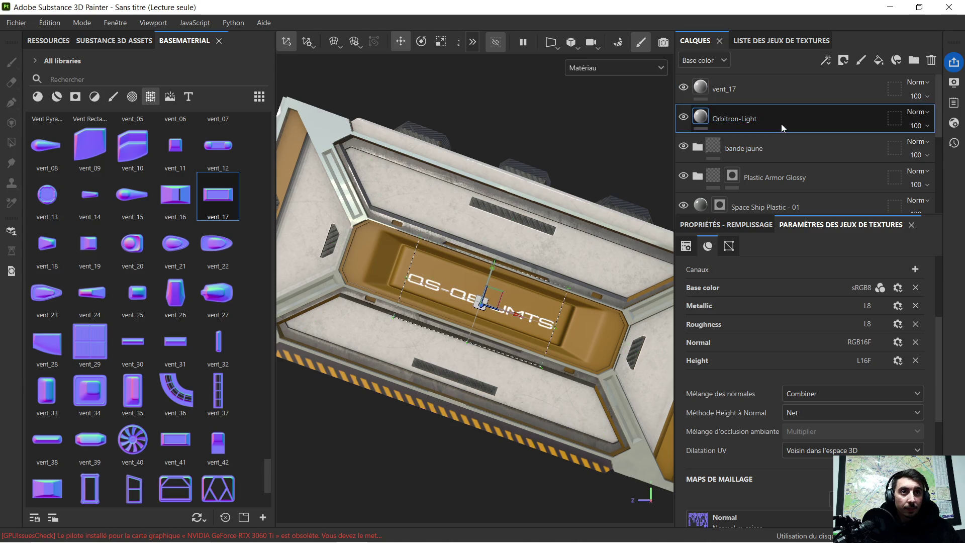
Shift the Orbitron-Light OS-QE-JMTS text slightly down and left inside the vent
left_click_drag(514, 311, 511, 309)
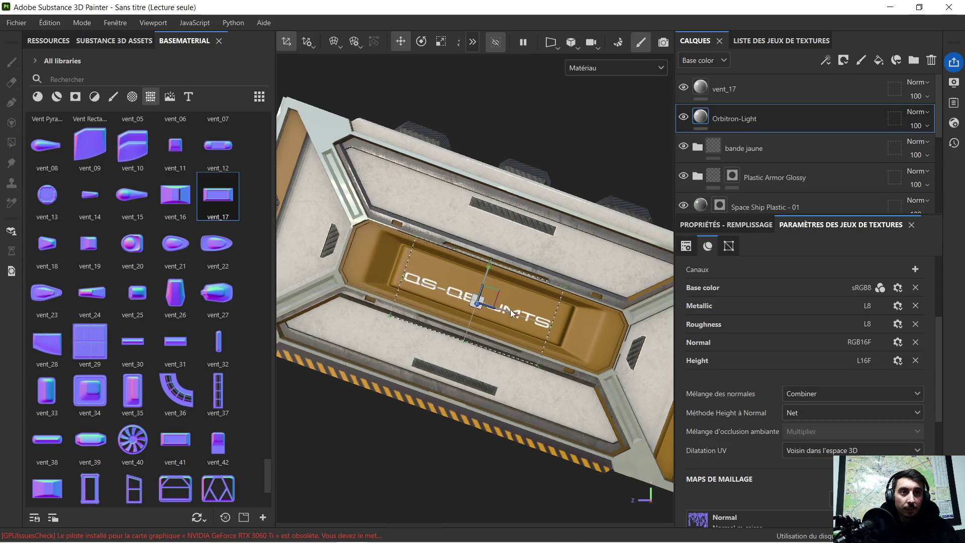
left_click_drag(490, 266, 486, 270)
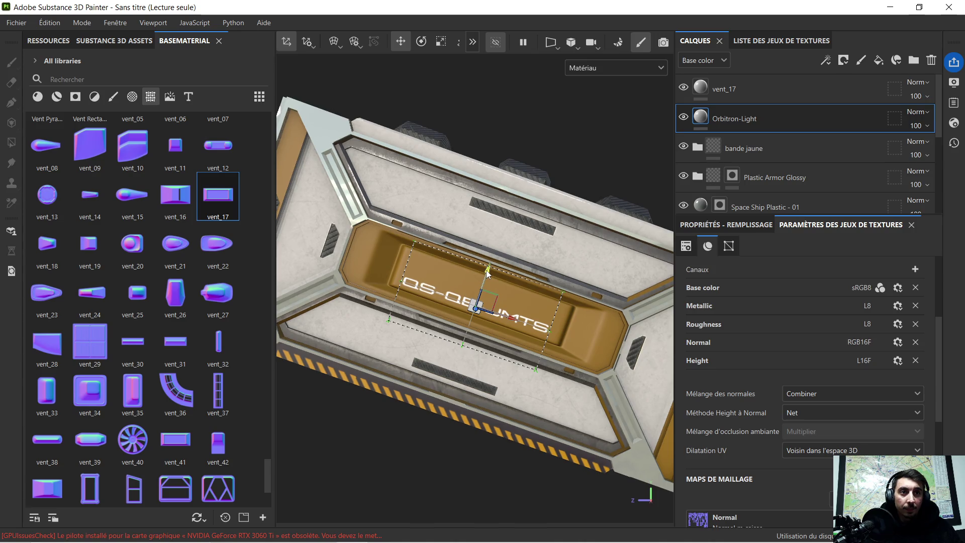
scroll(537, 231, "down", 3)
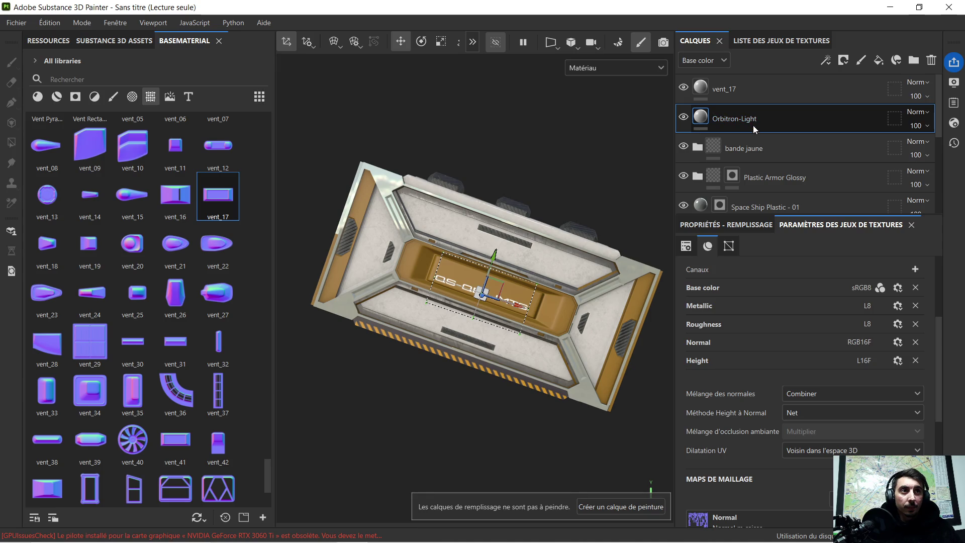
left_click(761, 143)
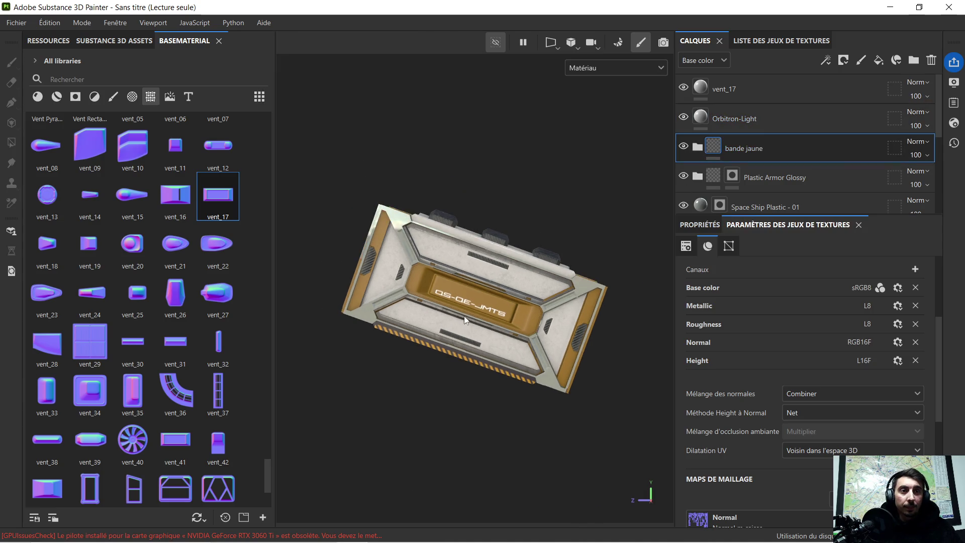
Orbit and pan to inspect the panel's right end, then list the Sign alphas in the shelf
scroll(471, 318, "up", 2)
mouse_move(420, 339)
left_mouse_down("alt")
mouse_move(412, 347)
mouse_move(431, 327)
left_mouse_up("alt")
scroll(521, 261, "up", 2)
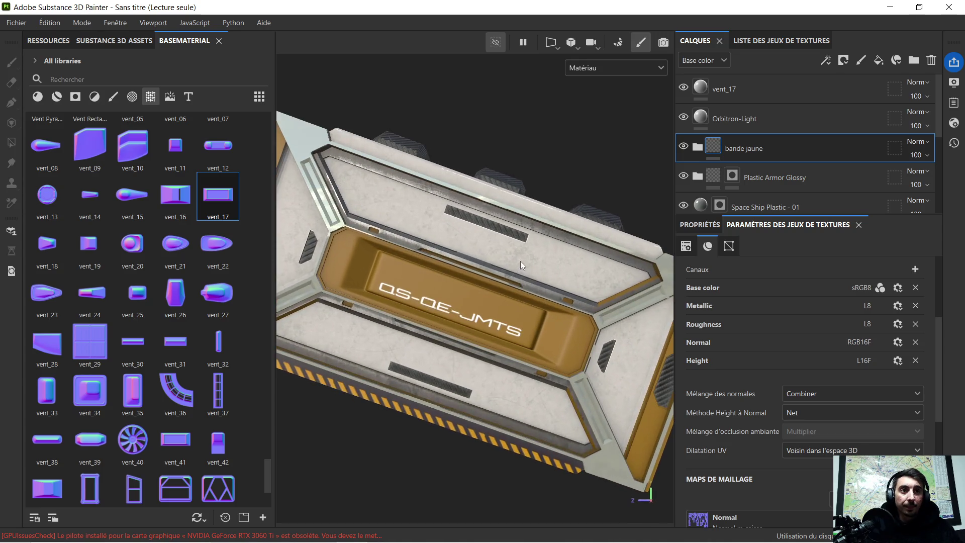
mouse_move(560, 292)
middle_mouse_down("alt")
mouse_move(387, 163)
mouse_move(480, 236)
middle_mouse_up("alt")
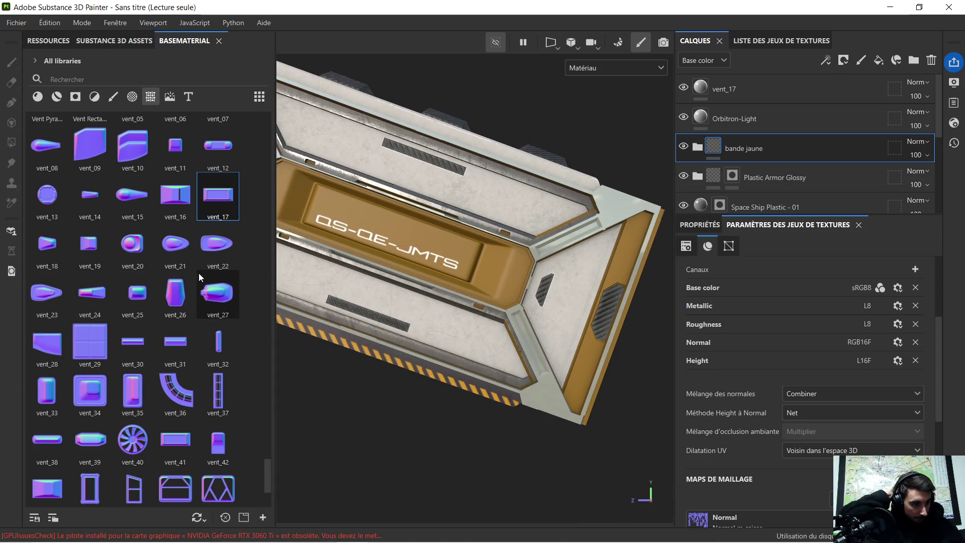
mouse_move(199, 275)
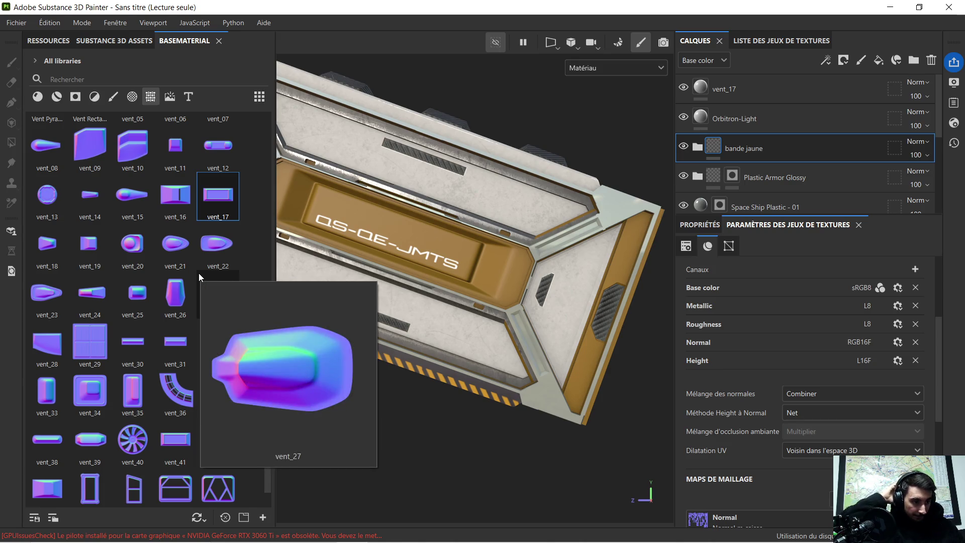
left_click(133, 96)
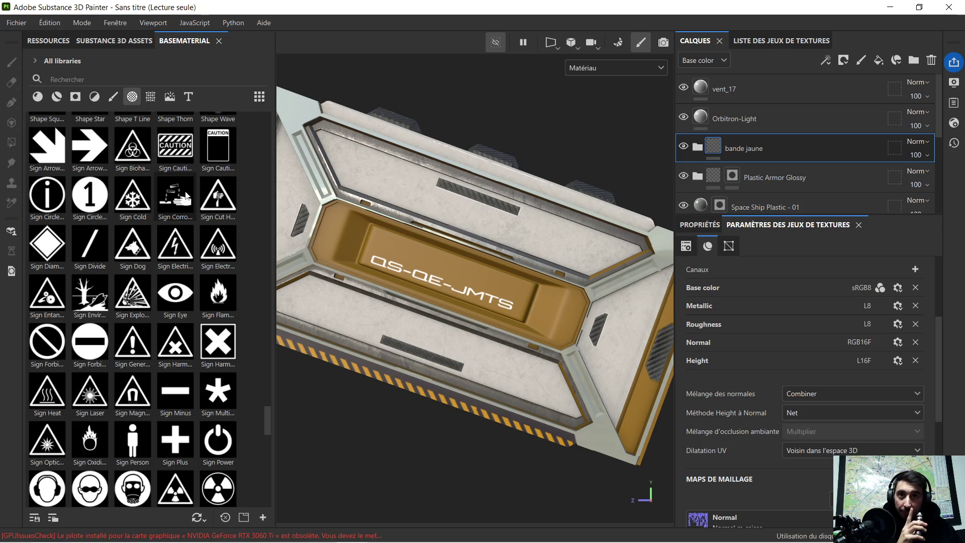
scroll(161, 264, "down", 5)
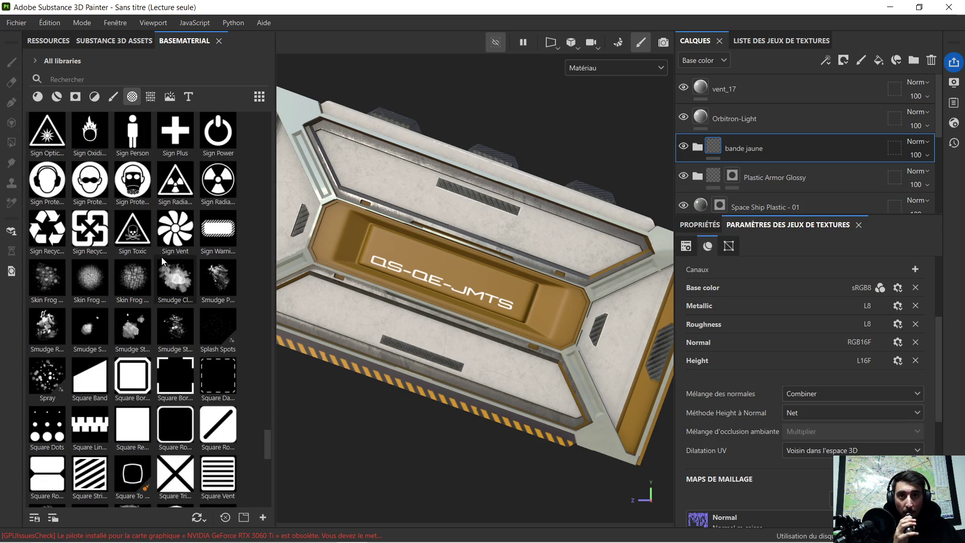
scroll(162, 257, "down", 10)
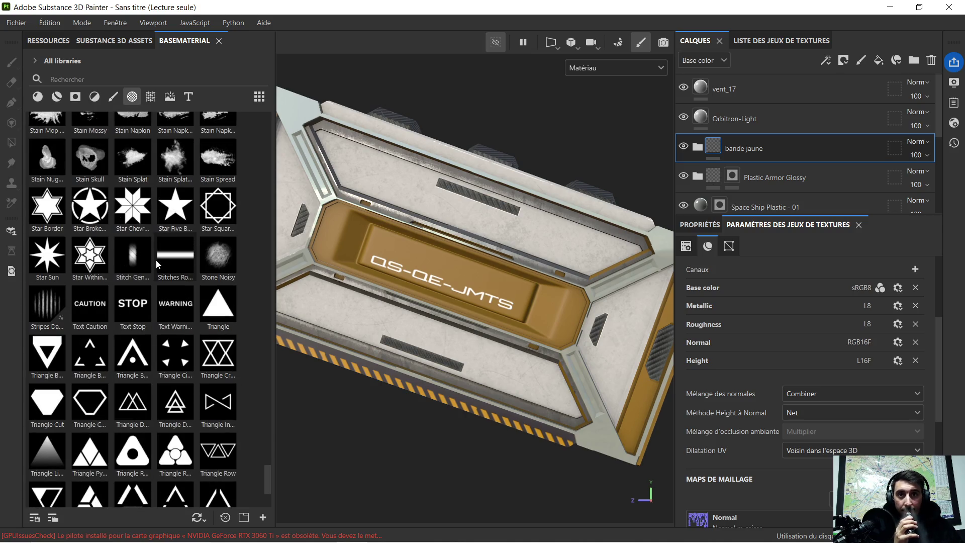
scroll(206, 308, "down", 3)
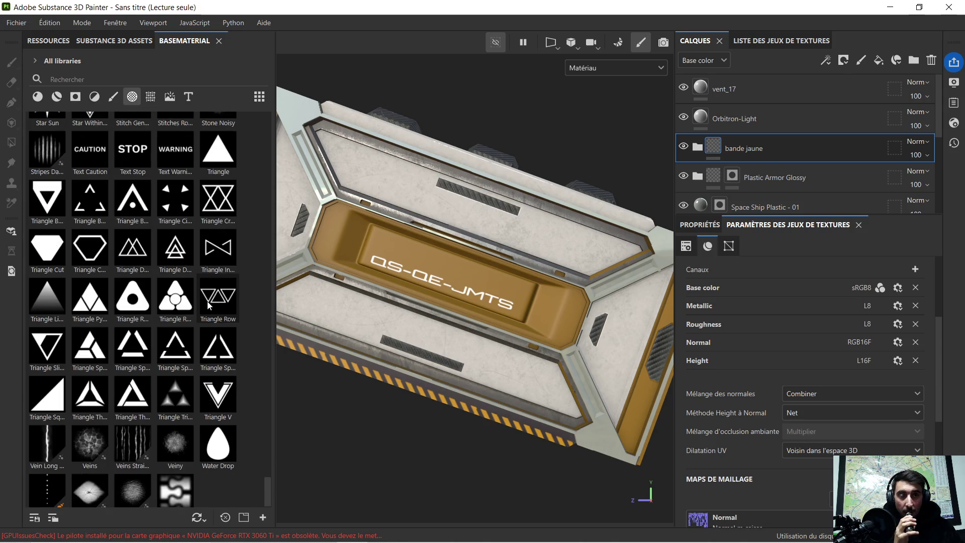
scroll(196, 317, "down", 1)
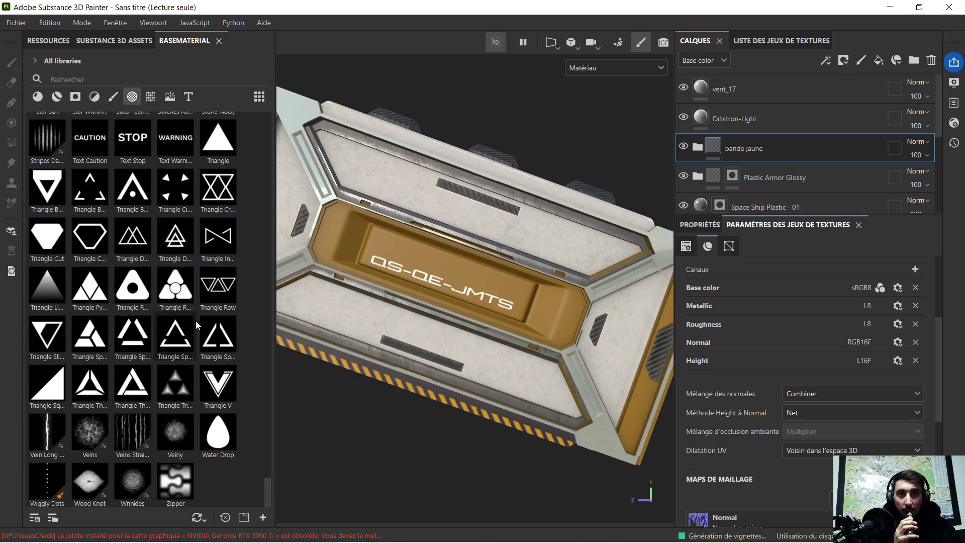
scroll(134, 375, "up", 3)
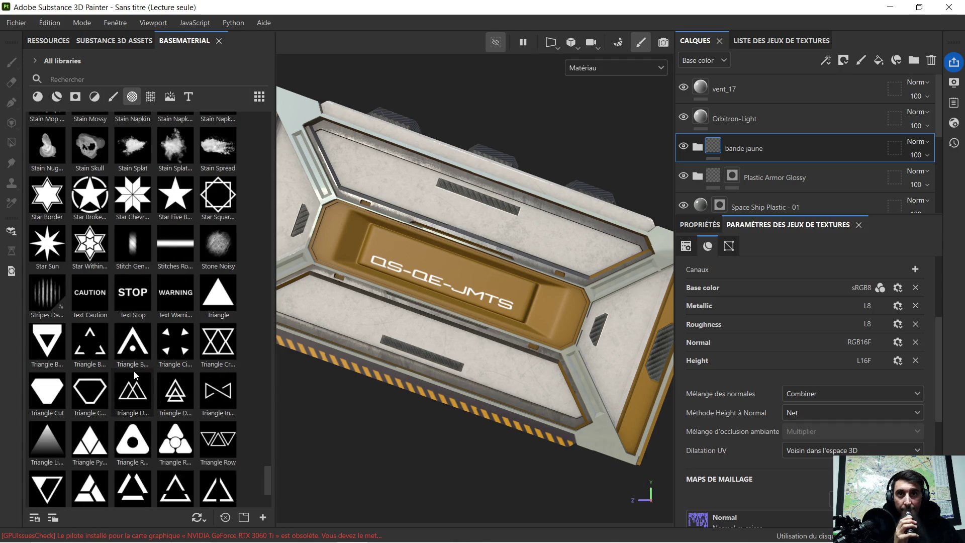
scroll(116, 300, "up", 3)
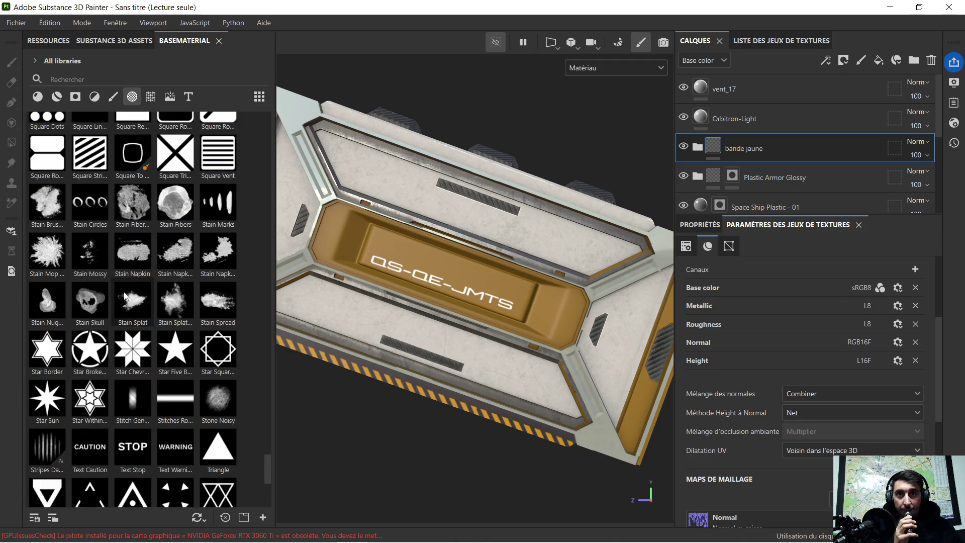
scroll(121, 296, "up", 3)
scroll(123, 290, "up", 3)
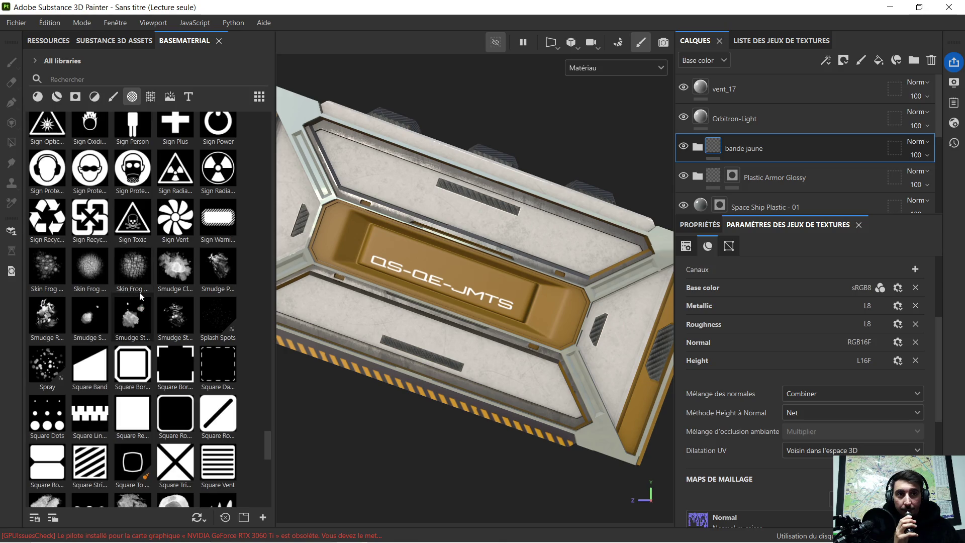
scroll(142, 286, "up", 3)
scroll(143, 285, "up", 3)
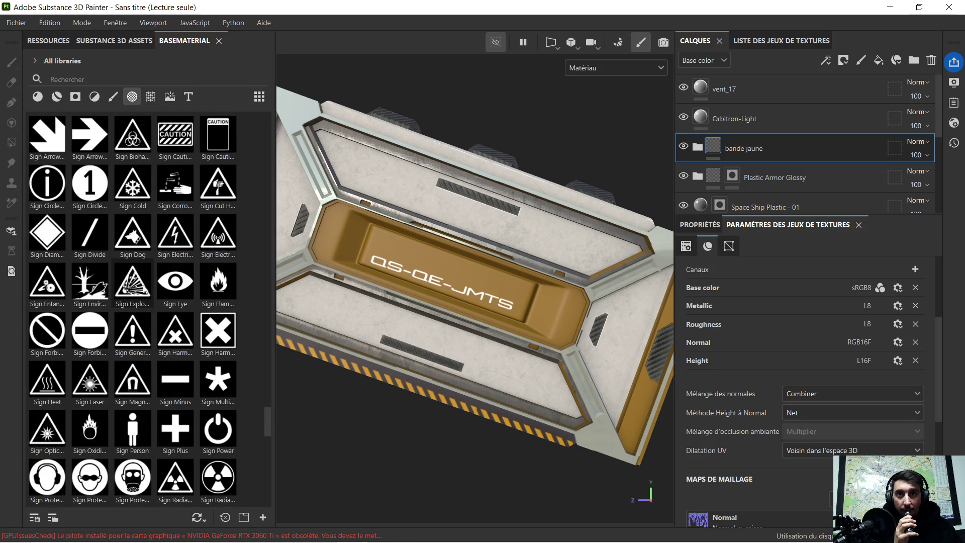
scroll(143, 287, "up", 3)
scroll(153, 282, "up", 3)
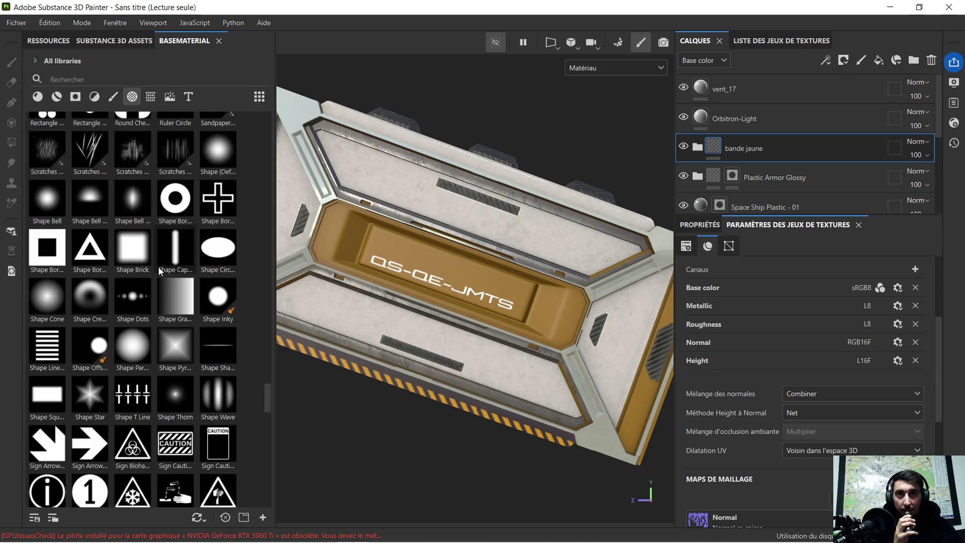
scroll(163, 261, "up", 12)
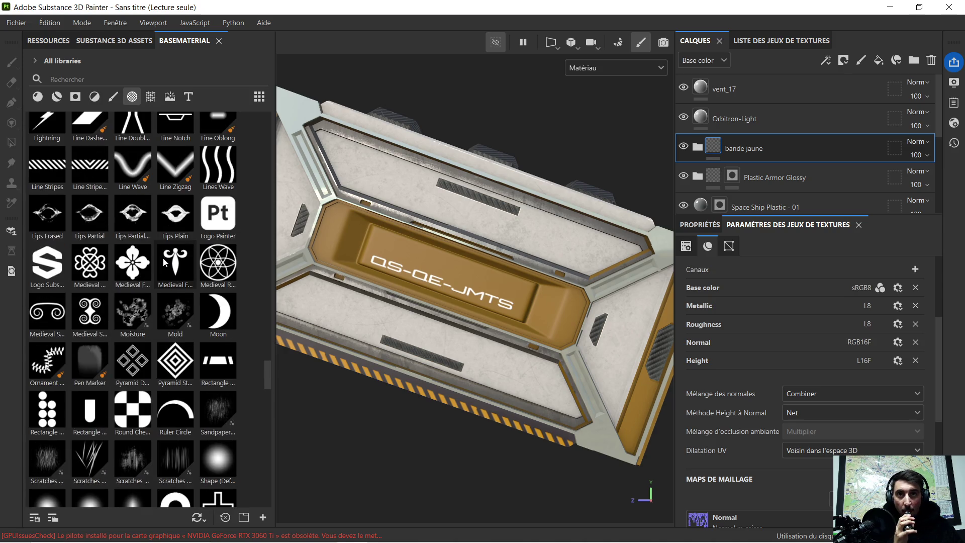
scroll(163, 261, "up", 8)
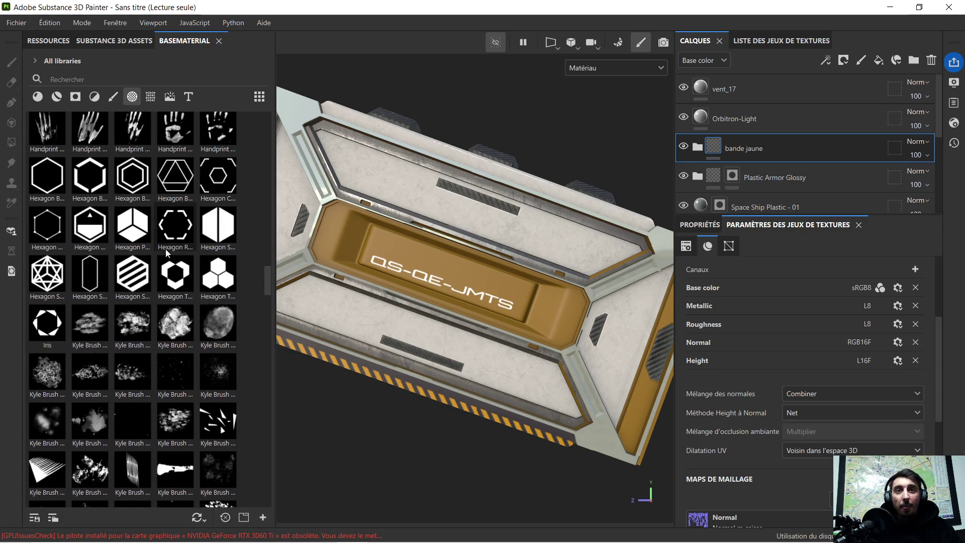
scroll(169, 249, "up", 9)
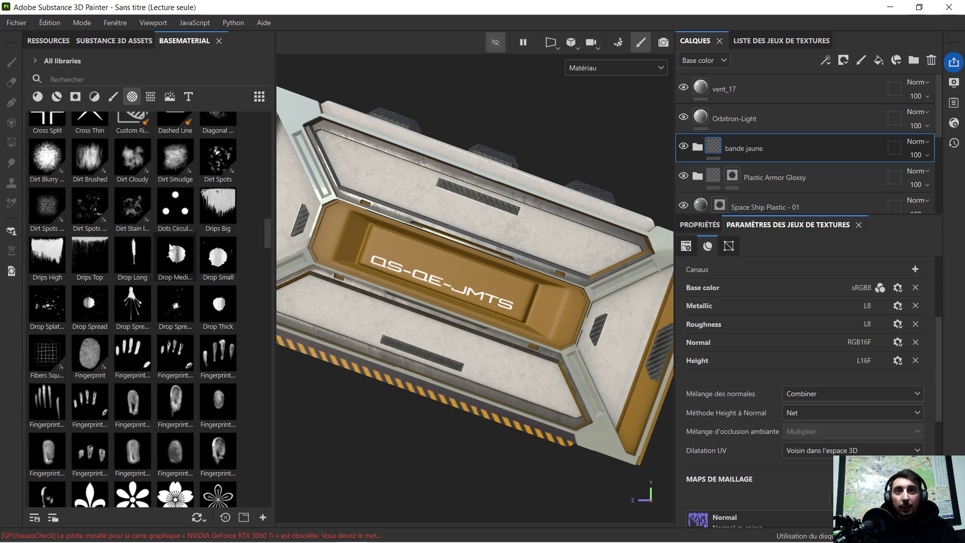
scroll(185, 234, "up", 10)
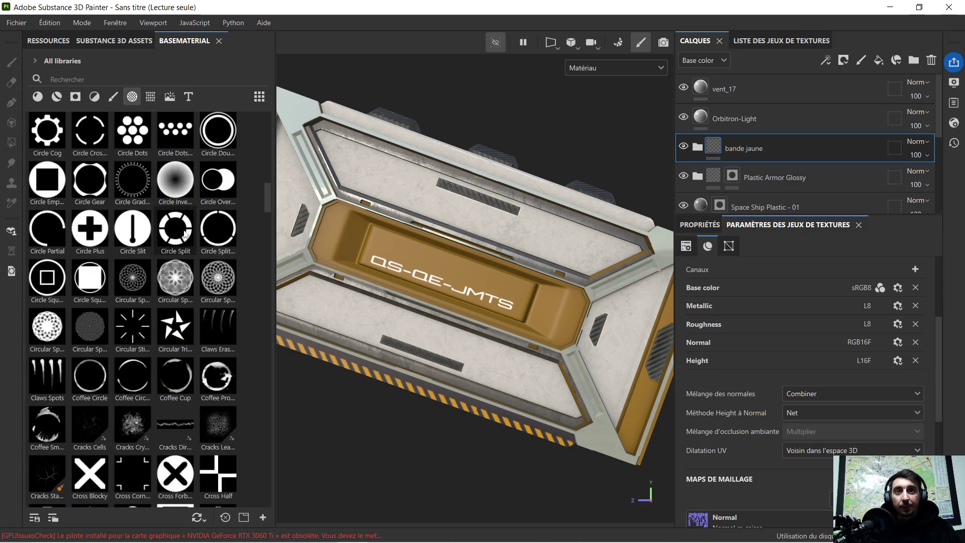
scroll(185, 234, "up", 7)
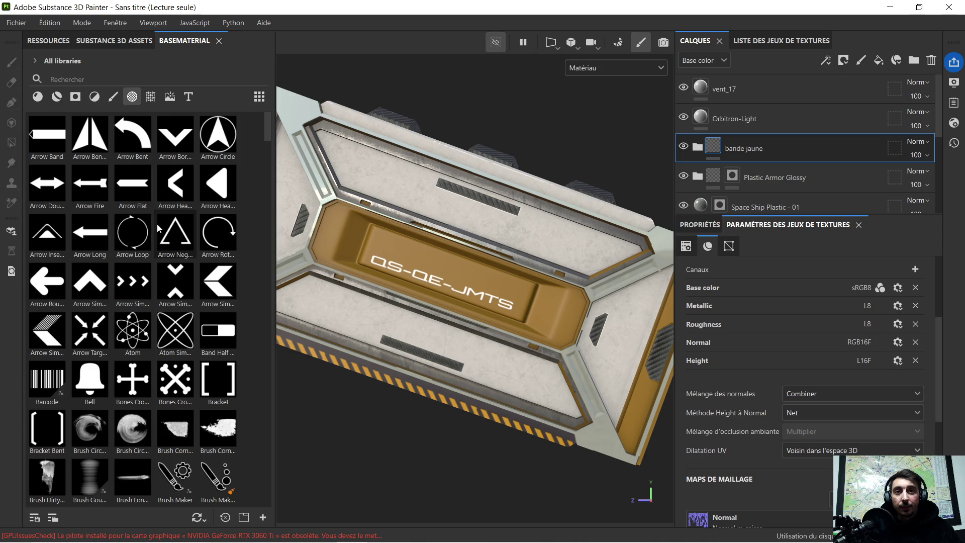
mouse_move(158, 228)
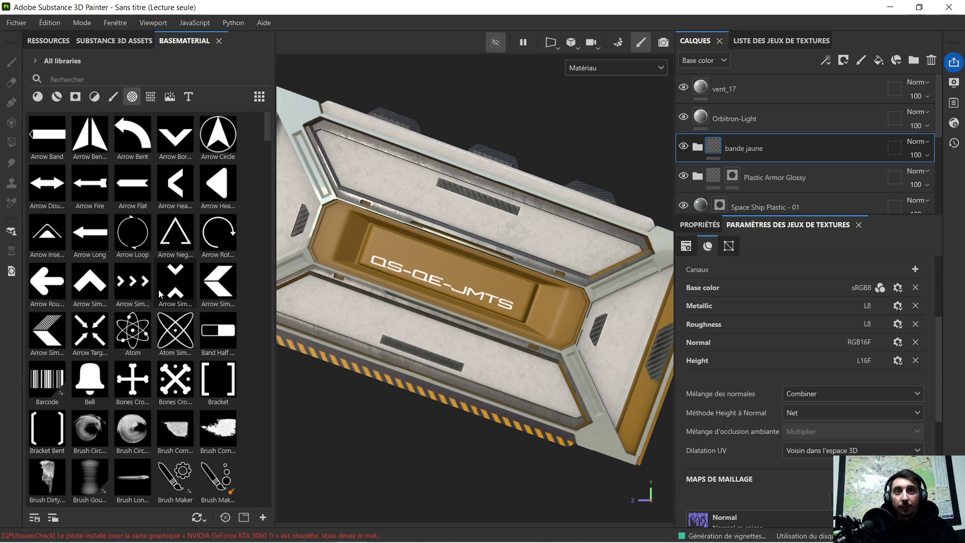
left_click_drag(443, 271, 468, 259, "alt")
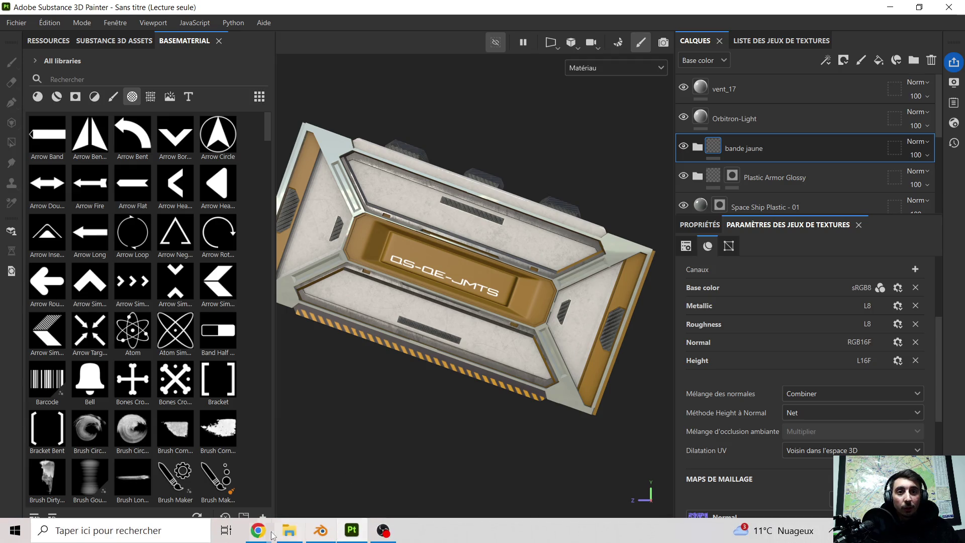
From the Robot Tech pin in Chrome, open the related grey S07 sci-fi button-panel pin
mouse_move(263, 534)
left_click(190, 477)
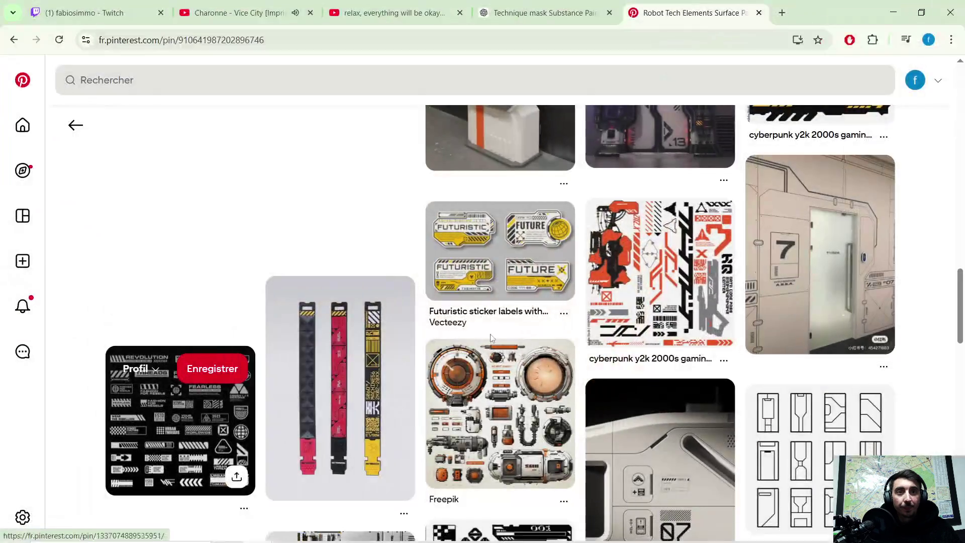
scroll(587, 248, "up", 3)
scroll(545, 256, "up", 10)
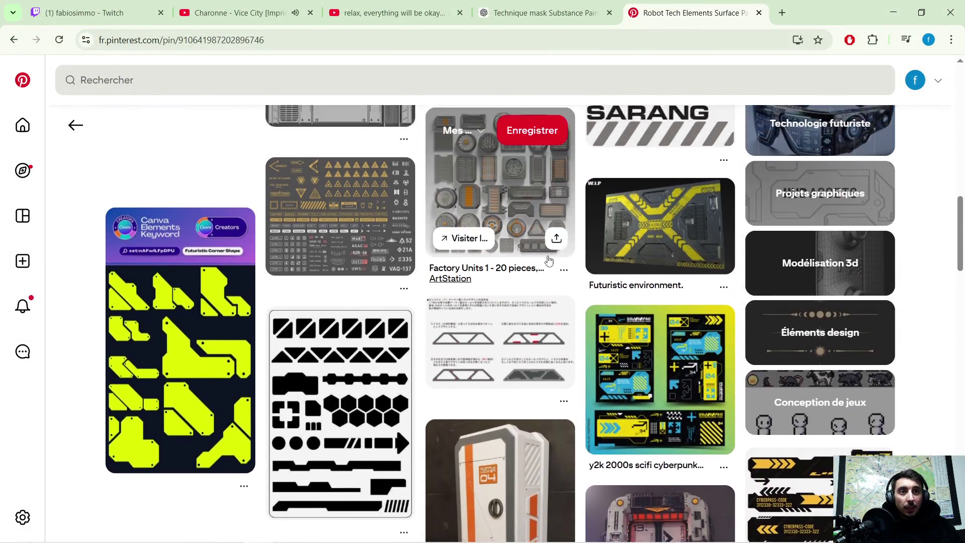
scroll(542, 257, "up", 10)
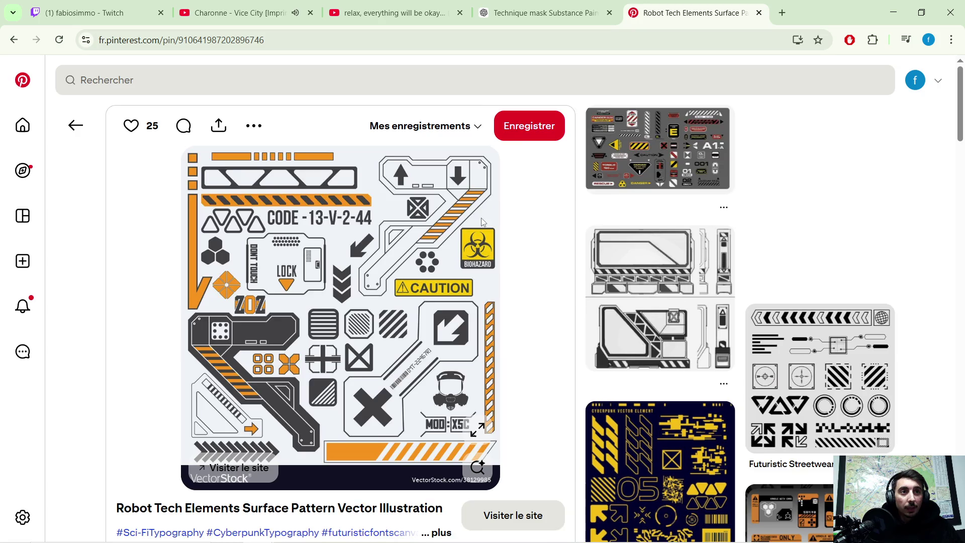
scroll(482, 222, "down", 1)
scroll(495, 225, "down", 3)
scroll(498, 223, "down", 4)
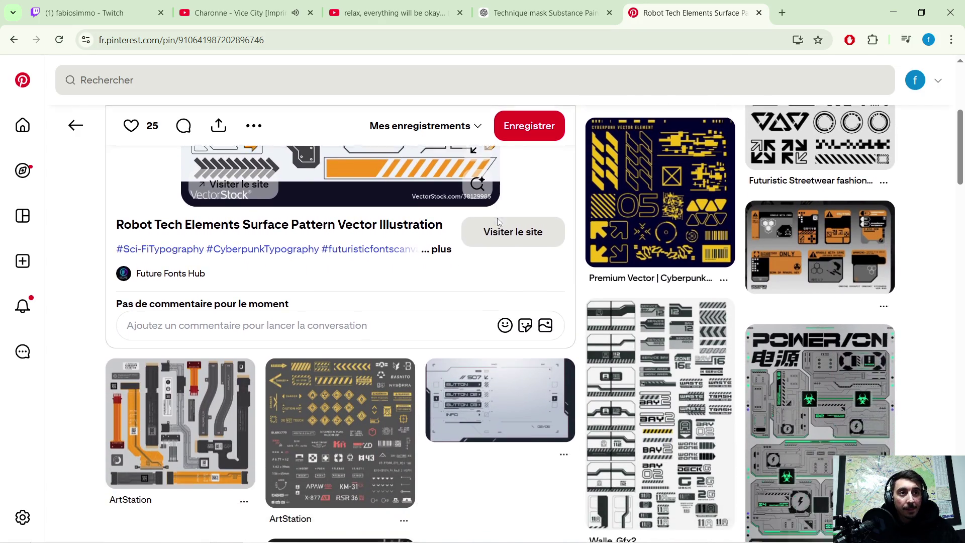
scroll(499, 222, "down", 1)
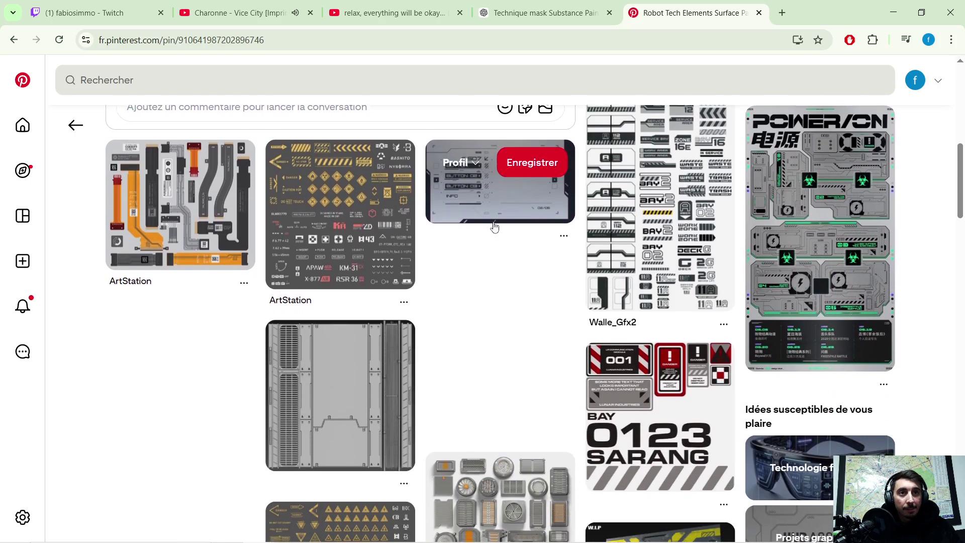
scroll(496, 245, "up", 1)
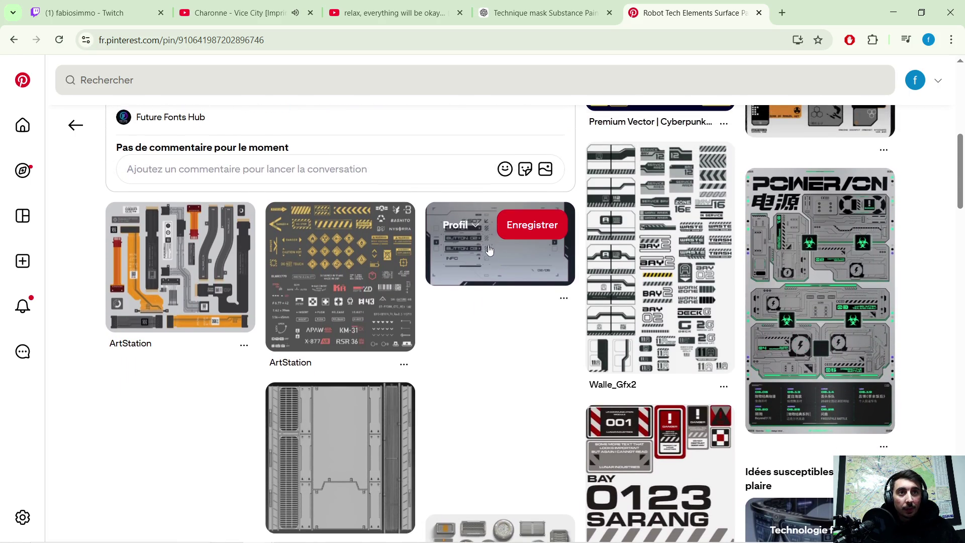
left_click(507, 259)
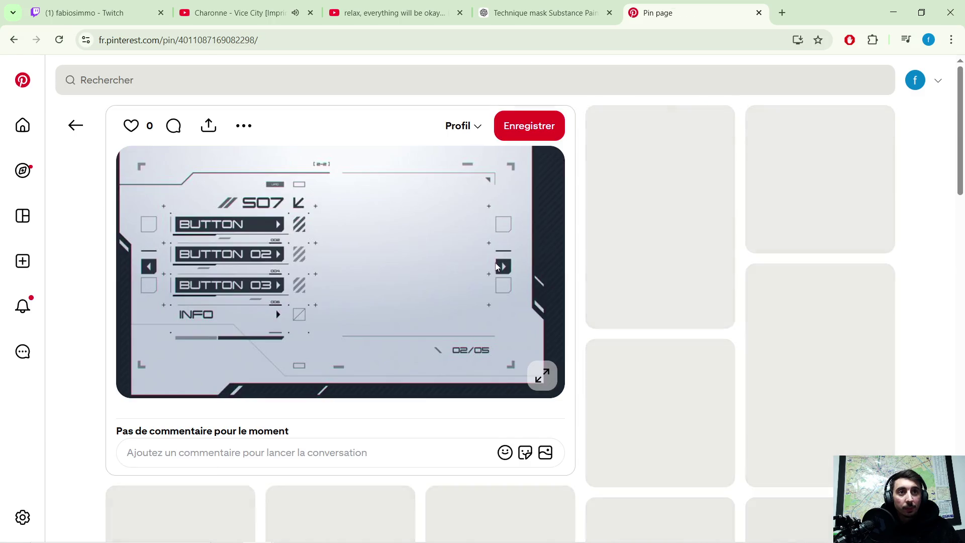
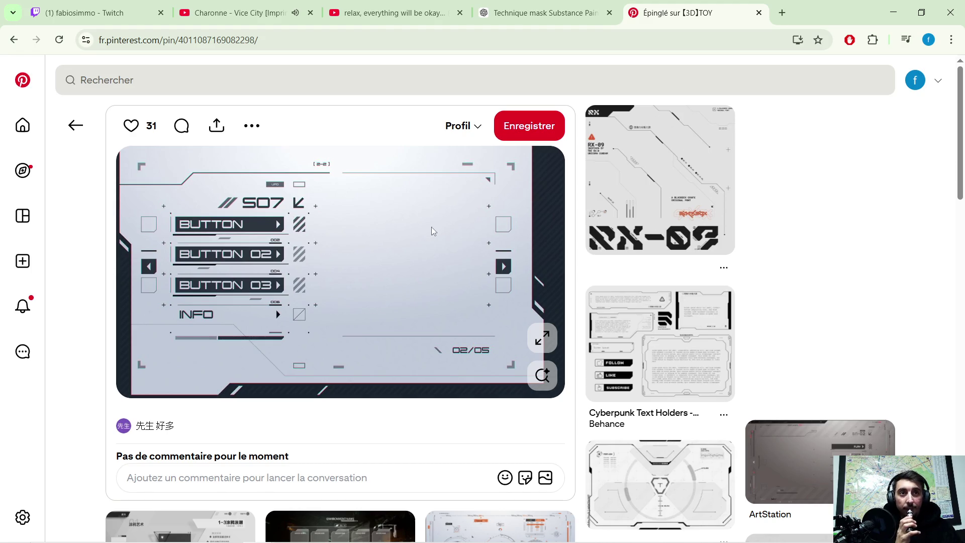
Open the RX-09 font pin and scroll through it to study its sci-fi graphic style
left_click(634, 194)
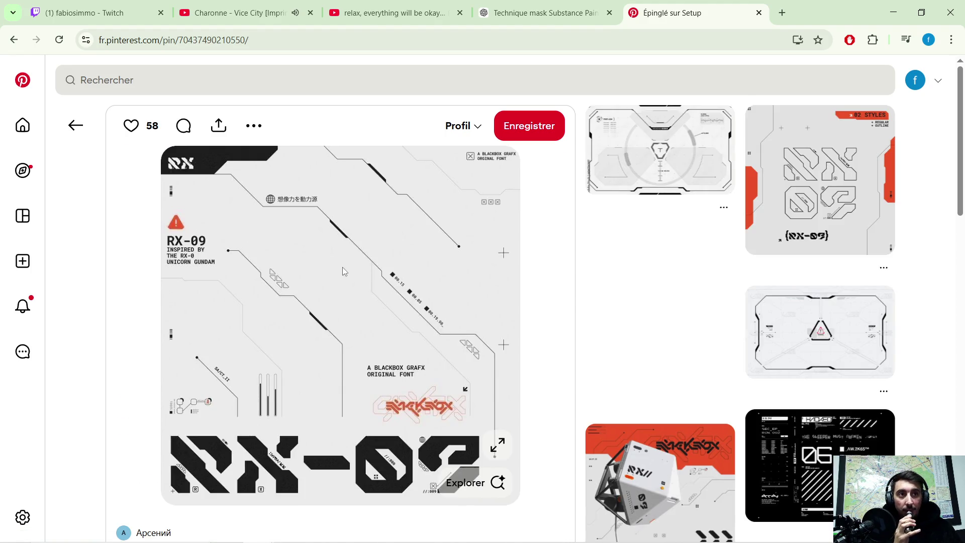
scroll(353, 250, "down", 5)
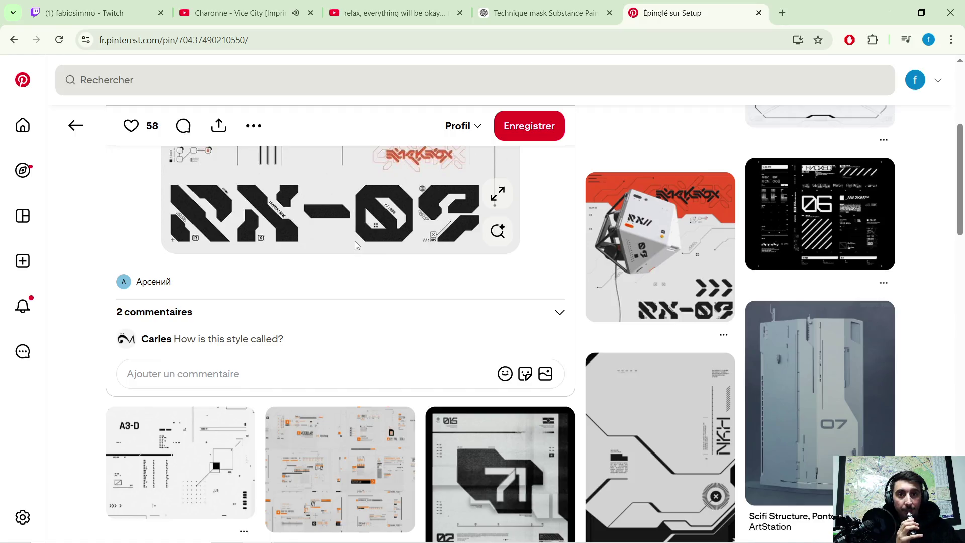
scroll(354, 240, "up", 4)
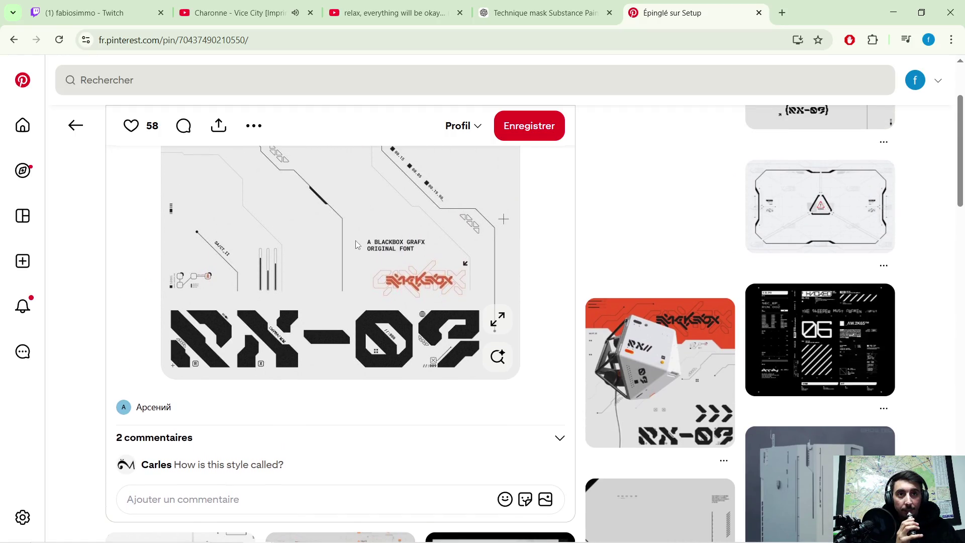
scroll(356, 245, "up", 1)
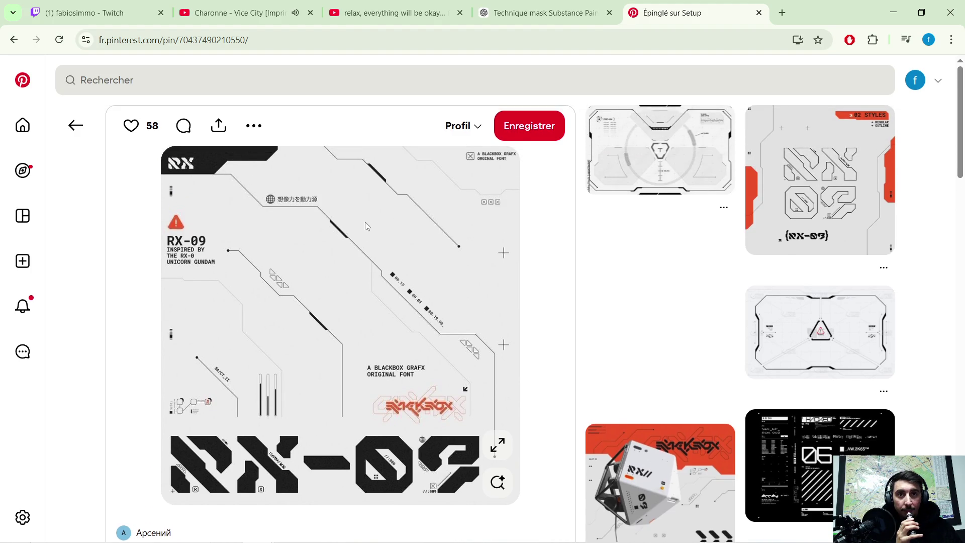
scroll(365, 222, "down", 1)
scroll(338, 231, "up", 1)
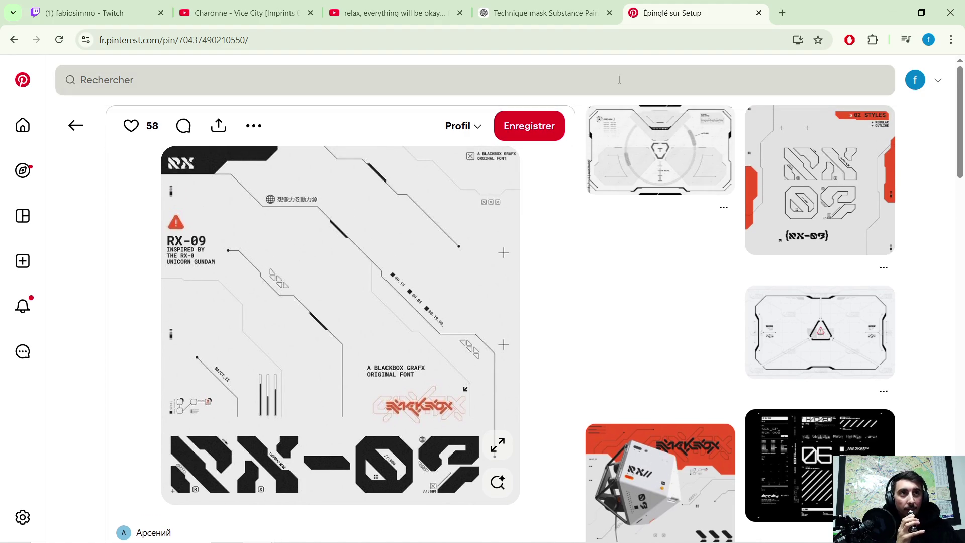
left_click(884, 15)
Zoom and pan the viewport to frame the crate panel
scroll(632, 279, "up", 5)
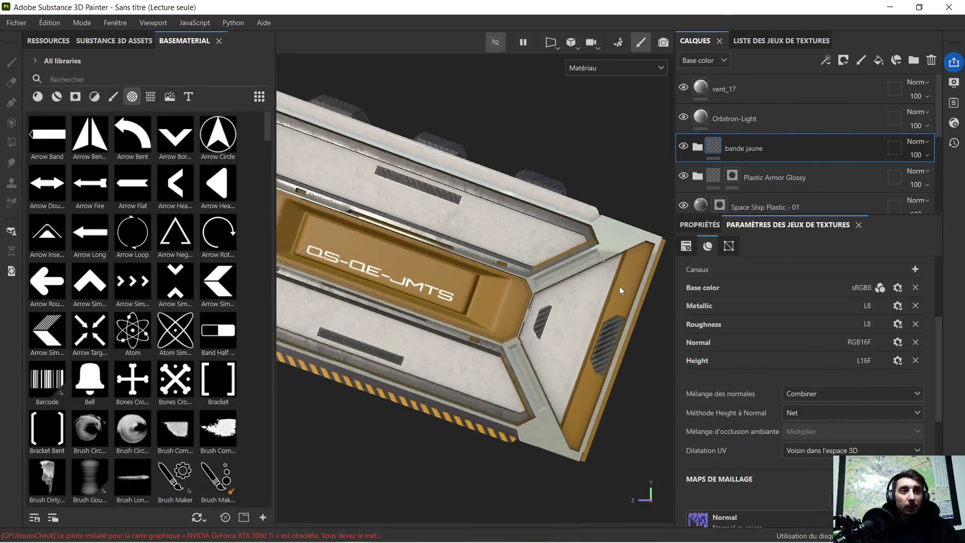
middle_click_drag(534, 282, 557, 237)
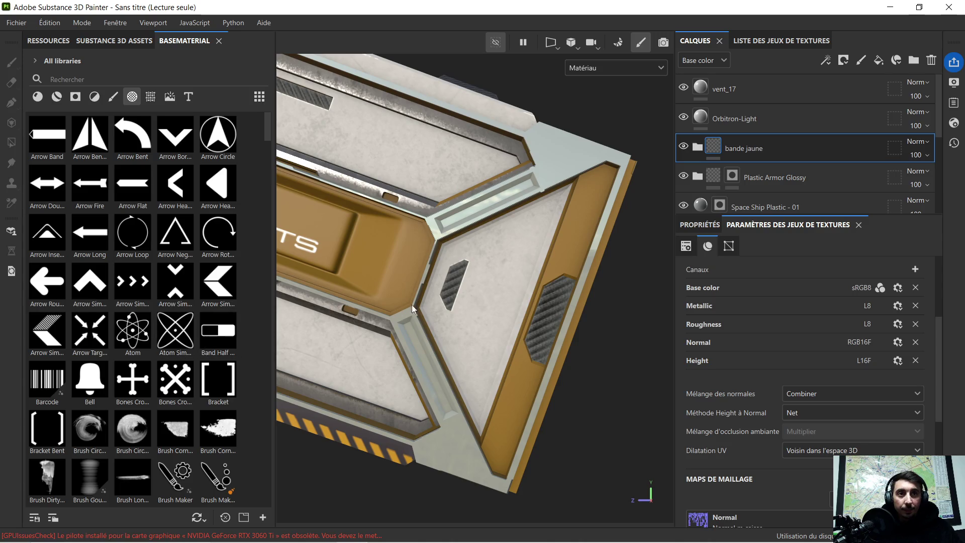
scroll(421, 306, "down", 2)
mouse_move(393, 306)
middle_mouse_down()
mouse_move(438, 318)
mouse_move(403, 307)
middle_mouse_up()
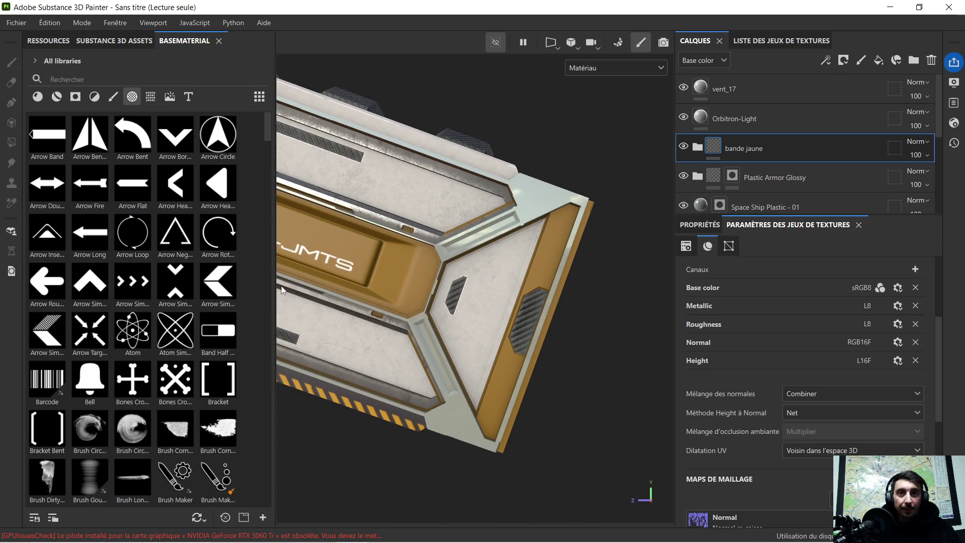
Scroll the BASEMATERIAL shelf to the Hexagon shapes and drop Hexagon Half Arrow onto the crate
scroll(166, 305, "down", 6)
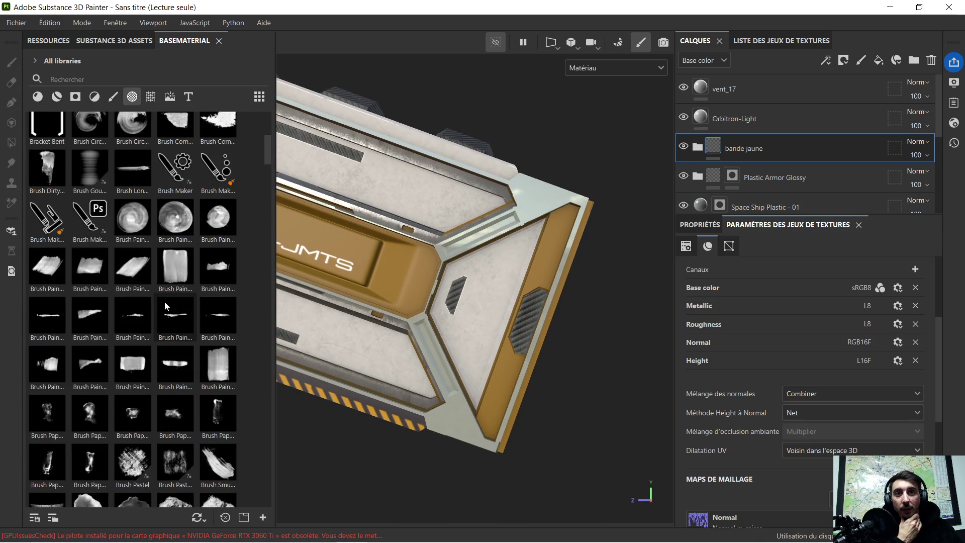
scroll(164, 300, "down", 9)
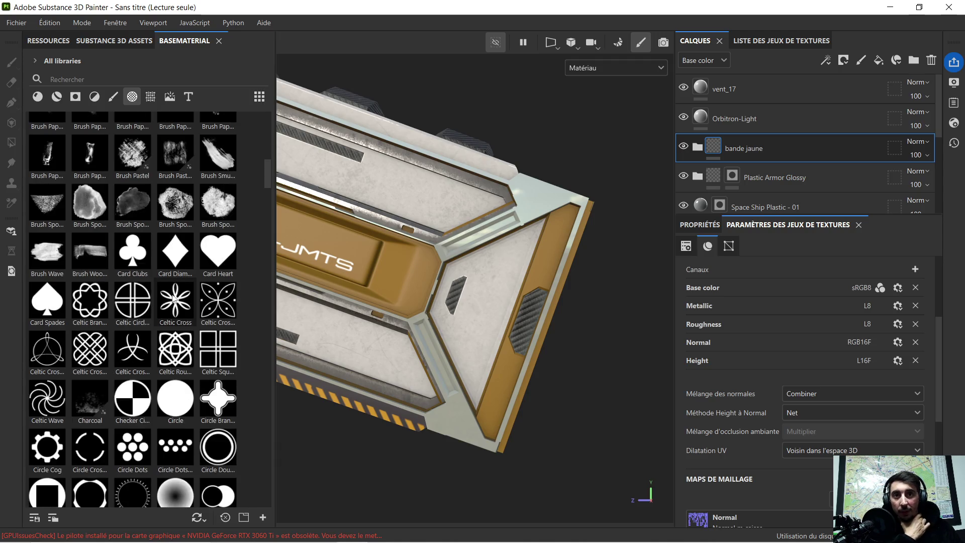
scroll(180, 296, "down", 6)
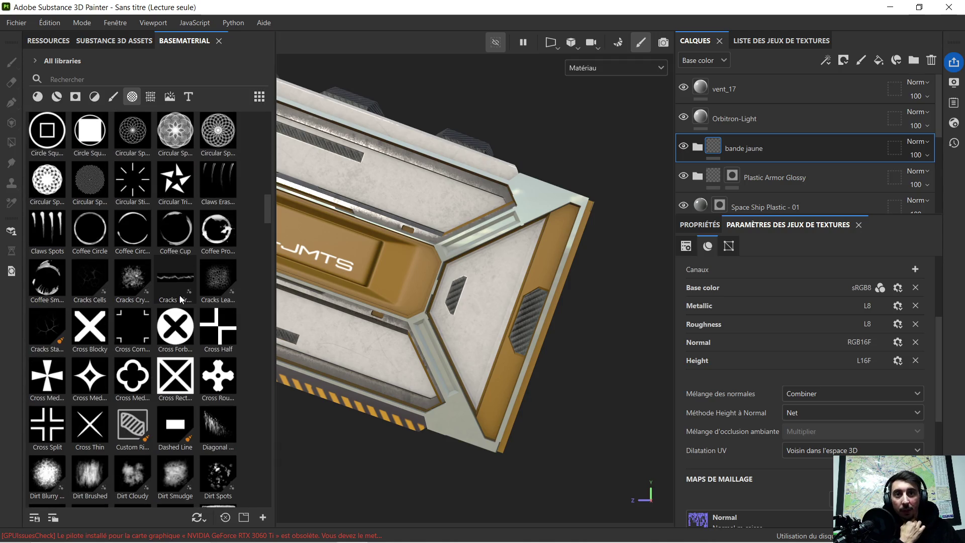
scroll(180, 297, "down", 14)
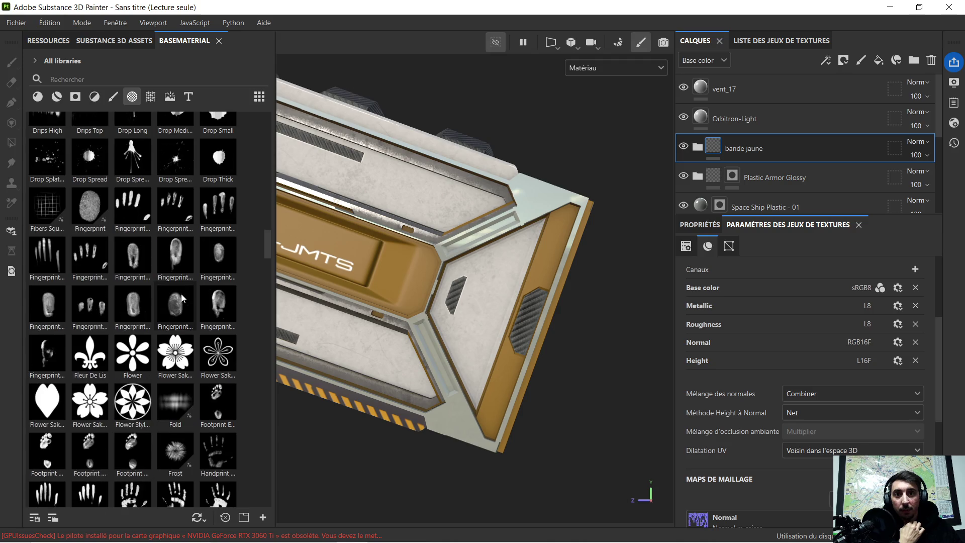
scroll(182, 298, "down", 6)
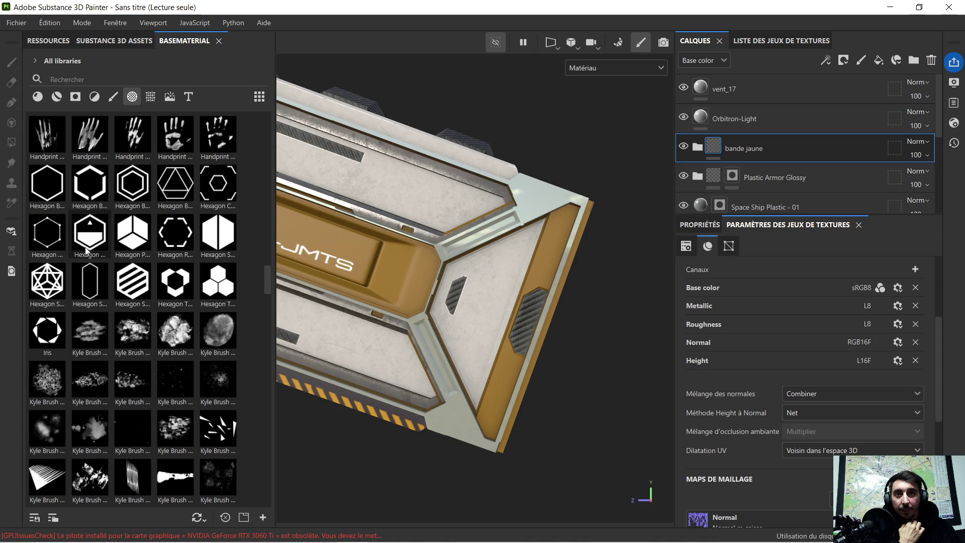
mouse_move(98, 240)
left_mouse_down()
mouse_move(230, 278)
mouse_move(384, 360)
left_mouse_up()
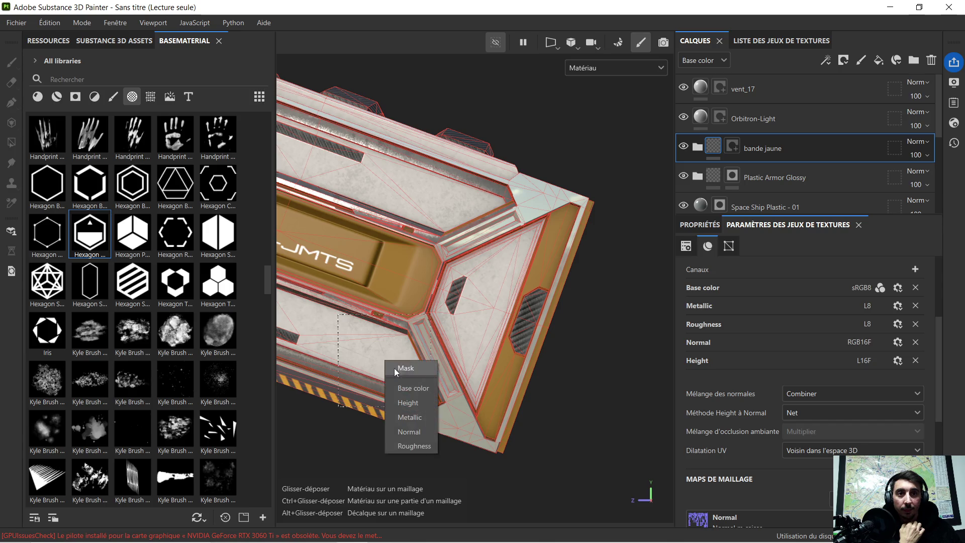
Apply the Hexagon Half Arrow shape as a mask on a new fill layer
left_click(417, 368)
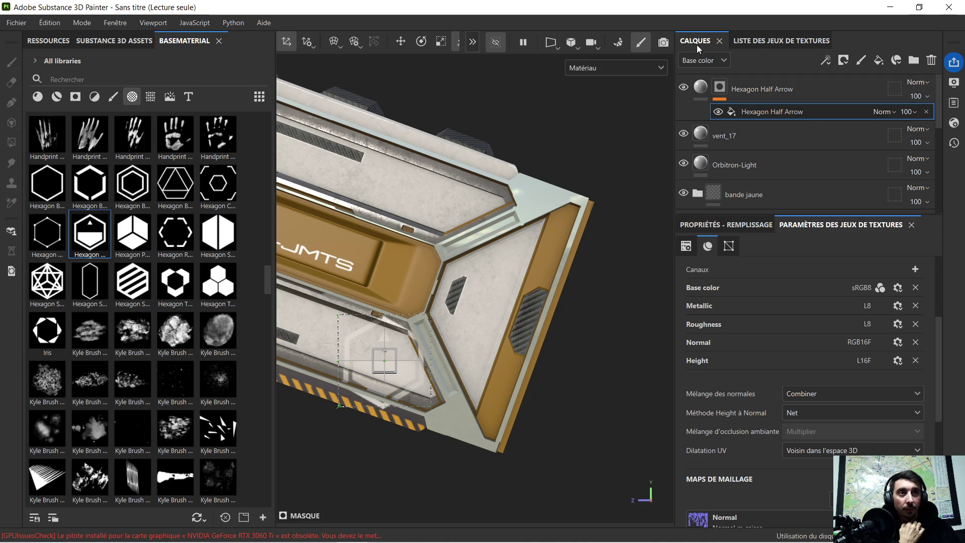
left_click(701, 87)
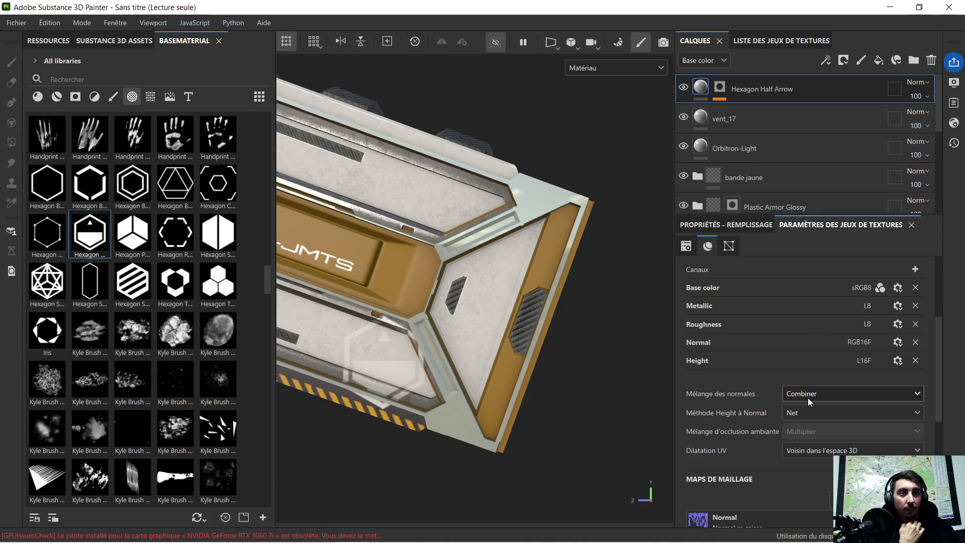
scroll(804, 396, "down", 5)
scroll(743, 288, "up", 4)
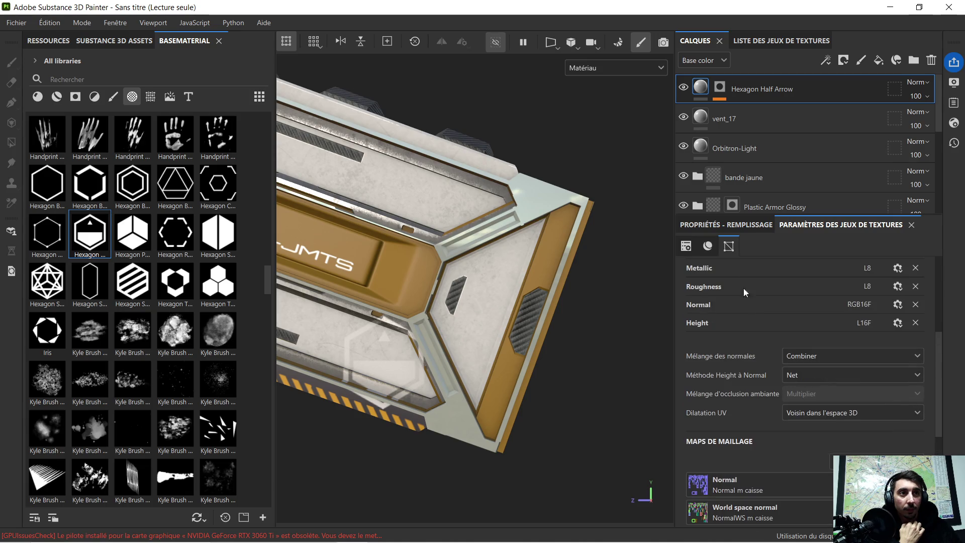
Set the hexagon fill layer's base color to black (000000)
left_click(726, 225)
scroll(804, 352, "down", 5)
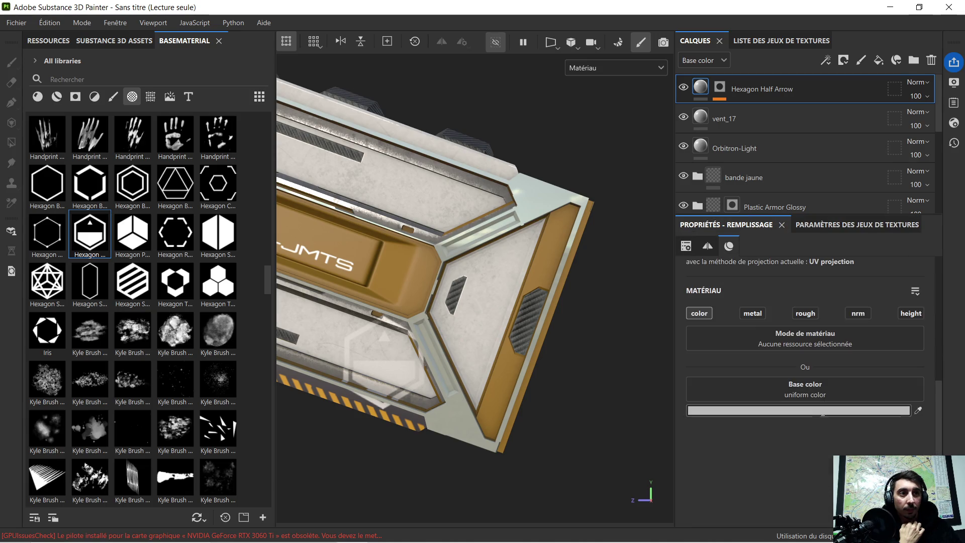
left_click(823, 415)
mouse_move(753, 420)
left_mouse_down()
mouse_move(751, 464)
mouse_move(696, 475)
left_mouse_up()
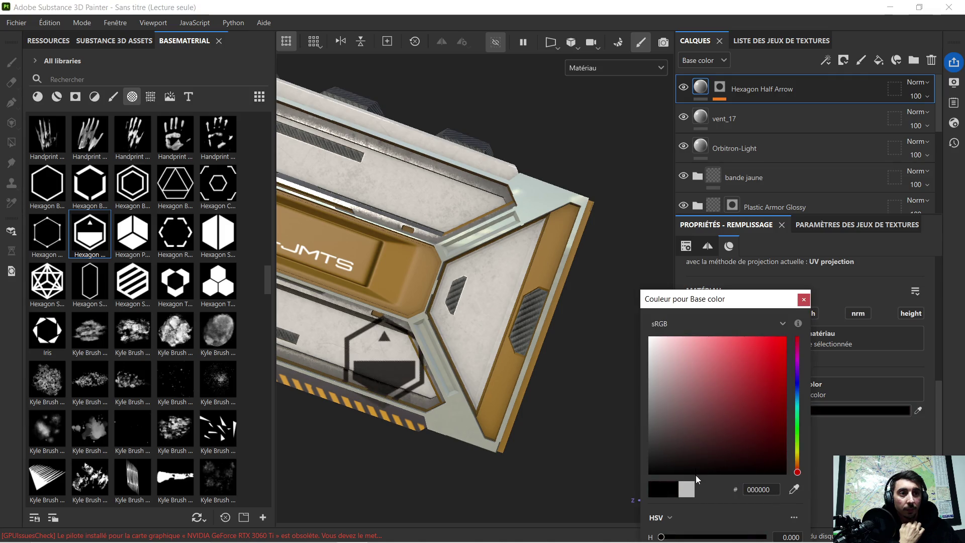
left_click(804, 300)
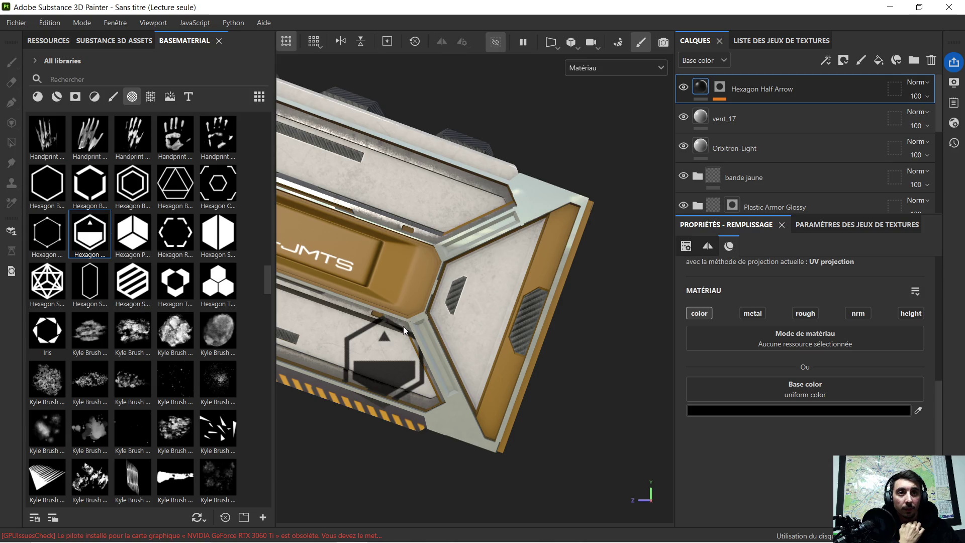
left_click(722, 88)
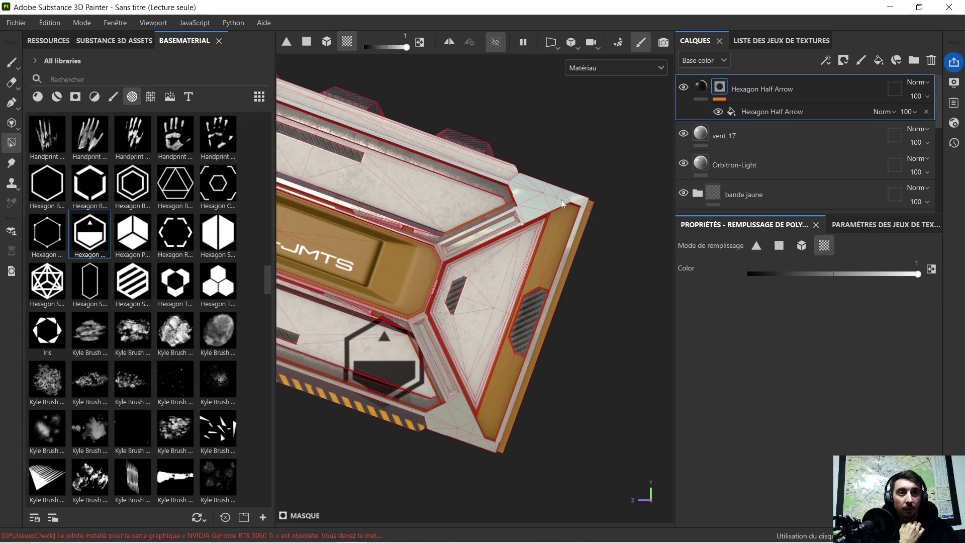
Rotate and scale the Hexagon Half Arrow decal's projection on the panel
left_click(777, 112)
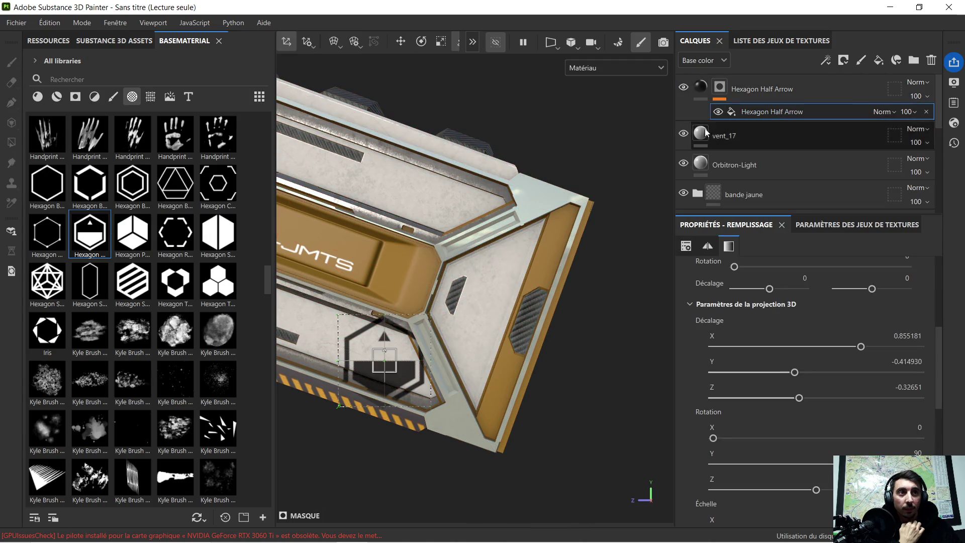
left_click(423, 43)
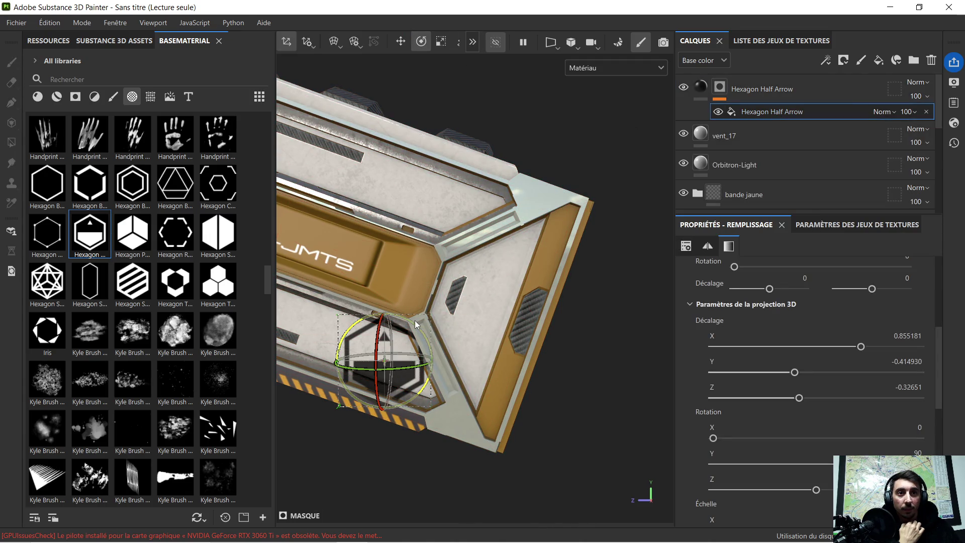
left_click_drag(414, 321, 426, 331)
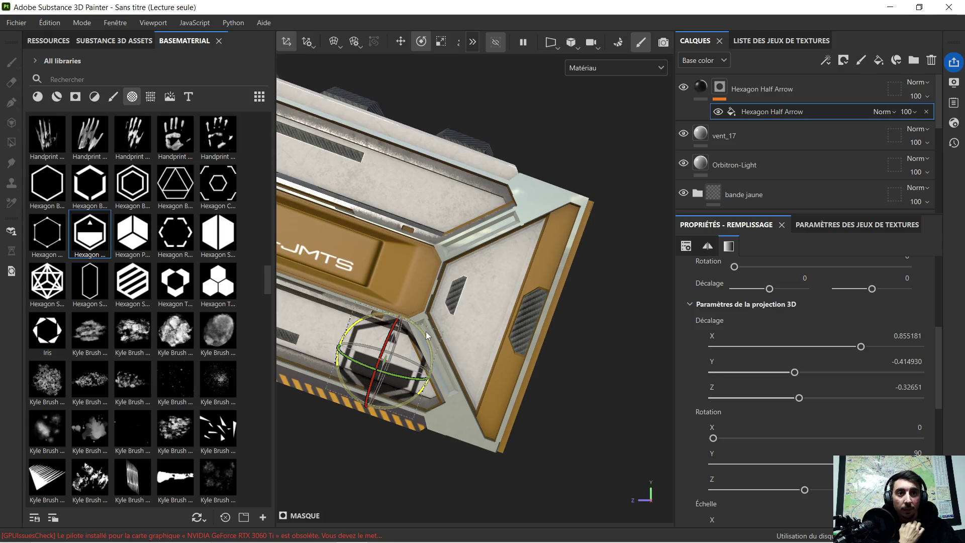
left_click(440, 43)
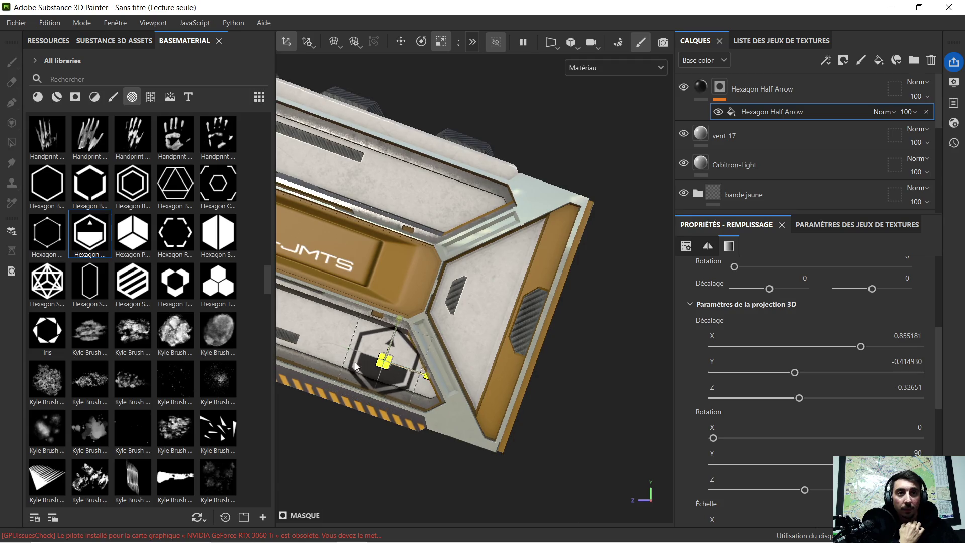
scroll(338, 354, "up", 1)
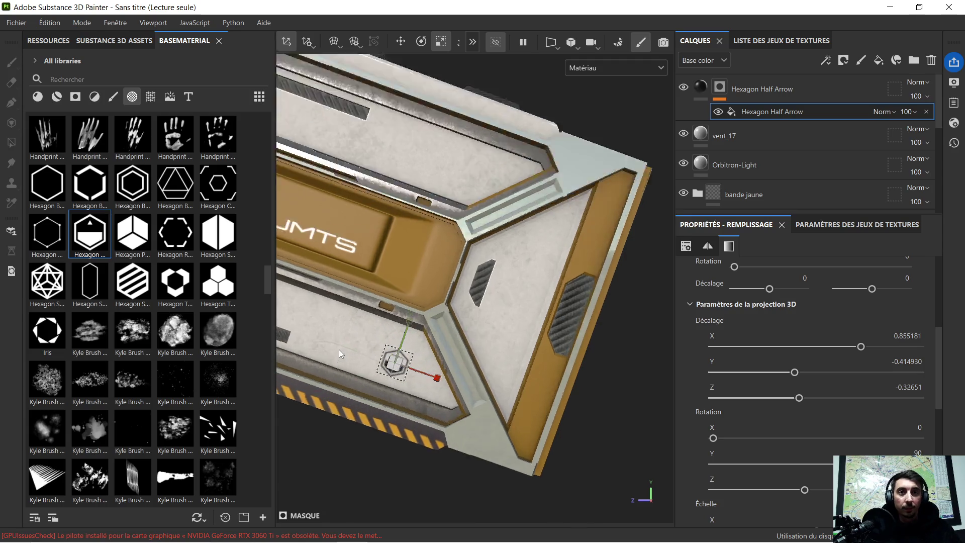
scroll(339, 353, "up", 1)
scroll(459, 300, "up", 1)
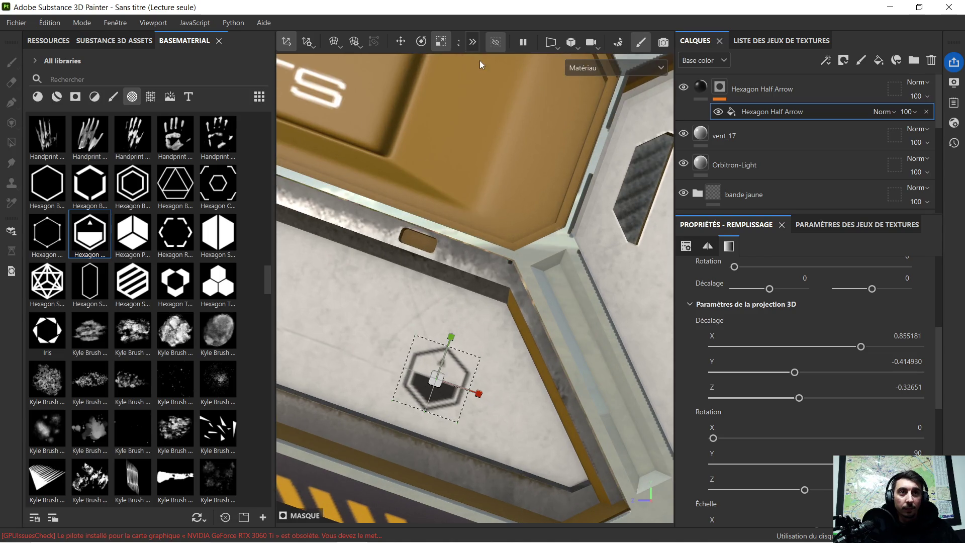
Move the hexagon decal to the lower-right corner (offset Y -0.446540, Z -0.381762)
left_click(408, 43)
scroll(487, 264, "down", 4)
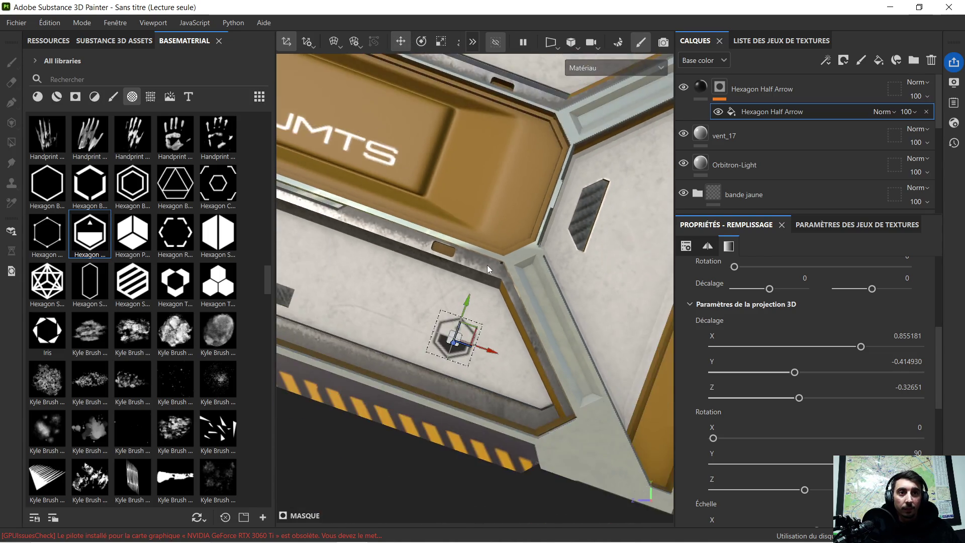
scroll(448, 280, "down", 2)
mouse_move(390, 285)
middle_mouse_down()
mouse_move(448, 295)
mouse_move(440, 285)
middle_mouse_up()
scroll(452, 302, "up", 4)
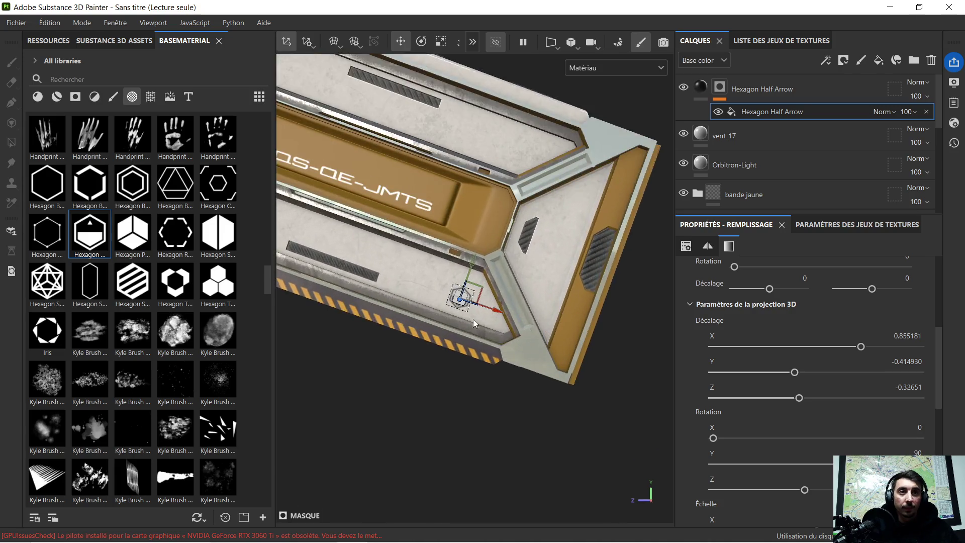
scroll(449, 304, "up", 1)
mouse_move(492, 246)
left_mouse_down()
mouse_move(516, 225)
mouse_move(496, 262)
left_mouse_up()
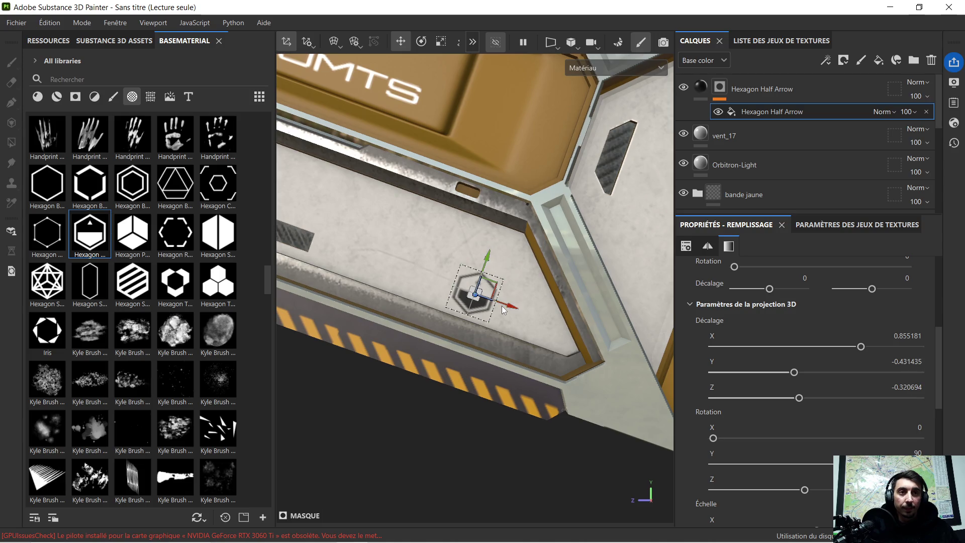
left_click_drag(504, 308, 545, 319)
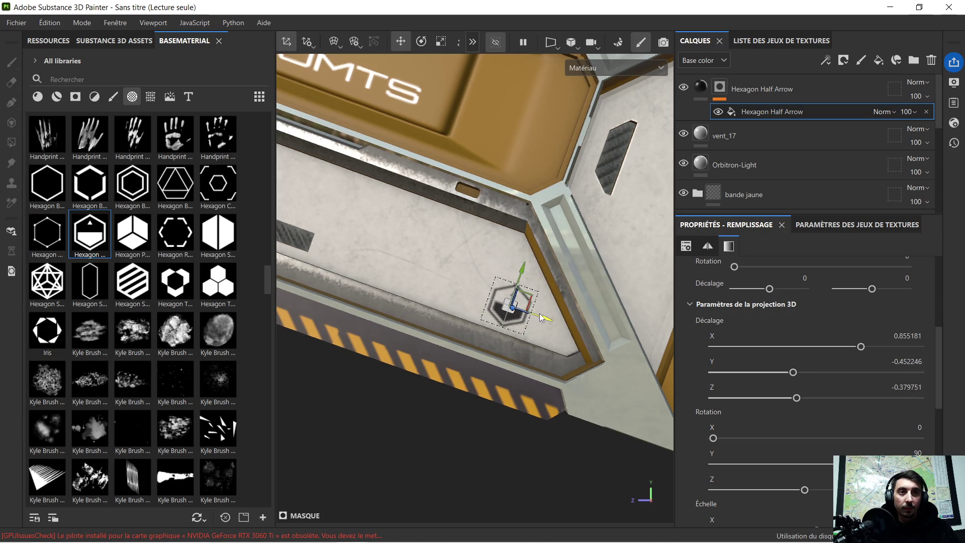
left_click_drag(521, 278, 522, 275)
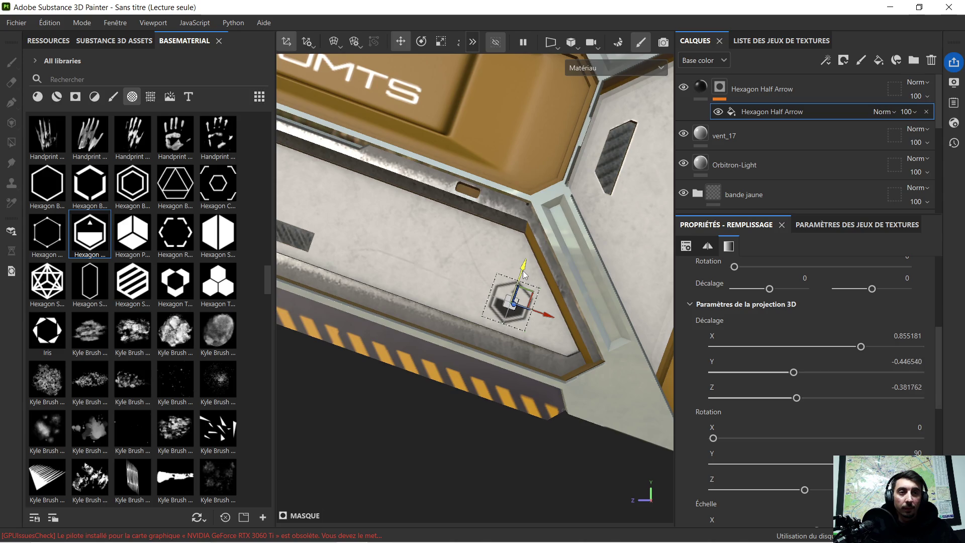
scroll(438, 294, "down", 5)
middle_click_drag(438, 293, 453, 367)
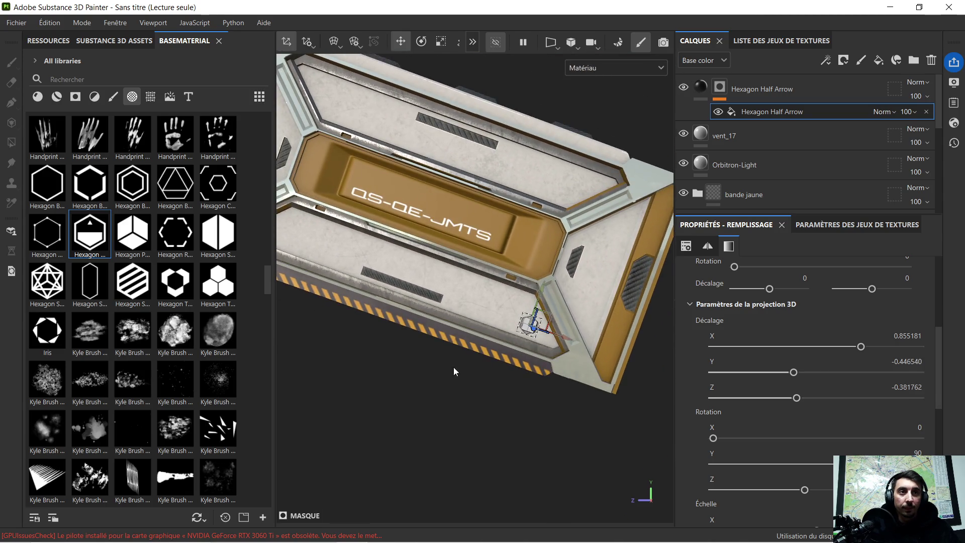
left_click(800, 87)
Scroll the BaseMaterial shelf to Line Notch and drop it onto the crate panel
scroll(505, 276, "down", 2)
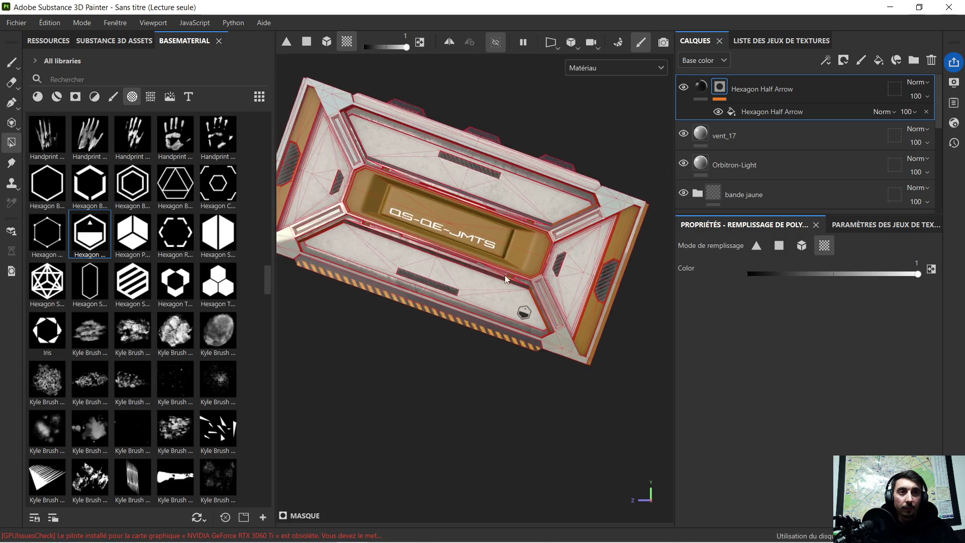
scroll(487, 268, "up", 2)
scroll(138, 316, "down", 3)
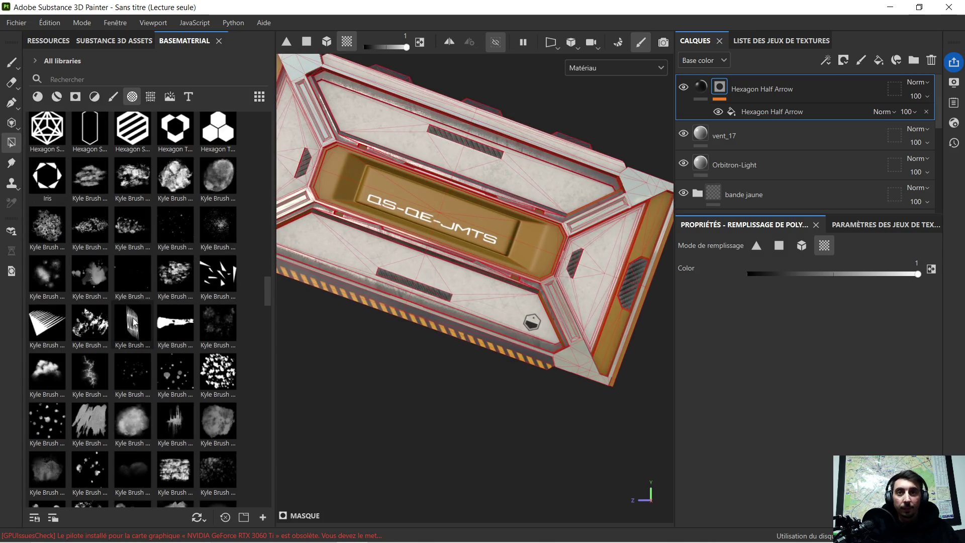
scroll(137, 311, "down", 3)
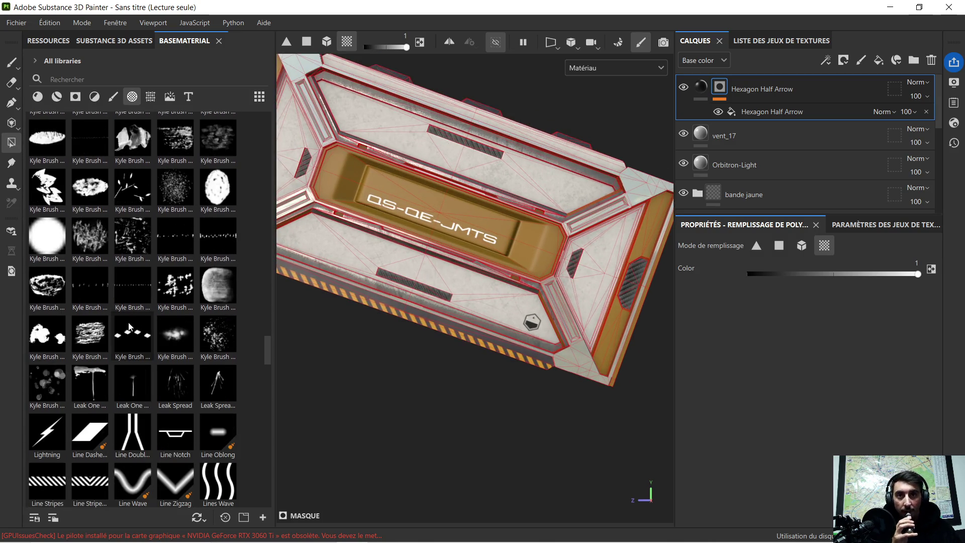
scroll(131, 311, "down", 3)
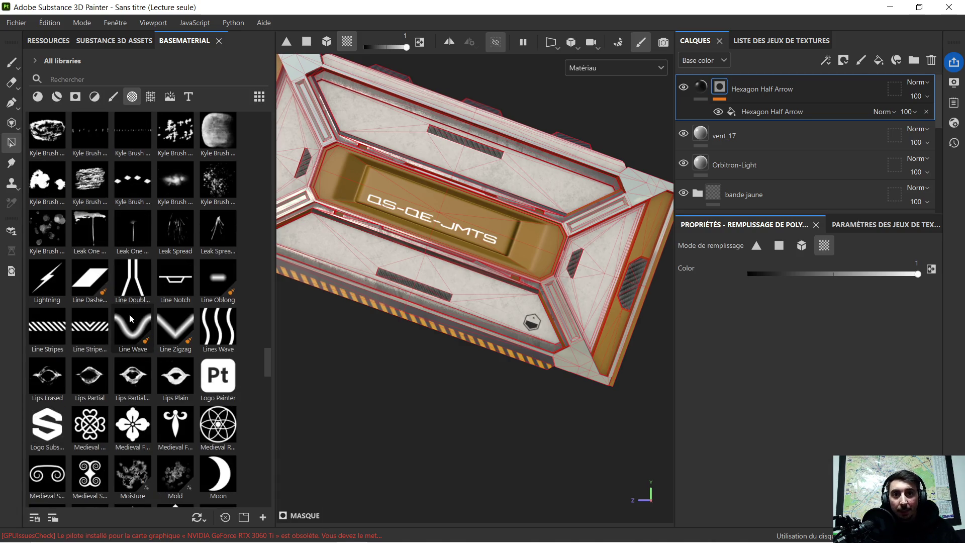
mouse_move(129, 315)
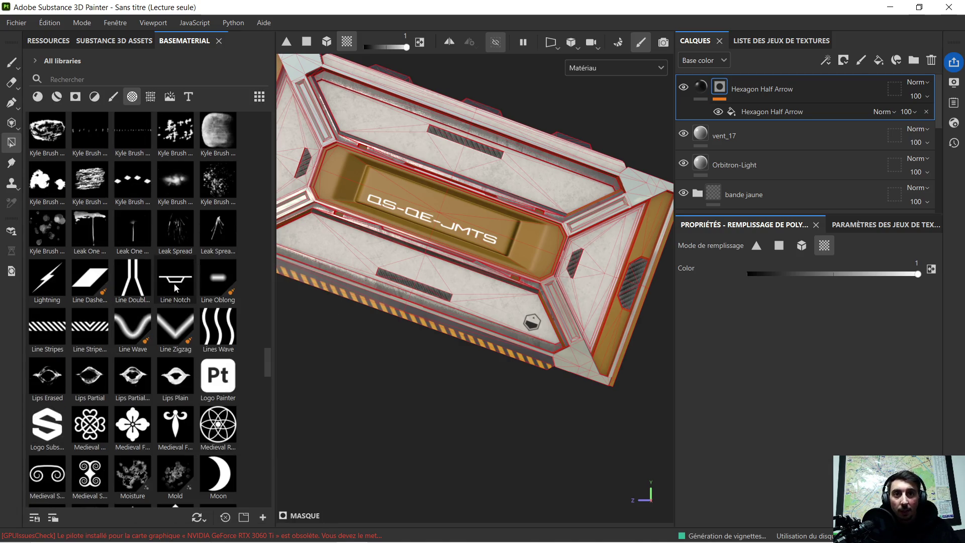
mouse_move(174, 286)
mouse_move(173, 284)
left_mouse_down()
mouse_move(446, 248)
mouse_move(422, 256)
left_mouse_up()
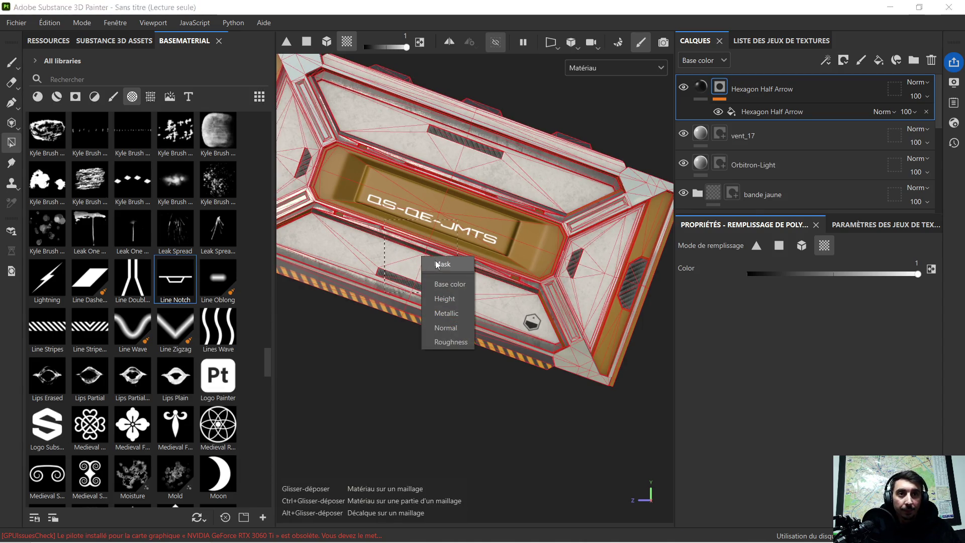
Apply Line Notch as a mask and rotate its projection on the panel
left_click(435, 261)
left_click(421, 42)
left_click_drag(441, 222, 448, 237)
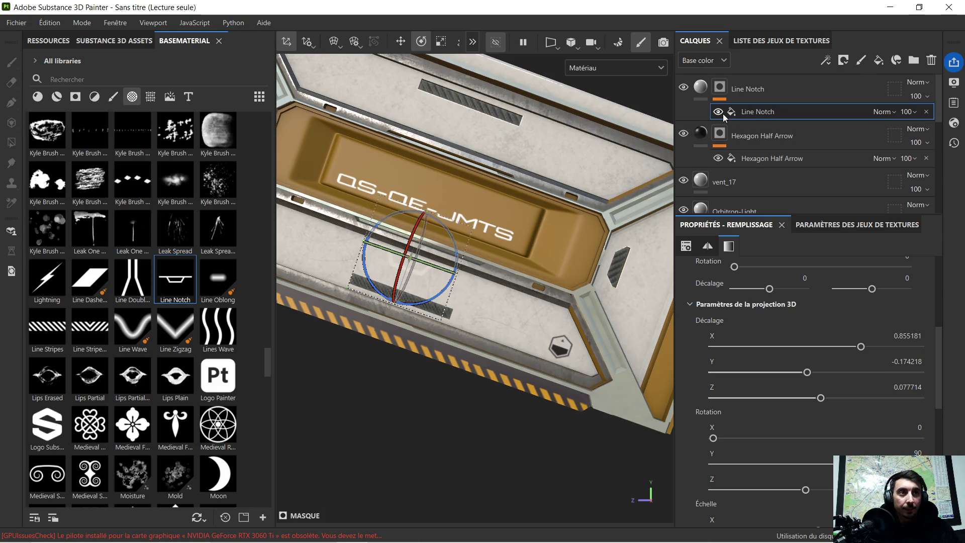
Set the Line Notch base color to black (000000) and add a polygon fill to its mask
left_click(704, 91)
left_click(768, 408)
left_click_drag(737, 424, 649, 477)
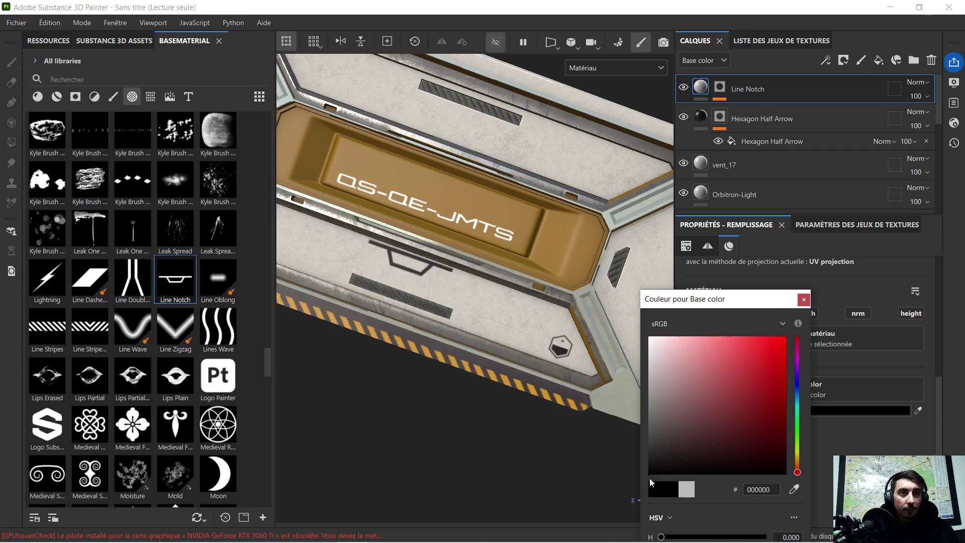
left_click(802, 300)
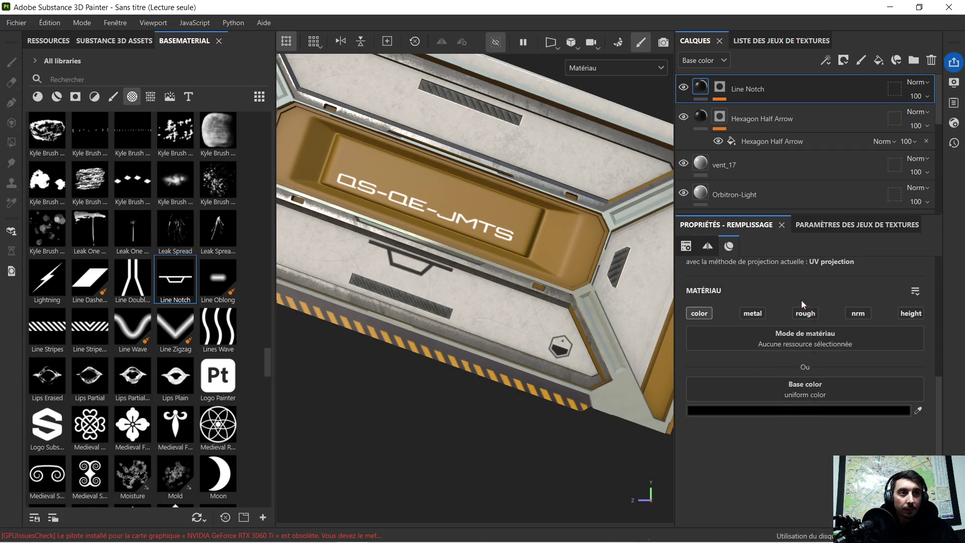
left_click(415, 263)
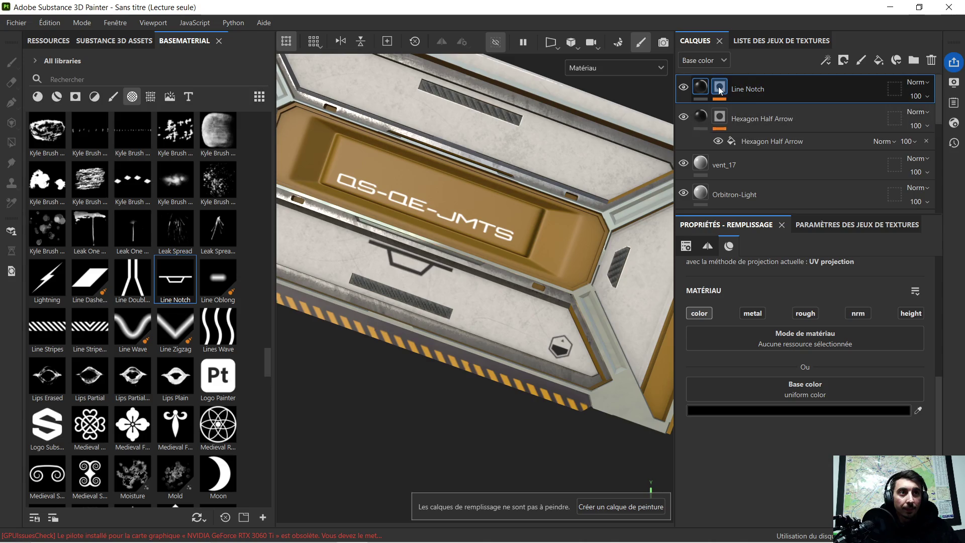
key("4")
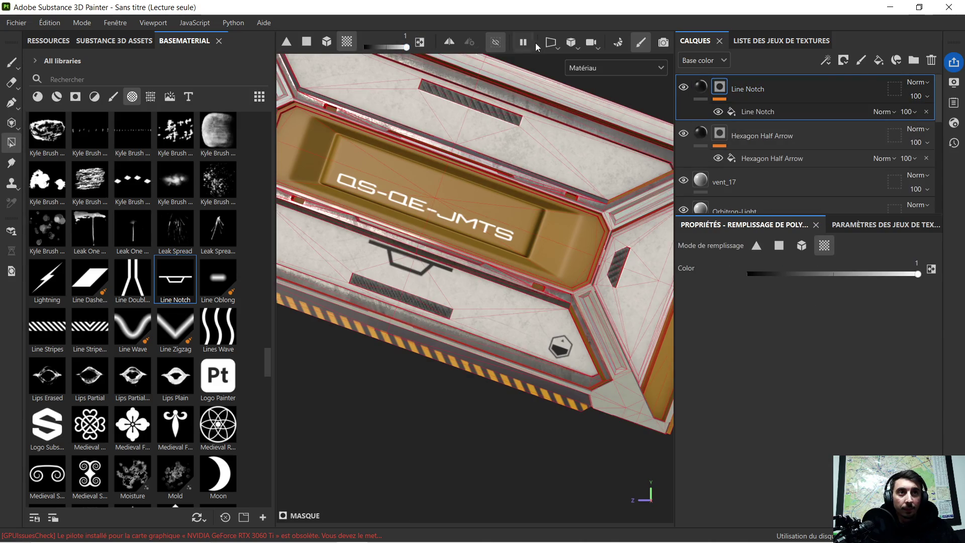
Scale the Line Notch projection wider across the panel
scroll(450, 107, "down", 2)
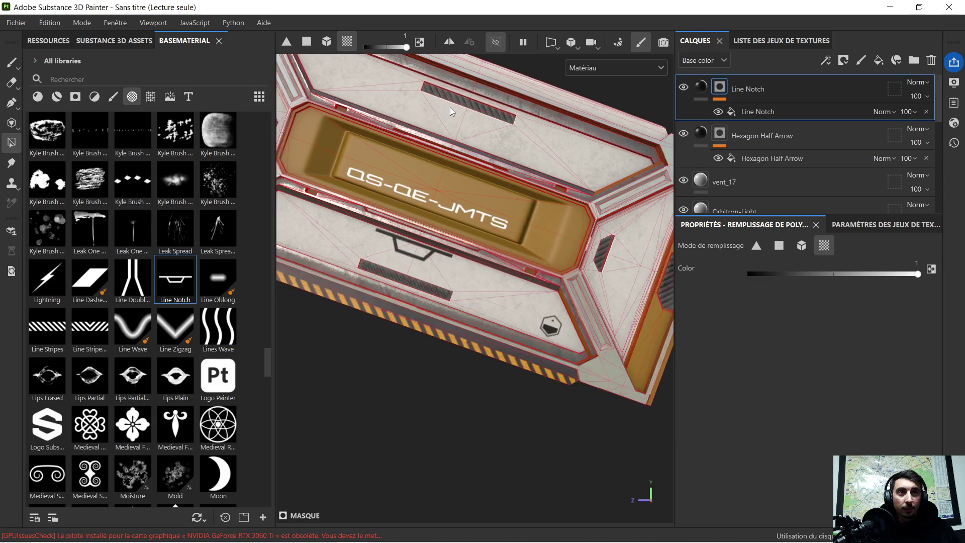
left_click(758, 110)
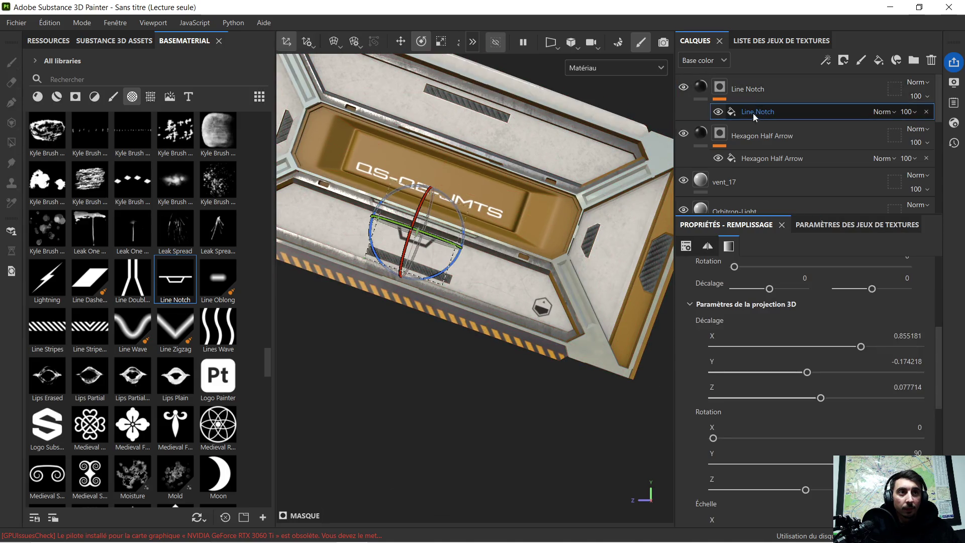
left_click(437, 43)
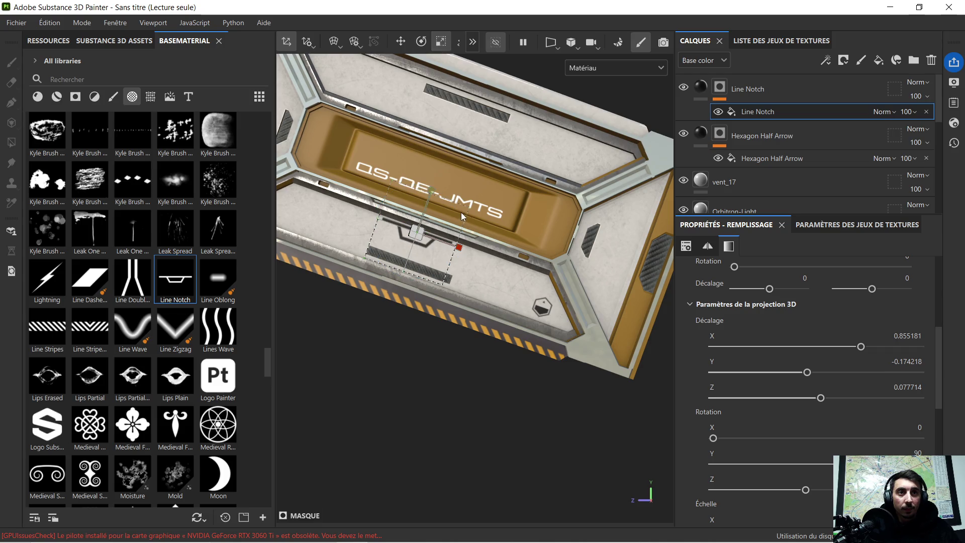
left_click_drag(460, 246, 565, 275)
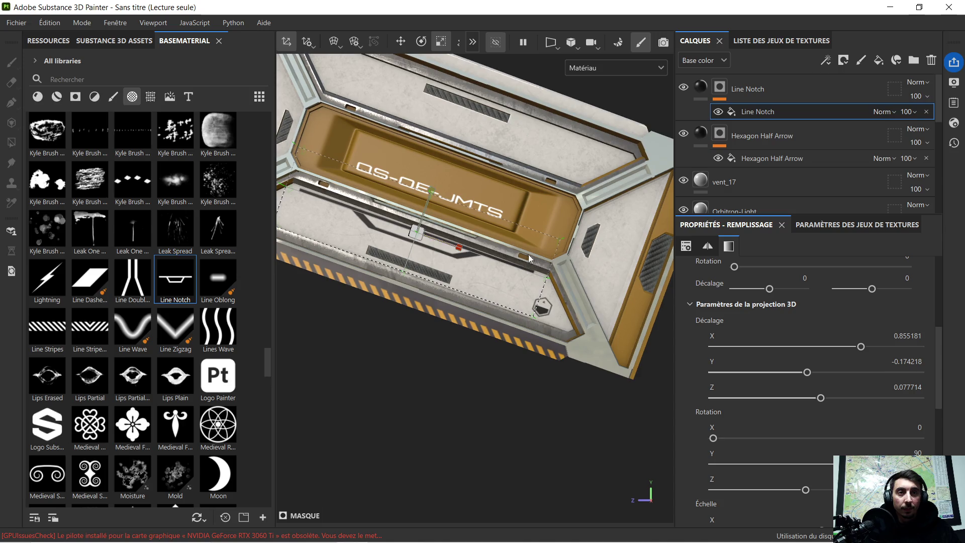
left_click_drag(432, 192, 429, 197)
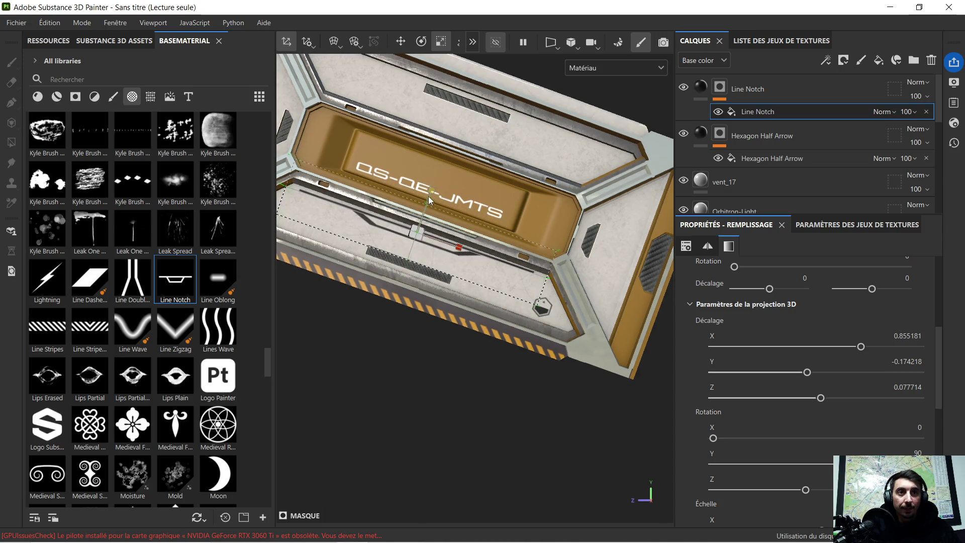
Try different projection rotations, then reset it to X 0, Y 90
left_click(422, 41)
scroll(450, 182, "up", 2)
left_click_drag(437, 219, 439, 216)
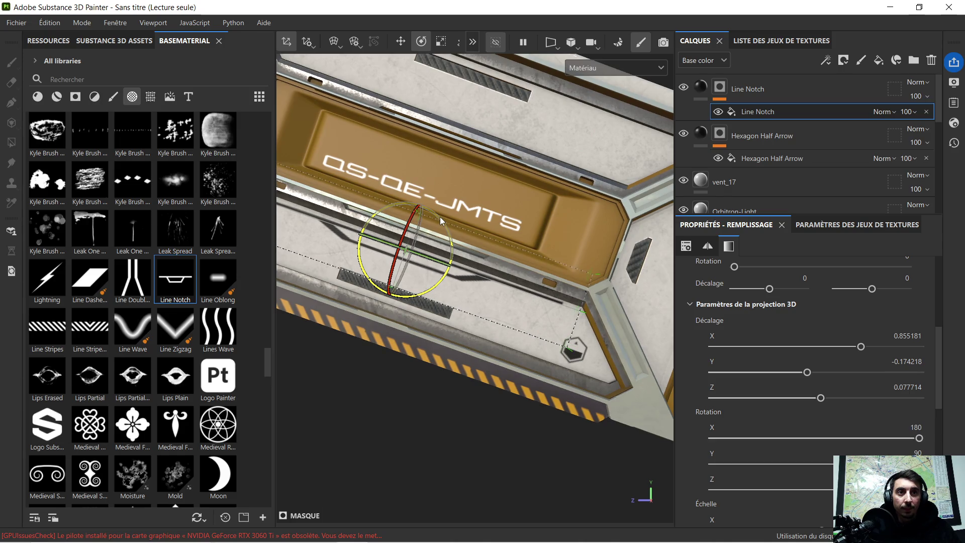
mouse_move(405, 179)
left_mouse_down("alt")
mouse_move(378, 265)
mouse_move(410, 284)
mouse_move(436, 321)
mouse_move(451, 309)
left_mouse_up("alt")
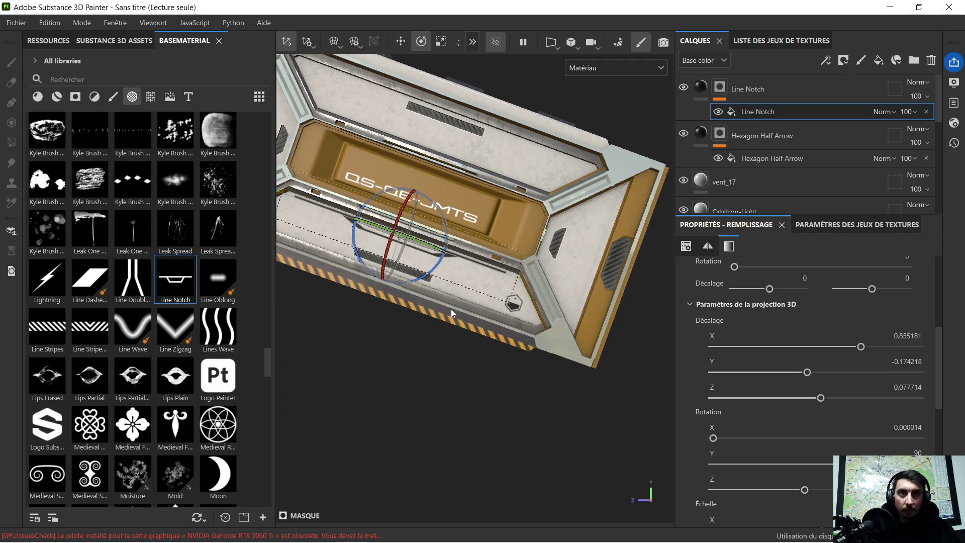
mouse_move(354, 306)
left_mouse_down("alt")
mouse_move(410, 367)
mouse_move(422, 347)
mouse_move(407, 343)
left_mouse_up("alt")
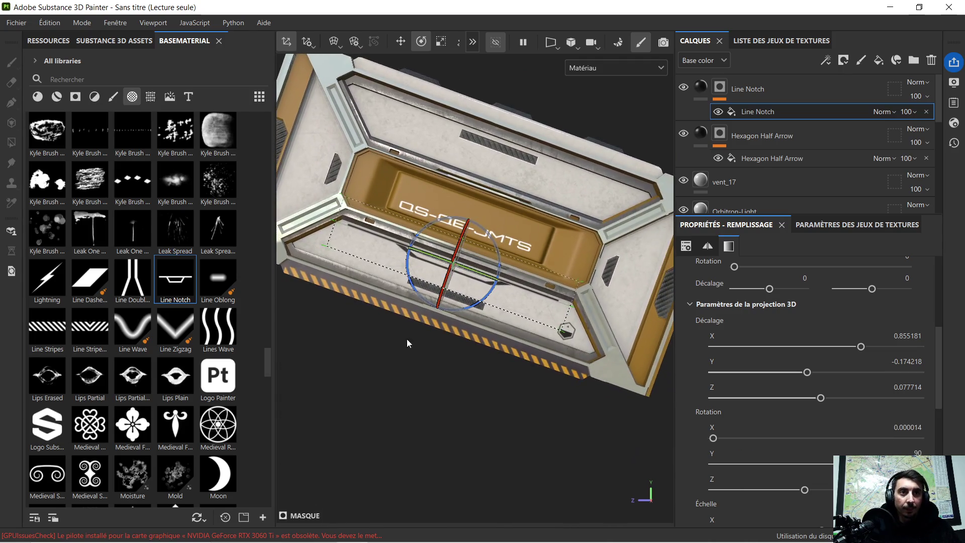
Check the Line Notch mask and fill, then duplicate the Line Notch layer
left_click(761, 83)
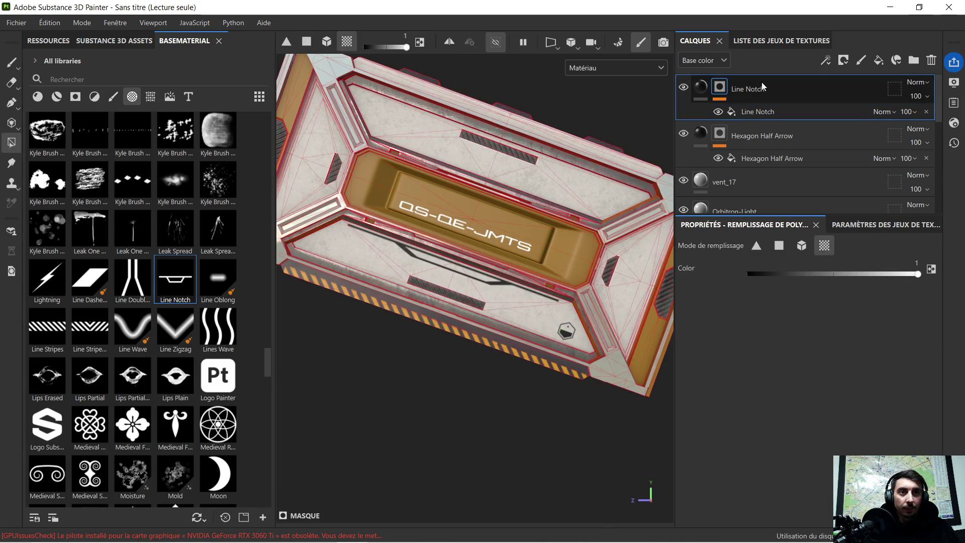
left_click_drag(422, 271, 399, 291, "alt")
scroll(431, 275, "up", 5)
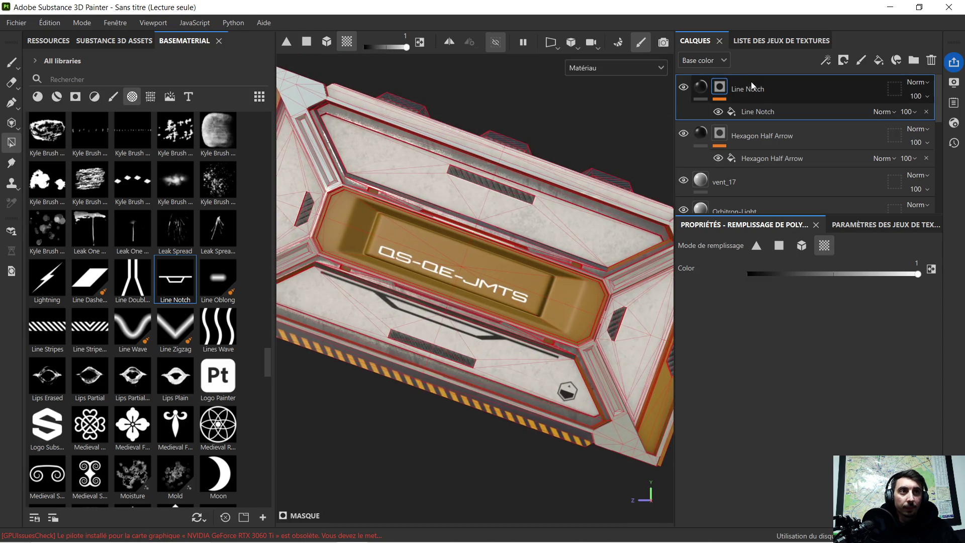
left_click(761, 112)
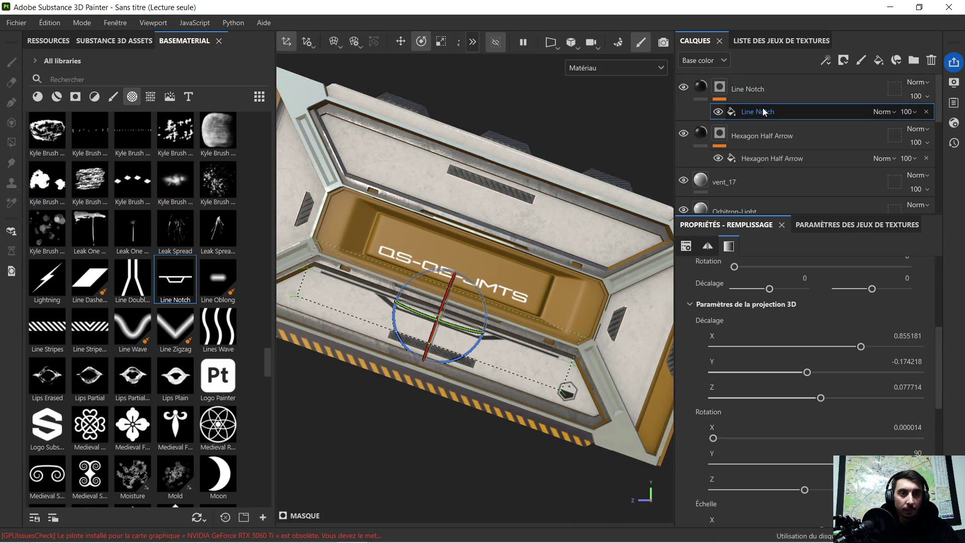
left_click(768, 93)
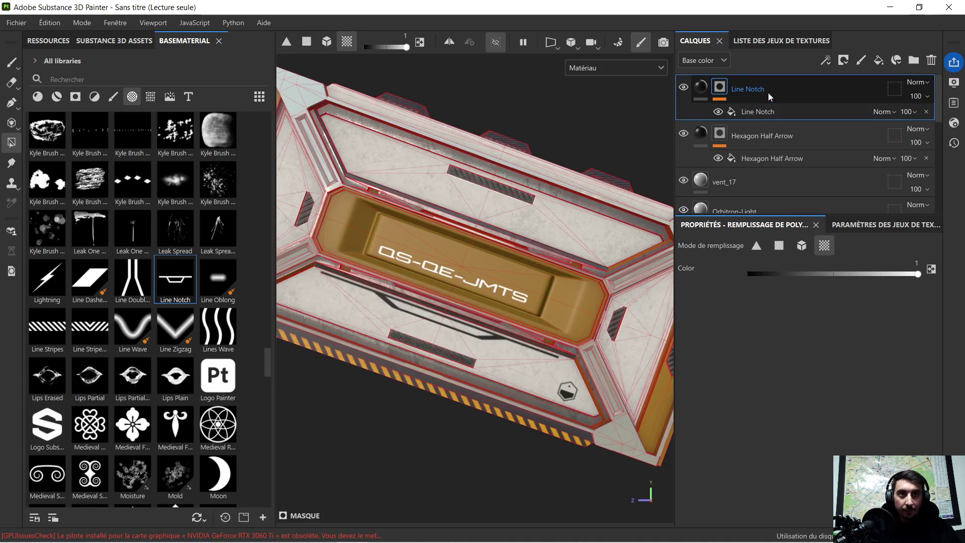
key("ctrl+d")
Move the Line Notch 1 copy up above the QS-QE-JMTS label and rotate it
left_click(761, 112)
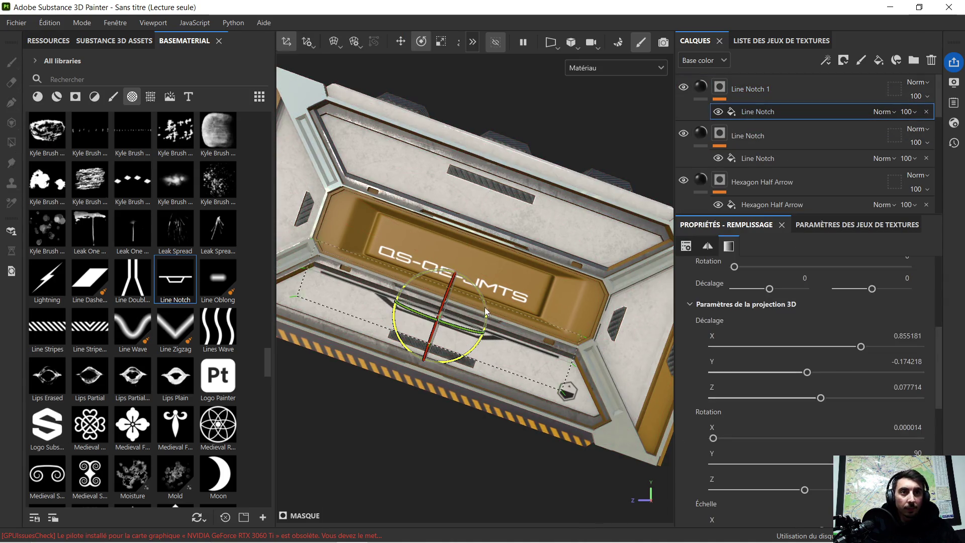
left_click(401, 41)
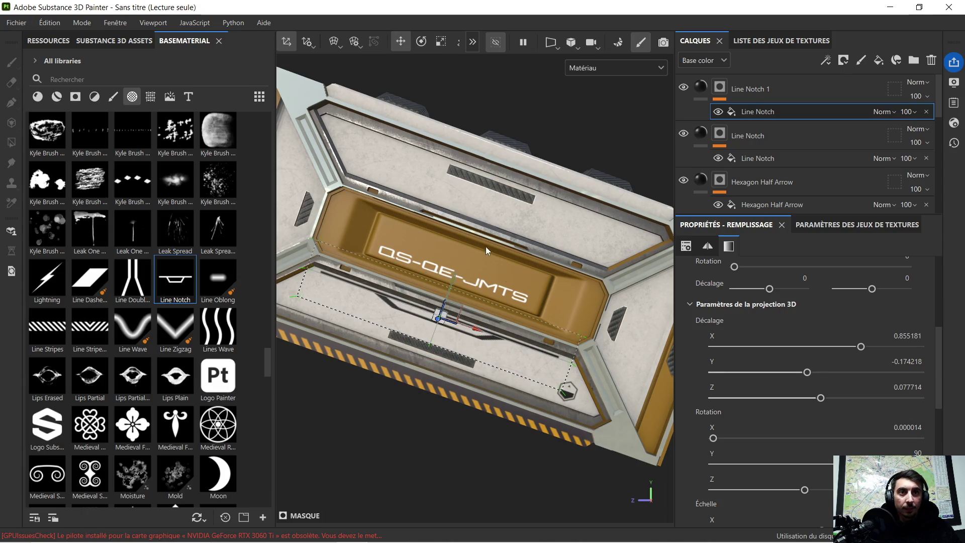
left_click_drag(452, 279, 513, 188)
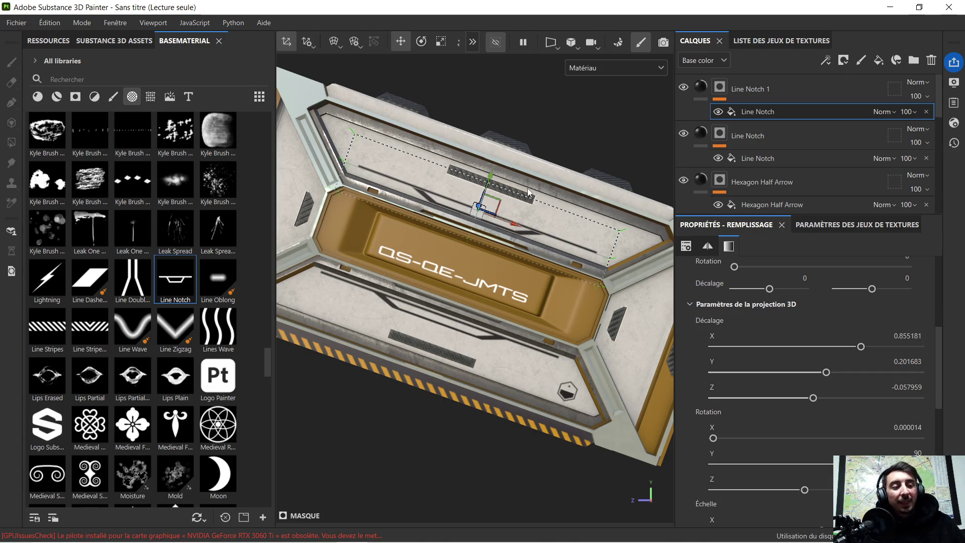
left_click(421, 42)
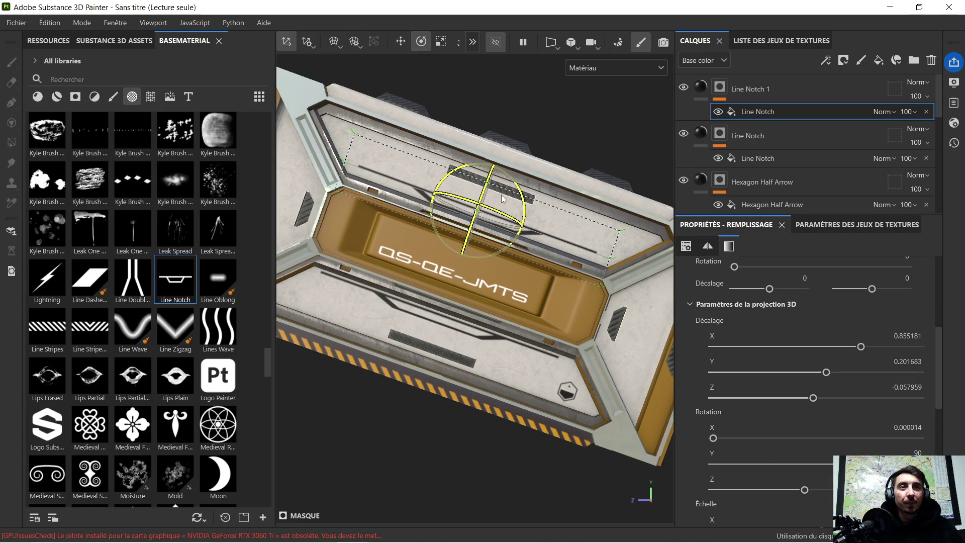
mouse_move(518, 185)
left_mouse_down()
mouse_move(544, 250)
mouse_move(506, 269)
mouse_move(628, 269)
left_mouse_up()
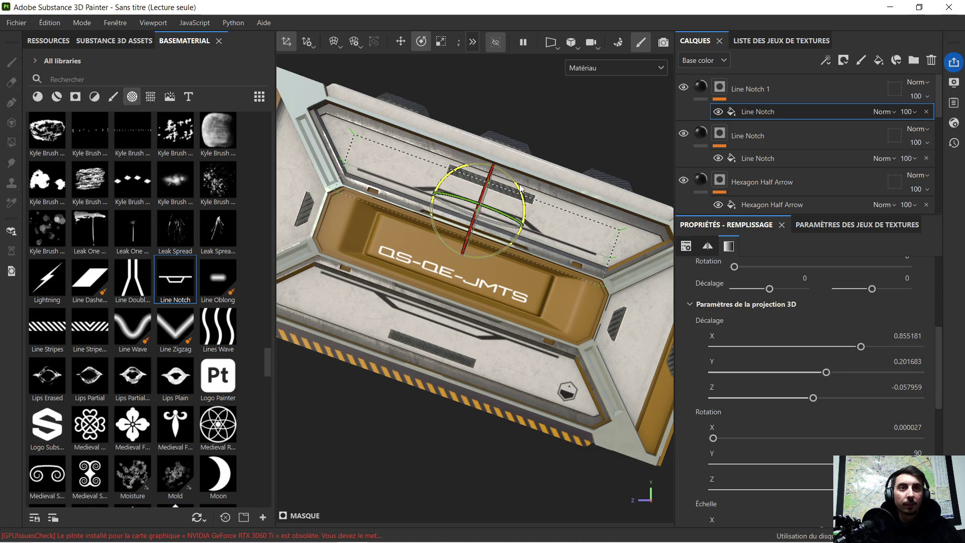
Fine-tune it to offset X 0.855181, Y 0.189328, Z -0.053614 and tilt slightly clockwise
left_click(398, 44)
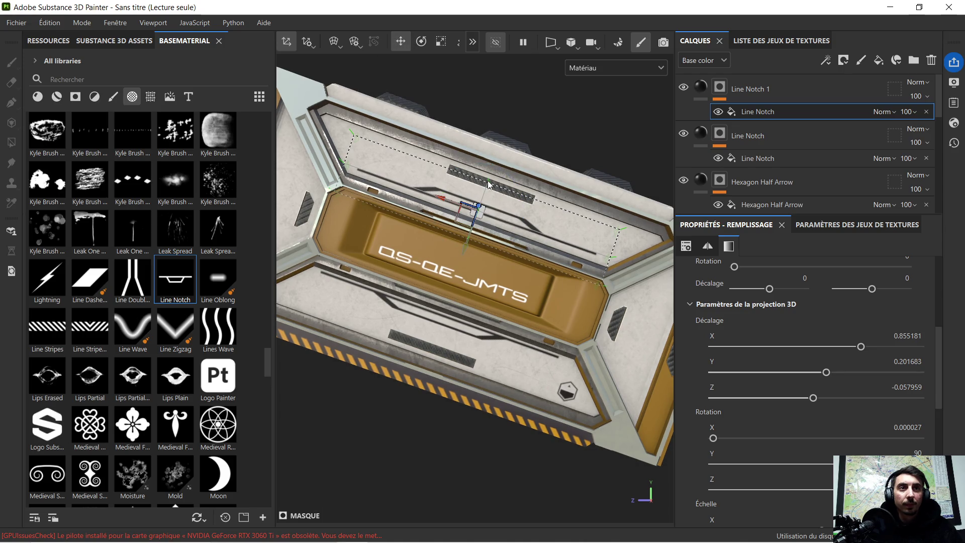
left_click_drag(466, 242, 460, 245)
mouse_move(487, 285)
left_mouse_down("alt")
mouse_move(538, 252)
mouse_move(484, 246)
left_mouse_up("alt")
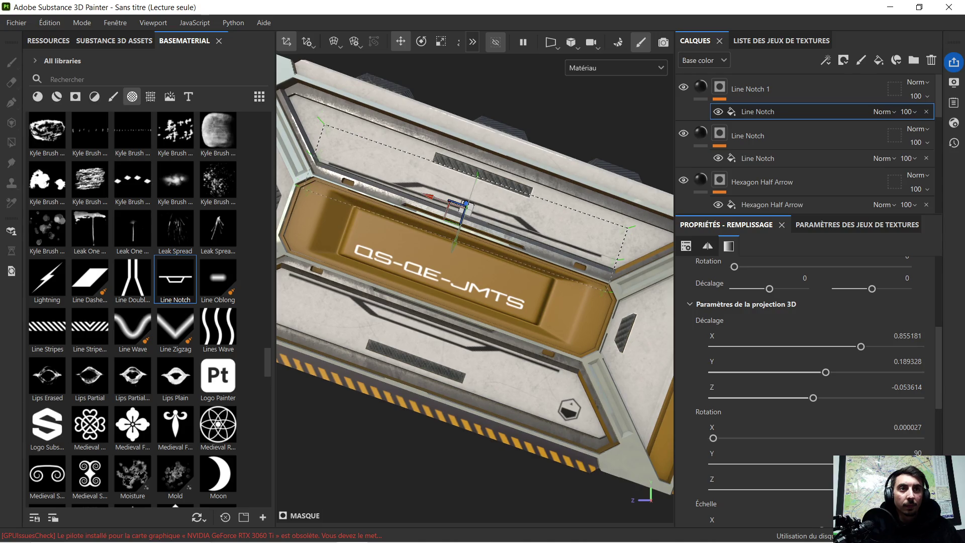
left_click(421, 42)
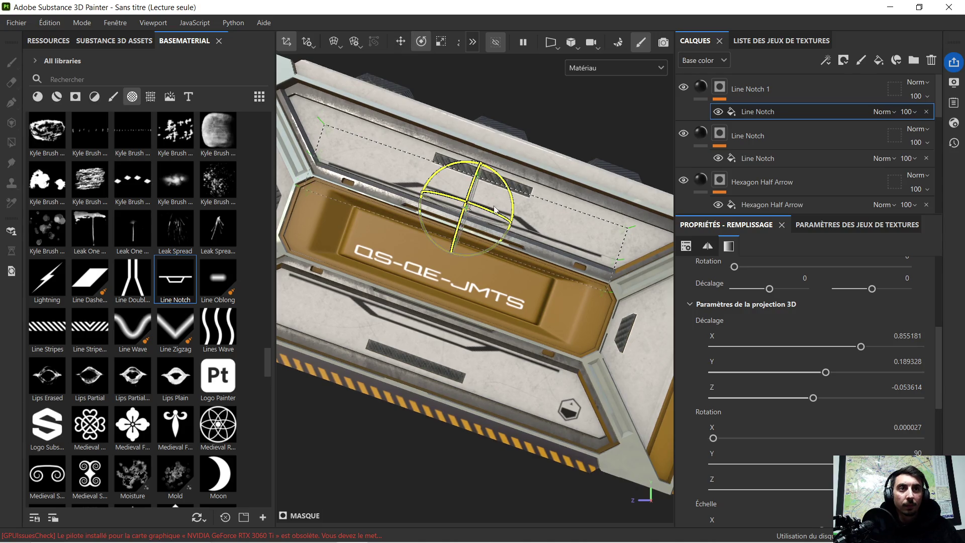
left_click_drag(510, 193, 514, 193)
Select the Line Notch 1 polygon-fill mask and orbit around the crate to inspect the wireframe
scroll(523, 241, "down", 5)
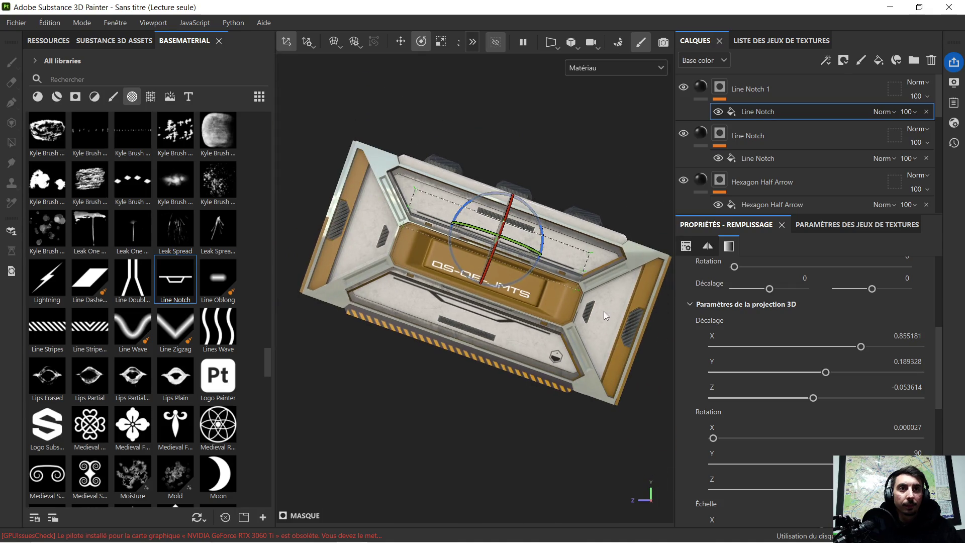
left_click_drag(579, 346, 574, 268, "alt")
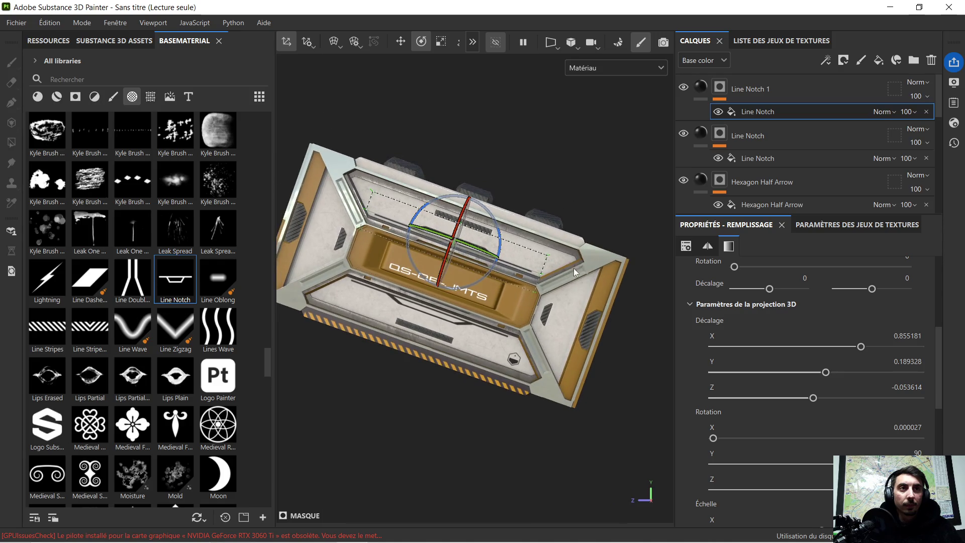
left_click(759, 89)
mouse_move(564, 180)
left_mouse_down("alt")
mouse_move(586, 233)
mouse_move(499, 200)
mouse_move(508, 196)
mouse_move(528, 246)
mouse_move(556, 263)
mouse_move(633, 217)
mouse_move(571, 216)
left_mouse_up("alt")
scroll(454, 233, "up", 2)
scroll(464, 297, "down", 1)
middle_click_drag(463, 297, 504, 300, "alt")
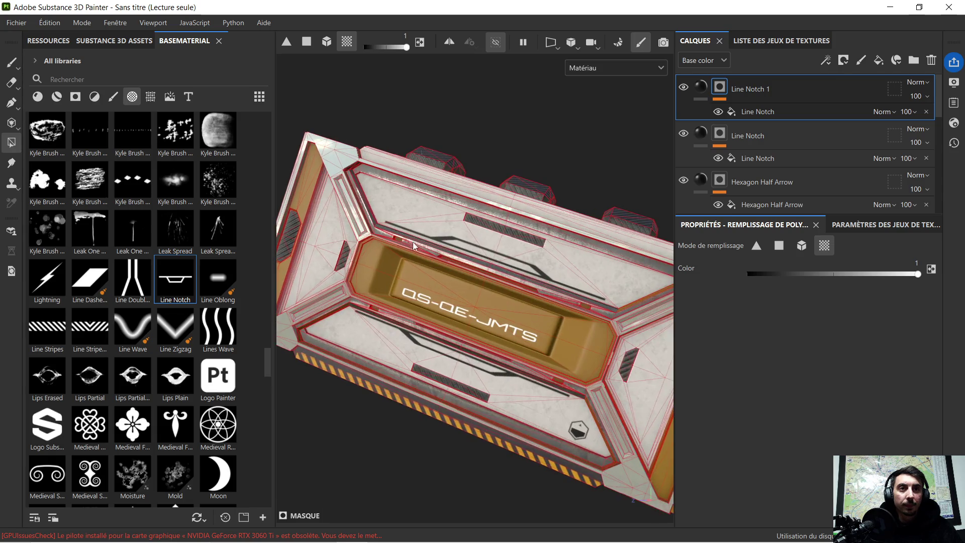
mouse_move(504, 300)
left_mouse_down("alt")
mouse_move(410, 259)
mouse_move(329, 195)
mouse_move(390, 269)
mouse_move(452, 288)
left_mouse_up("alt")
middle_click_drag(451, 288, 448, 294, "alt")
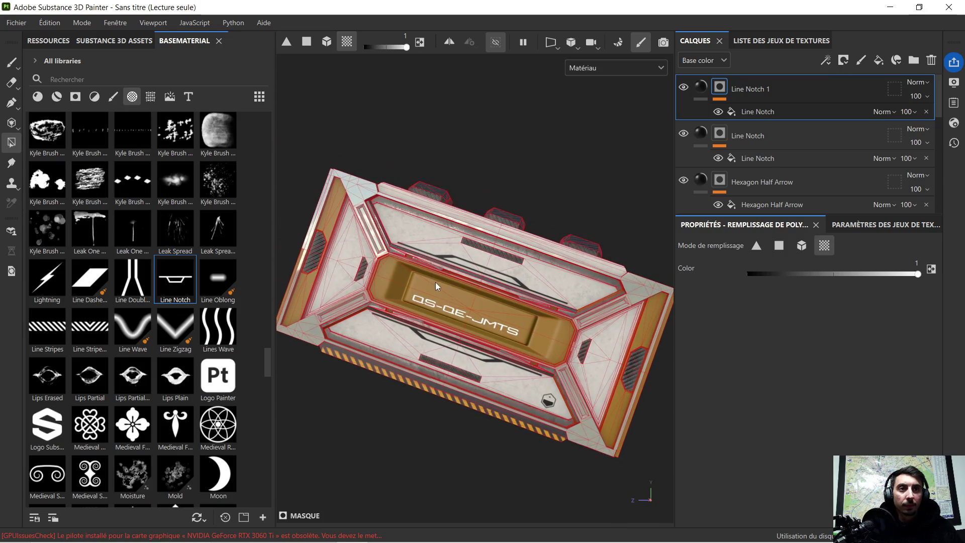
left_click_drag(436, 286, 447, 291, "alt")
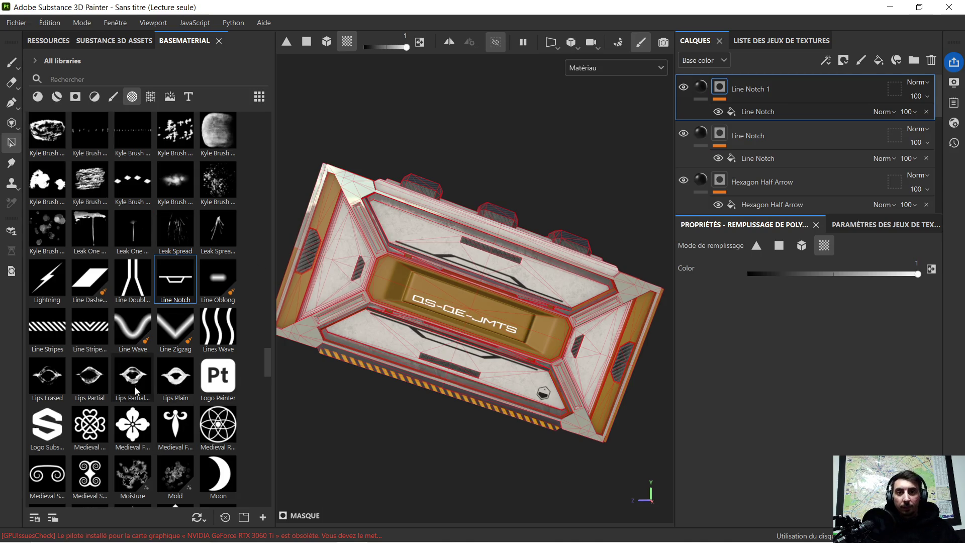
scroll(135, 387, "down", 5)
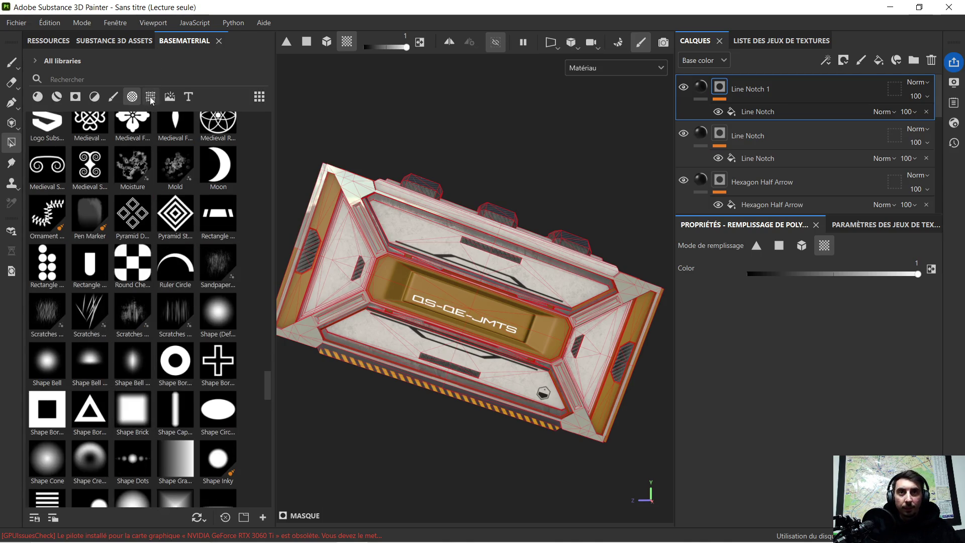
Filter the shelf to textures and drop Screw Torx Hexagon onto the crate's top corner
left_click(151, 98)
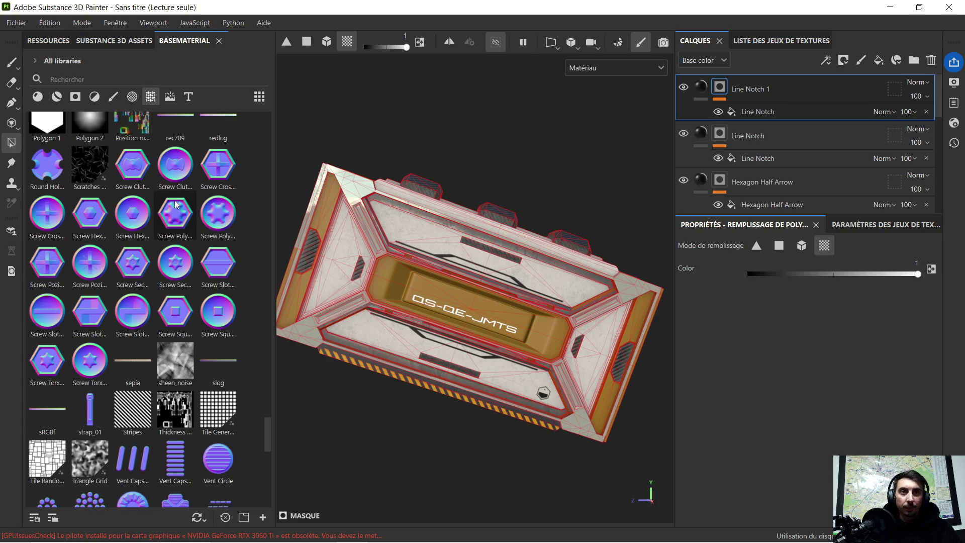
scroll(364, 196, "up", 5)
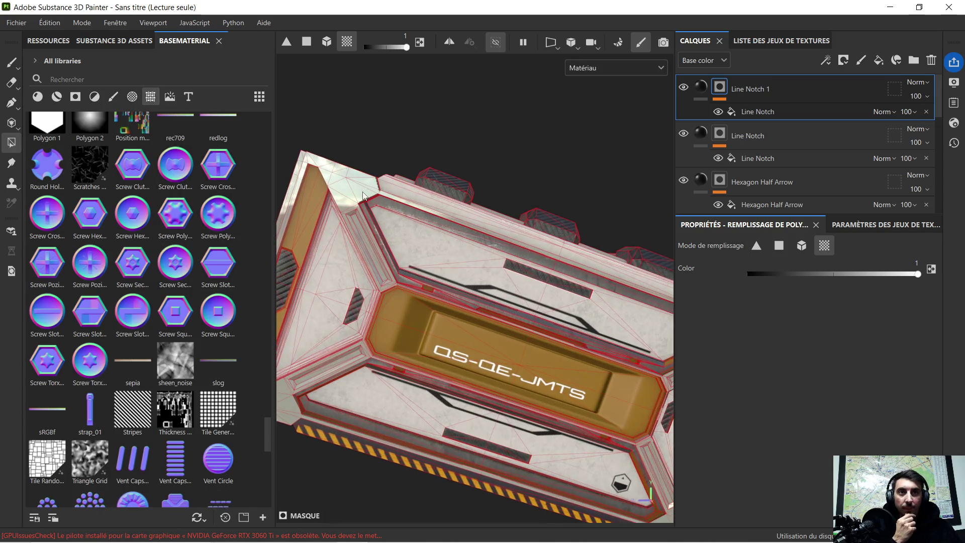
middle_click_drag(333, 199, 383, 264)
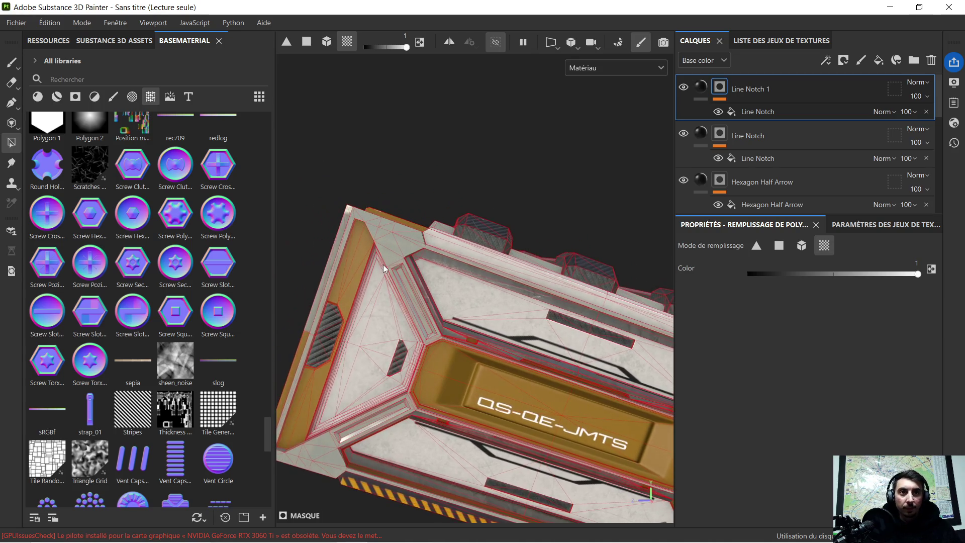
scroll(383, 264, "up", 3)
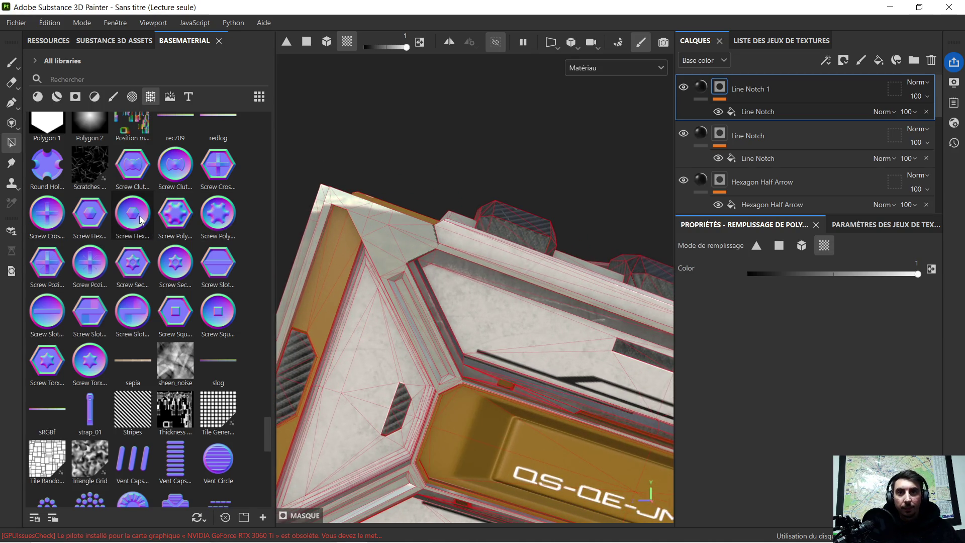
mouse_move(142, 219)
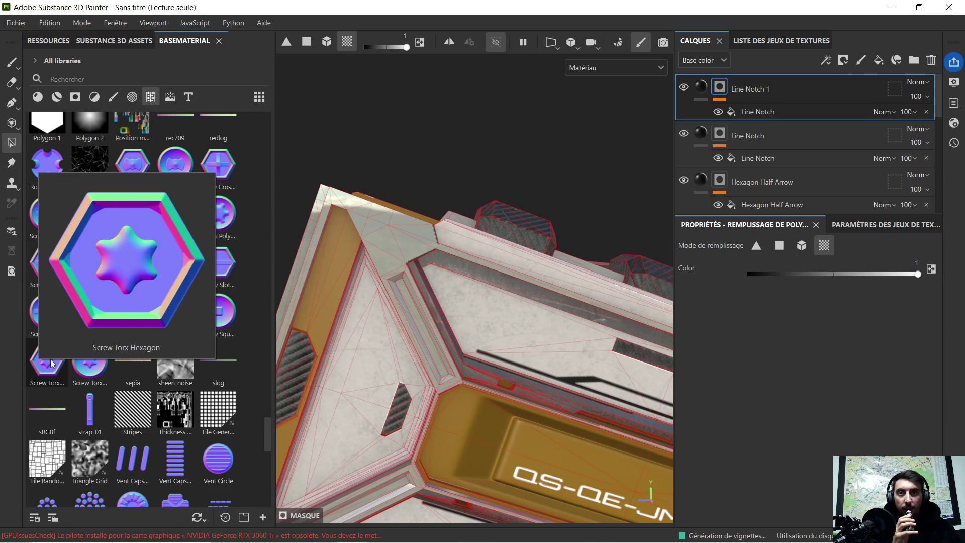
left_click(50, 359)
mouse_move(56, 362)
left_mouse_down()
mouse_move(380, 221)
mouse_move(418, 296)
left_mouse_up()
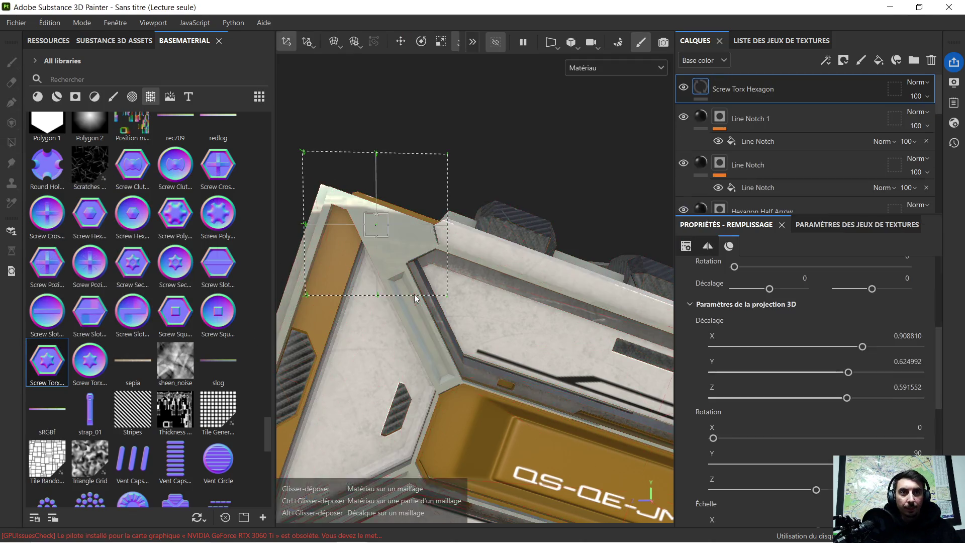
Shrink the screw decal, then delete its layer and scroll on to the vent assets
left_click(441, 41)
mouse_move(392, 225)
left_mouse_down()
mouse_move(377, 236)
mouse_move(310, 239)
mouse_move(266, 225)
left_mouse_up()
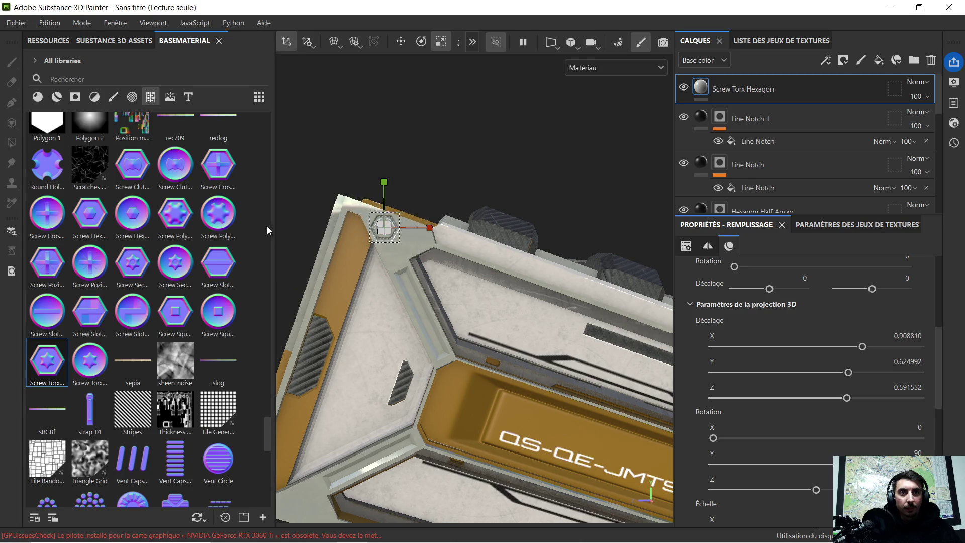
scroll(349, 233, "up", 5)
scroll(383, 228, "down", 3)
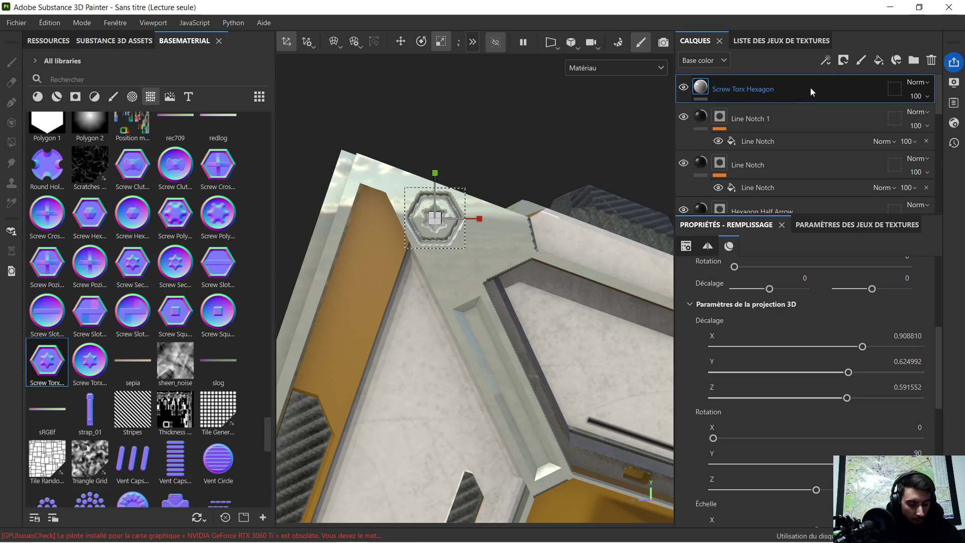
key("Delete")
scroll(190, 293, "down", 9)
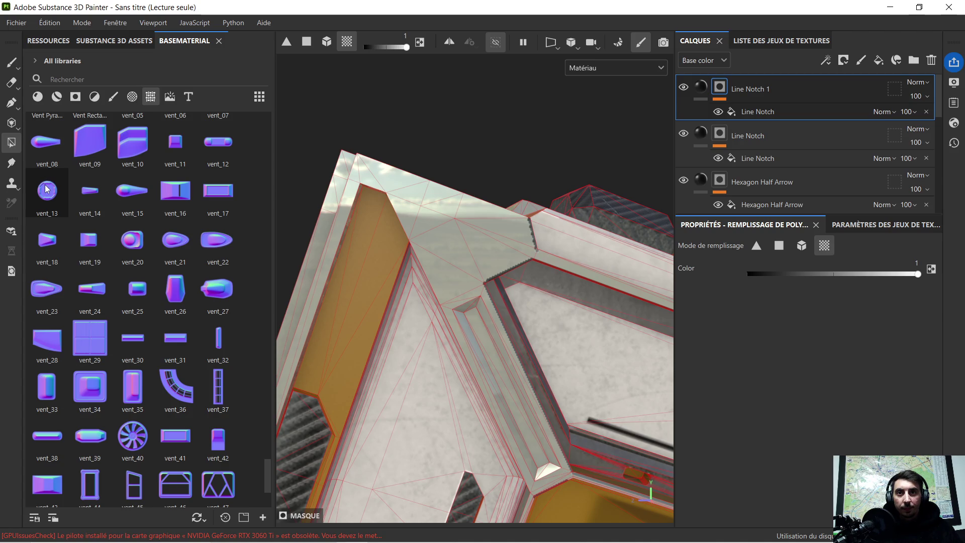
Drop vent_13 onto the crate's top corner as a Base color decal and shrink it
mouse_move(47, 189)
left_mouse_down()
mouse_move(252, 220)
mouse_move(463, 218)
mouse_move(453, 218)
left_mouse_up()
left_click(486, 288)
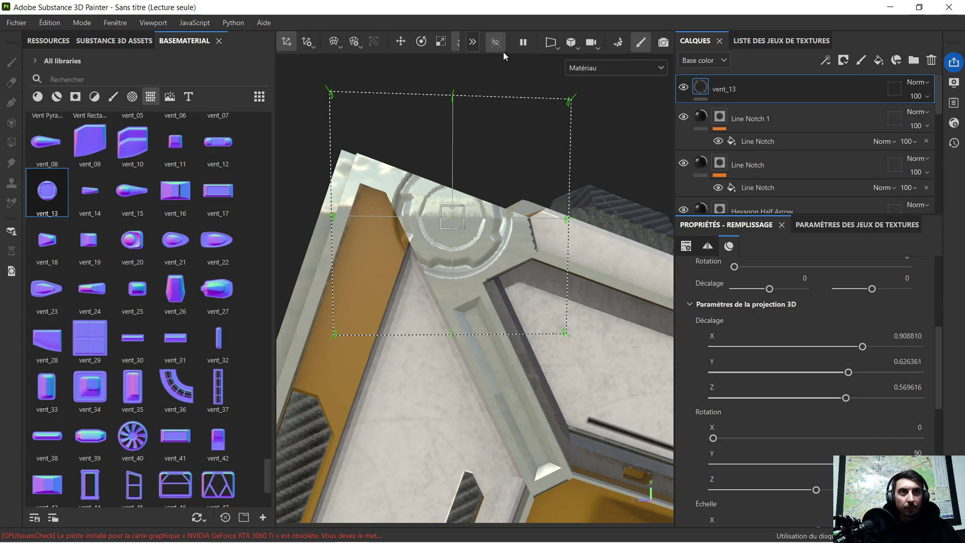
left_click(440, 44)
left_click_drag(452, 217, 355, 217)
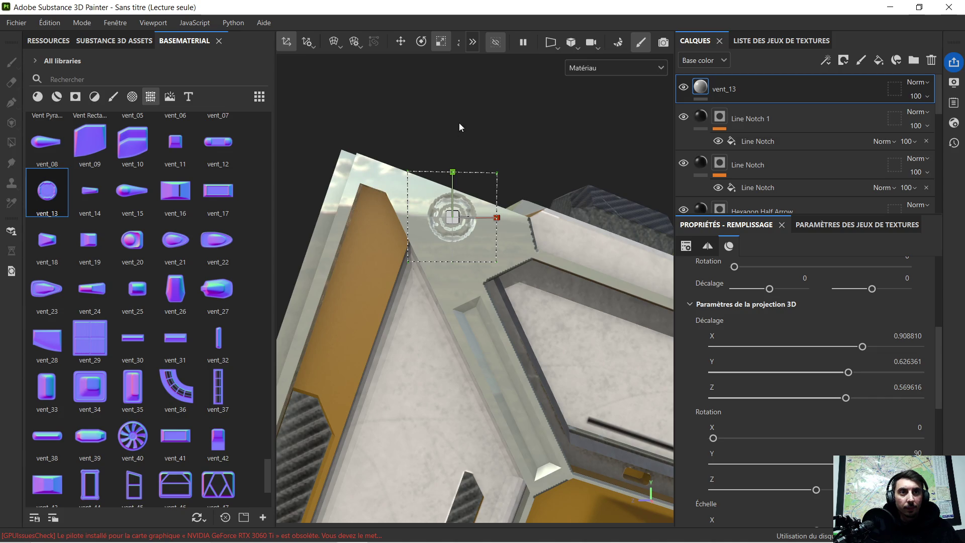
left_click(407, 42)
left_click_drag(487, 221, 479, 222)
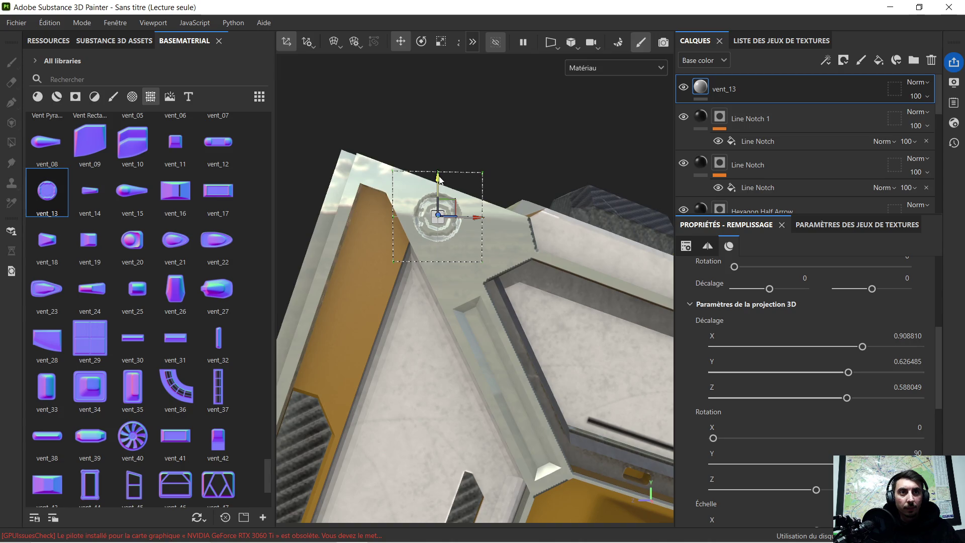
Slide the vent_13 decal left into place on the corner
left_click_drag(476, 221, 390, 229)
left_click(441, 42)
left_click(405, 43)
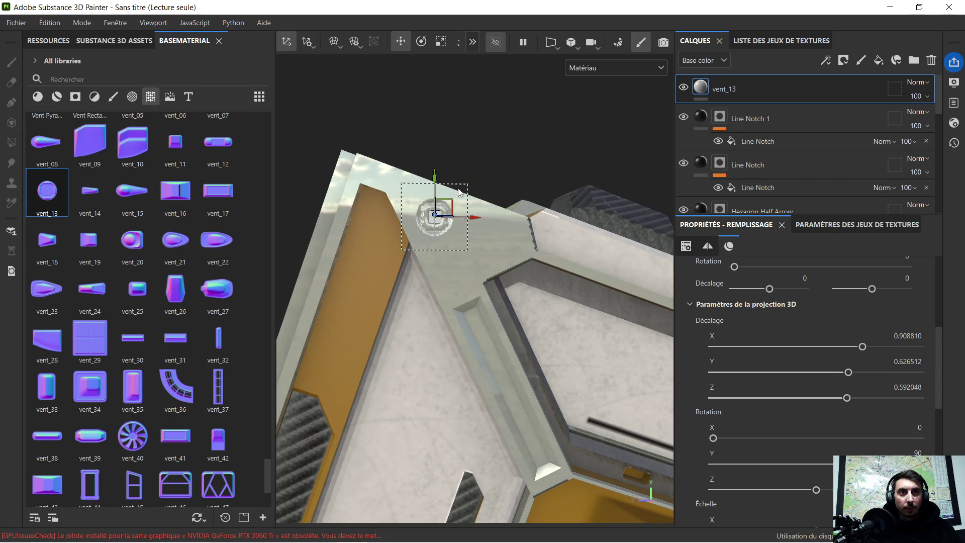
left_click_drag(474, 219, 469, 221)
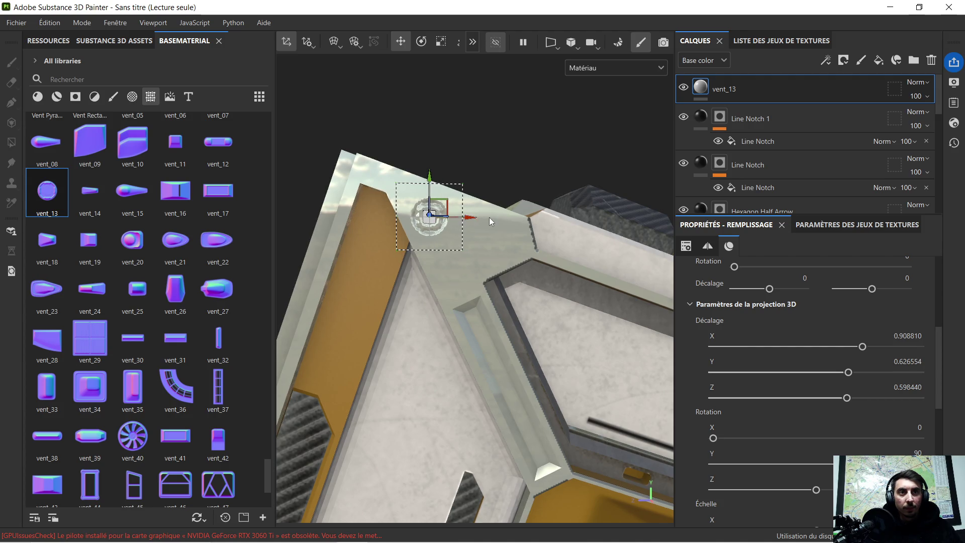
scroll(489, 217, "down", 5)
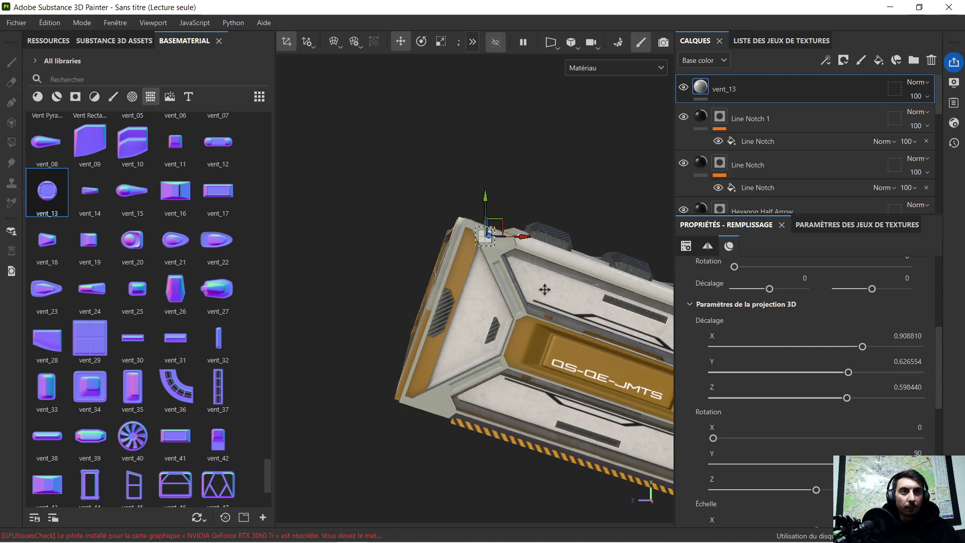
Select the Line Notch 1 layer's mask and view its fill material settings
left_click(750, 118)
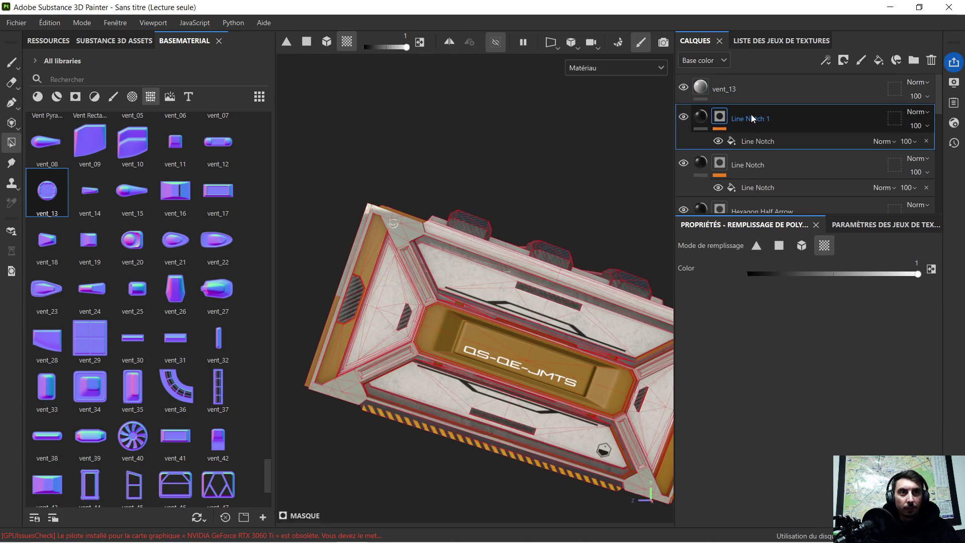
left_click(696, 120)
scroll(424, 204, "up", 5)
scroll(402, 196, "down", 5)
mouse_move(477, 228)
middle_mouse_down()
mouse_move(460, 156)
mouse_move(418, 254)
mouse_move(504, 260)
middle_mouse_up()
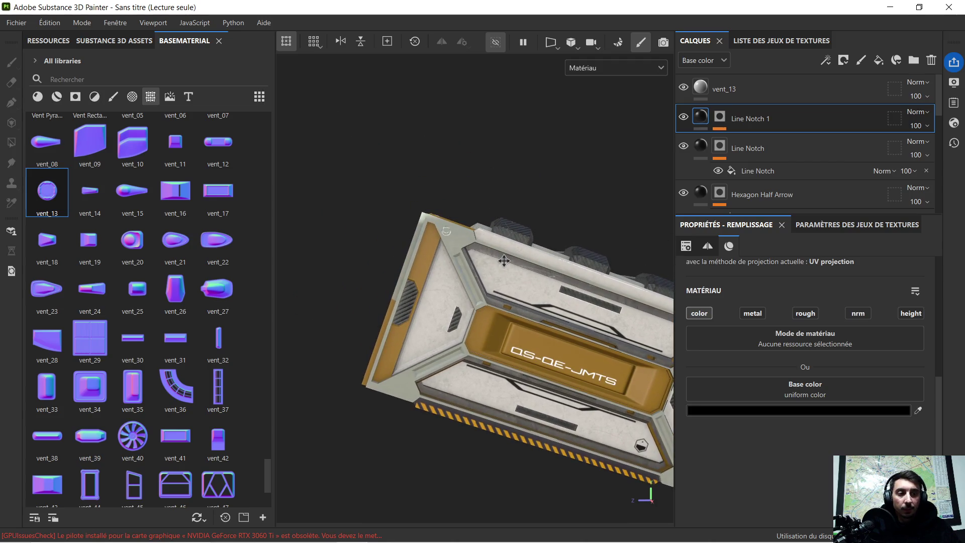
scroll(490, 217, "up", 5)
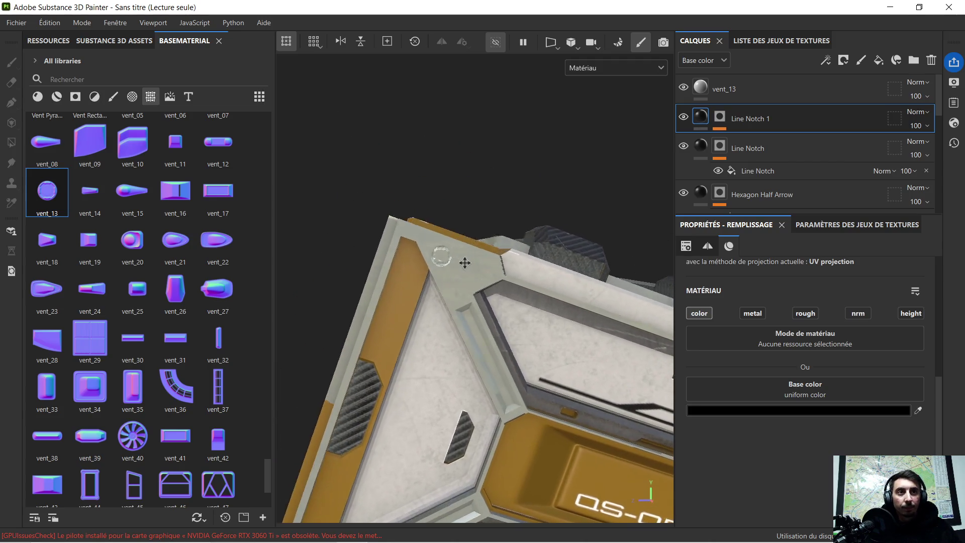
Delete the vent_13 decal layer
left_click(742, 88)
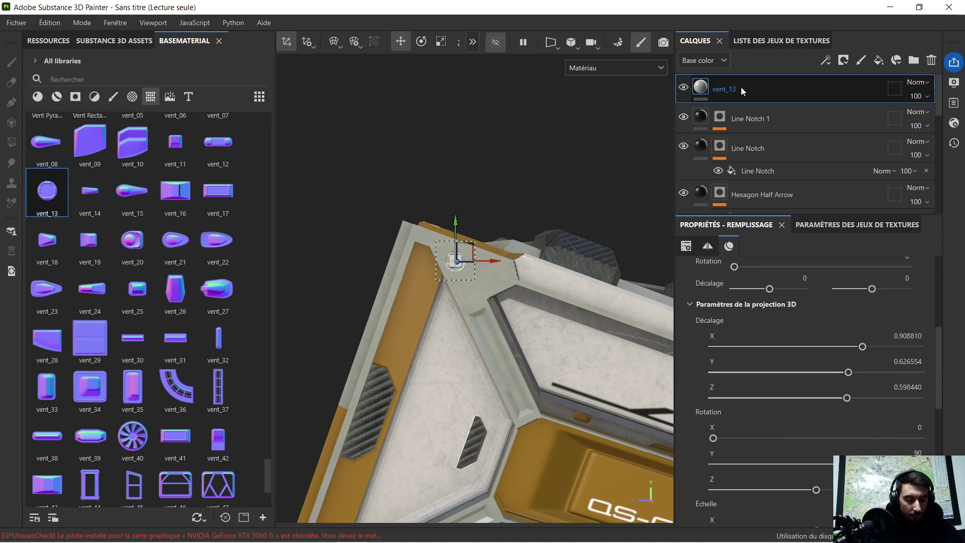
key("Delete")
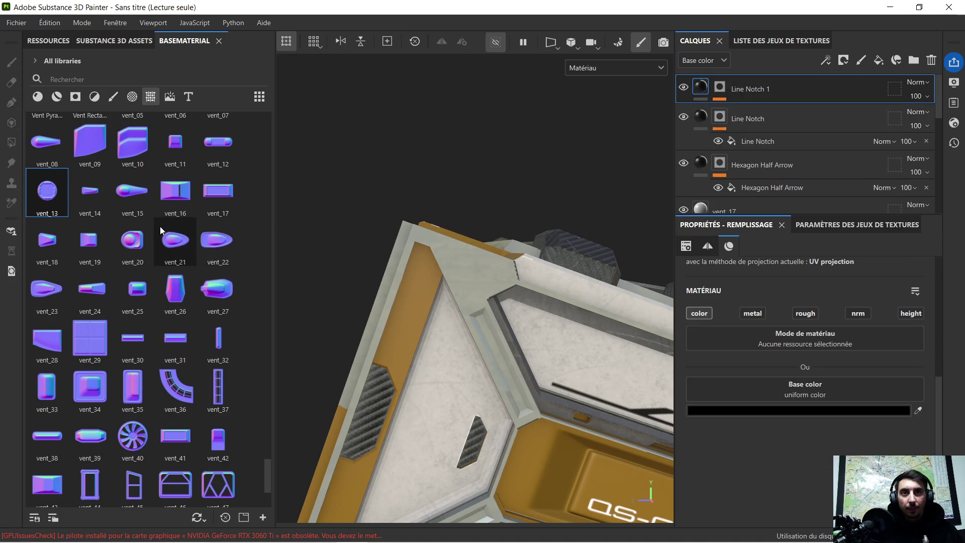
scroll(139, 333, "down", 3)
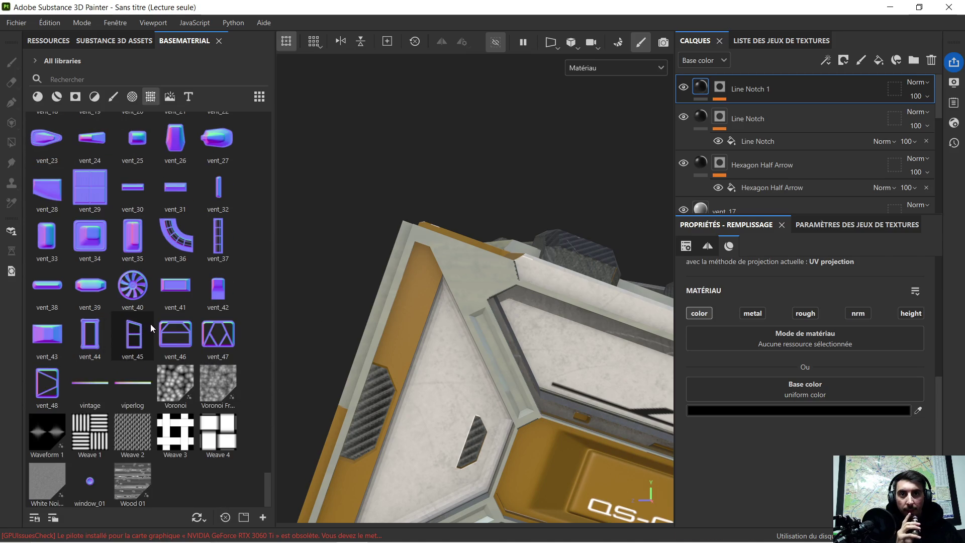
From a top-down view, drop strap_01 onto the crate as a Normal-only decal layer
scroll(161, 313, "up", 10)
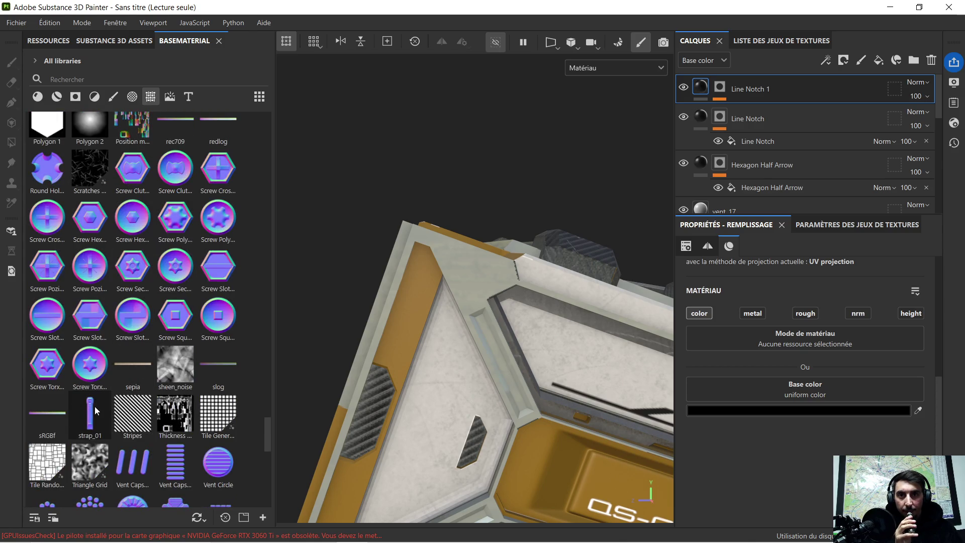
mouse_move(90, 406)
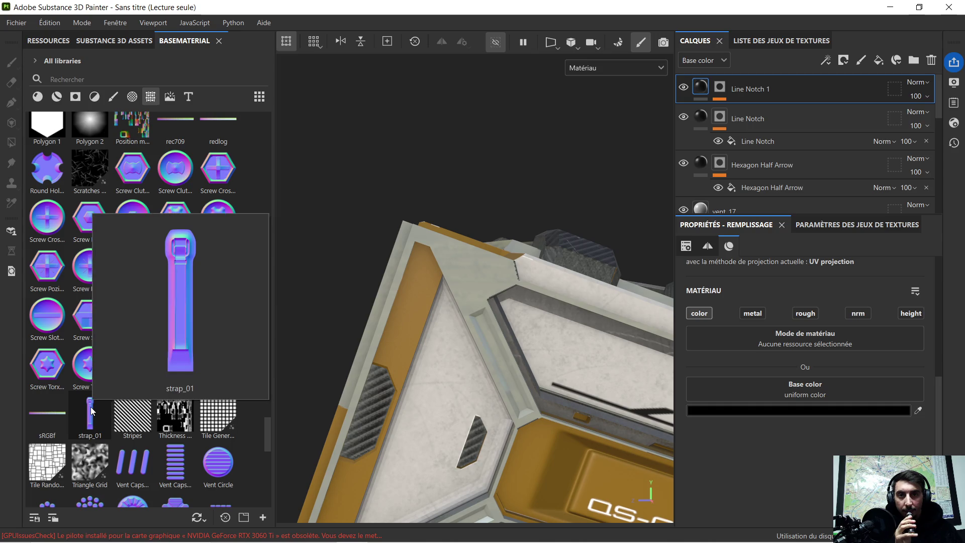
mouse_move(393, 314)
left_mouse_down("alt")
mouse_move(405, 302)
mouse_move(562, 275)
mouse_move(477, 337)
mouse_move(503, 352)
left_mouse_up("alt")
mouse_move(503, 352)
middle_mouse_down("alt")
mouse_move(520, 370)
mouse_move(611, 386)
mouse_move(440, 349)
middle_mouse_up("alt")
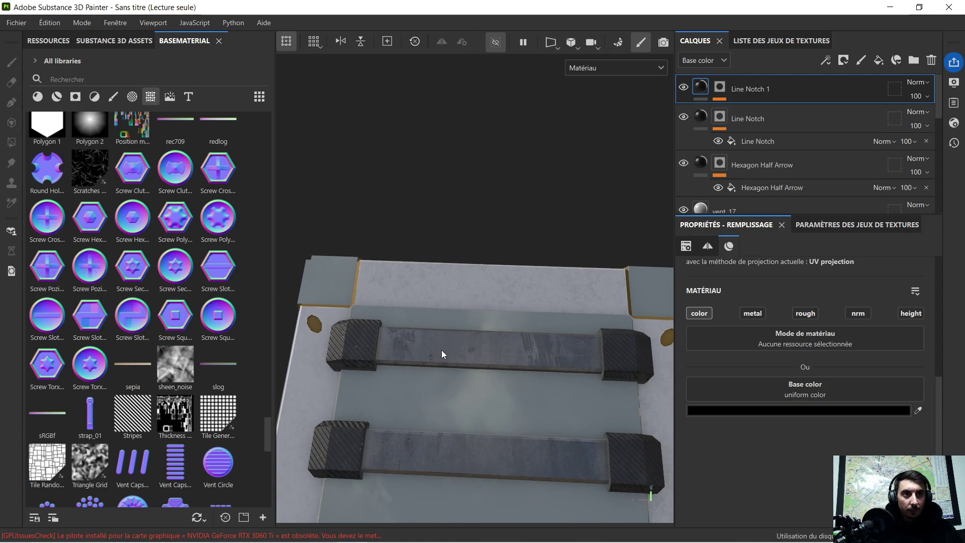
left_click_drag(96, 425, 385, 368)
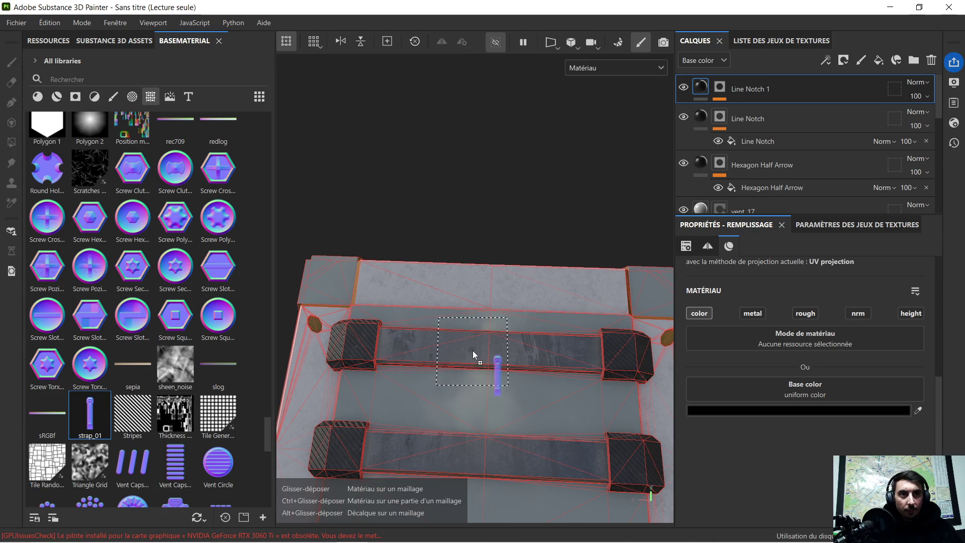
left_click_drag(472, 351, 473, 350)
left_click(507, 420)
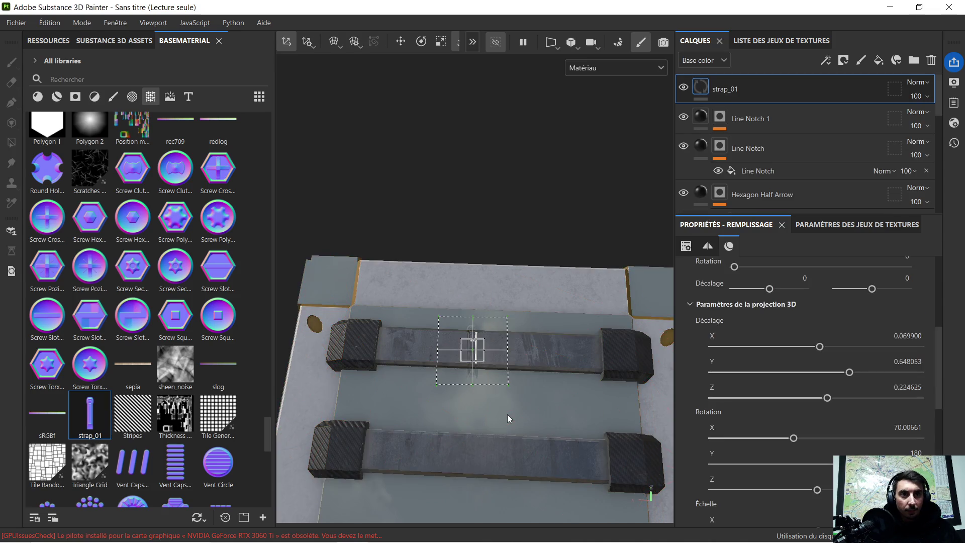
Rotate the strap projection to run along the top strap and enlarge it
left_click(421, 45)
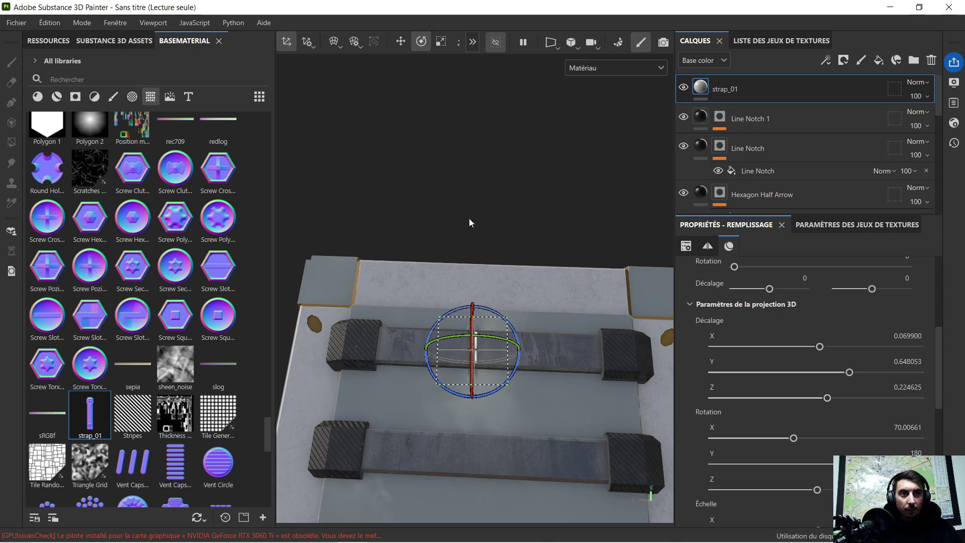
mouse_move(501, 391)
left_mouse_down()
mouse_move(559, 350)
mouse_move(534, 336)
left_mouse_up()
left_click(439, 43)
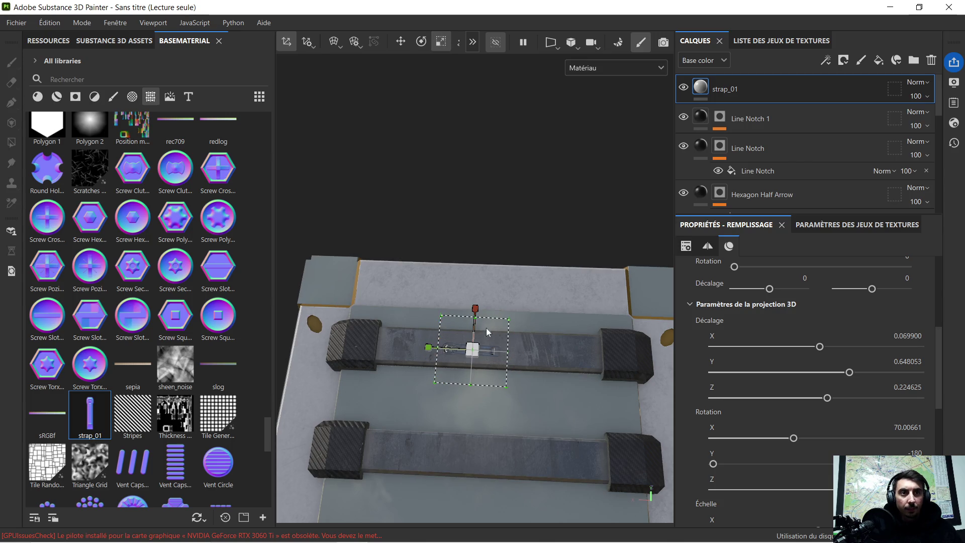
mouse_move(569, 326)
left_mouse_down()
mouse_move(729, 272)
mouse_move(962, 166)
mouse_move(853, 222)
left_mouse_up()
scroll(418, 349, "up", 3)
left_click_drag(374, 379, 553, 333, "alt")
middle_click_drag(553, 334, 525, 336, "alt")
left_click_drag(491, 339, 502, 380, "alt")
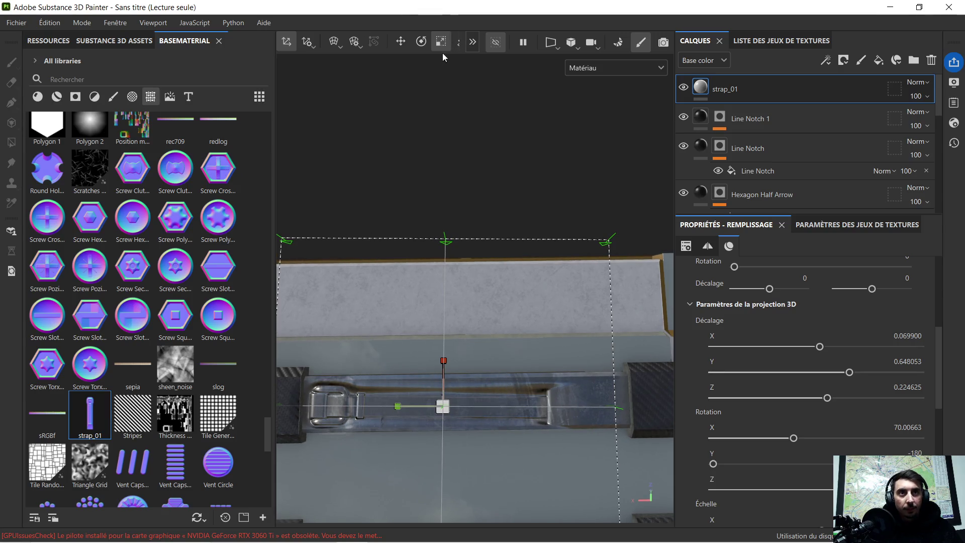
left_click(425, 43)
Tilt, raise and stretch the strap_01 projection across the top strap's full length
left_click_drag(471, 370, 462, 379)
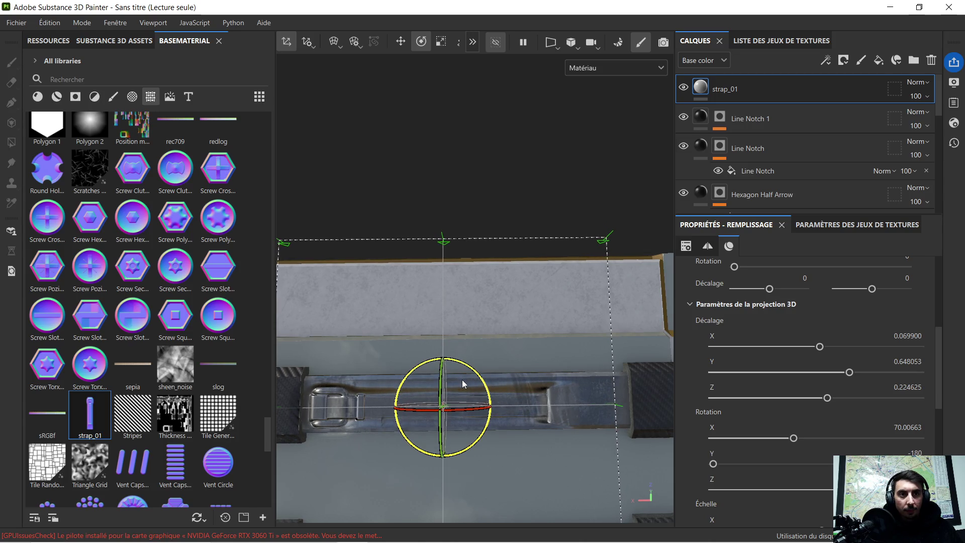
left_click(405, 40)
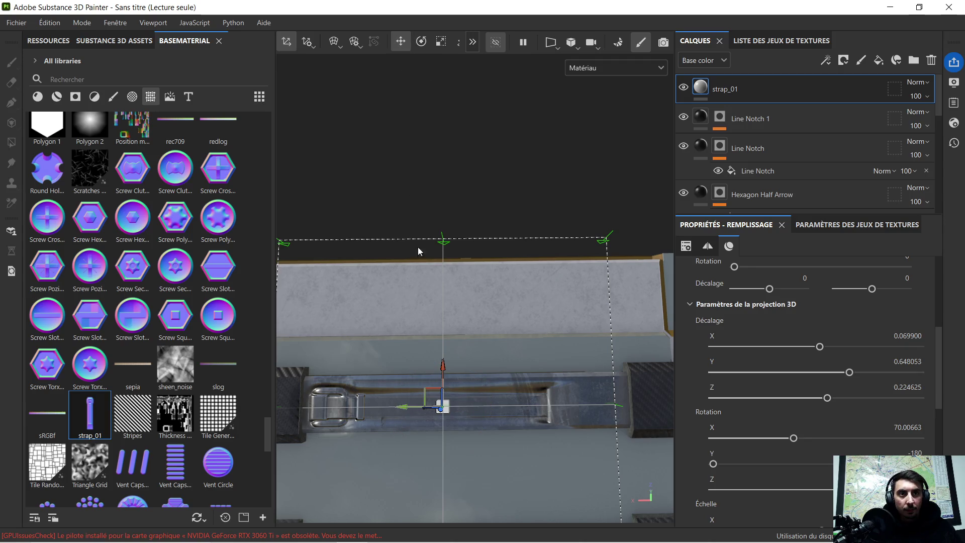
left_click_drag(443, 371, 443, 368)
scroll(463, 339, "down", 3)
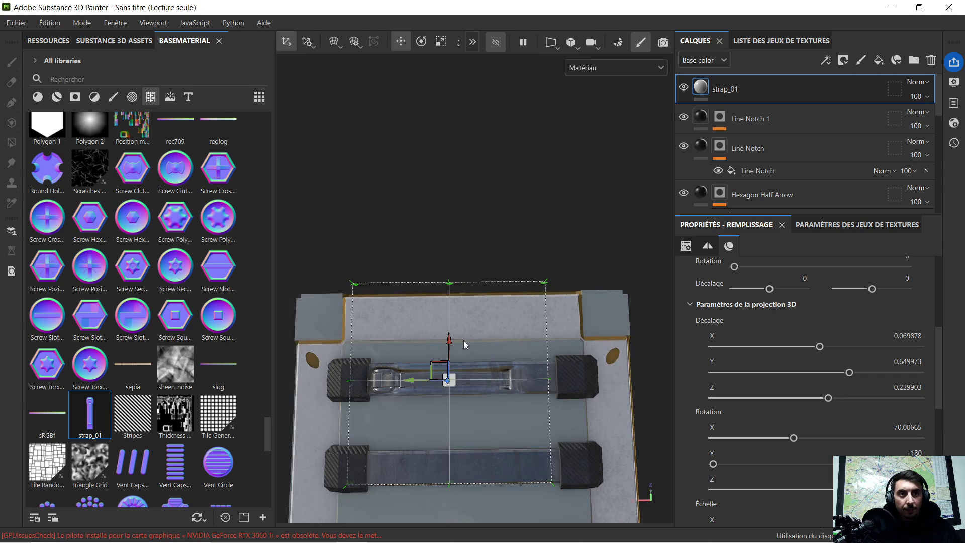
left_click(433, 44)
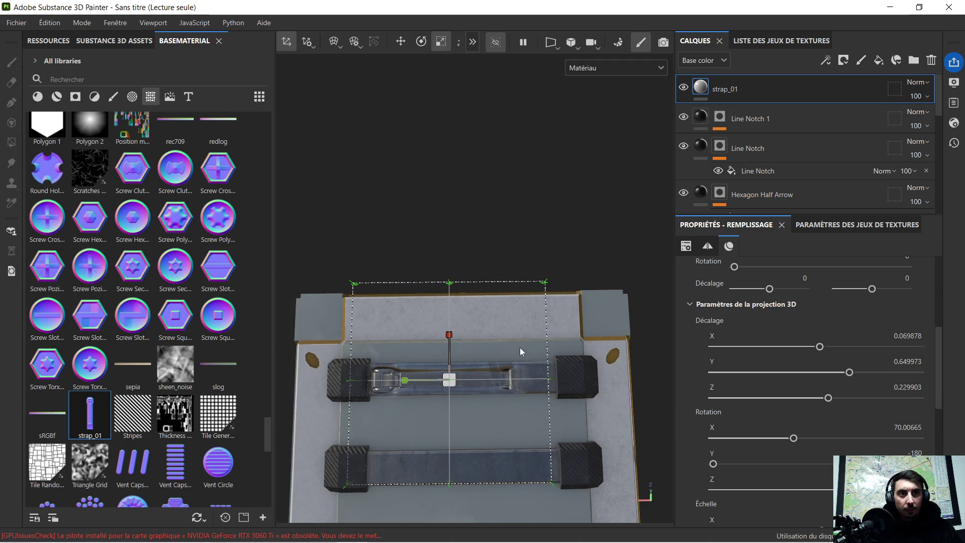
mouse_move(398, 385)
left_mouse_down()
mouse_move(390, 382)
mouse_move(438, 375)
left_mouse_up()
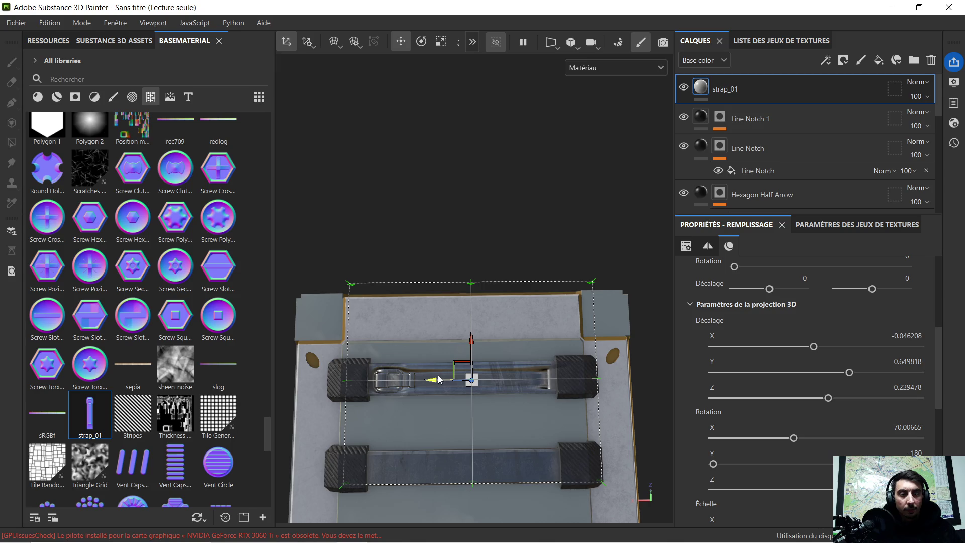
Orbit the crate to check the strap from top-down and side views
scroll(426, 390, "up", 3)
mouse_move(375, 405)
left_mouse_down("alt")
mouse_move(523, 341)
mouse_move(544, 314)
left_mouse_up("alt")
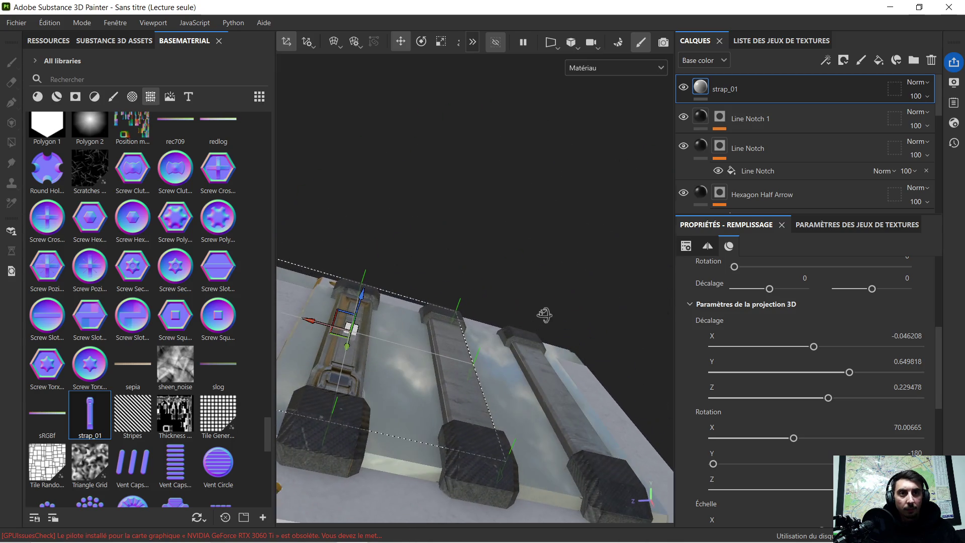
mouse_move(405, 337)
left_mouse_down("alt")
mouse_move(485, 336)
mouse_move(467, 345)
mouse_move(517, 377)
mouse_move(434, 405)
mouse_move(447, 412)
mouse_move(423, 430)
mouse_move(452, 435)
mouse_move(480, 393)
mouse_move(555, 384)
mouse_move(357, 416)
mouse_move(388, 402)
mouse_move(555, 378)
left_mouse_up("alt")
middle_click_drag(555, 378, 518, 338, "alt")
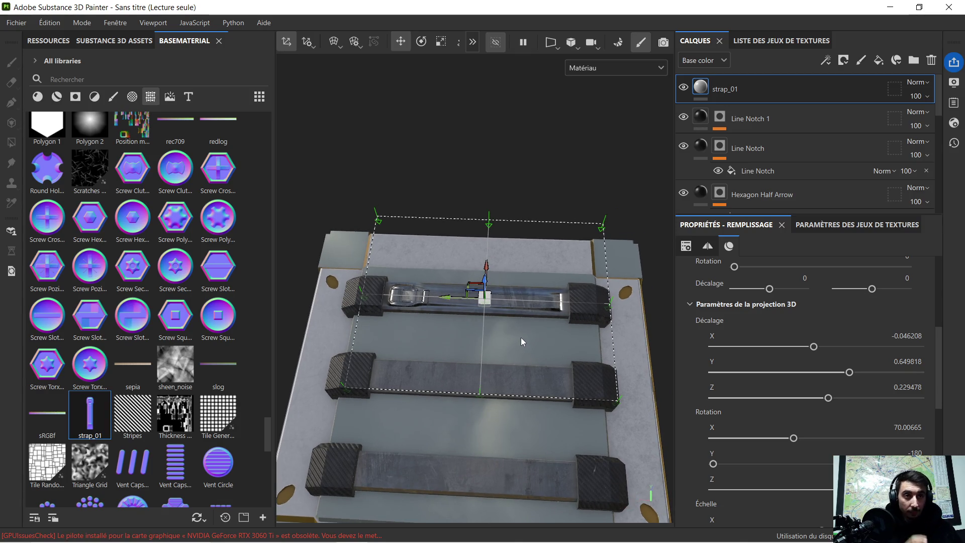
scroll(520, 337, "up", 5)
scroll(514, 332, "down", 5)
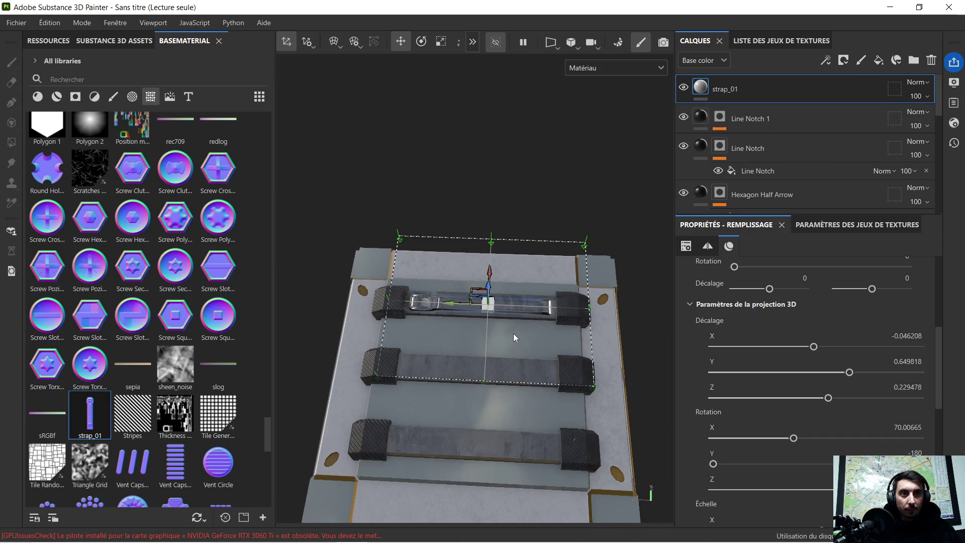
scroll(501, 356, "up", 1)
mouse_move(364, 394)
left_mouse_down("alt")
mouse_move(457, 358)
mouse_move(573, 397)
mouse_move(548, 374)
mouse_move(562, 371)
mouse_move(499, 392)
mouse_move(603, 276)
left_mouse_up("alt")
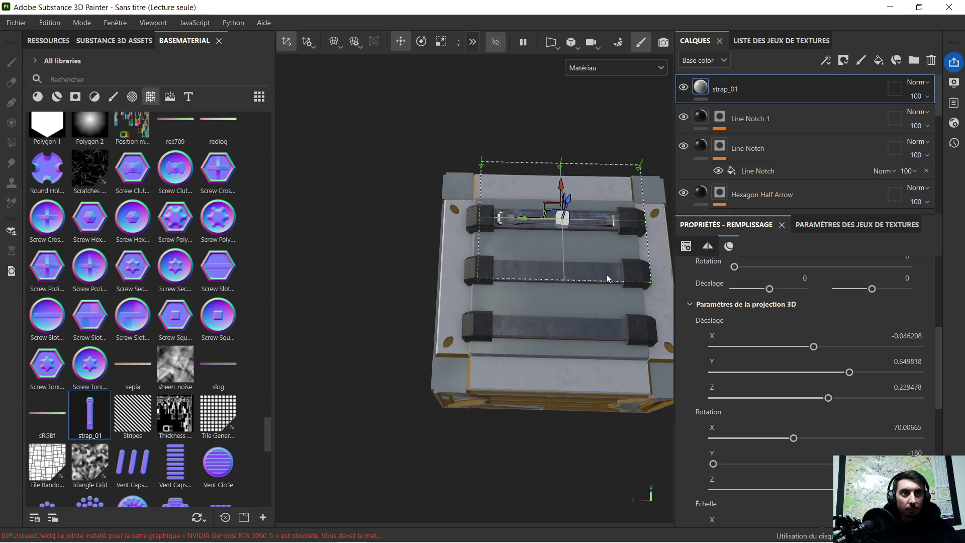
scroll(608, 271, "up", 5)
scroll(611, 281, "down", 5)
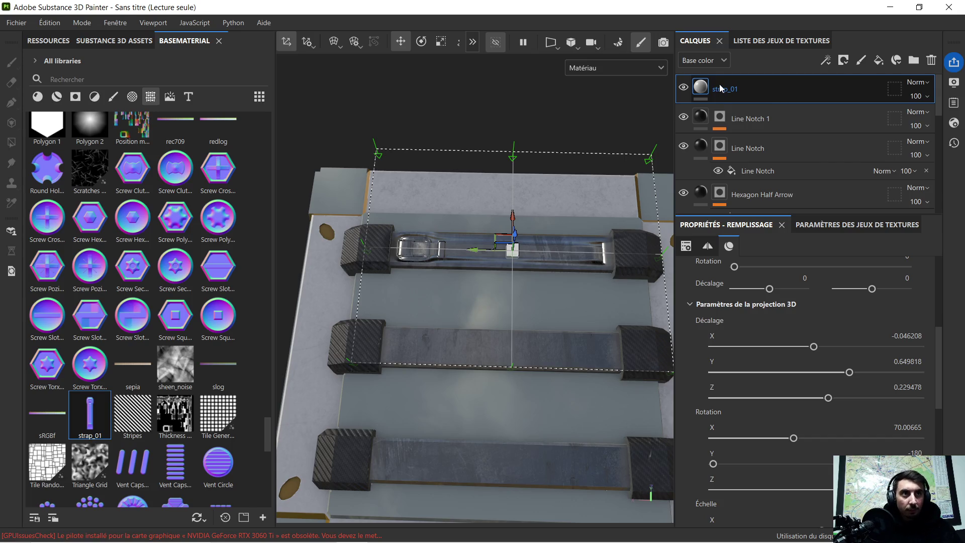
Duplicate strap_01 twice, moving the copies onto the middle and bottom straps
key("ctrl+d")
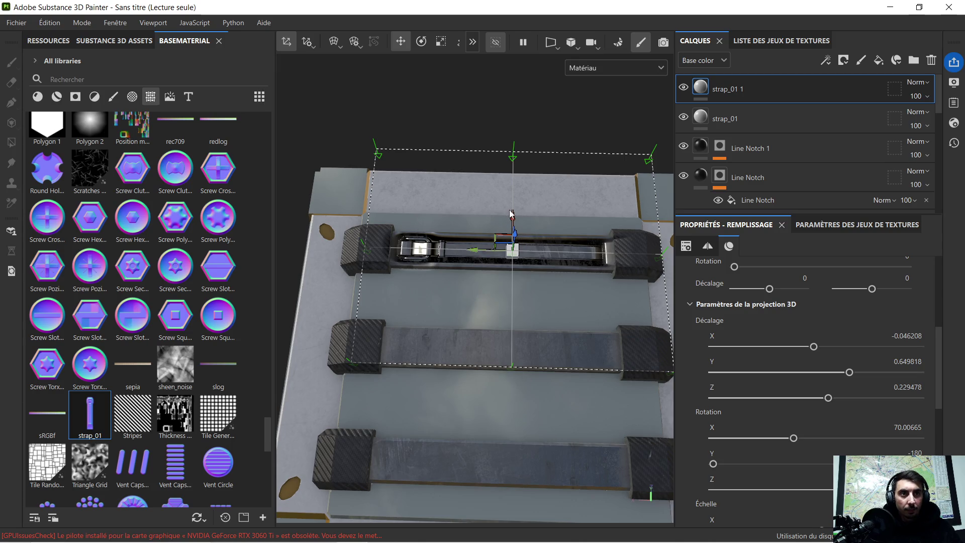
left_click_drag(513, 217, 499, 307)
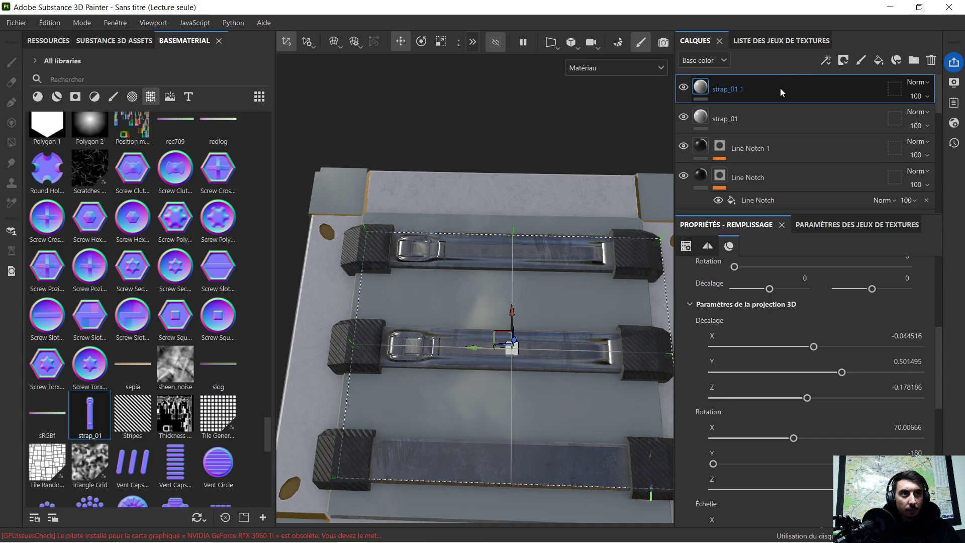
key("ctrl+d")
key("f")
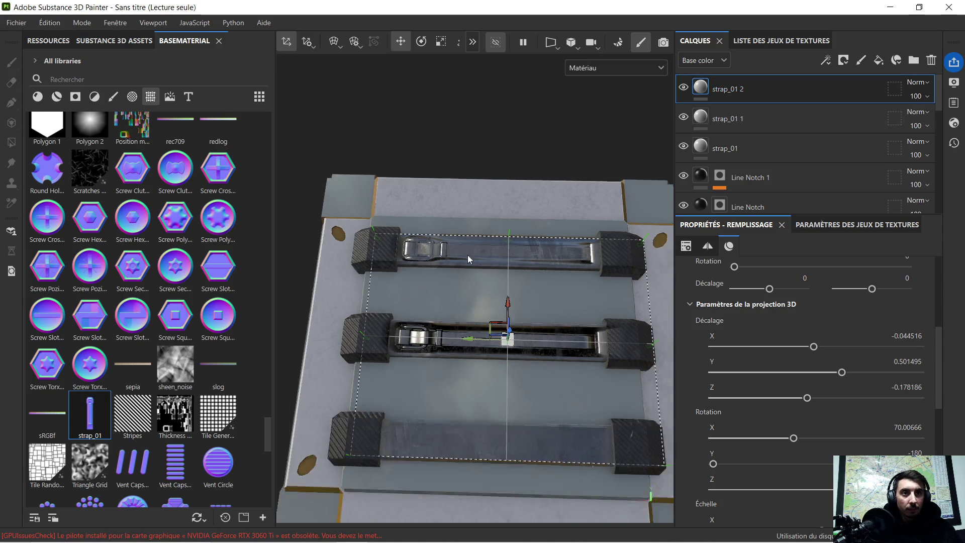
scroll(511, 349, "up", 2)
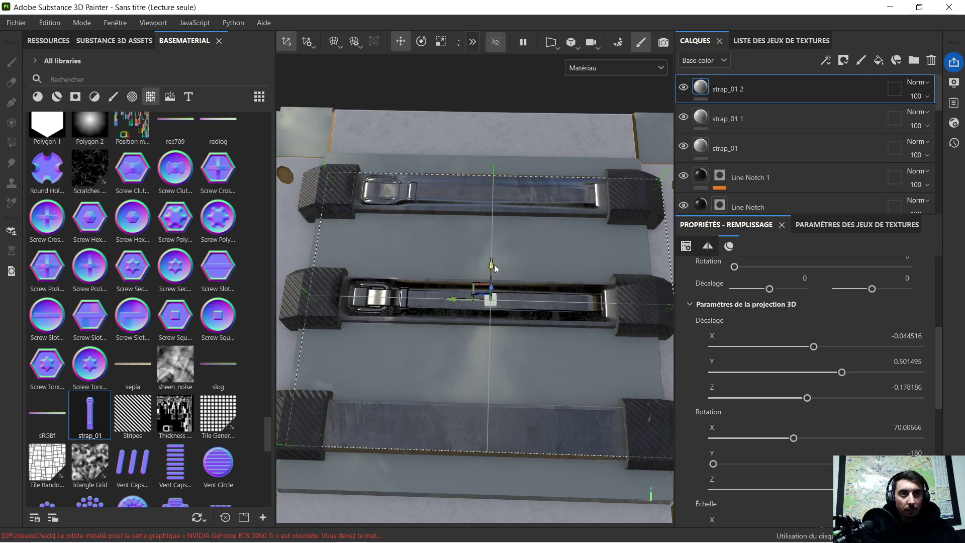
left_click_drag(494, 265, 471, 384)
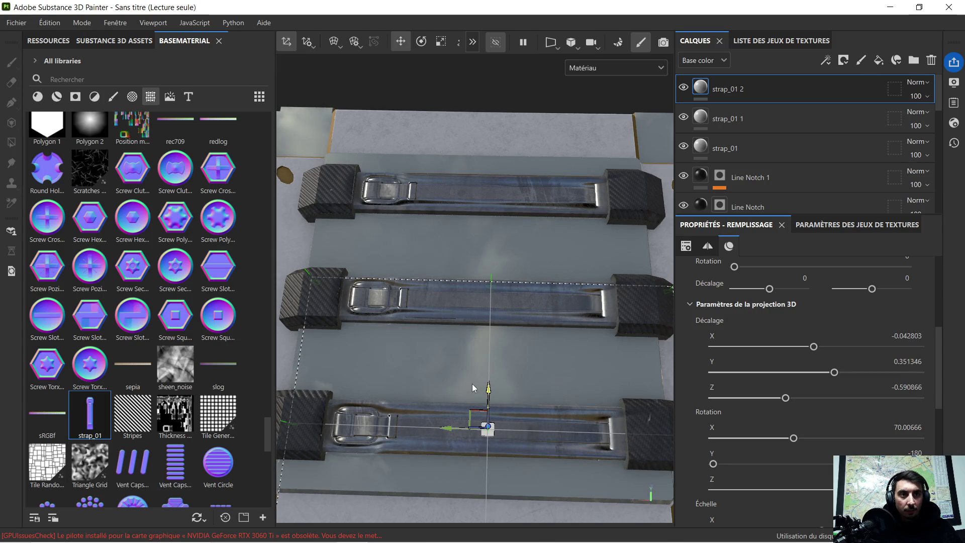
Orbit to check all three straps, then duplicate the bottom strap decal once more
scroll(472, 382, "down", 3)
mouse_move(369, 315)
left_mouse_down("alt")
mouse_move(364, 322)
mouse_move(474, 311)
mouse_move(492, 302)
mouse_move(436, 340)
left_mouse_up("alt")
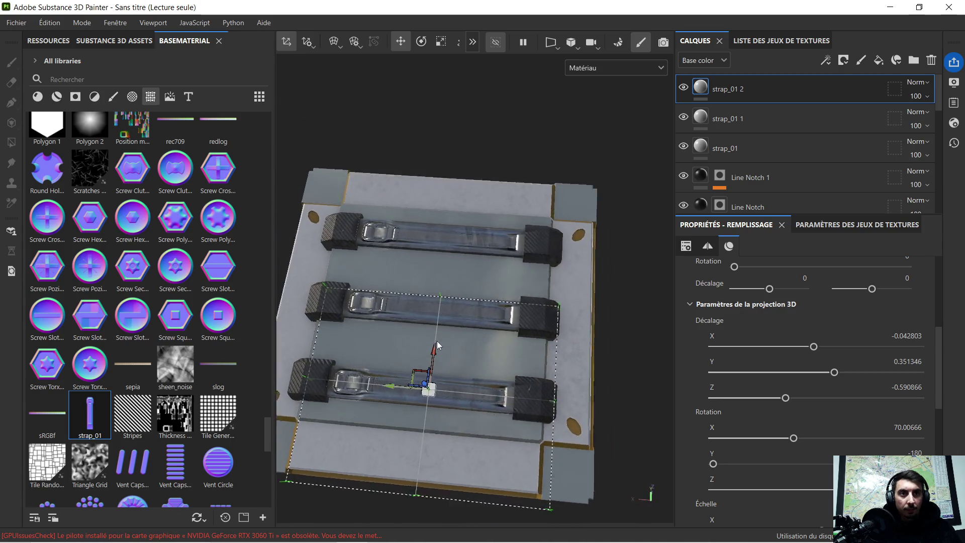
scroll(461, 368, "up", 5)
scroll(462, 369, "down", 3)
scroll(439, 278, "down", 2)
mouse_move(438, 279)
left_mouse_down("alt")
mouse_move(426, 292)
mouse_move(438, 296)
left_mouse_up("alt")
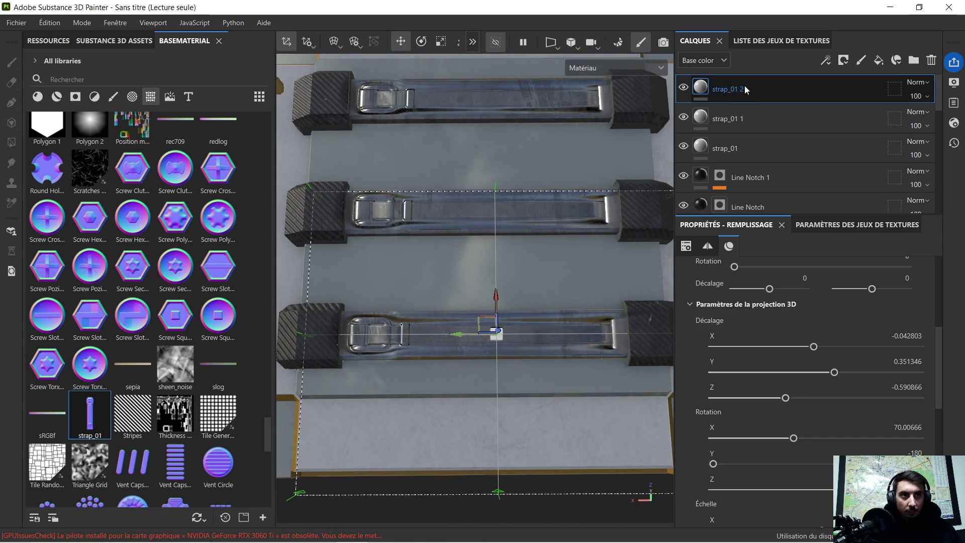
key("ctrl+d")
Flip the new strap copy and shift its buckle sideways along the bottom strap
scroll(566, 183, "down", 1)
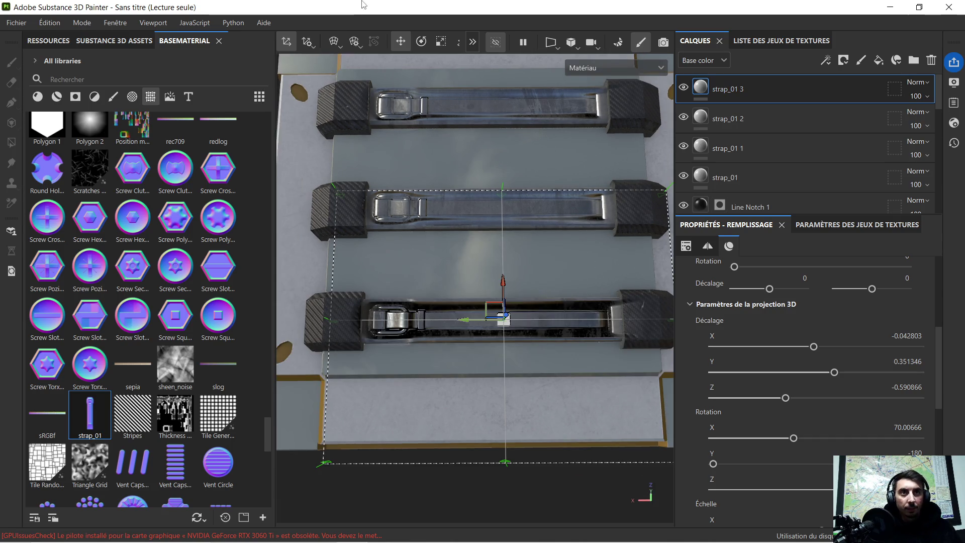
left_click(425, 45)
mouse_move(533, 287)
left_mouse_down()
mouse_move(548, 322)
mouse_move(517, 347)
mouse_move(660, 370)
left_mouse_up()
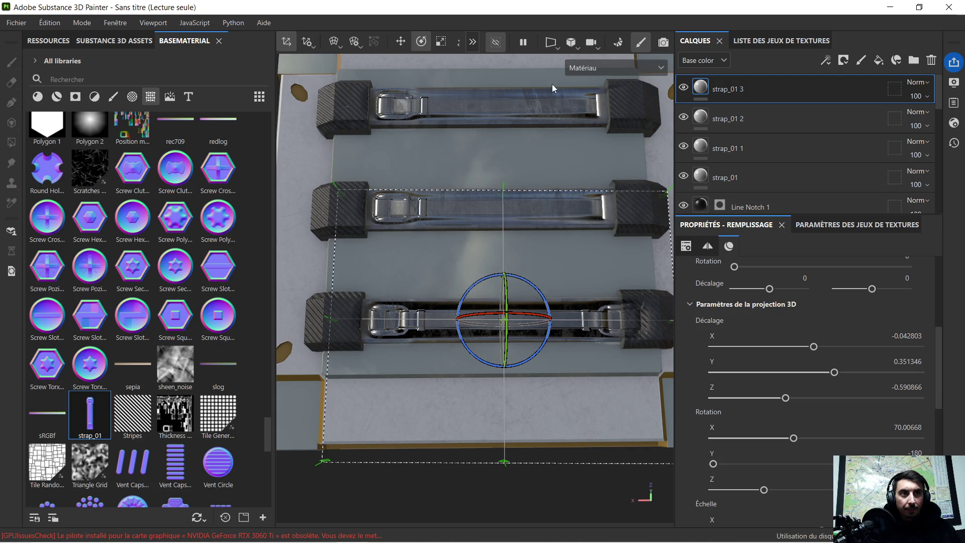
left_click(399, 43)
left_click_drag(545, 321, 516, 321)
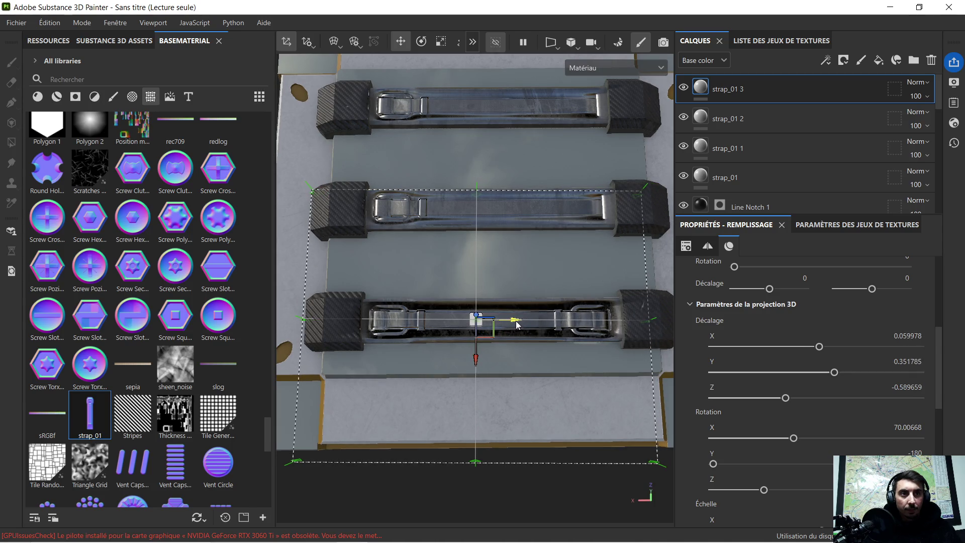
scroll(399, 340, "up", 3)
mouse_move(399, 339)
left_mouse_down("alt")
mouse_move(442, 294)
mouse_move(480, 300)
left_mouse_up("alt")
mouse_move(377, 270)
left_mouse_down("alt")
mouse_move(432, 300)
mouse_move(409, 297)
mouse_move(491, 303)
mouse_move(301, 289)
mouse_move(327, 304)
mouse_move(526, 299)
mouse_move(475, 246)
mouse_move(459, 280)
mouse_move(565, 198)
mouse_move(472, 242)
mouse_move(467, 269)
mouse_move(475, 248)
mouse_move(450, 260)
mouse_move(478, 276)
left_mouse_up("alt")
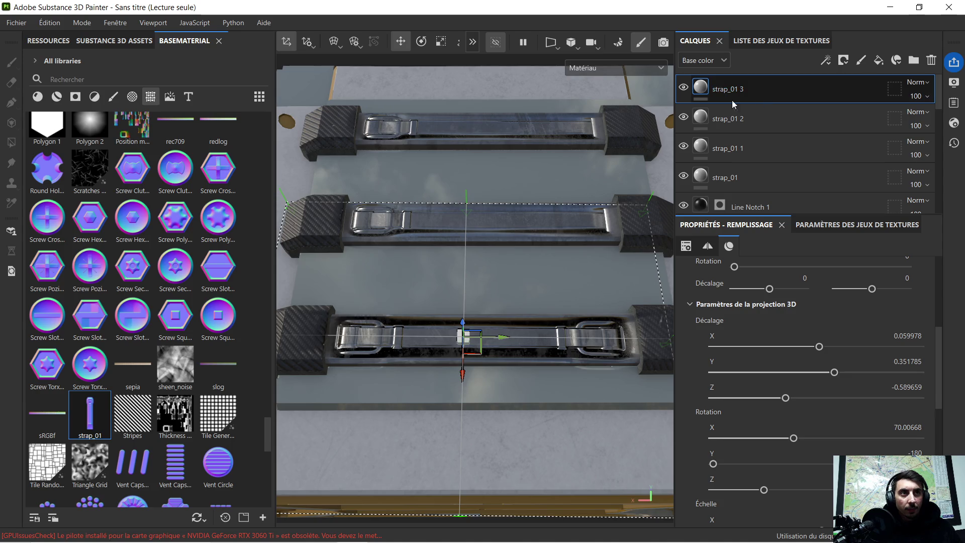
Narrow both bottom-strap buckle projections and slide them toward opposite ends of the strap
left_click(441, 42)
left_click_drag(508, 337, 484, 330)
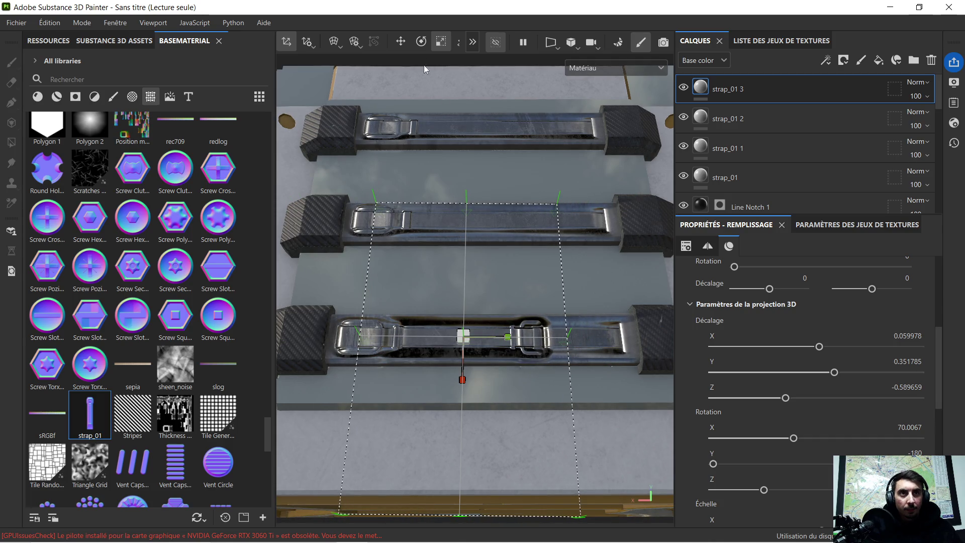
left_click_drag(502, 343, 582, 331)
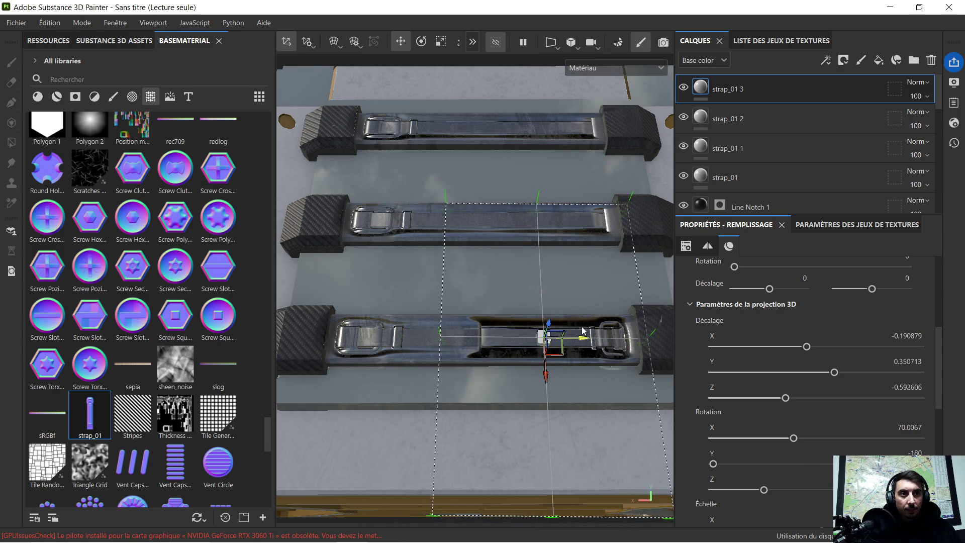
left_click(762, 112)
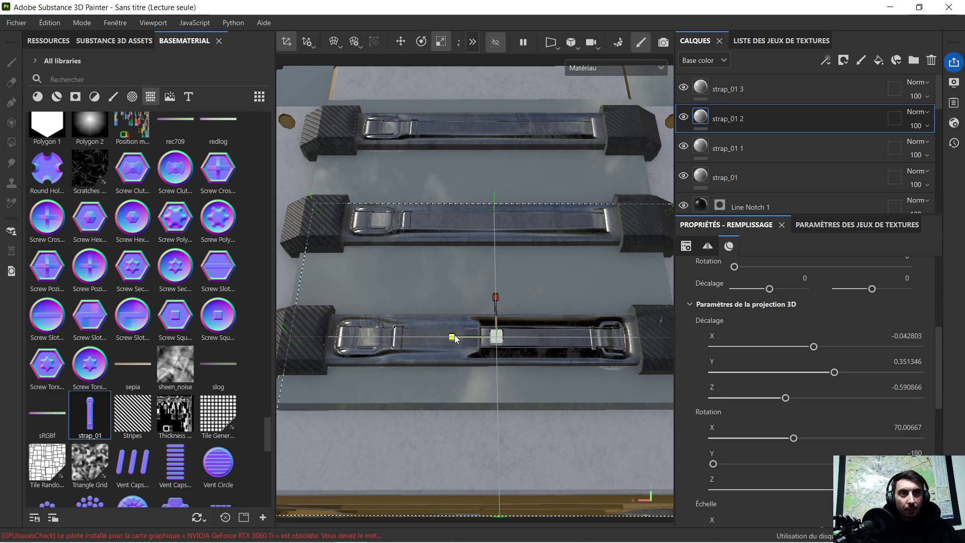
left_click_drag(457, 338, 478, 335)
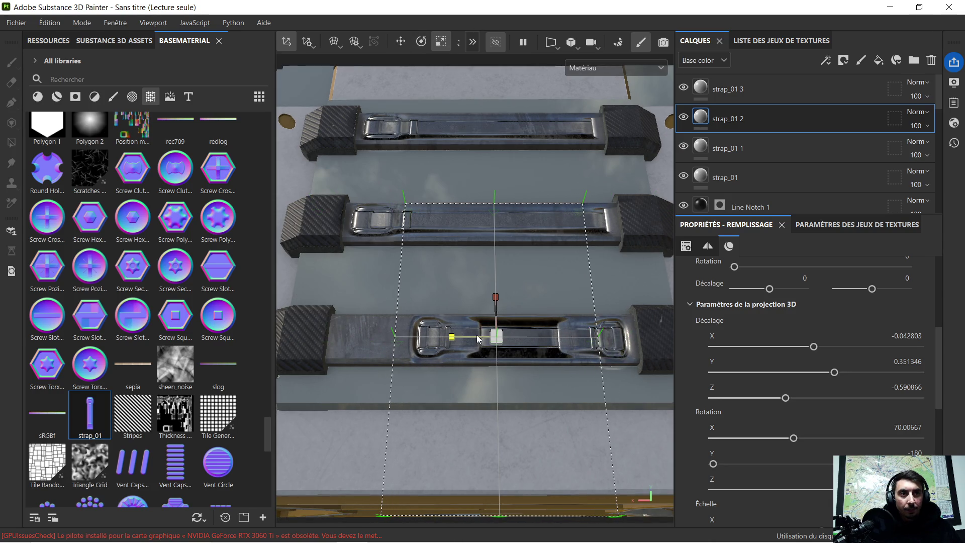
left_click(400, 41)
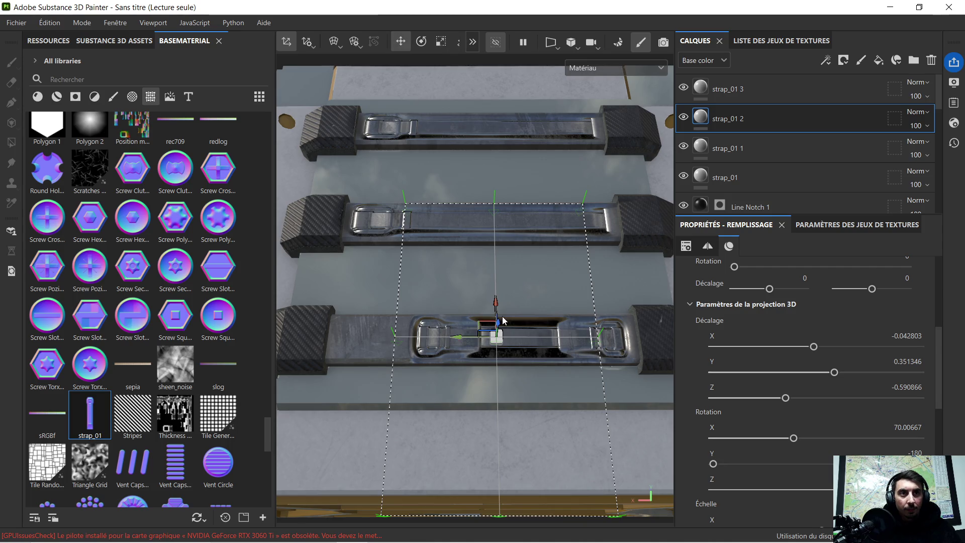
mouse_move(457, 337)
left_mouse_down()
mouse_move(365, 336)
mouse_move(469, 382)
mouse_move(346, 390)
mouse_move(591, 302)
left_mouse_up()
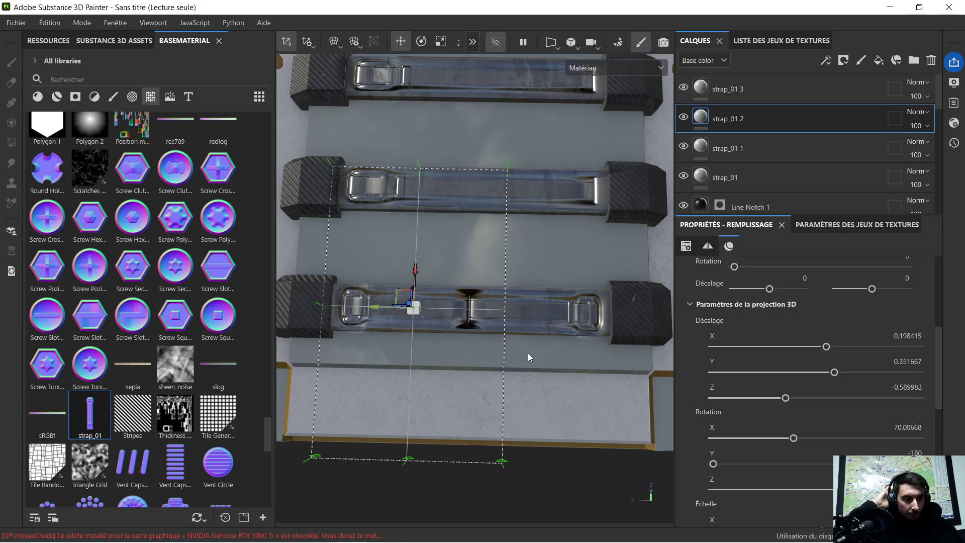
Undo the last move and the strap_01 3 duplicate, then orbit to an angled view
key("ctrl+z")
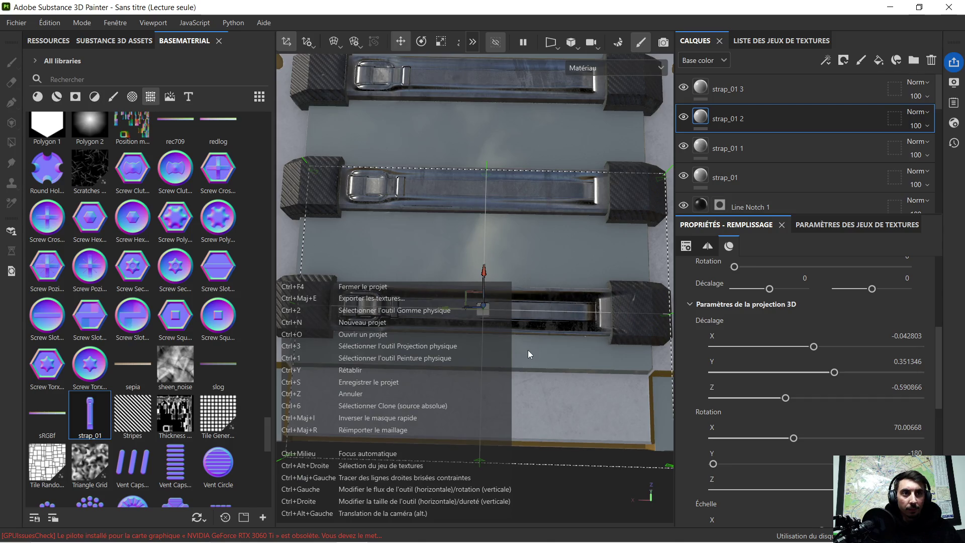
key("ctrl+z")
scroll(442, 327, "down", 3)
mouse_move(395, 323)
left_mouse_down("alt")
mouse_move(545, 273)
mouse_move(502, 290)
left_mouse_up("alt")
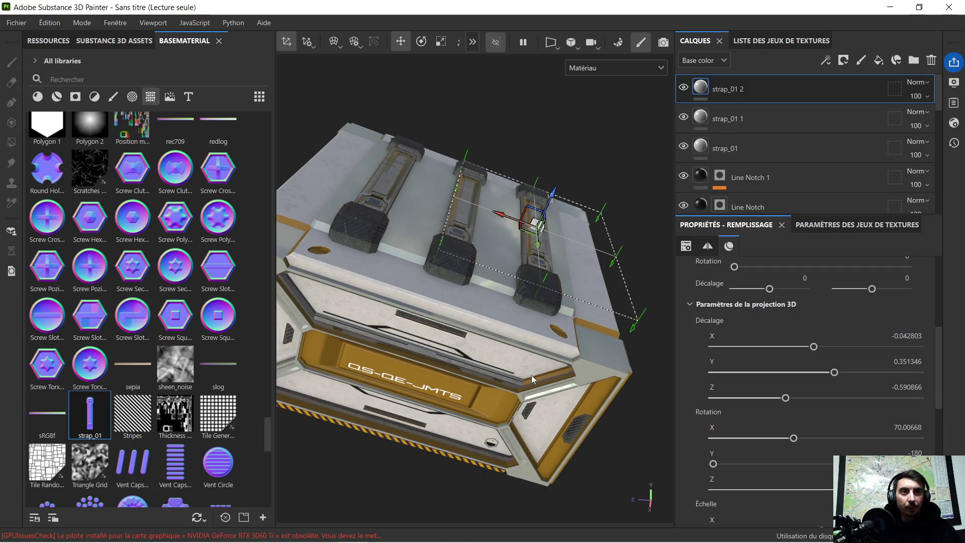
mouse_move(533, 380)
left_mouse_down("alt")
mouse_move(530, 421)
mouse_move(558, 352)
mouse_move(524, 401)
left_mouse_up("alt")
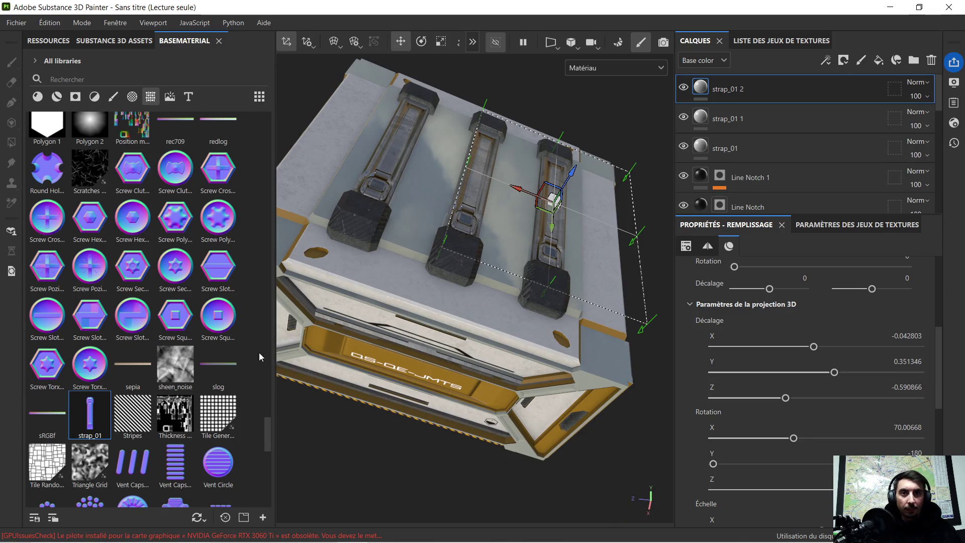
Zoom and rotate the view slightly around the crate
scroll(182, 351, "down", 3)
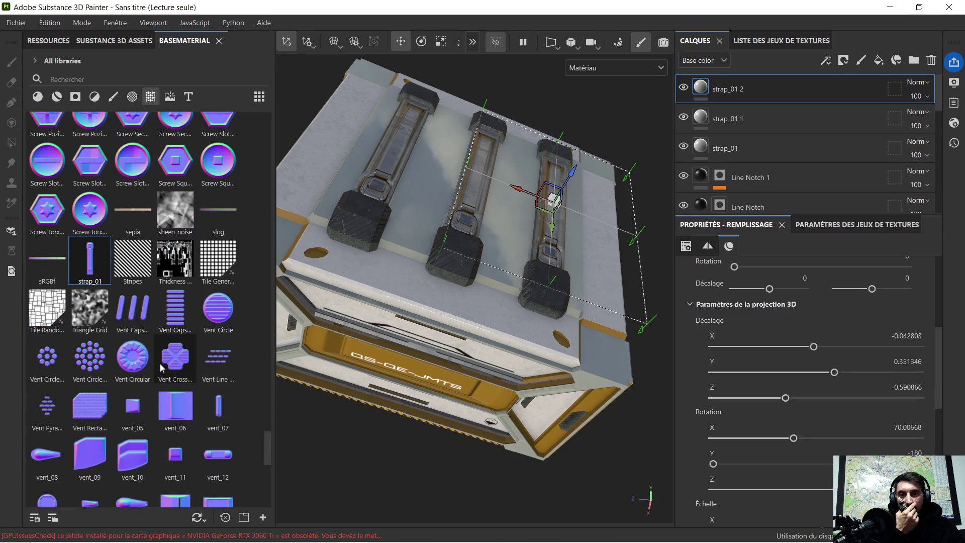
scroll(161, 367, "down", 6)
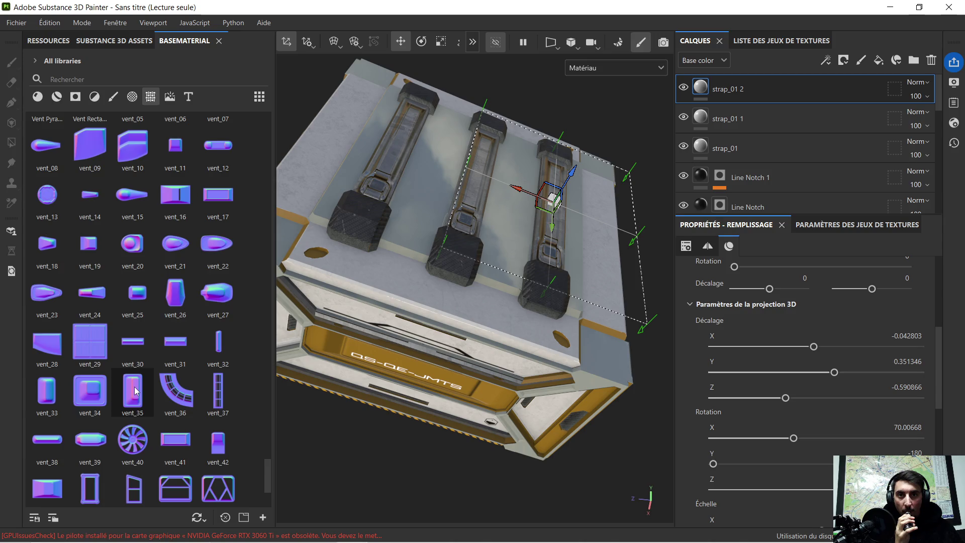
scroll(135, 392, "down", 3)
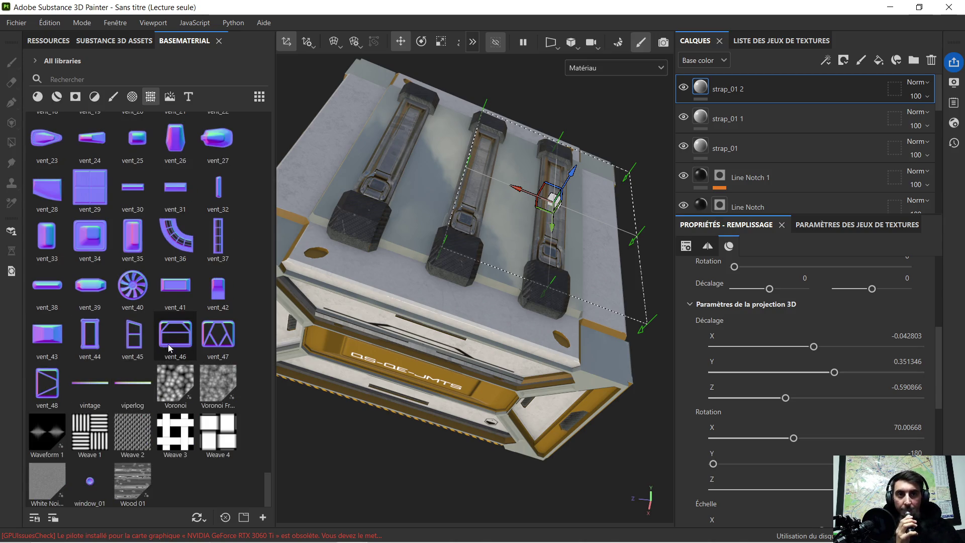
scroll(168, 342, "up", 3)
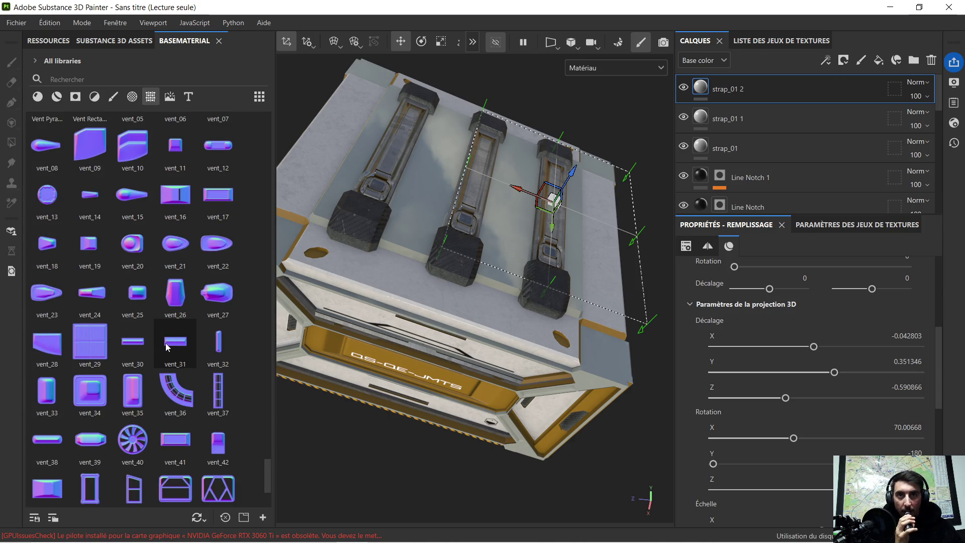
scroll(167, 346, "up", 3)
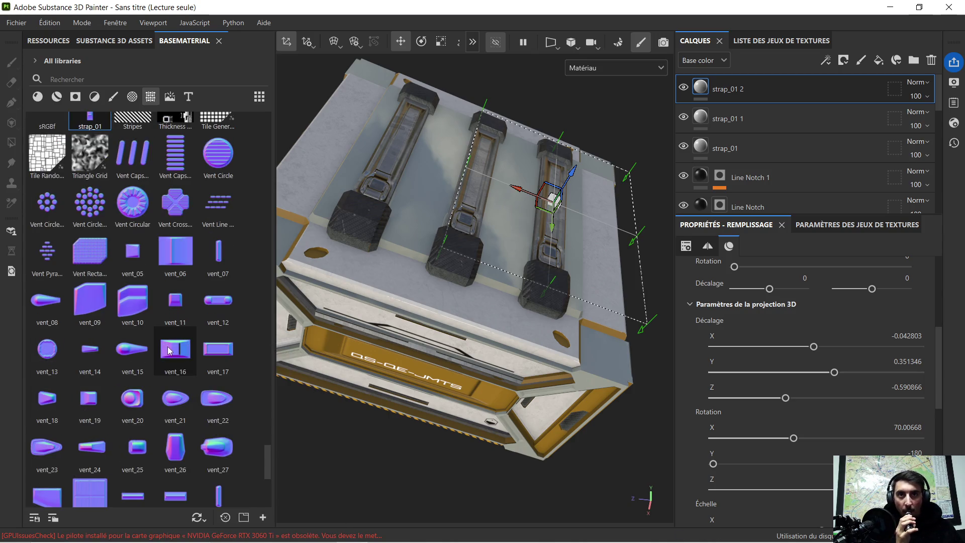
left_click_drag(388, 327, 399, 328, "alt")
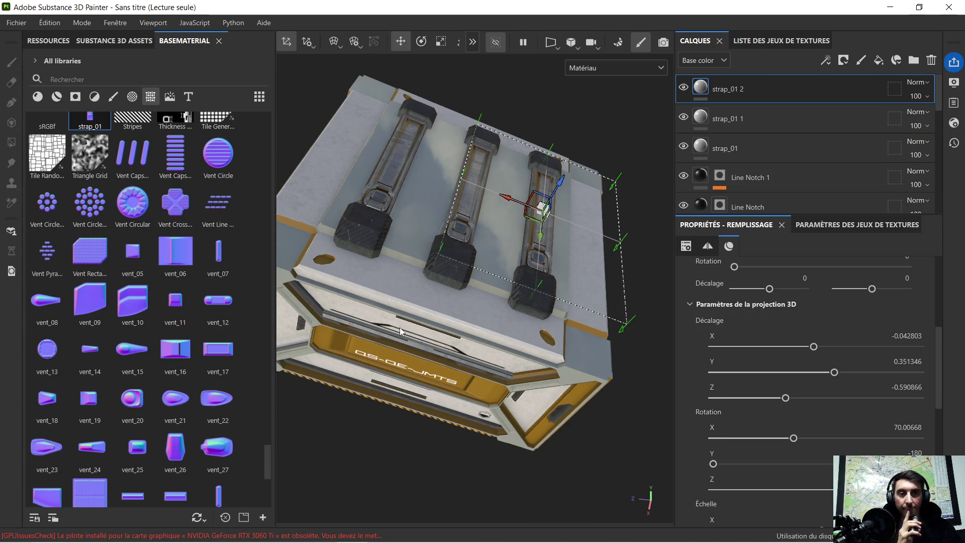
Scroll the shelf up to the Handle assets and drag Handle Rectangle Thin onto the crate
scroll(174, 272, "up", 3)
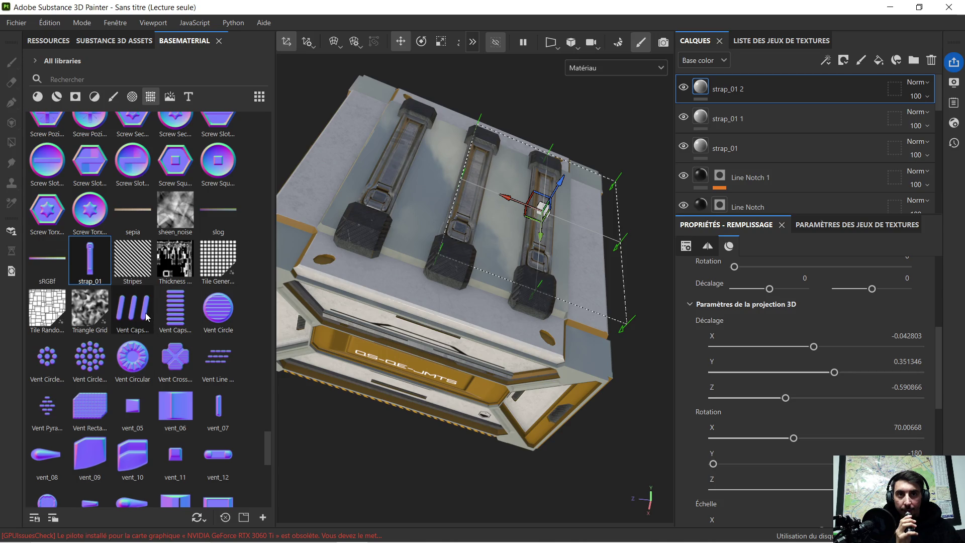
scroll(171, 286, "up", 3)
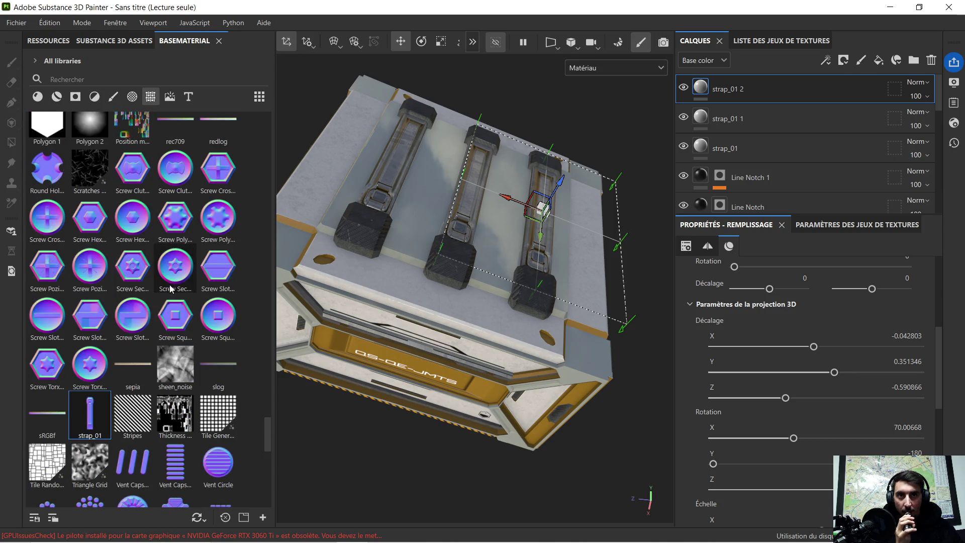
scroll(170, 285, "up", 3)
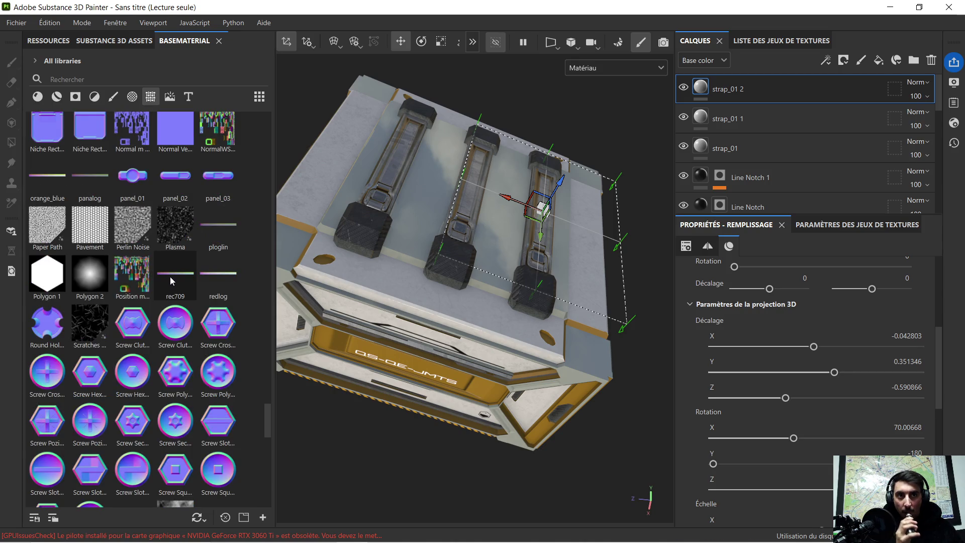
scroll(169, 275, "up", 3)
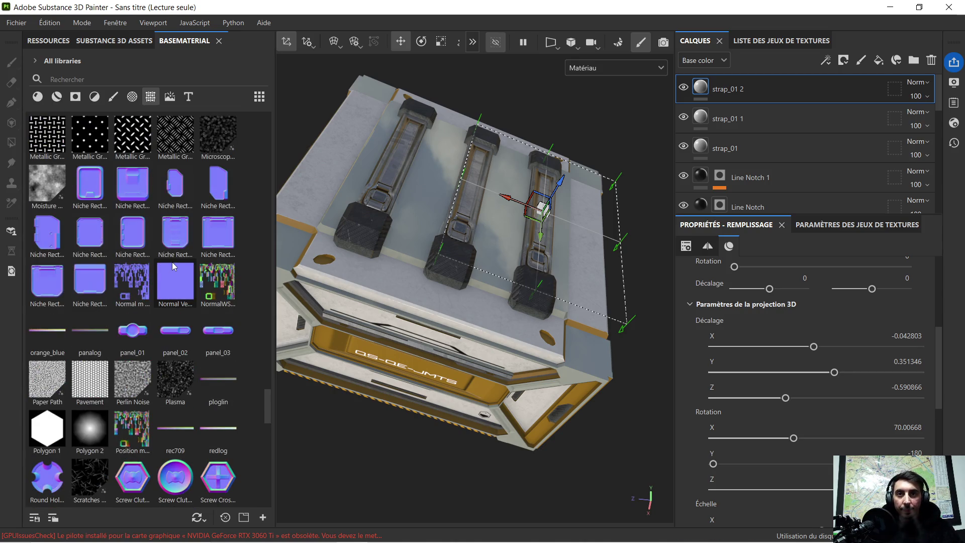
scroll(173, 260, "up", 3)
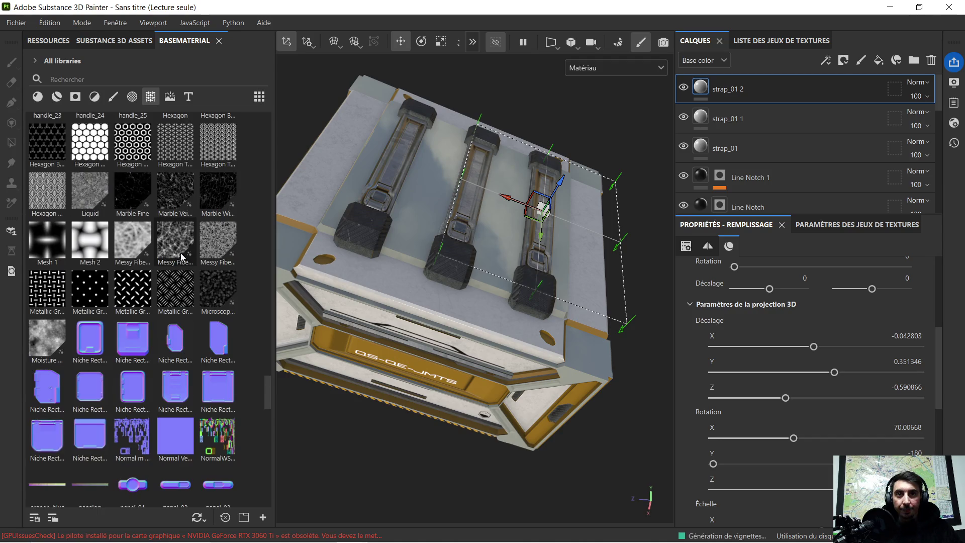
scroll(179, 257, "up", 3)
scroll(179, 252, "up", 3)
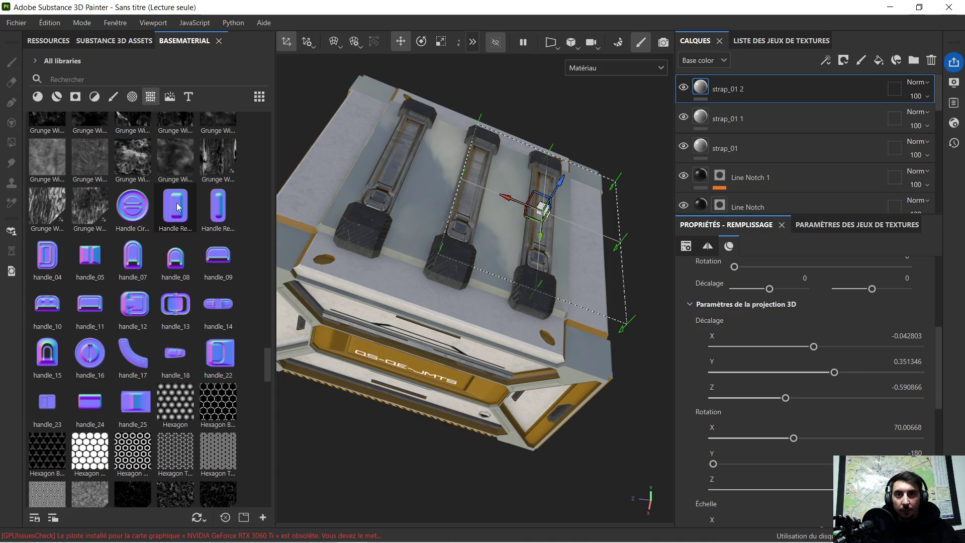
mouse_move(178, 207)
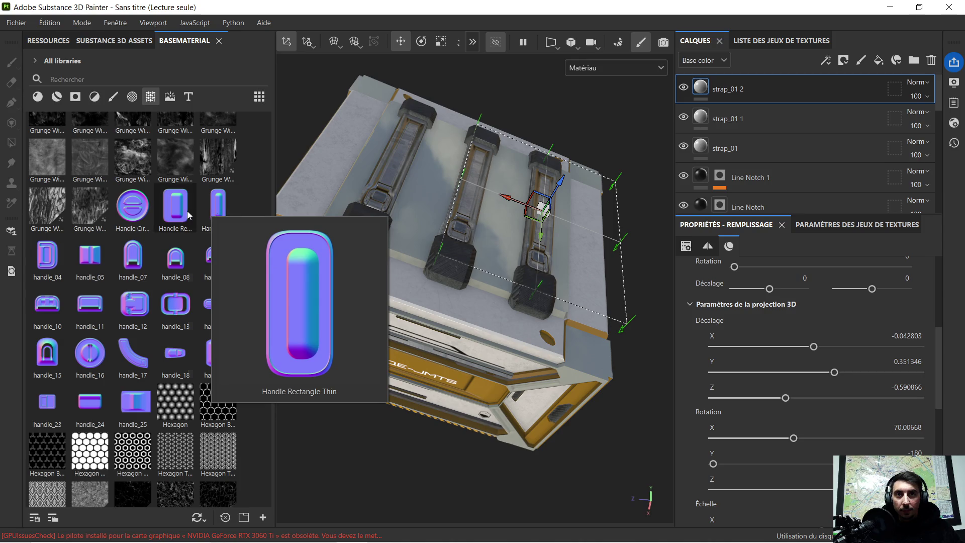
left_click_drag(206, 207, 437, 294)
Add Handle Rectangle Thin as a new layer, then turn it and slide it along the lid
left_click(474, 361)
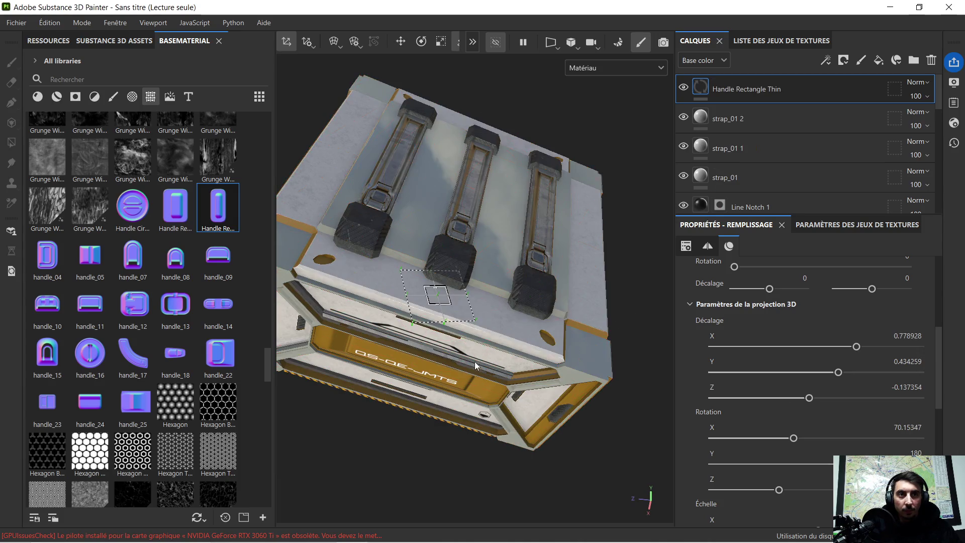
scroll(484, 306, "up", 3)
scroll(486, 307, "up", 2)
left_click(421, 42)
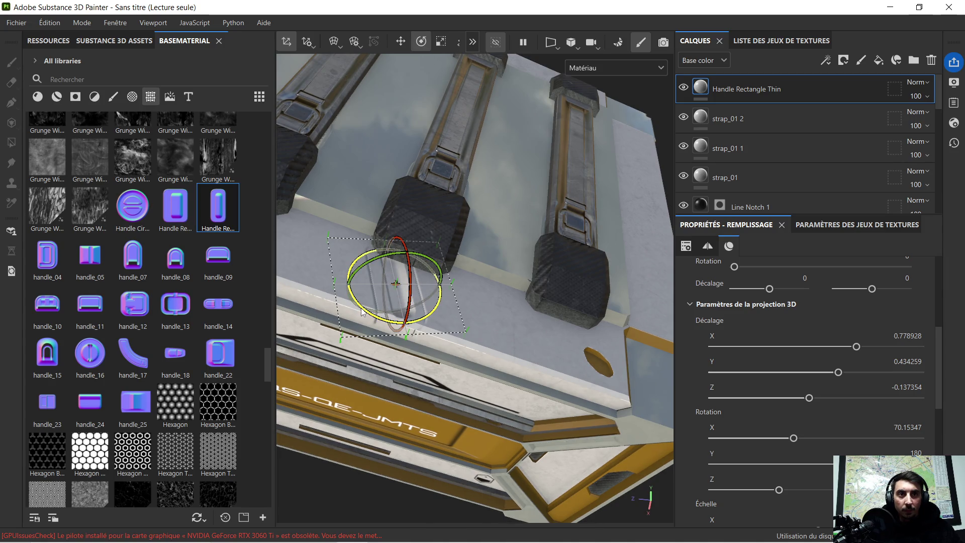
mouse_move(365, 316)
left_mouse_down()
mouse_move(402, 327)
mouse_move(481, 299)
mouse_move(480, 349)
left_mouse_up()
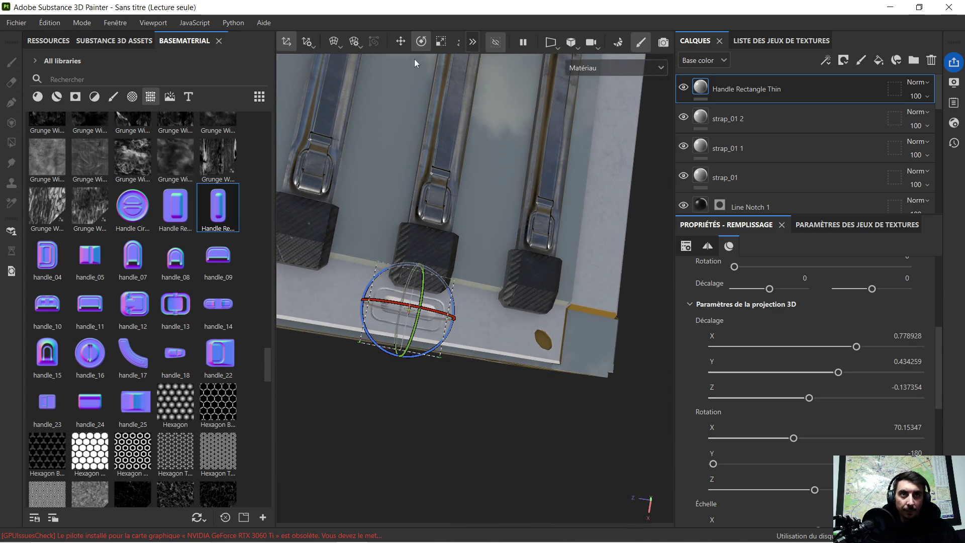
left_click(405, 44)
left_click_drag(376, 303, 381, 304)
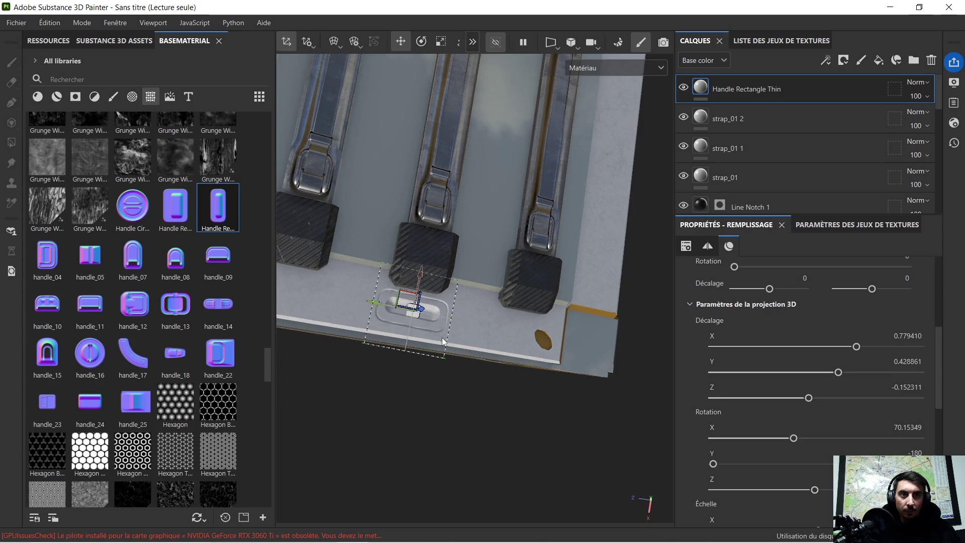
Stretch the handle decal into a long slot along the lid's front edge, then select strap_01 2
scroll(455, 348, "up", 3)
mouse_move(467, 373)
left_mouse_down("alt")
mouse_move(441, 302)
mouse_move(502, 213)
mouse_move(458, 338)
mouse_move(466, 403)
mouse_move(461, 379)
mouse_move(351, 356)
mouse_move(374, 322)
left_mouse_up("alt")
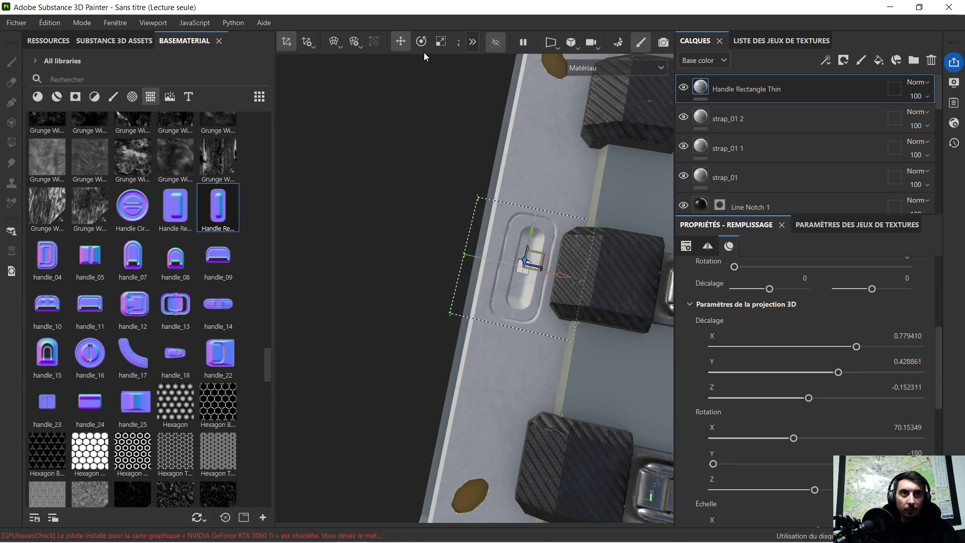
key("e")
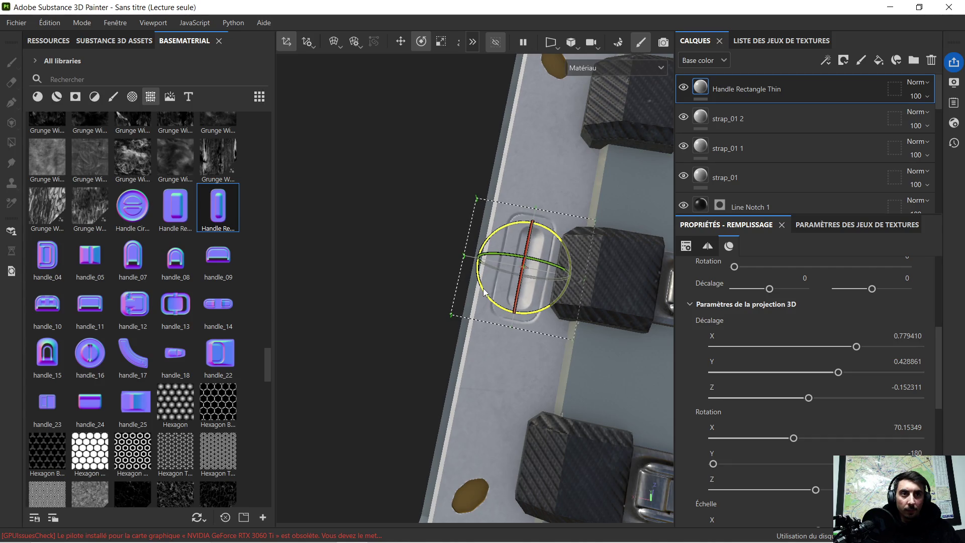
mouse_move(409, 265)
left_mouse_down("alt")
mouse_move(364, 345)
mouse_move(456, 366)
mouse_move(510, 365)
mouse_move(371, 104)
left_mouse_up("alt")
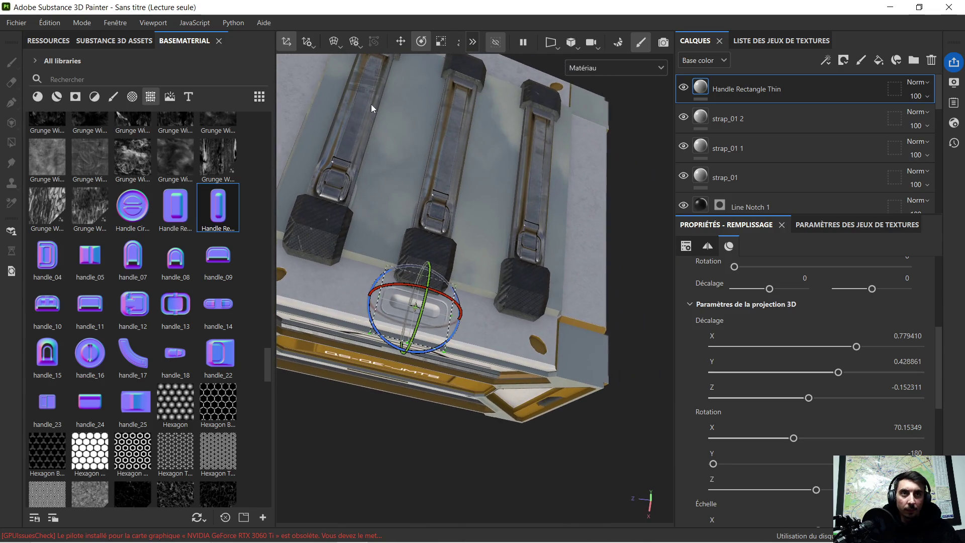
left_click(440, 43)
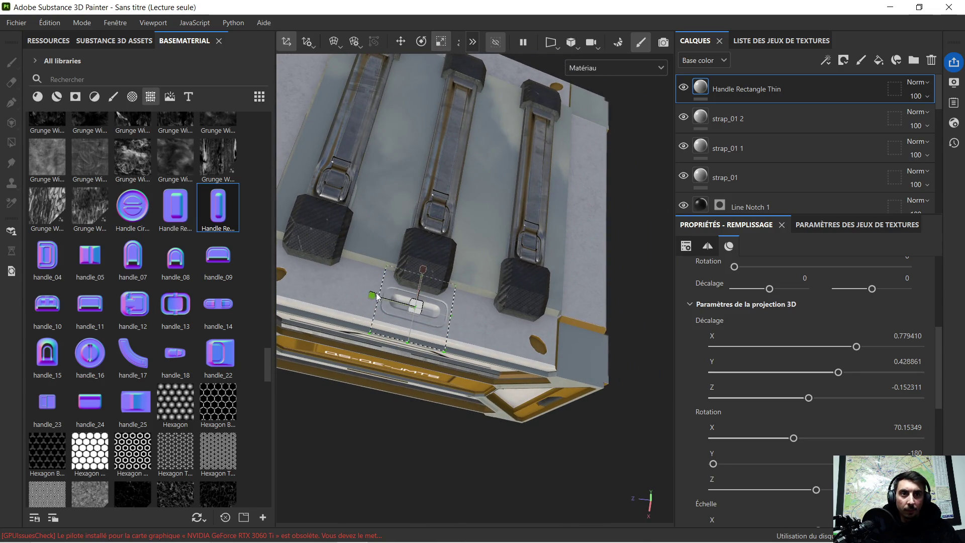
left_click_drag(372, 296, 305, 283)
mouse_move(358, 297)
left_mouse_down("alt")
mouse_move(408, 351)
mouse_move(442, 414)
mouse_move(407, 303)
left_mouse_up("alt")
left_click(715, 114)
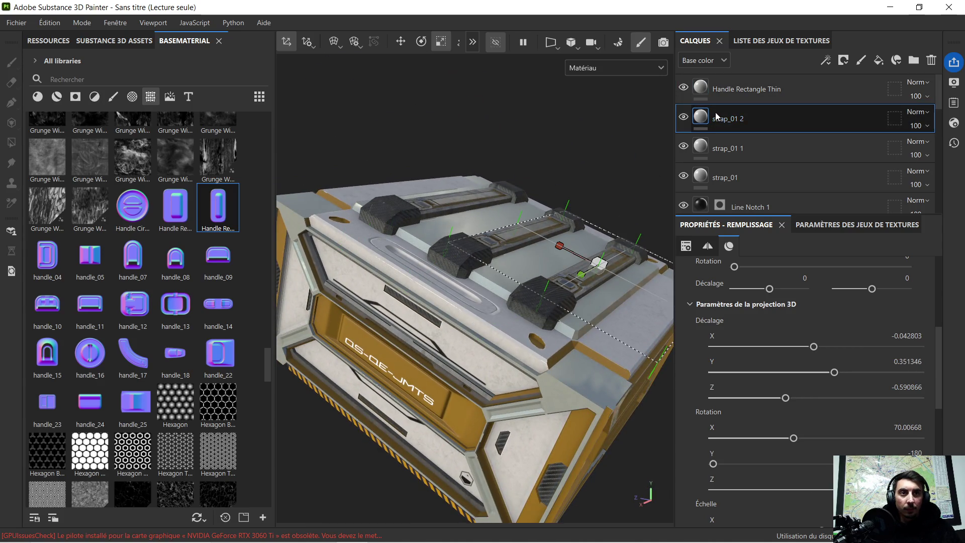
Select Line Notch 1, scroll the shelf to the vents and drop vent_39 onto the crate
scroll(704, 161, "down", 1)
left_click(702, 174)
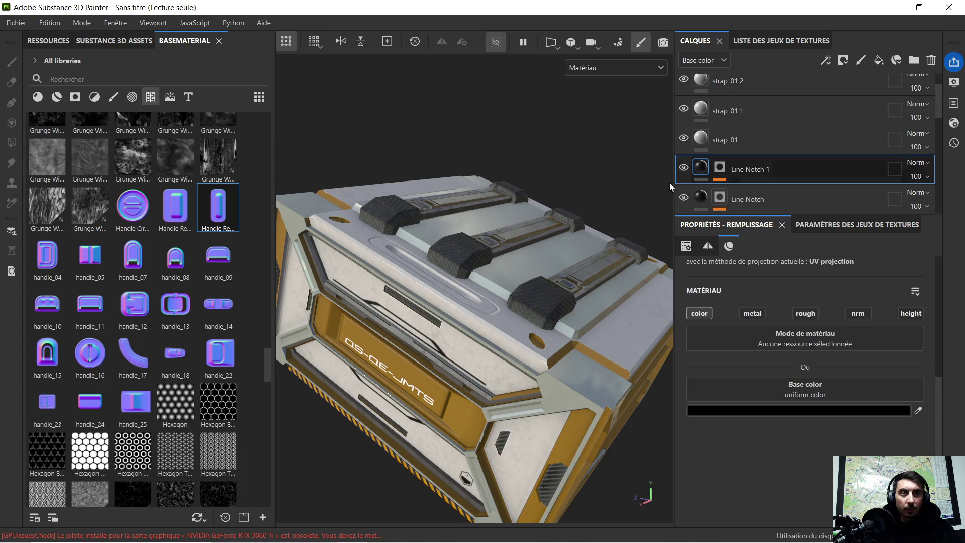
mouse_move(472, 225)
left_mouse_down("alt")
mouse_move(446, 275)
mouse_move(418, 271)
mouse_move(448, 317)
mouse_move(386, 368)
mouse_move(356, 338)
left_mouse_up("alt")
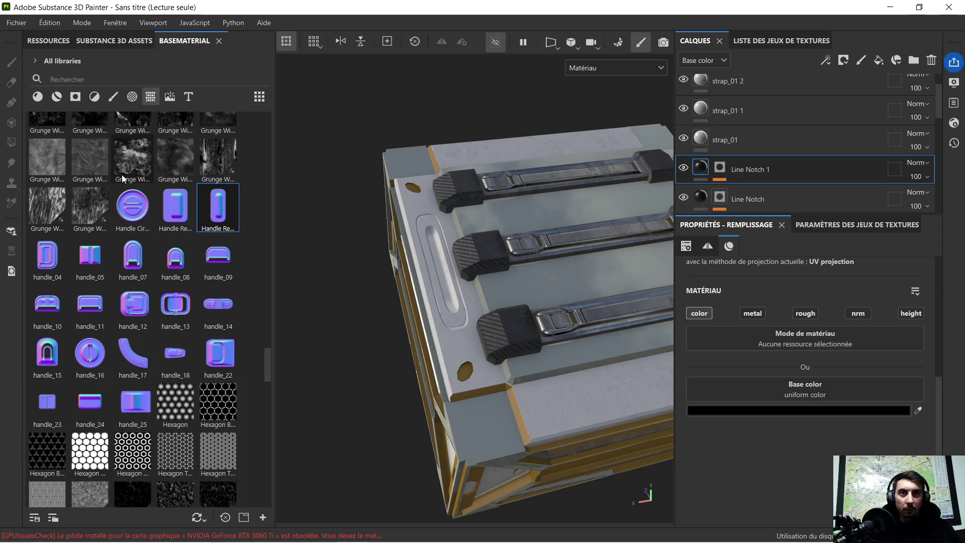
scroll(167, 290, "down", 5)
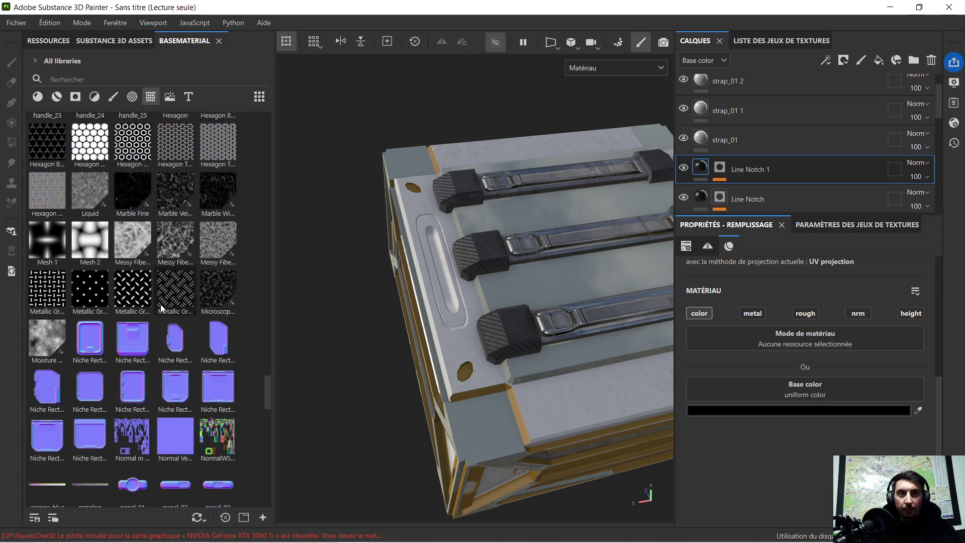
scroll(151, 311, "down", 10)
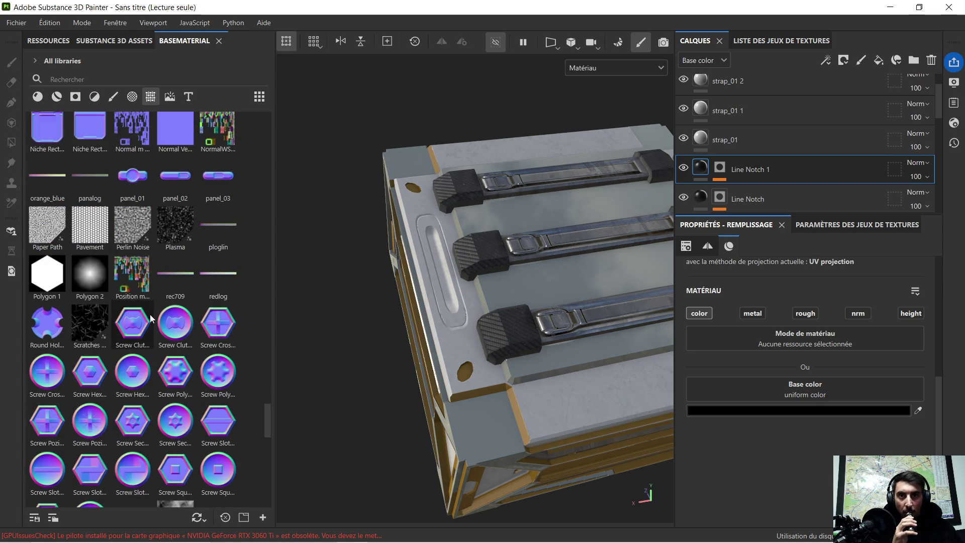
scroll(145, 318, "down", 3)
scroll(153, 317, "down", 3)
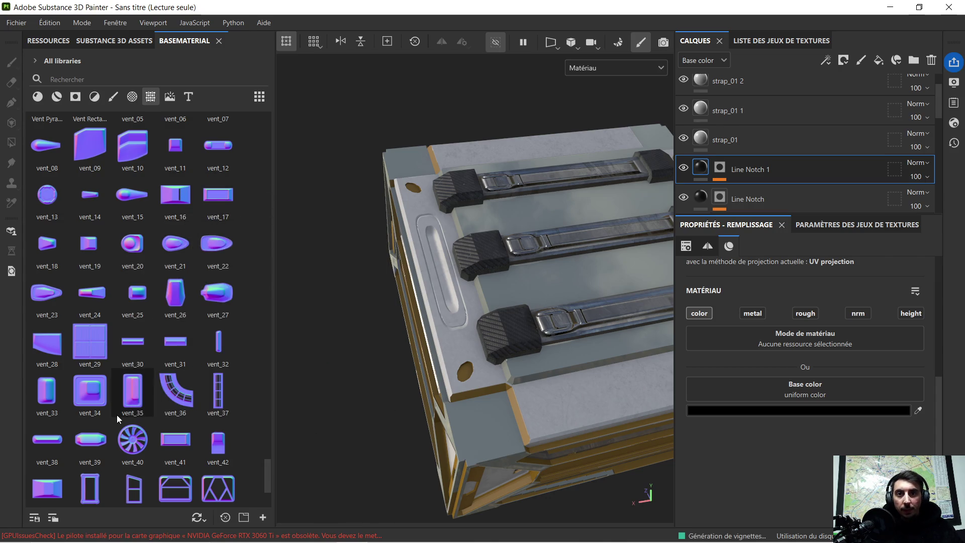
mouse_move(82, 445)
left_mouse_down()
mouse_move(153, 460)
mouse_move(533, 447)
mouse_move(483, 416)
left_mouse_up()
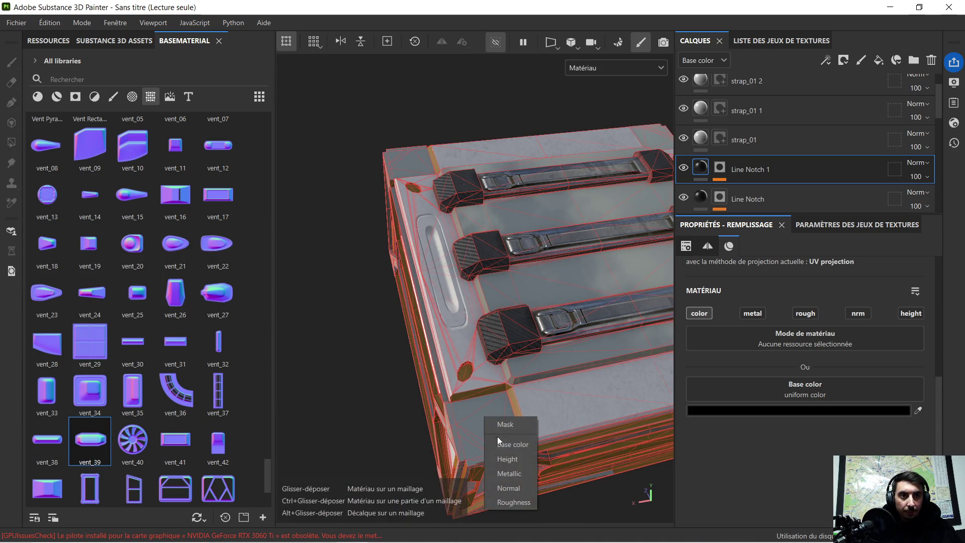
Place the vent_39 decal, then rotate, move and scale it onto the angled corner plate
left_click(518, 485)
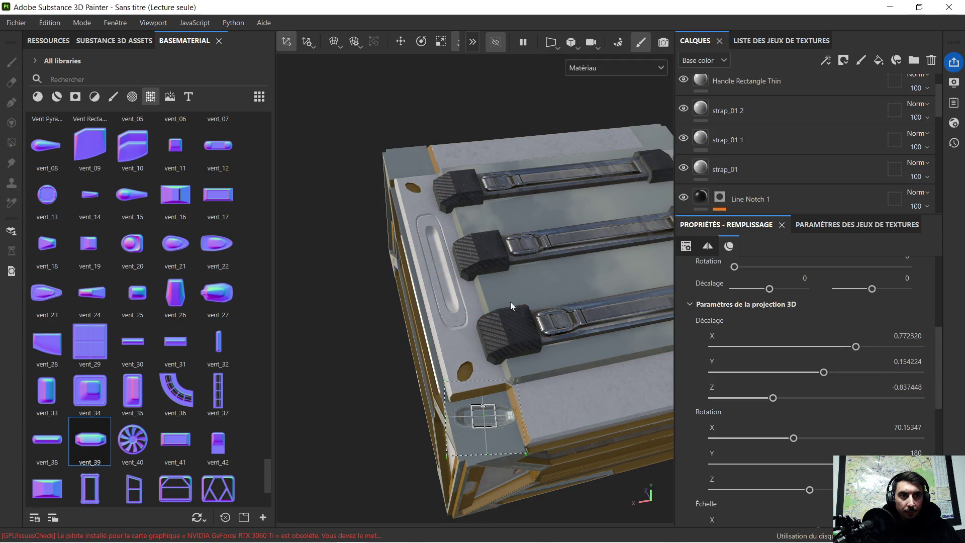
left_click(423, 42)
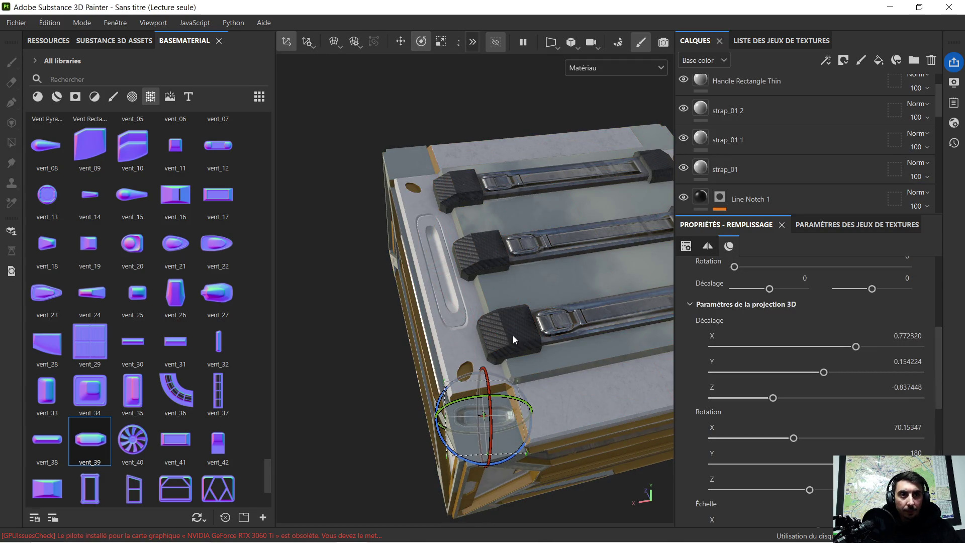
mouse_move(456, 454)
left_mouse_down()
mouse_move(483, 465)
mouse_move(510, 458)
left_mouse_up()
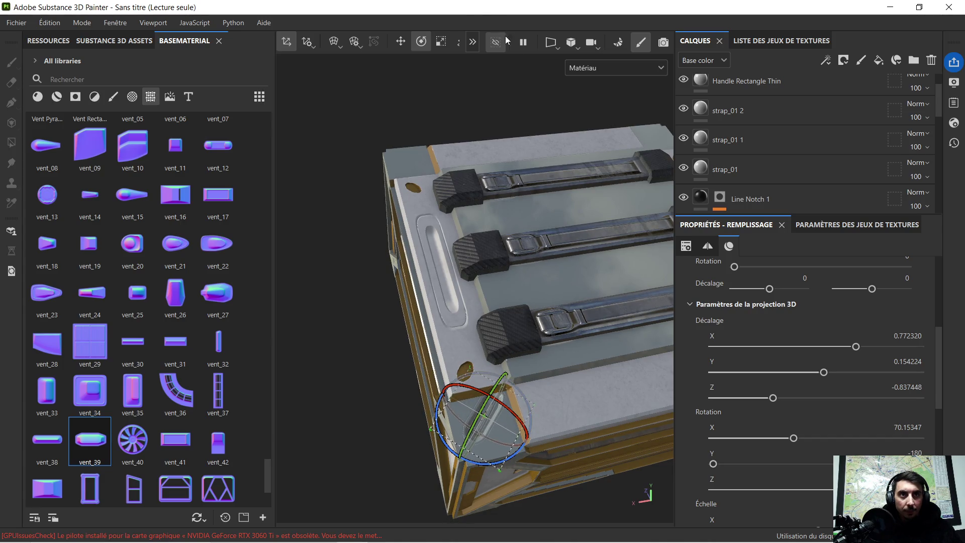
left_click(401, 41)
scroll(518, 369, "up", 5)
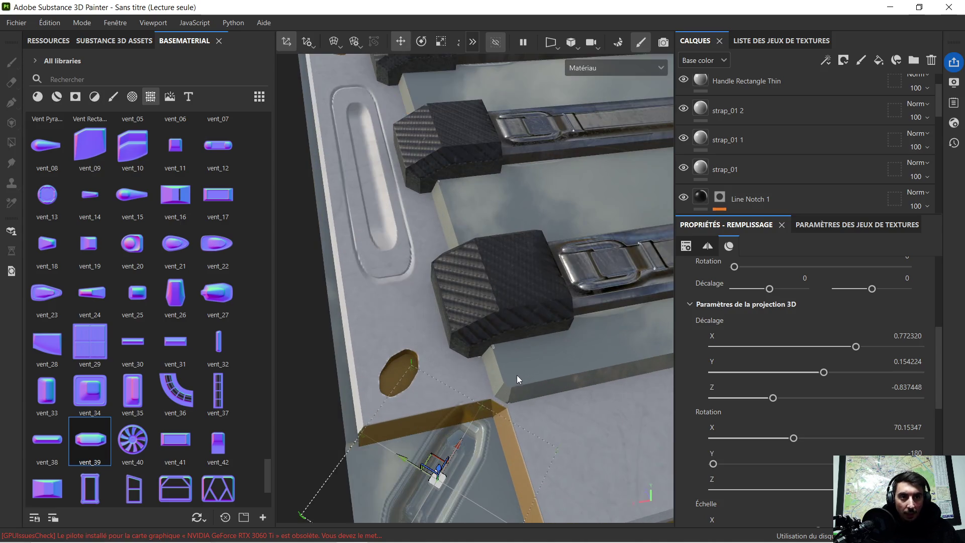
mouse_move(574, 224)
left_mouse_down("alt")
mouse_move(457, 291)
mouse_move(537, 284)
left_mouse_up("alt")
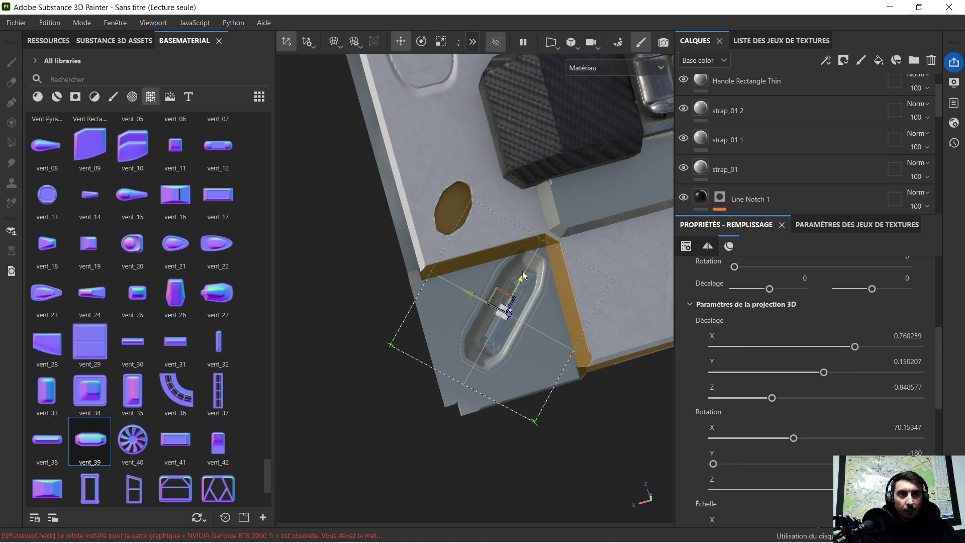
left_click_drag(474, 296, 515, 296)
left_click(441, 42)
mouse_move(517, 295)
left_mouse_down()
mouse_move(500, 315)
mouse_move(512, 306)
left_mouse_up()
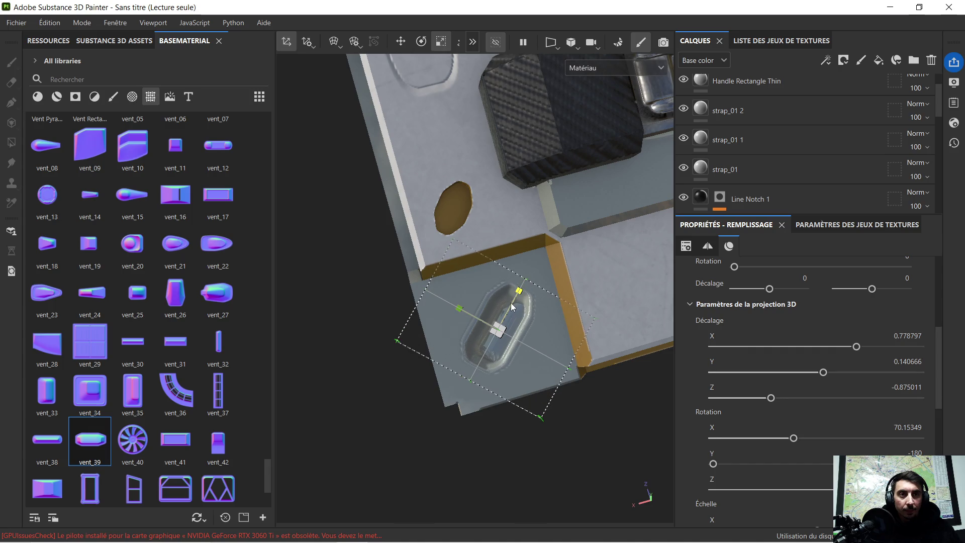
Orbit around the crate from below and above to check the vent decal
mouse_move(341, 359)
left_mouse_down("alt")
mouse_move(415, 328)
mouse_move(432, 271)
mouse_move(458, 340)
mouse_move(435, 368)
mouse_move(456, 359)
left_mouse_up("alt")
mouse_move(414, 295)
left_mouse_down("alt")
mouse_move(405, 327)
mouse_move(386, 290)
mouse_move(446, 227)
left_mouse_up("alt")
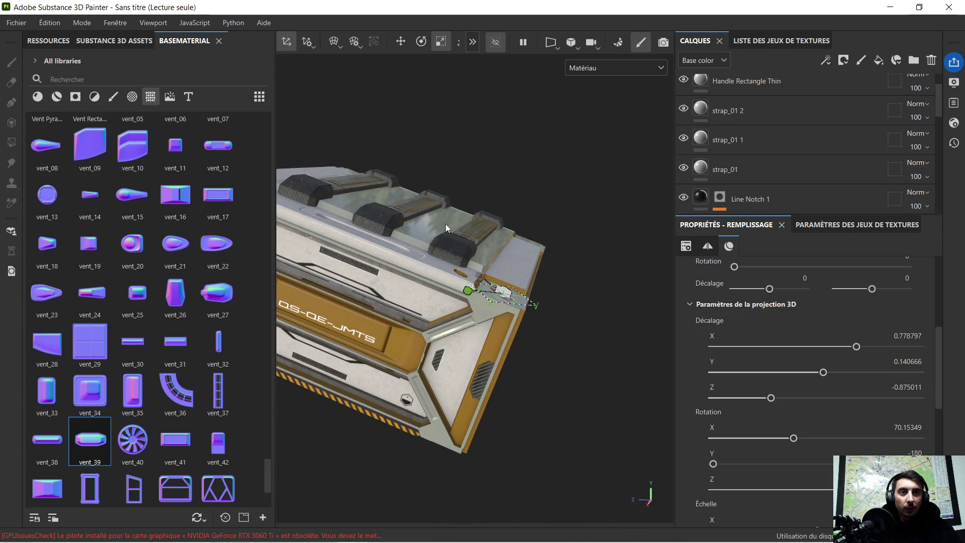
mouse_move(318, 295)
left_mouse_down("alt")
mouse_move(382, 206)
mouse_move(320, 285)
mouse_move(354, 318)
left_mouse_up("alt")
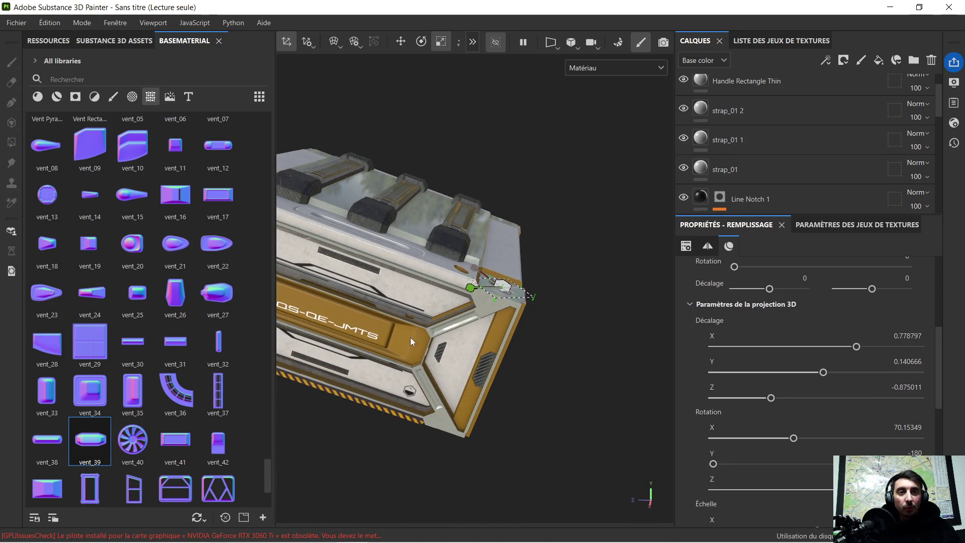
mouse_move(424, 268)
left_mouse_down("alt")
mouse_move(358, 352)
mouse_move(837, 128)
mouse_move(786, 89)
left_mouse_up("alt")
left_click(362, 350)
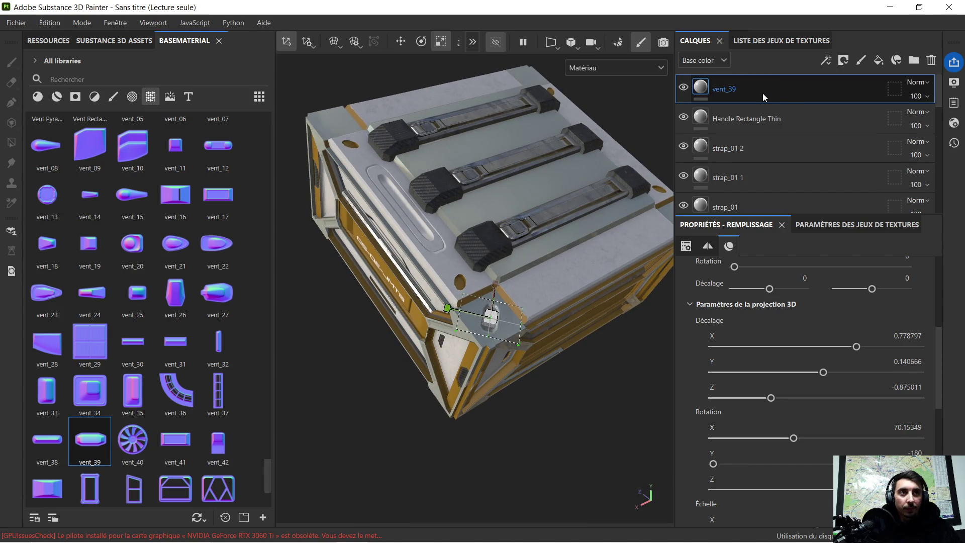
scroll(754, 151, "down", 5)
Select the Line Notch layer, inspect the side label panel, and show alpha shapes
left_click(701, 113)
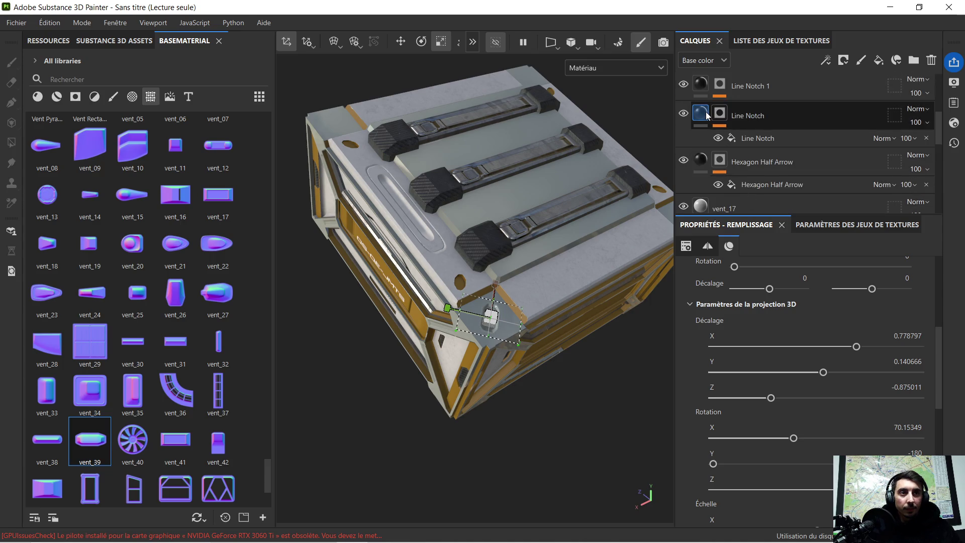
mouse_move(525, 330)
left_mouse_down("alt")
mouse_move(408, 334)
mouse_move(488, 326)
left_mouse_up("alt")
scroll(486, 326, "up", 10)
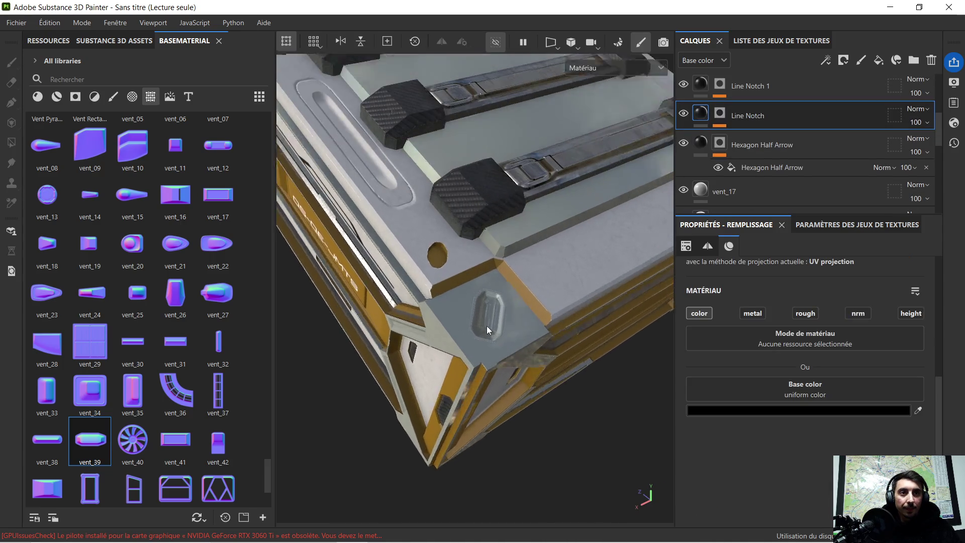
scroll(486, 325, "down", 10)
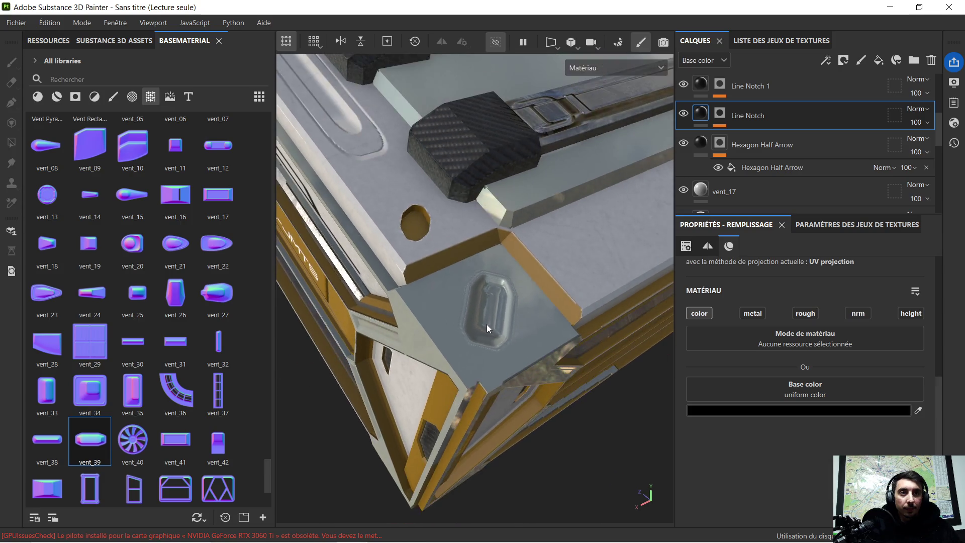
mouse_move(412, 357)
left_mouse_down("alt")
mouse_move(504, 338)
mouse_move(495, 336)
mouse_move(506, 326)
mouse_move(495, 331)
mouse_move(500, 304)
left_mouse_up("alt")
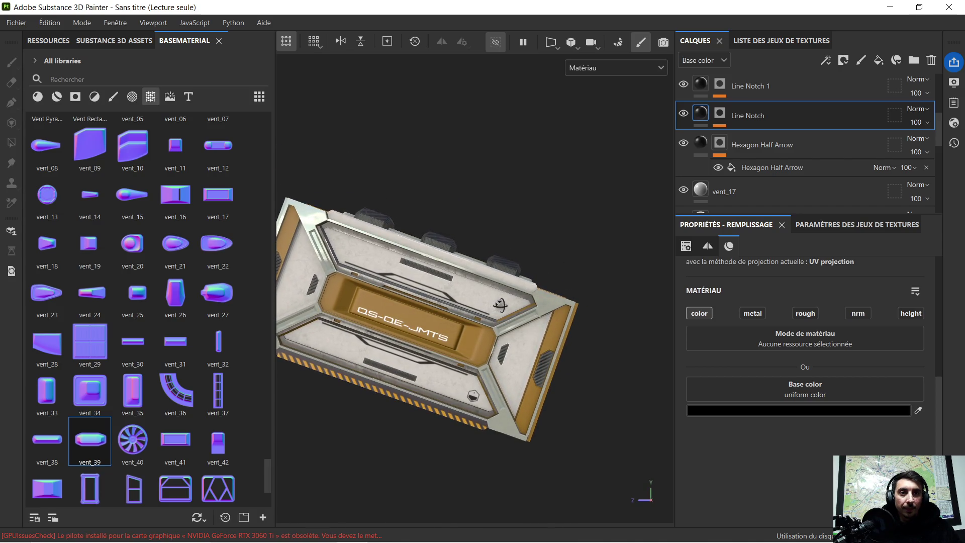
scroll(379, 343, "up", 3)
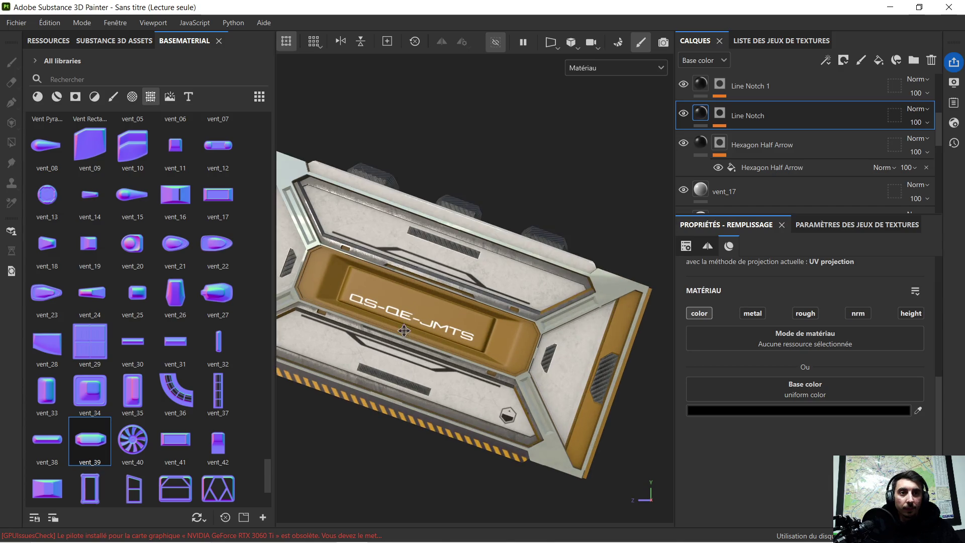
middle_click_drag(379, 343, 425, 314, "alt")
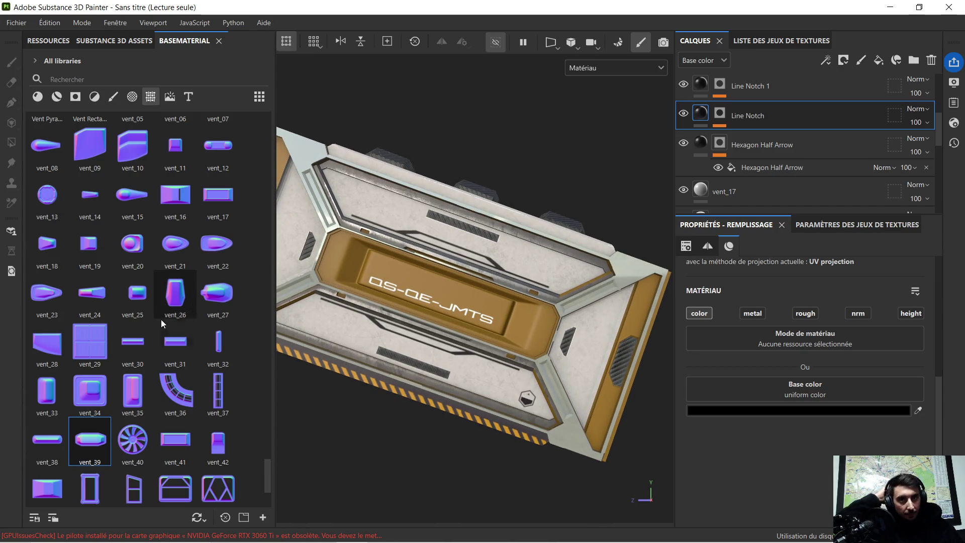
scroll(161, 312, "down", 3)
left_click(132, 96)
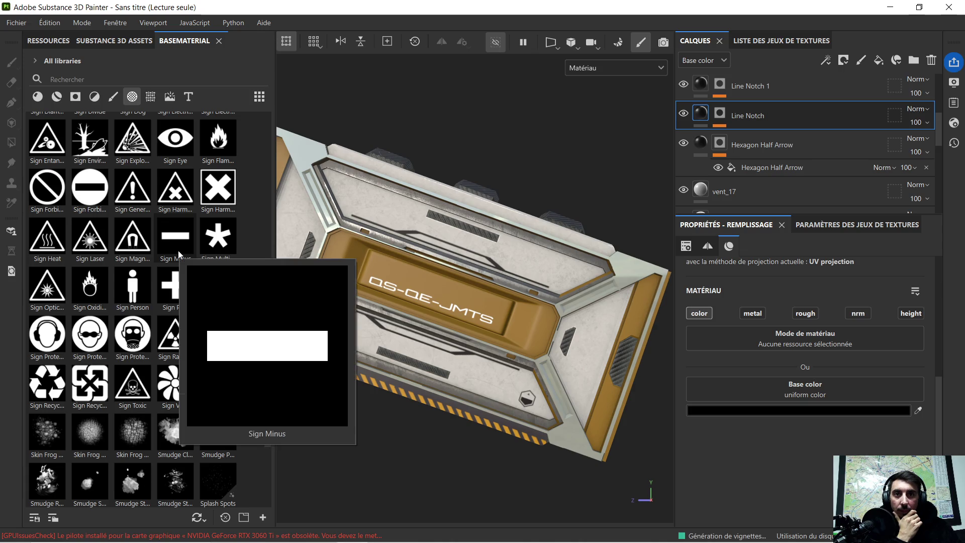
Scroll past the Sign alphas and drag Square Rounded Split onto the crate panel
mouse_move(176, 346)
mouse_move(218, 337)
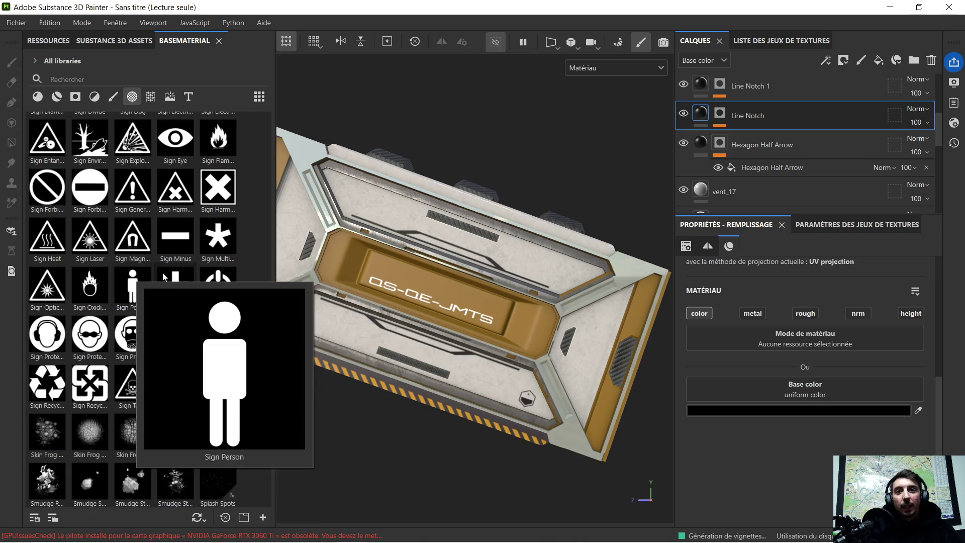
scroll(173, 281, "down", 3)
scroll(174, 278, "down", 3)
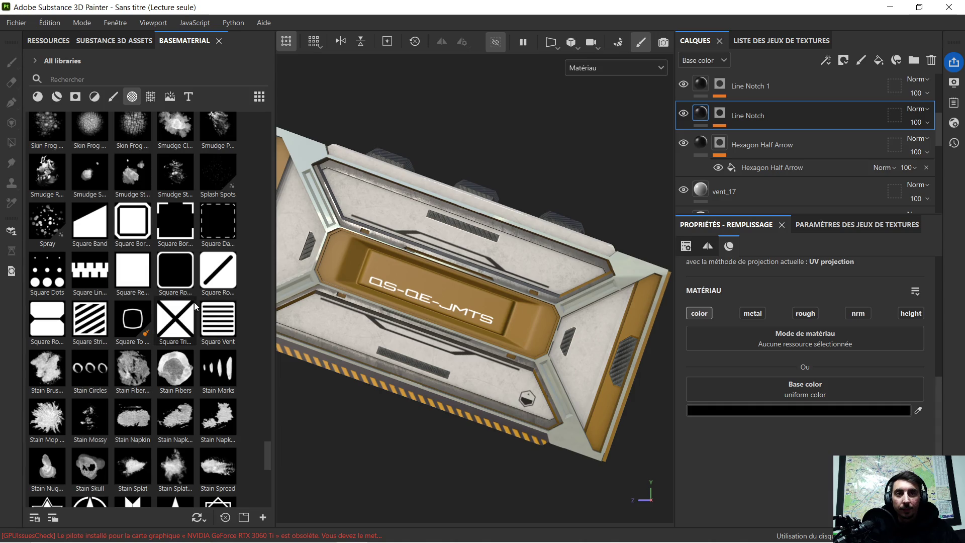
mouse_move(194, 303)
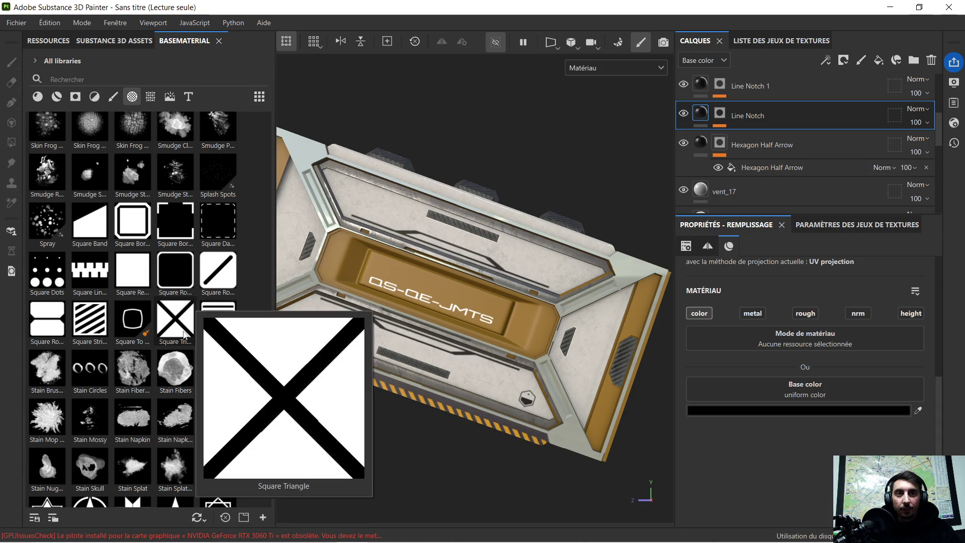
mouse_move(54, 330)
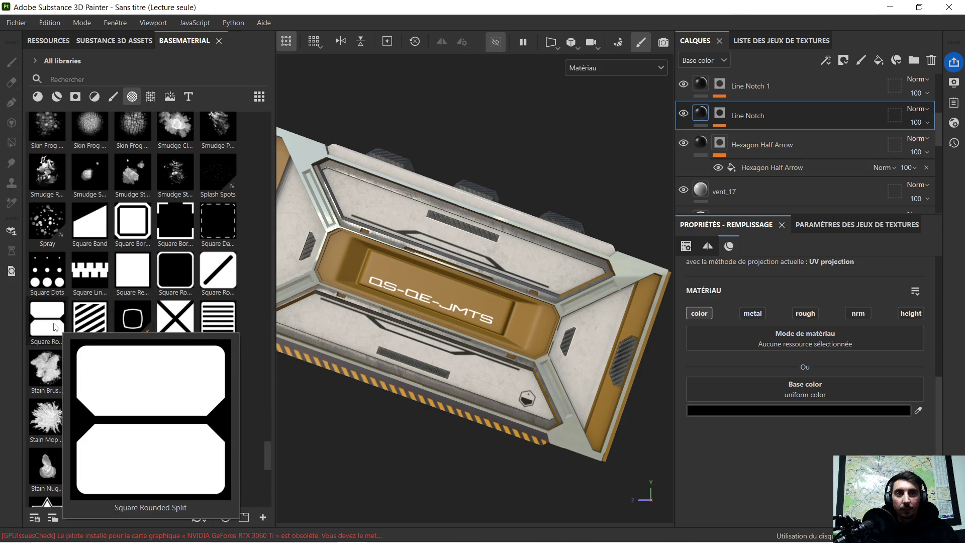
left_click_drag(54, 326, 582, 334)
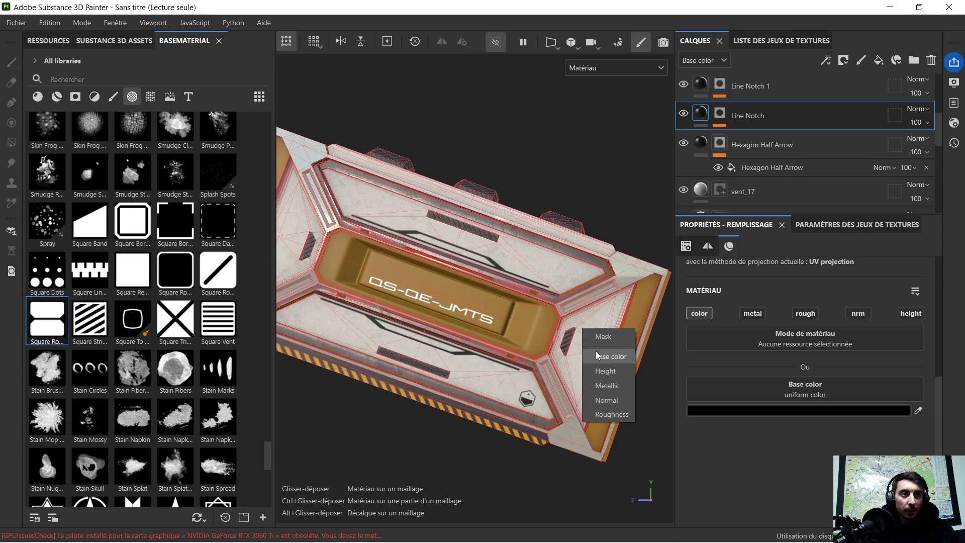
Apply the Square Rounded Split alpha as a Base color decal
left_click(613, 337)
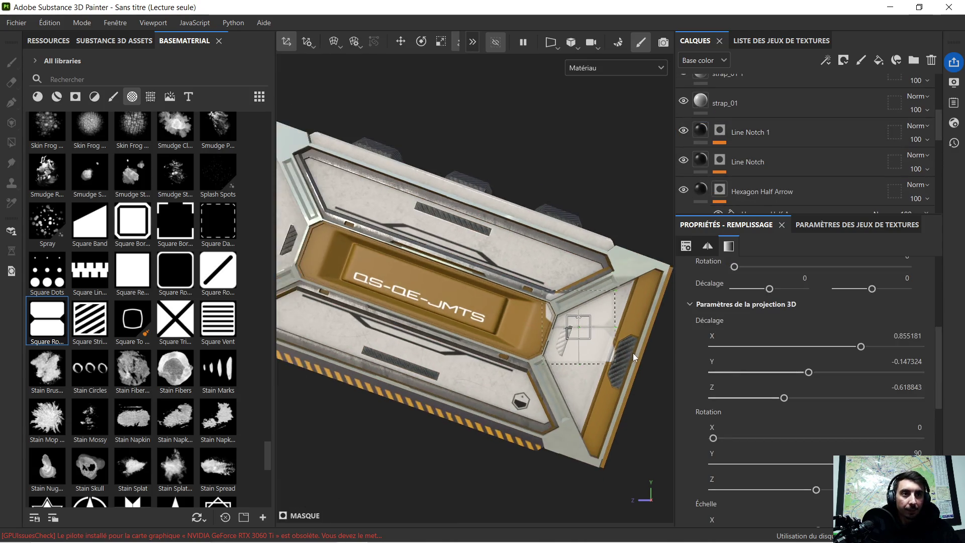
scroll(632, 353, "up", 3)
scroll(630, 354, "up", 2)
scroll(756, 146, "up", 2)
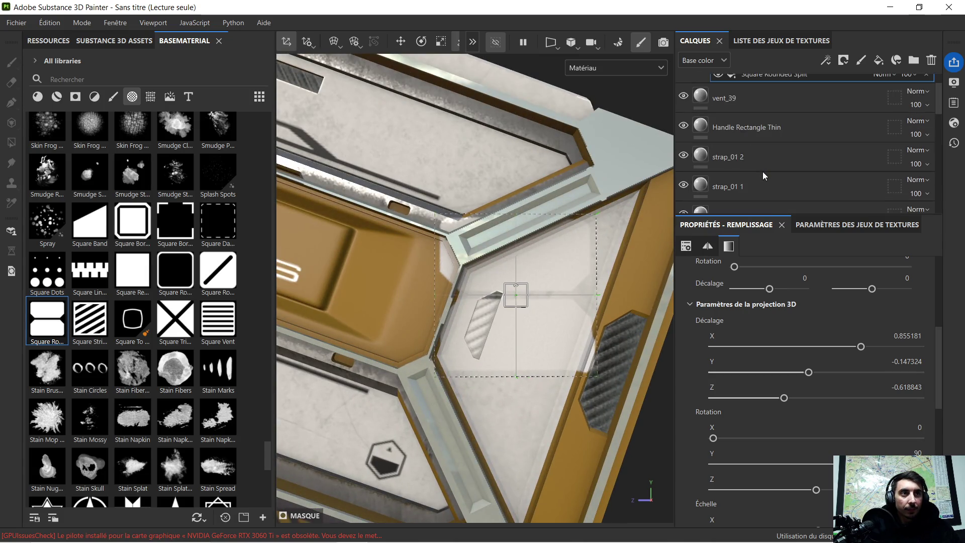
scroll(760, 166, "up", 1)
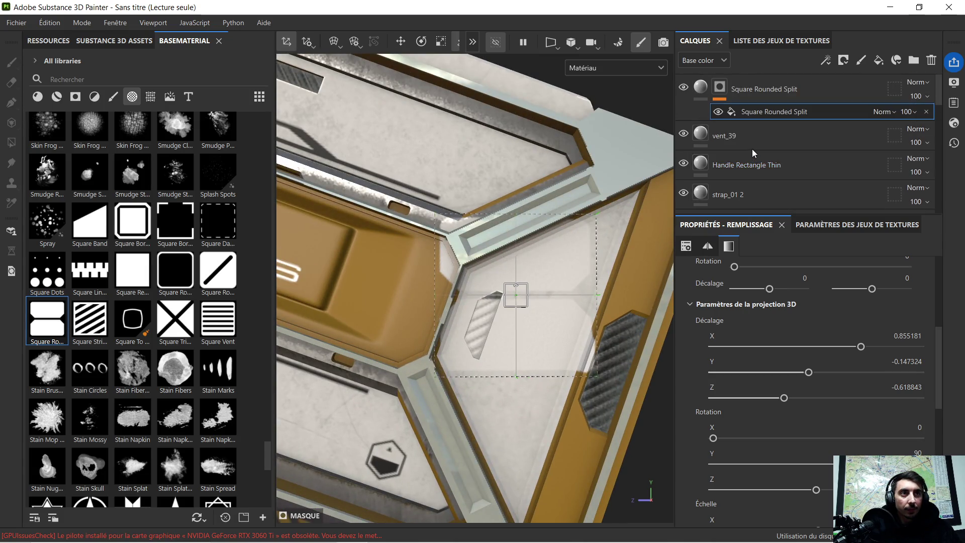
Set the Square Rounded Split decal's base color to black and select its mask
left_click(703, 88)
left_click(784, 411)
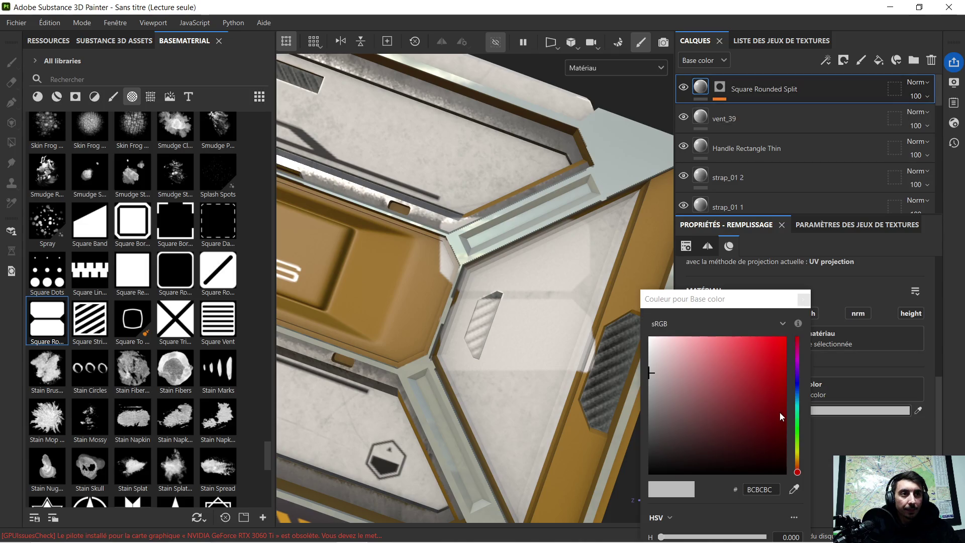
left_click_drag(774, 454, 746, 480)
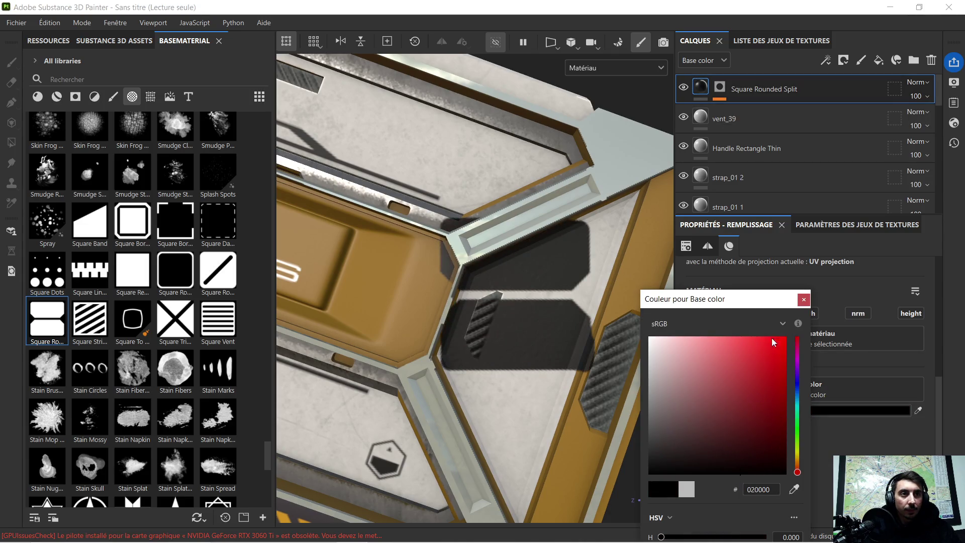
left_click(803, 300)
left_click_drag(553, 236, 575, 249, "alt")
left_click(720, 87)
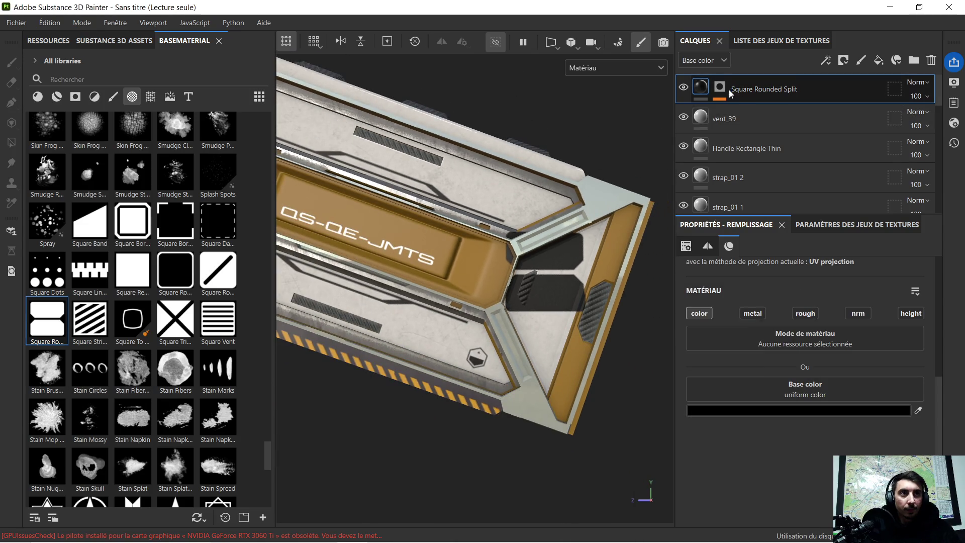
Add a polygon fill to the mask and flip the Square Rounded Split projection 180 degrees around X
key("4")
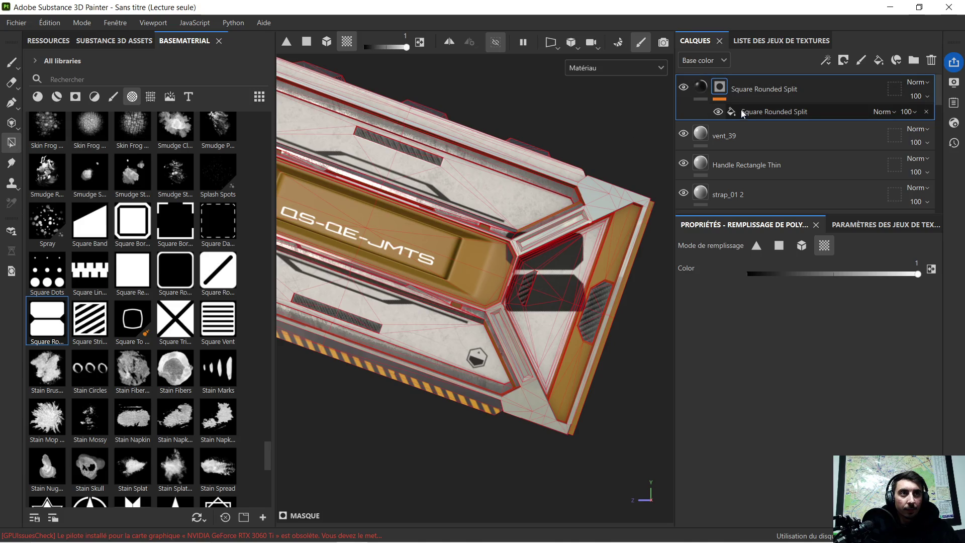
left_click(742, 111)
left_click(421, 41)
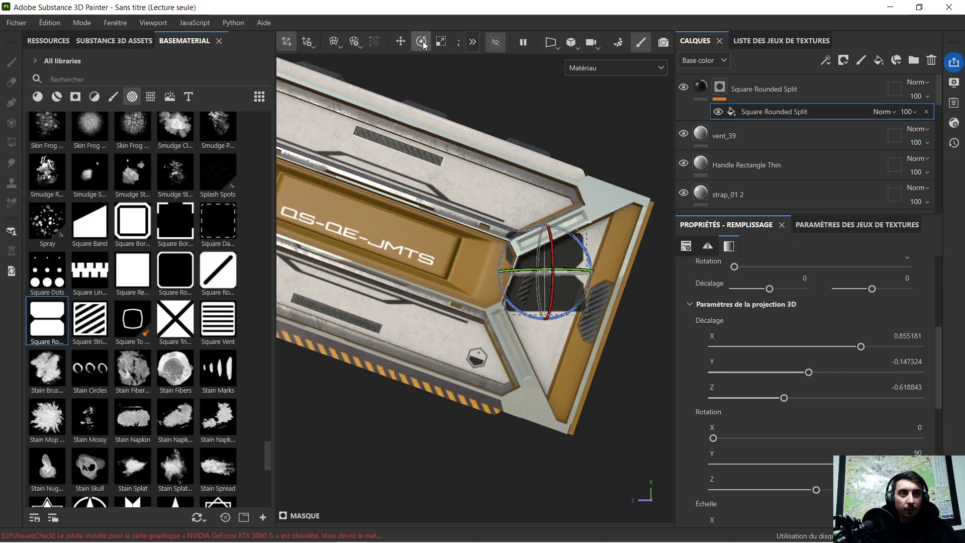
mouse_move(582, 246)
left_mouse_down()
mouse_move(553, 242)
mouse_move(526, 213)
left_mouse_up()
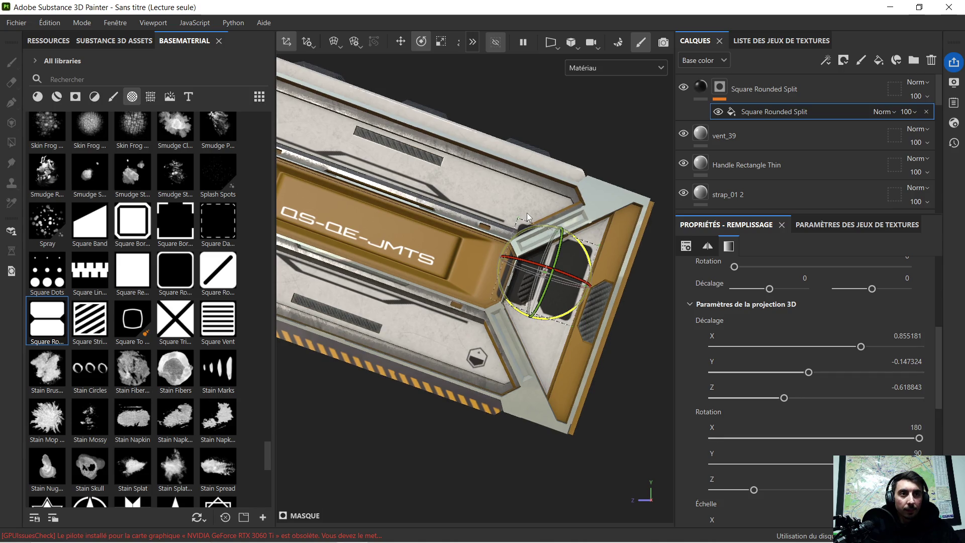
scroll(607, 273, "up", 2)
middle_click_drag(609, 284, 586, 306)
Slide the Square Rounded Split projection down-left onto the hexagonal end panel
left_click(400, 42)
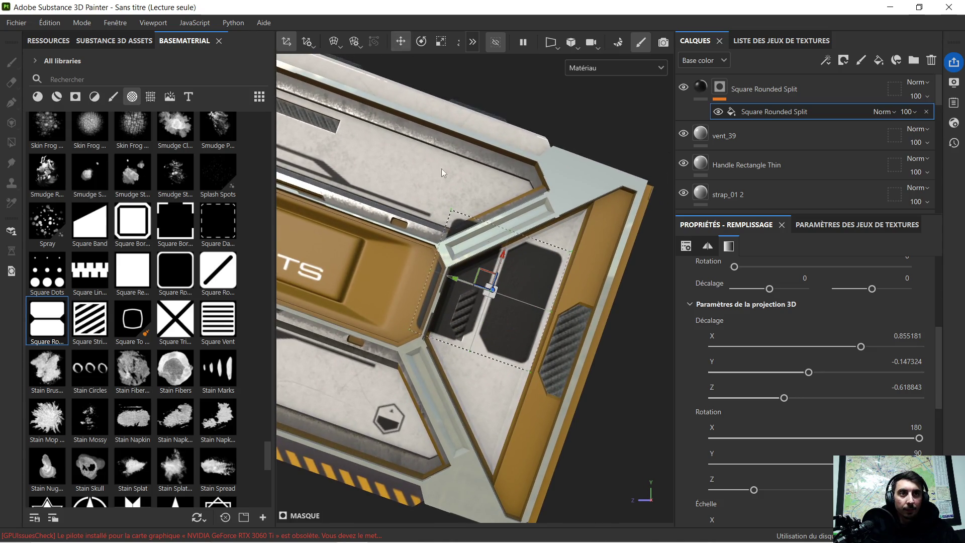
left_click_drag(505, 258, 494, 290)
scroll(494, 290, "down", 3)
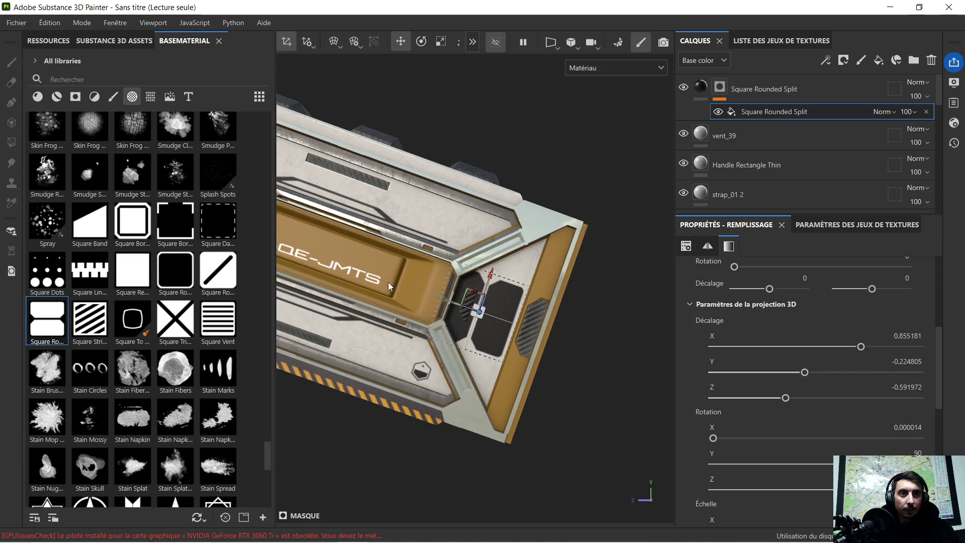
middle_click_drag(387, 297, 462, 327, "alt")
mouse_move(520, 345)
left_mouse_down()
mouse_move(395, 304)
mouse_move(533, 344)
mouse_move(447, 357)
mouse_move(526, 334)
left_mouse_up()
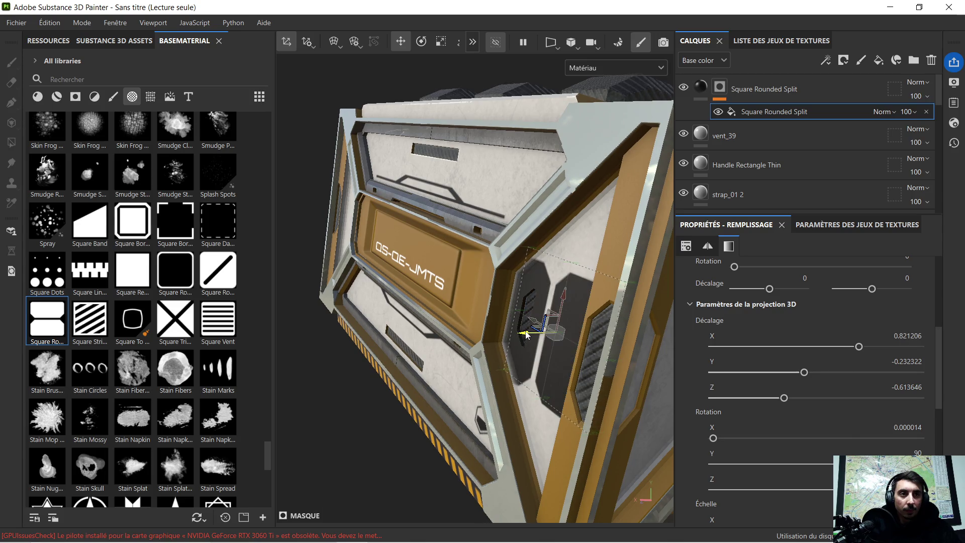
left_click_drag(447, 338, 535, 339, "alt")
left_click_drag(592, 349, 483, 371, "alt")
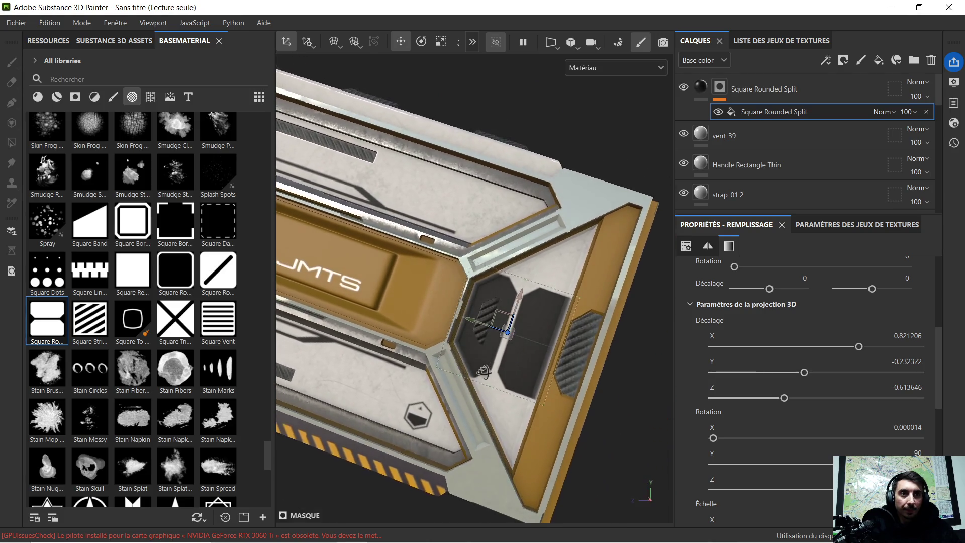
Enlarge the Square Rounded Split shape over the hex panel and check it from another angle
left_click(438, 43)
mouse_move(524, 290)
left_mouse_down()
mouse_move(562, 243)
mouse_move(557, 248)
left_mouse_up()
left_click_drag(546, 298, 466, 313, "alt")
left_click(401, 44)
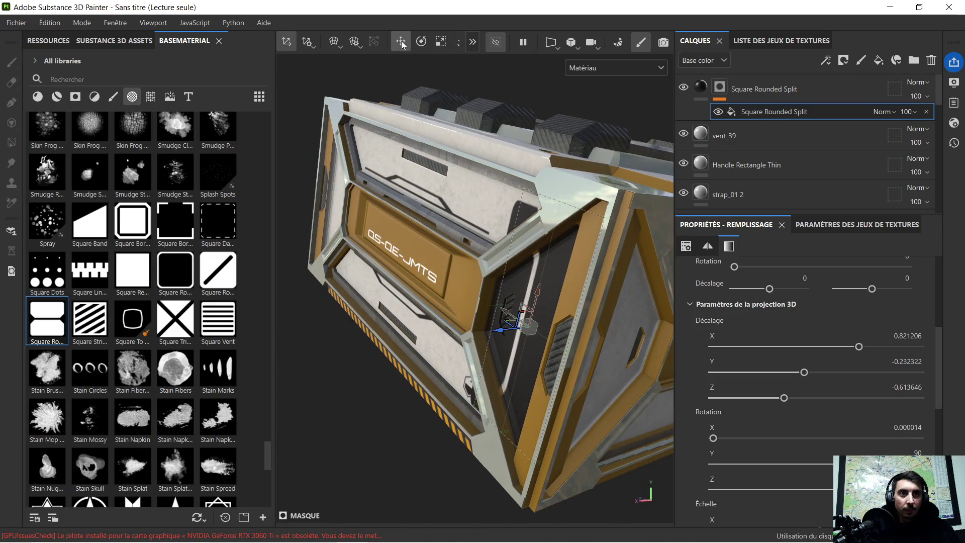
Nudge the Square Rounded Split projection slightly and review it from several angles
mouse_move(500, 334)
left_mouse_down()
mouse_move(454, 340)
mouse_move(466, 320)
mouse_move(456, 352)
mouse_move(442, 359)
mouse_move(485, 339)
mouse_move(494, 348)
left_mouse_up()
mouse_move(431, 372)
left_mouse_down("alt")
mouse_move(541, 318)
mouse_move(581, 333)
left_mouse_up("alt")
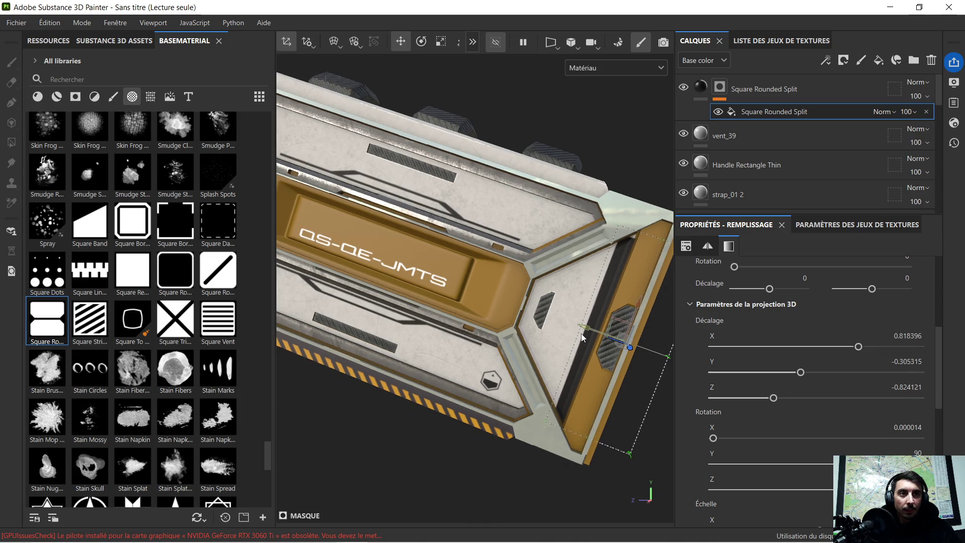
mouse_move(633, 392)
left_mouse_down("alt")
mouse_move(545, 367)
mouse_move(574, 369)
mouse_move(449, 350)
mouse_move(409, 330)
mouse_move(403, 340)
mouse_move(594, 375)
mouse_move(571, 341)
mouse_move(411, 351)
left_mouse_up("alt")
mouse_move(517, 363)
left_mouse_down("alt")
mouse_move(383, 370)
mouse_move(486, 355)
mouse_move(502, 327)
left_mouse_up("alt")
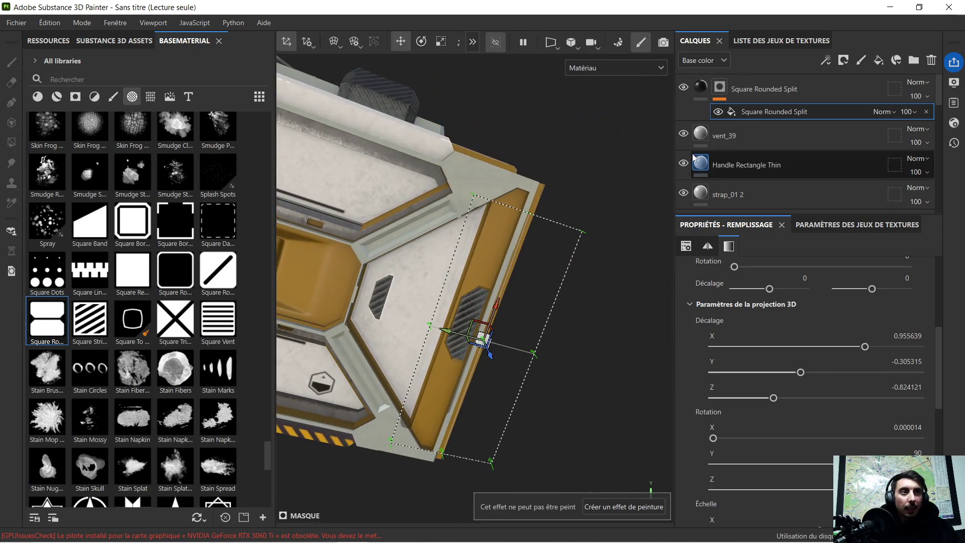
Delete the Square Rounded Split layer so vent_39 is on top
left_click(767, 82)
key("Delete")
mouse_move(577, 249)
left_mouse_down("alt")
mouse_move(565, 288)
mouse_move(536, 245)
left_mouse_up("alt")
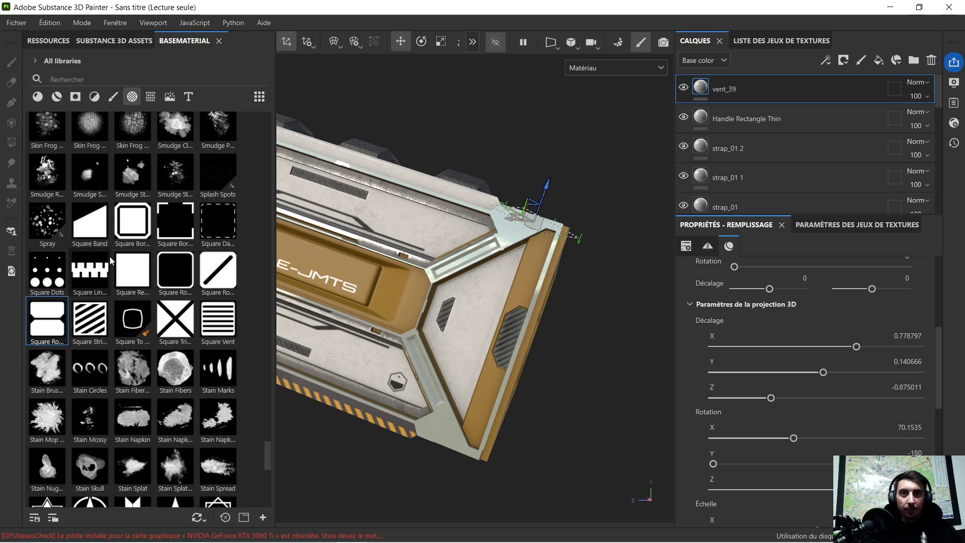
Add a fill effect to the Text Warning mask and rotate the WARNING text projection
scroll(106, 272, "down", 3)
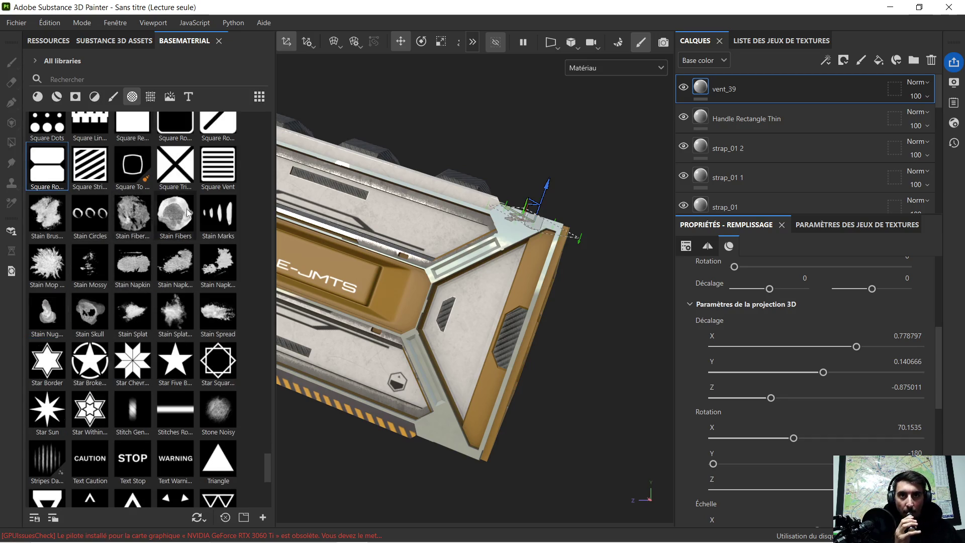
scroll(167, 243, "down", 3)
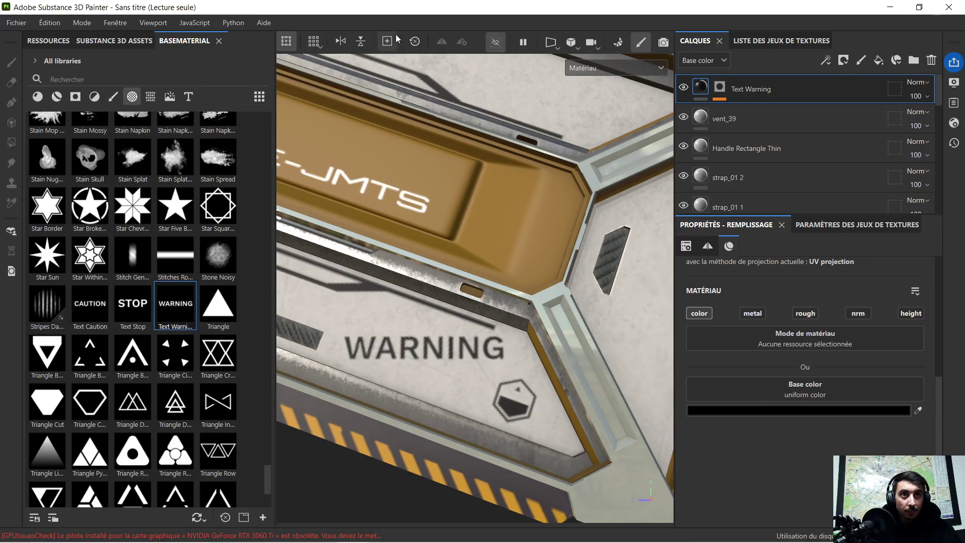
right_click(736, 93)
left_click(763, 131)
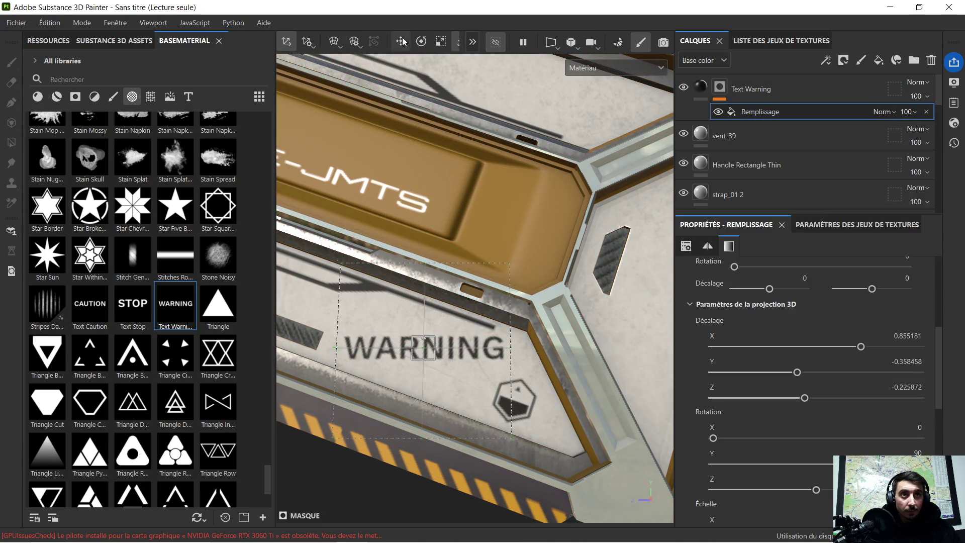
left_click(421, 42)
left_click_drag(451, 310, 461, 335)
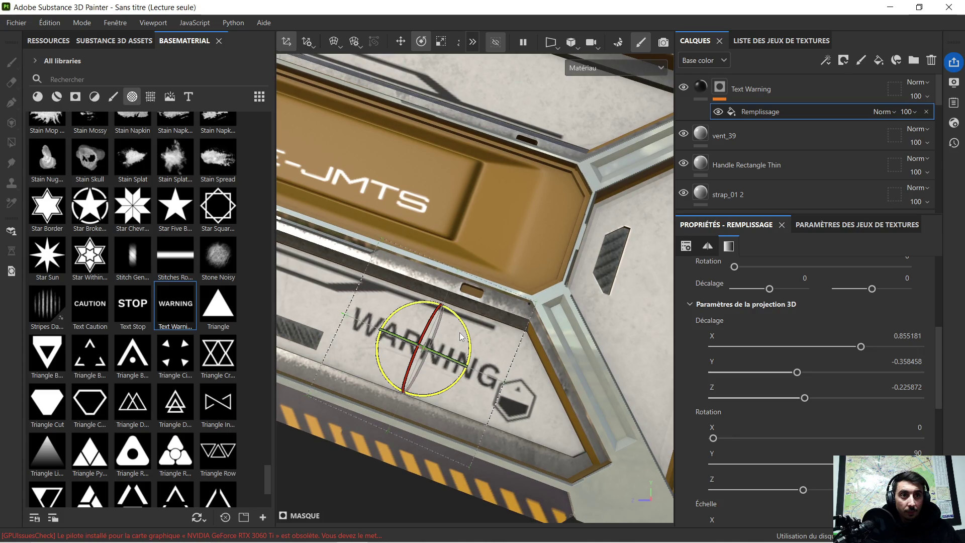
left_click_drag(461, 336, 471, 322)
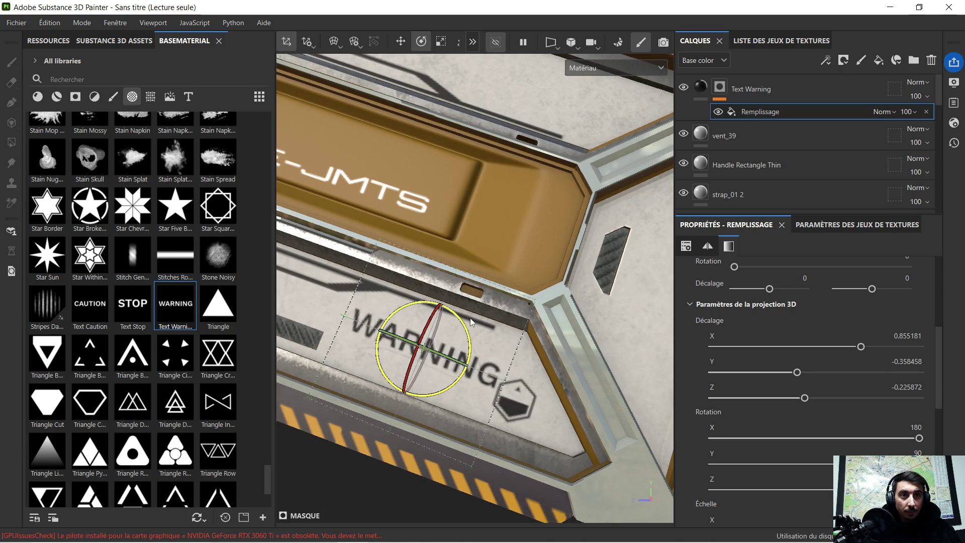
Shrink the WARNING text and move it down beside the hexagon icon
left_click(399, 42)
left_click_drag(438, 309, 428, 341)
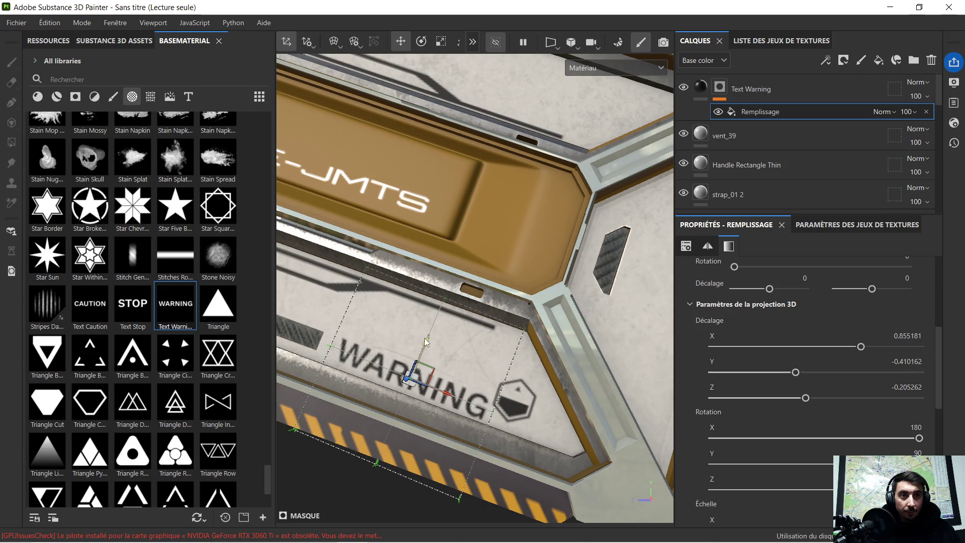
left_click(422, 44)
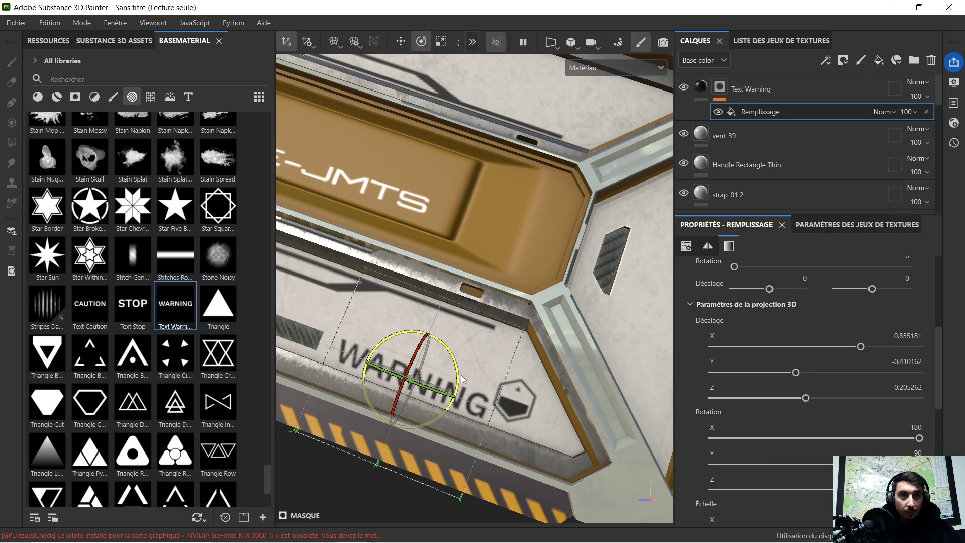
left_click(440, 41)
mouse_move(412, 387)
left_mouse_down()
mouse_move(329, 377)
mouse_move(375, 384)
mouse_move(362, 397)
mouse_move(429, 390)
left_mouse_up()
scroll(525, 384, "up", 5)
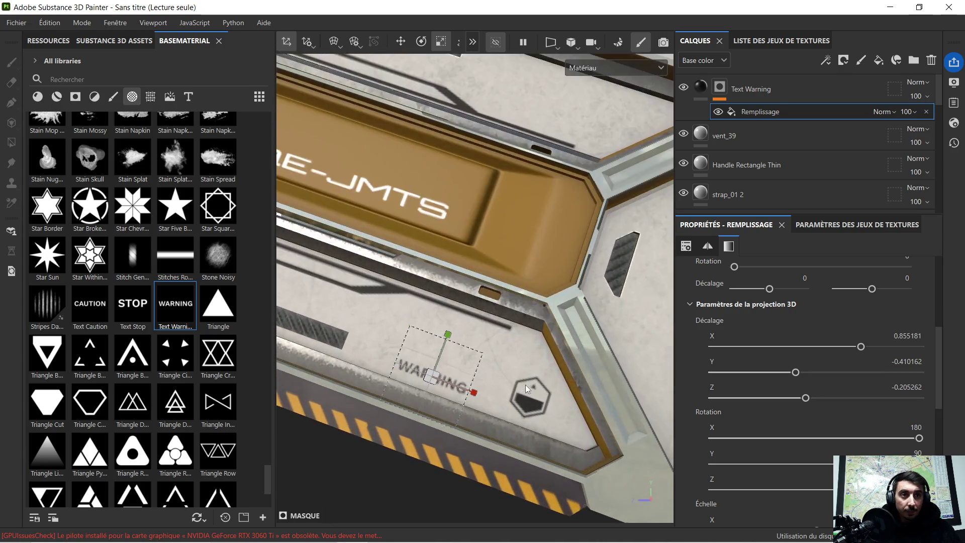
left_click(401, 41)
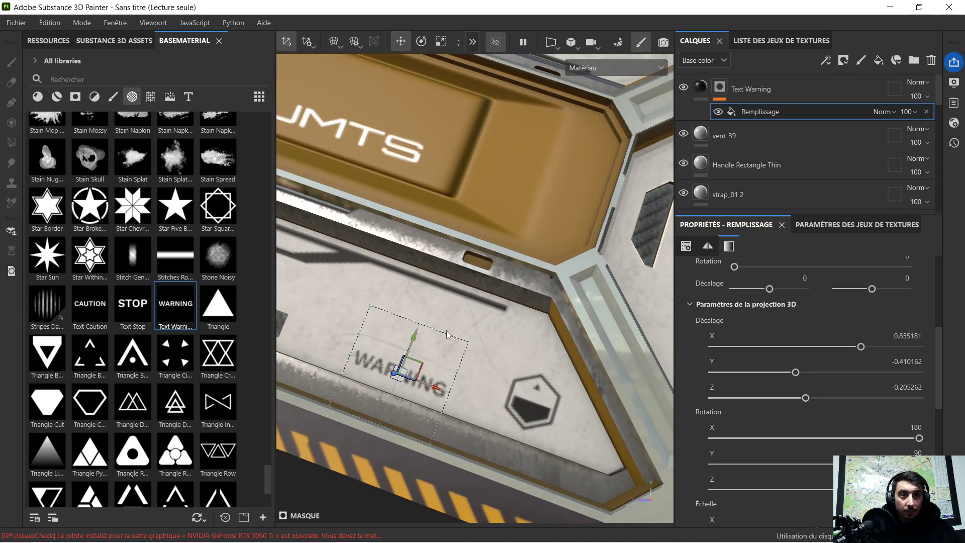
left_click_drag(438, 389, 477, 412)
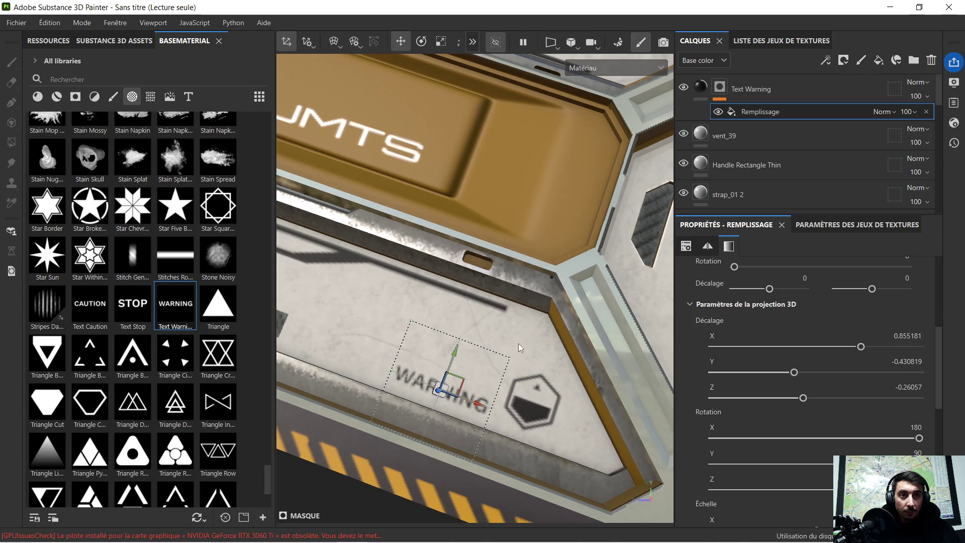
Duplicate the Text Warning layer as Text Warning 1
left_click(747, 90)
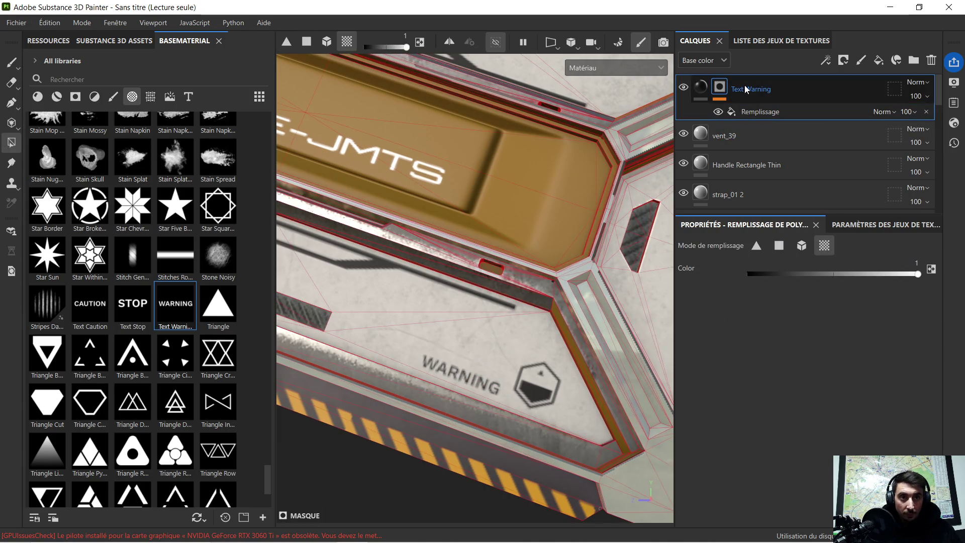
key("ctrl+d")
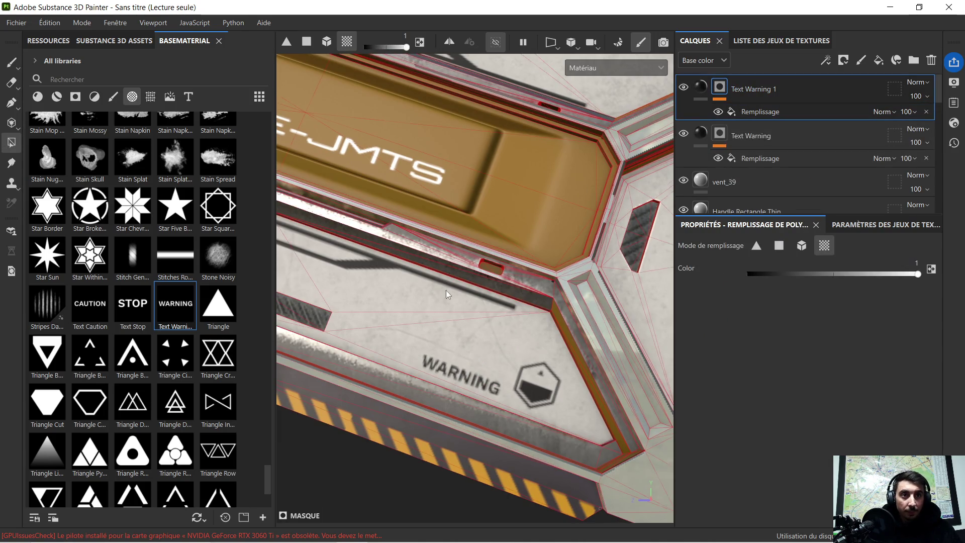
scroll(446, 293, "down", 5)
mouse_move(413, 341)
left_mouse_down("alt")
mouse_move(355, 327)
mouse_move(400, 332)
mouse_move(430, 309)
mouse_move(427, 297)
mouse_move(435, 304)
left_mouse_up("alt")
scroll(420, 327, "up", 3)
scroll(435, 312, "up", 2)
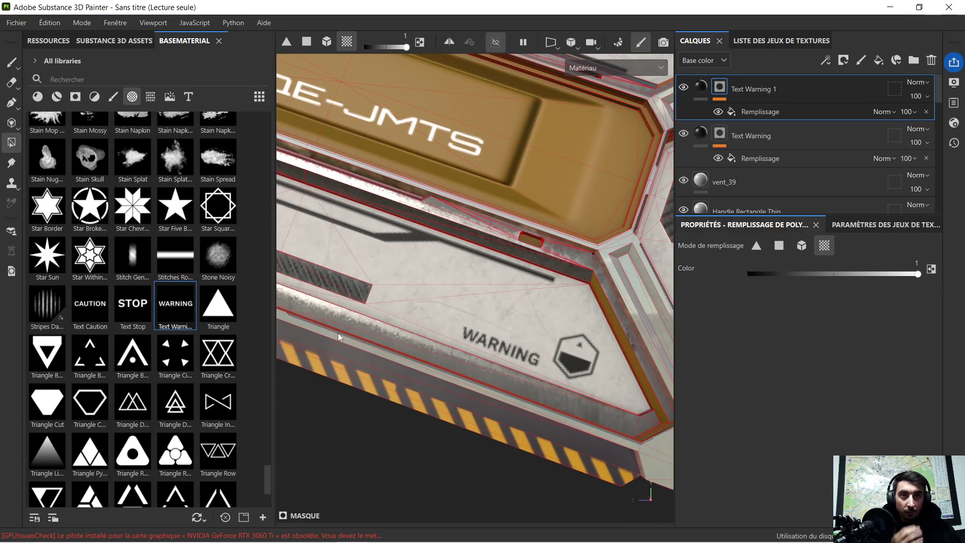
scroll(156, 312, "down", 3)
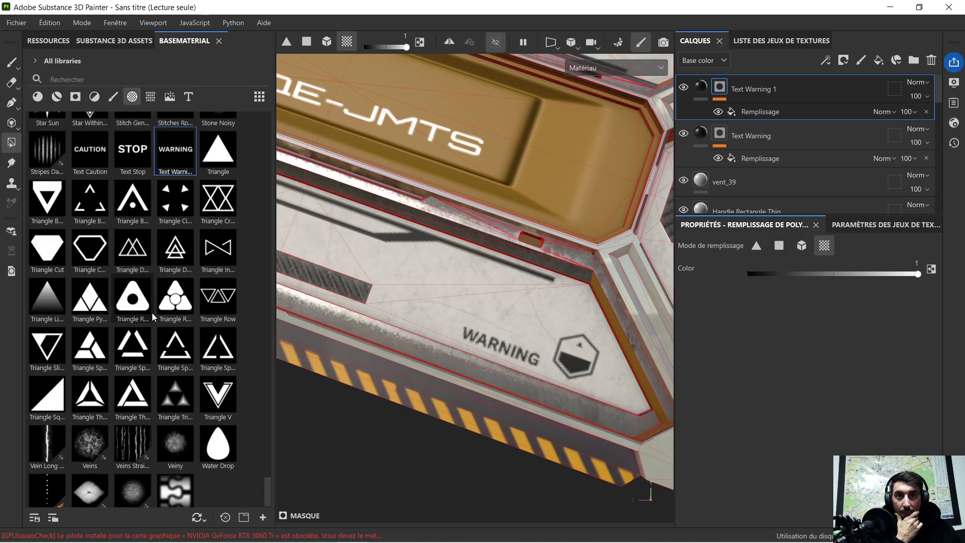
scroll(360, 289, "down", 4)
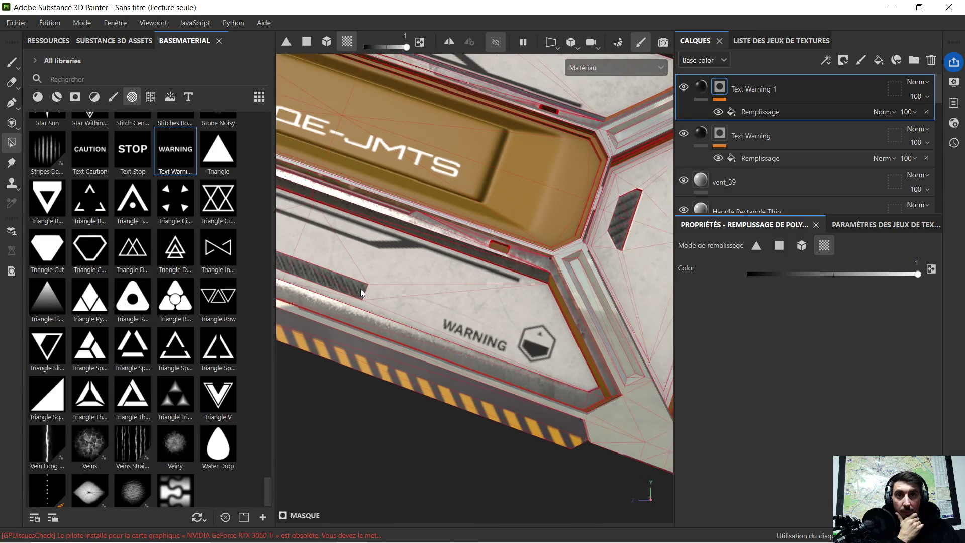
middle_click_drag(346, 299, 419, 323, "alt")
scroll(139, 369, "down", 1)
scroll(148, 360, "up", 6)
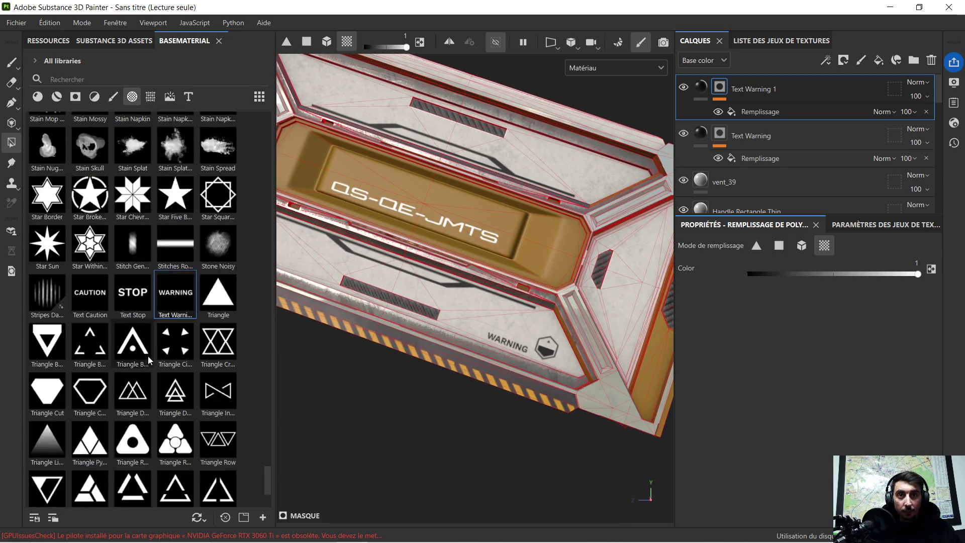
scroll(151, 350, "up", 6)
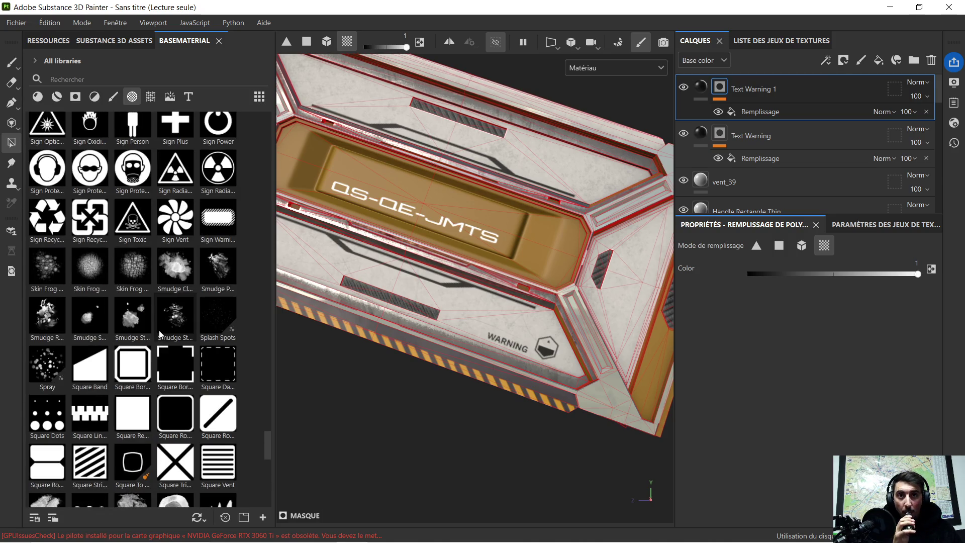
scroll(159, 333, "up", 3)
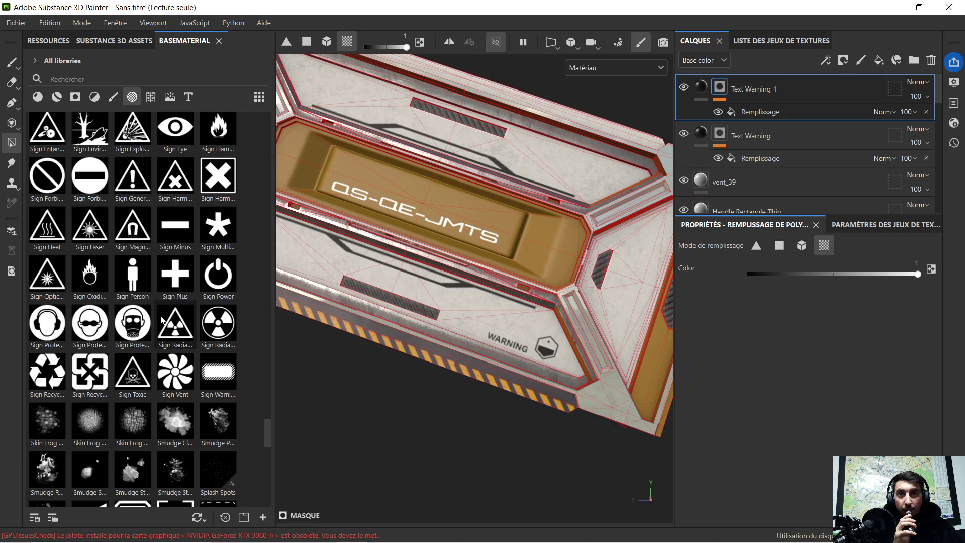
scroll(162, 320, "up", 3)
scroll(162, 313, "up", 3)
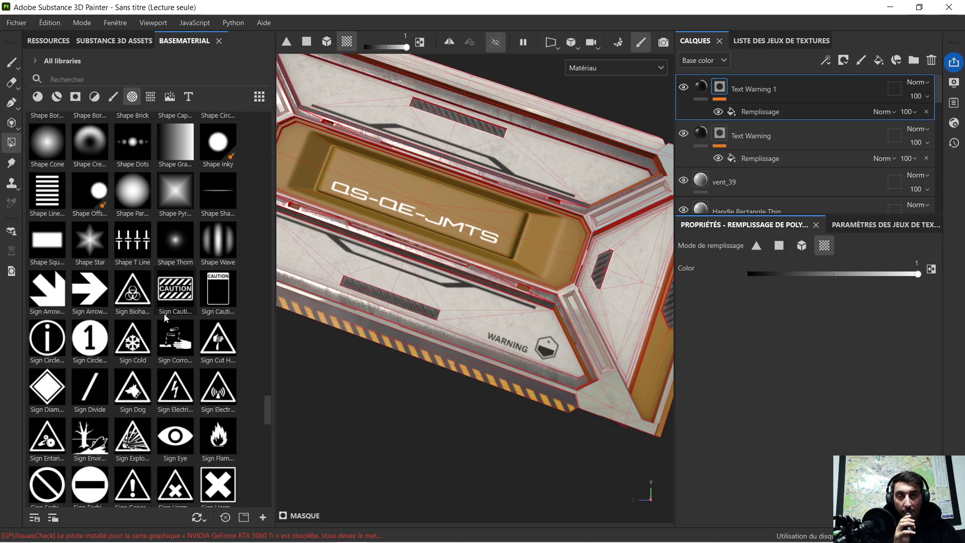
scroll(163, 312, "up", 3)
scroll(164, 312, "up", 3)
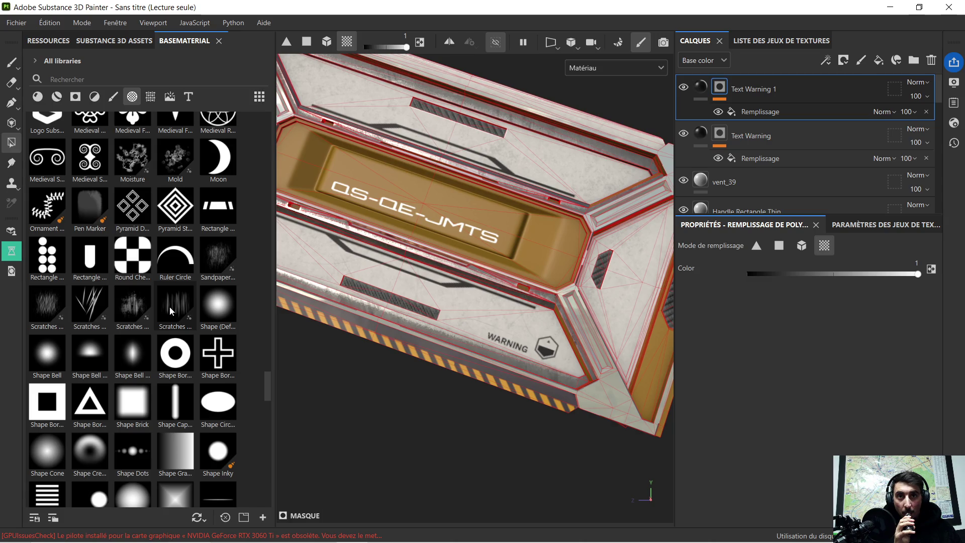
scroll(171, 302, "up", 3)
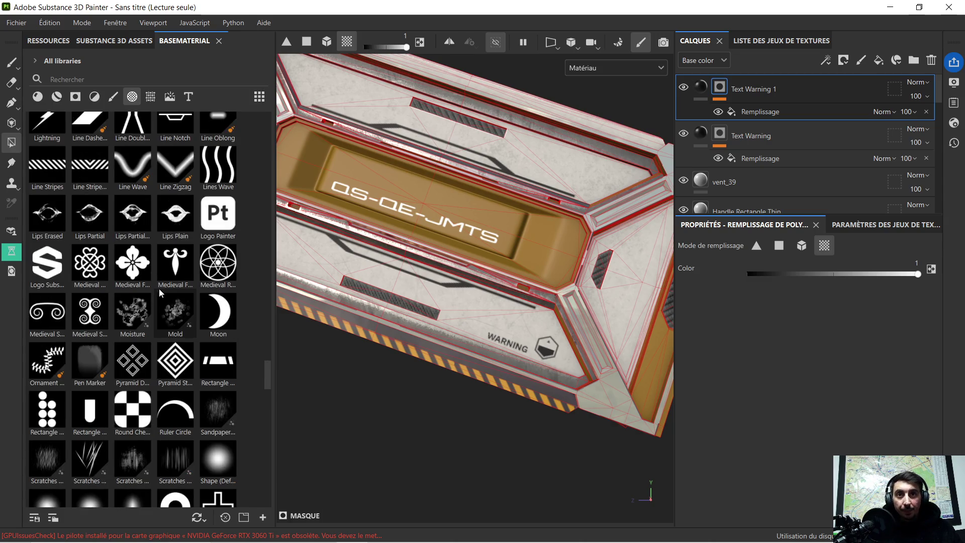
scroll(158, 289, "up", 3)
scroll(160, 295, "up", 12)
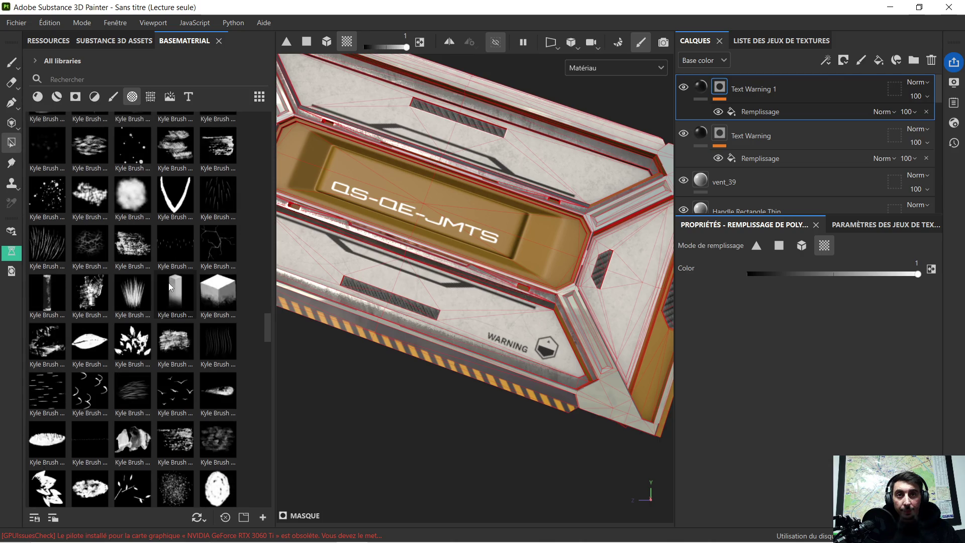
scroll(168, 286, "up", 9)
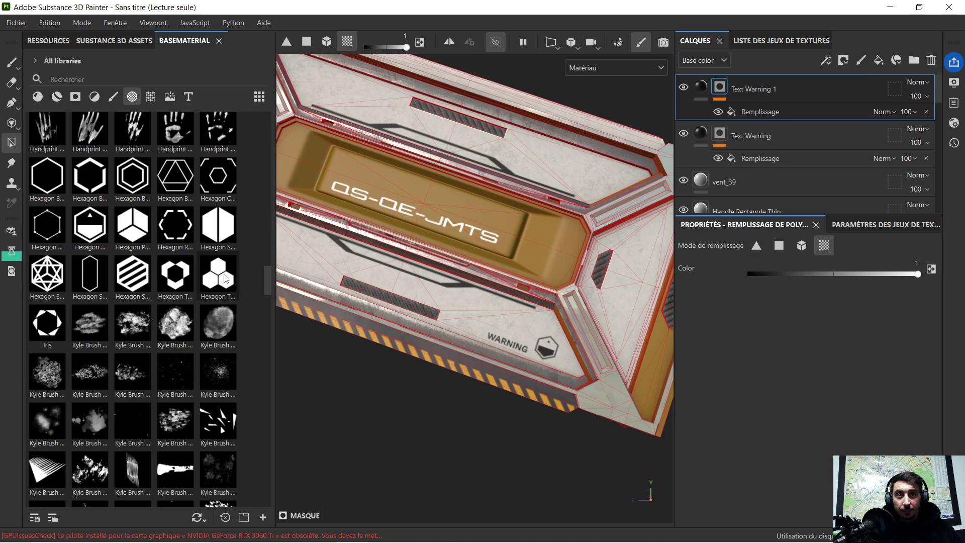
mouse_move(392, 318)
left_mouse_down("alt")
mouse_move(354, 324)
mouse_move(416, 363)
mouse_move(412, 330)
mouse_move(441, 308)
mouse_move(498, 311)
mouse_move(445, 326)
mouse_move(440, 316)
mouse_move(395, 357)
left_mouse_up("alt")
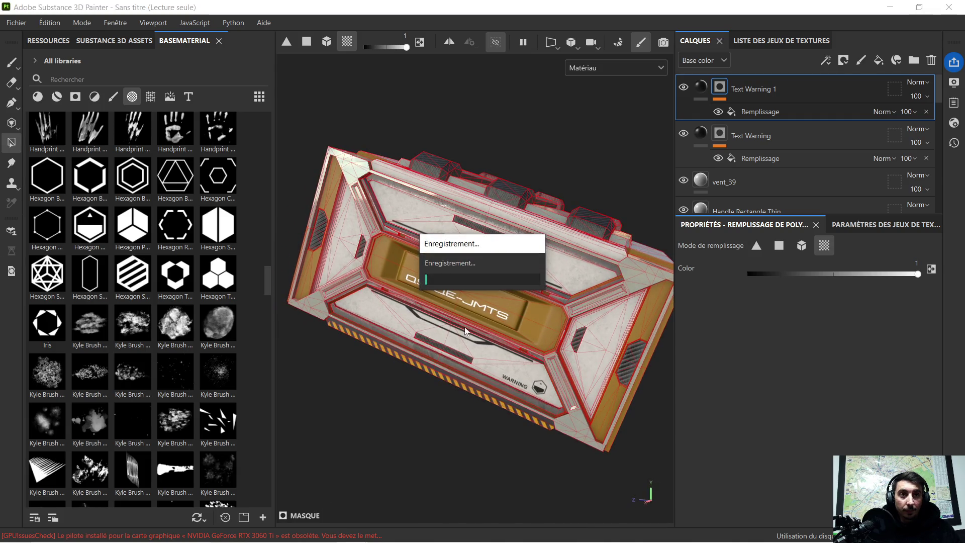
mouse_move(553, 305)
left_mouse_down("alt")
mouse_move(466, 279)
mouse_move(523, 282)
mouse_move(483, 315)
mouse_move(430, 330)
mouse_move(276, 337)
mouse_move(499, 327)
mouse_move(385, 345)
mouse_move(576, 334)
mouse_move(361, 371)
left_mouse_up("alt")
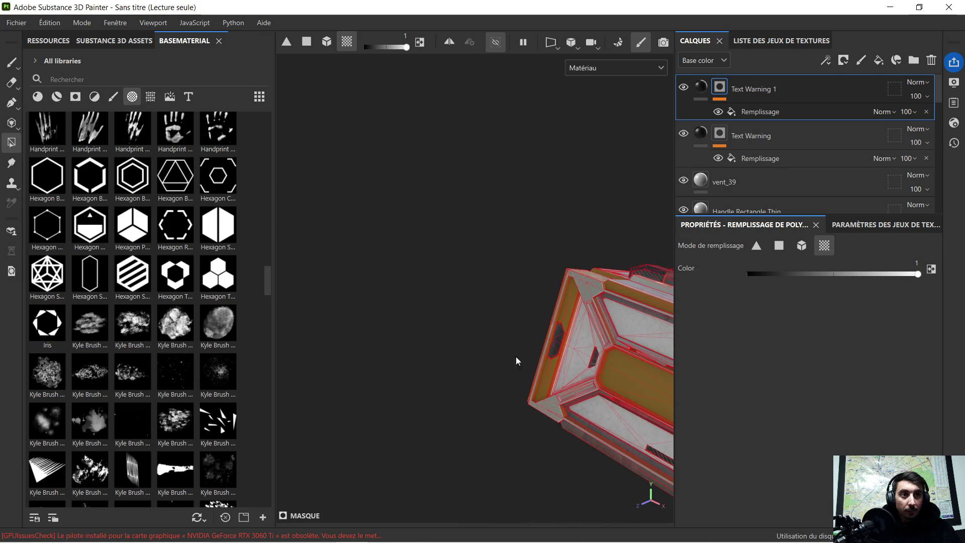
middle_click_drag(482, 359, 532, 312, "alt")
mouse_move(532, 311)
left_mouse_down("alt")
mouse_move(485, 248)
mouse_move(631, 325)
mouse_move(407, 265)
left_mouse_up("alt")
left_click_drag(501, 304, 530, 333, "alt")
middle_click_drag(530, 333, 510, 307, "alt")
mouse_move(510, 308)
left_mouse_down("alt")
mouse_move(392, 340)
mouse_move(555, 249)
mouse_move(544, 280)
mouse_move(488, 305)
mouse_move(508, 302)
mouse_move(493, 267)
mouse_move(519, 276)
mouse_move(529, 294)
mouse_move(539, 286)
mouse_move(522, 292)
mouse_move(584, 294)
mouse_move(521, 341)
left_mouse_up("alt")
scroll(317, 394, "up", 5)
left_click_drag(358, 375, 396, 338, "alt")
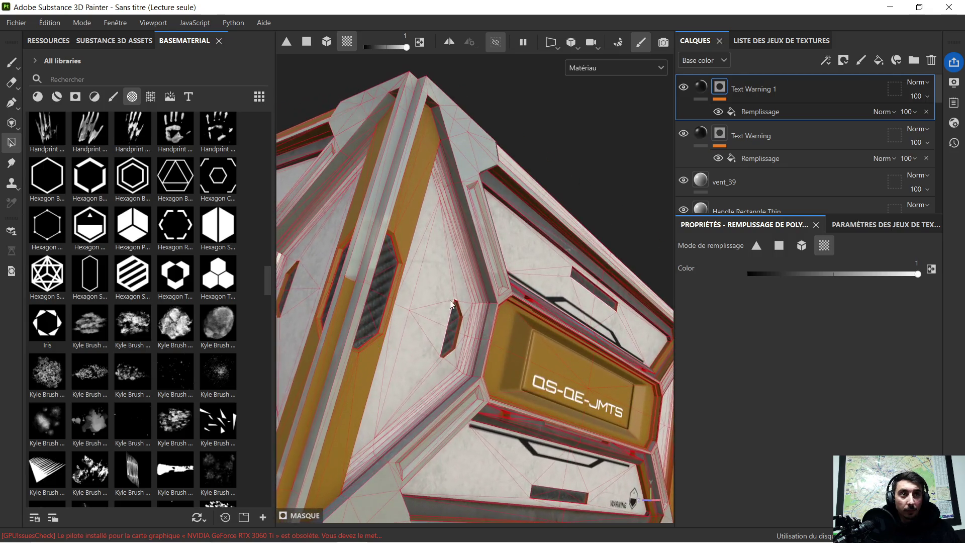
scroll(754, 186, "down", 6)
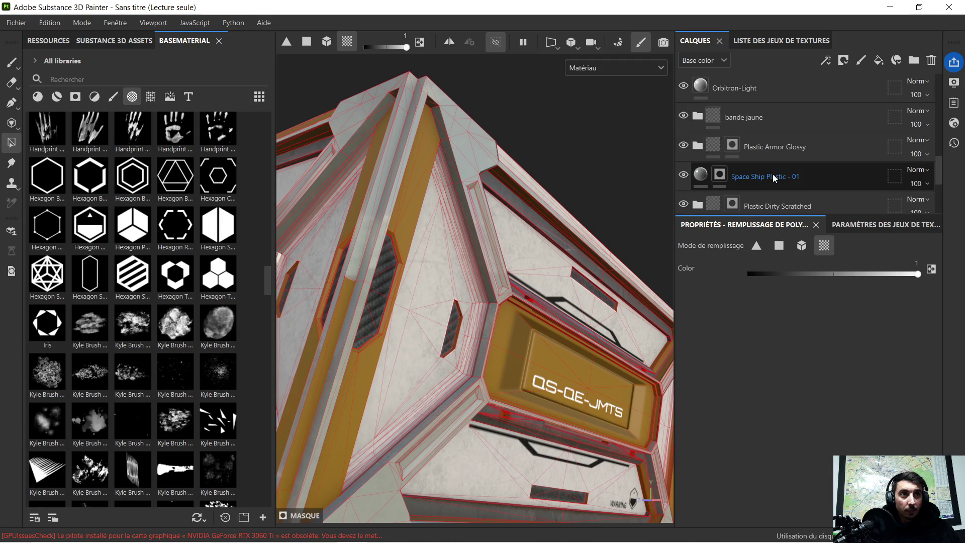
Set the Space Ship Plastic - 01 polygon fill to triangles and turn three orange strips grey
scroll(781, 167, "down", 3)
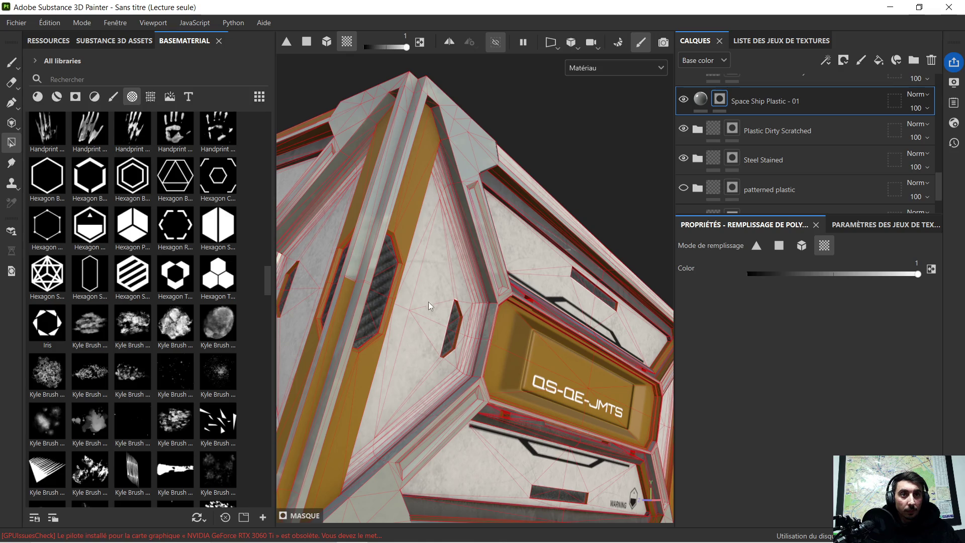
left_click(759, 246)
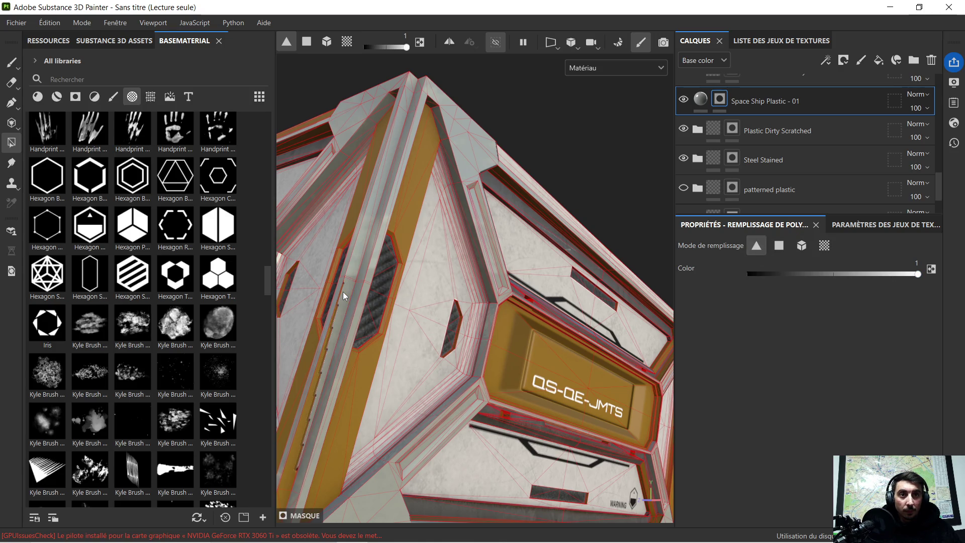
left_click_drag(339, 355, 456, 259, "alt")
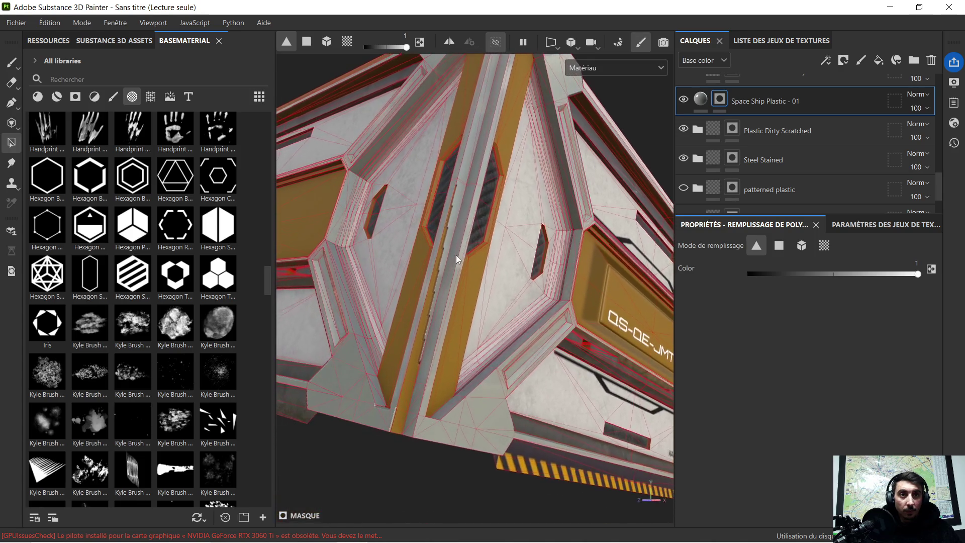
left_click(411, 372)
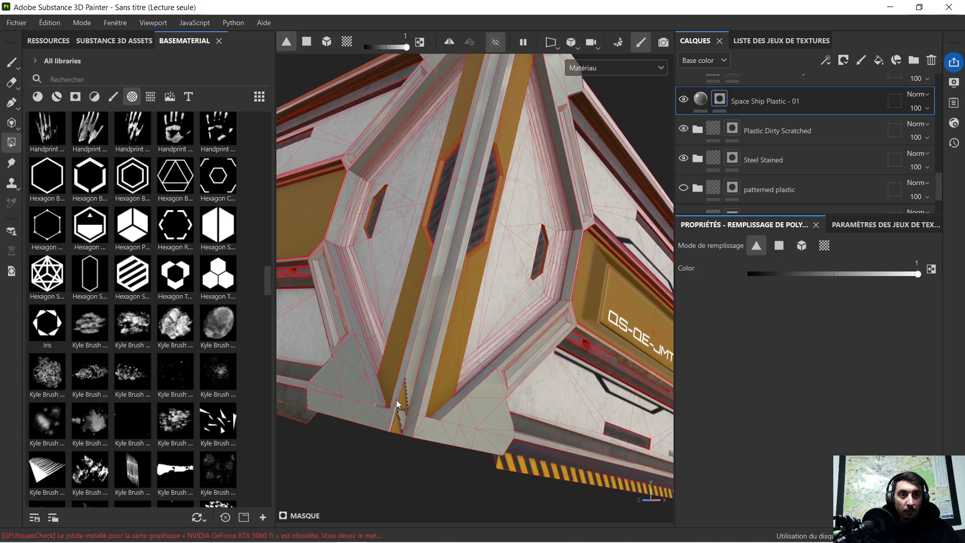
left_click(395, 422)
mouse_move(396, 423)
left_mouse_down("alt")
mouse_move(425, 364)
mouse_move(394, 350)
mouse_move(445, 383)
mouse_move(461, 377)
mouse_move(437, 360)
mouse_move(544, 353)
mouse_move(447, 357)
mouse_move(517, 370)
mouse_move(472, 380)
mouse_move(453, 355)
mouse_move(446, 367)
left_mouse_up("alt")
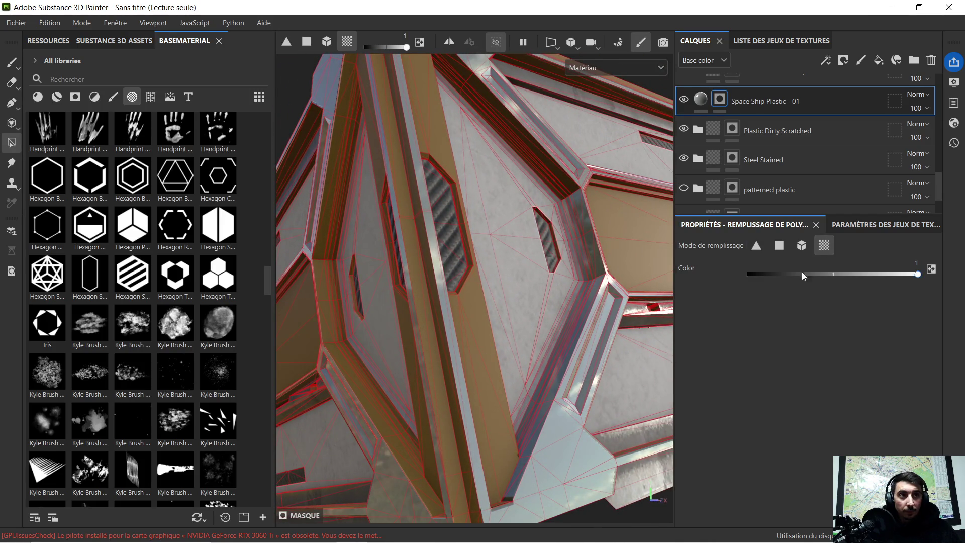
left_click(440, 396)
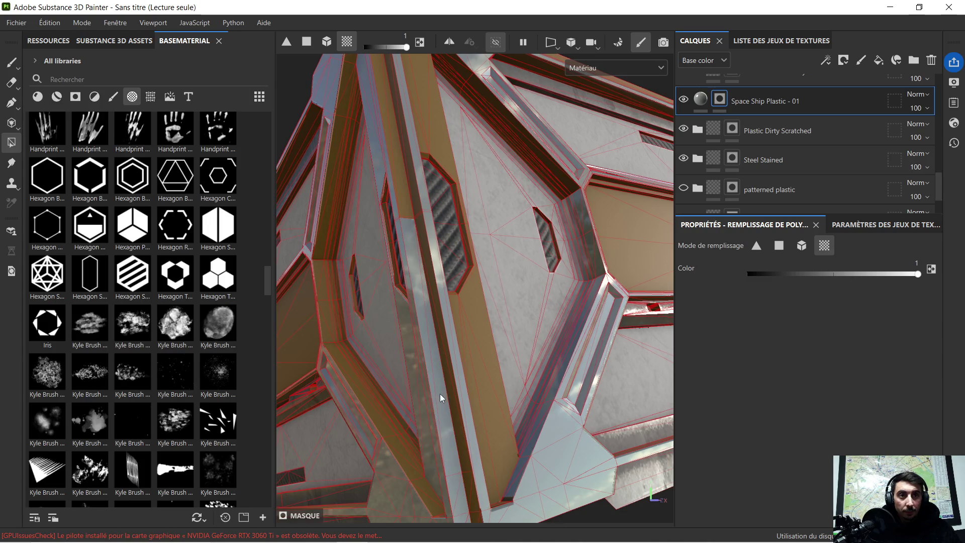
mouse_move(438, 399)
left_mouse_down("alt")
mouse_move(475, 393)
mouse_move(556, 440)
left_mouse_up("alt")
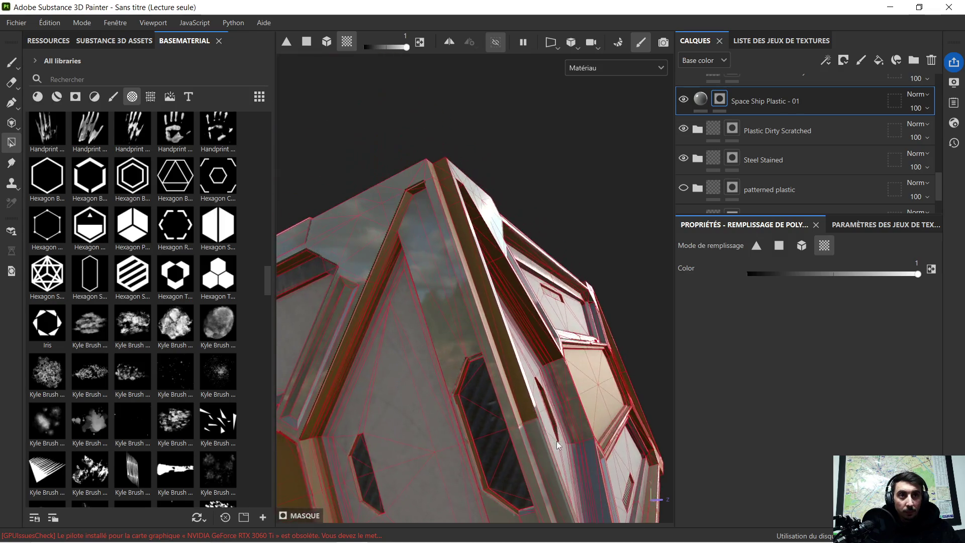
left_click_drag(518, 395, 460, 400, "alt")
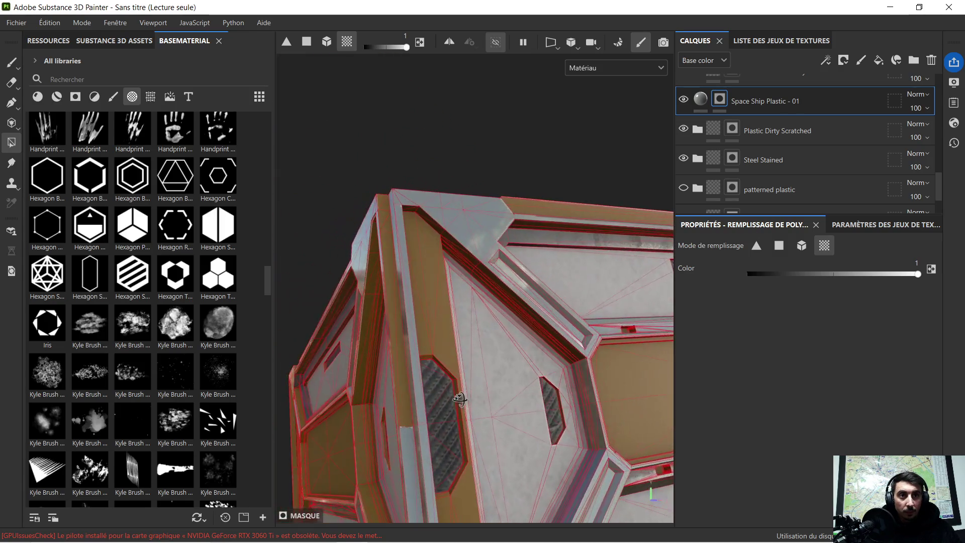
mouse_move(509, 367)
left_mouse_down("alt")
mouse_move(467, 352)
mouse_move(452, 316)
mouse_move(498, 297)
mouse_move(549, 308)
mouse_move(556, 330)
mouse_move(525, 384)
mouse_move(618, 327)
mouse_move(556, 370)
mouse_move(520, 415)
mouse_move(553, 424)
mouse_move(562, 417)
mouse_move(537, 402)
mouse_move(575, 400)
mouse_move(552, 447)
mouse_move(523, 303)
mouse_move(571, 336)
mouse_move(495, 322)
mouse_move(623, 346)
mouse_move(605, 325)
mouse_move(485, 337)
mouse_move(620, 314)
mouse_move(573, 340)
mouse_move(485, 306)
mouse_move(572, 278)
mouse_move(525, 318)
mouse_move(517, 307)
mouse_move(528, 287)
mouse_move(528, 340)
mouse_move(596, 291)
mouse_move(491, 296)
mouse_move(571, 300)
mouse_move(533, 301)
mouse_move(445, 261)
left_mouse_up("alt")
Fill the dark gold bevel strip and the upper bevel strip with grey plastic
scroll(422, 225, "up", 5)
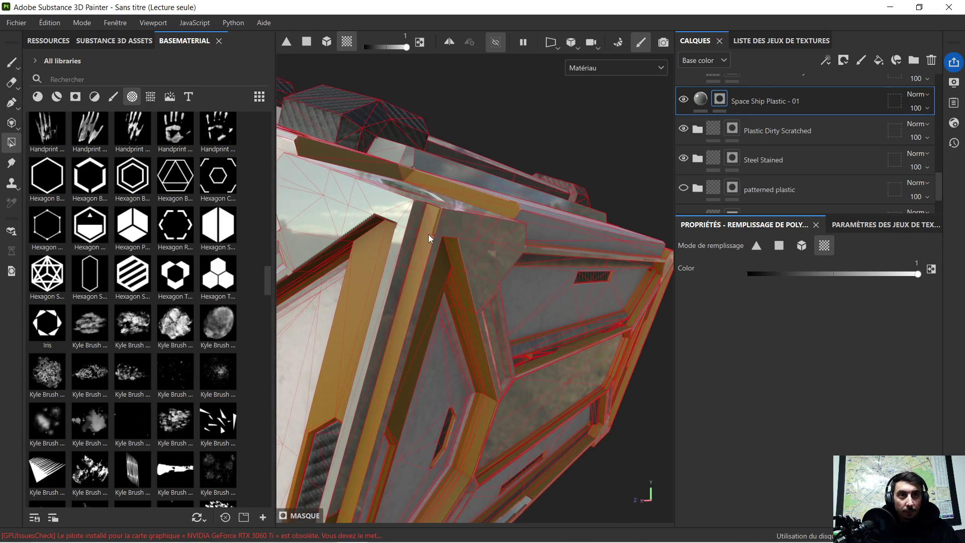
scroll(436, 240, "down", 2)
left_click_drag(417, 354, 532, 163, "alt")
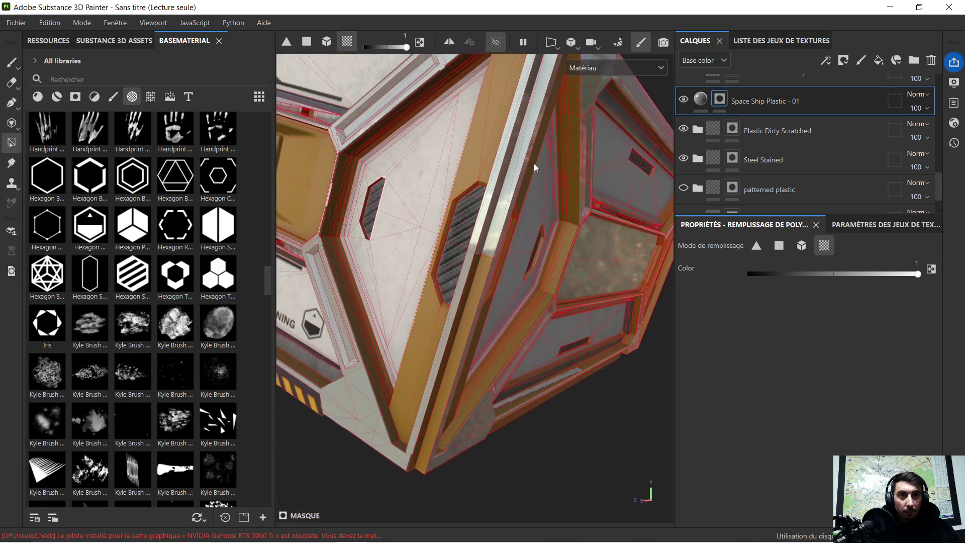
left_click_drag(473, 288, 442, 291, "alt")
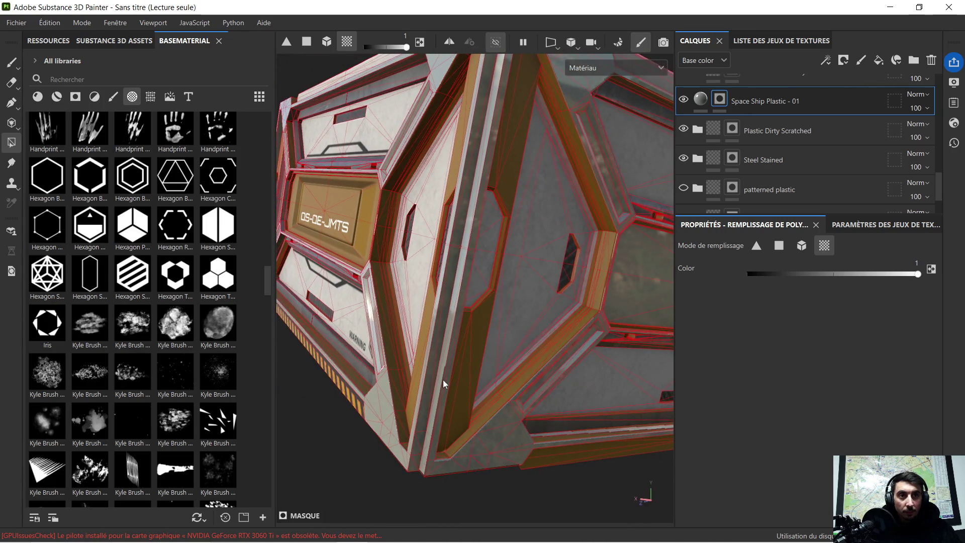
scroll(444, 378, "up", 2)
mouse_move(421, 389)
left_mouse_down("alt")
mouse_move(418, 331)
mouse_move(465, 352)
left_mouse_up("alt")
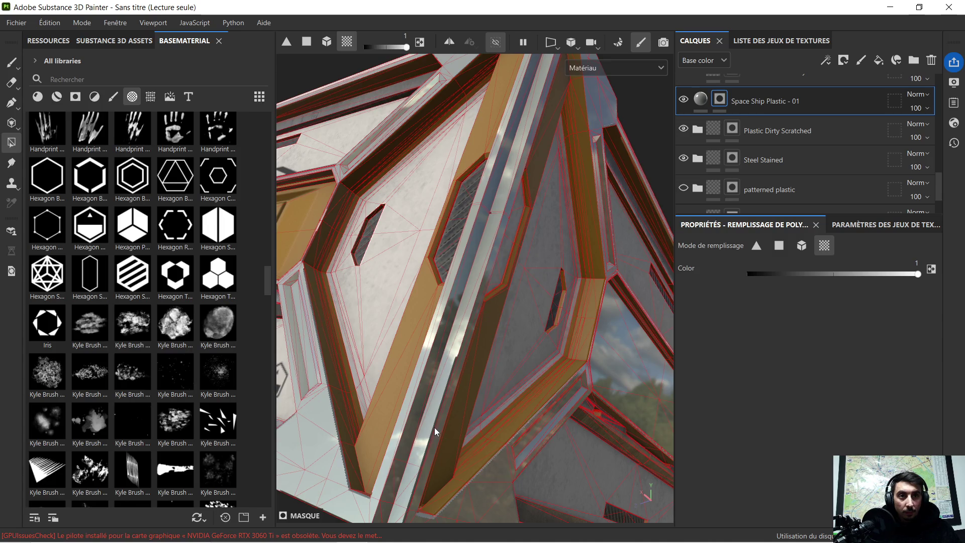
mouse_move(435, 430)
left_mouse_down("alt")
mouse_move(480, 342)
mouse_move(455, 310)
mouse_move(482, 342)
mouse_move(408, 251)
mouse_move(472, 312)
mouse_move(588, 397)
left_mouse_up("alt")
mouse_move(543, 329)
right_mouse_down("alt")
mouse_move(560, 294)
mouse_move(601, 306)
mouse_move(522, 305)
right_mouse_up("alt")
mouse_move(522, 305)
left_mouse_down("alt")
mouse_move(427, 301)
mouse_move(513, 306)
left_mouse_up("alt")
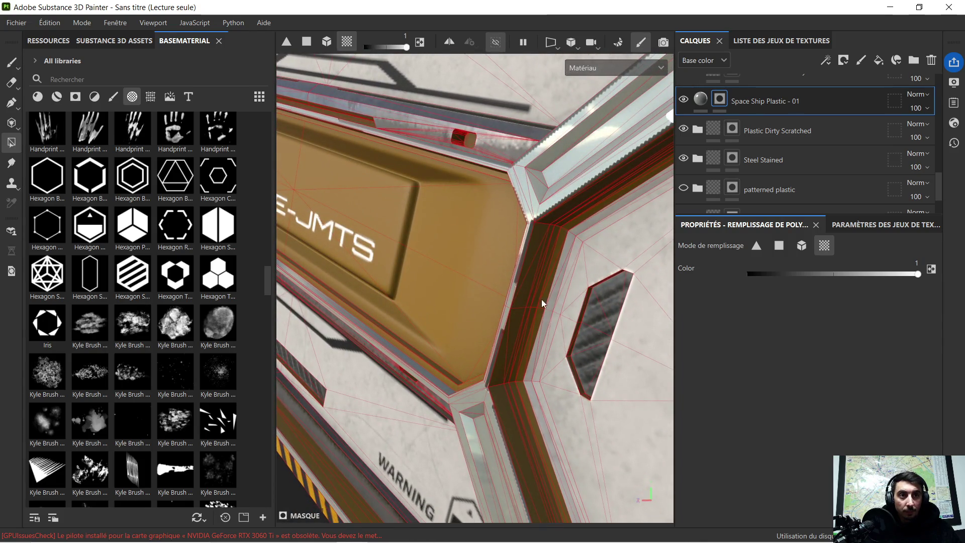
left_click(538, 261)
left_click(553, 217)
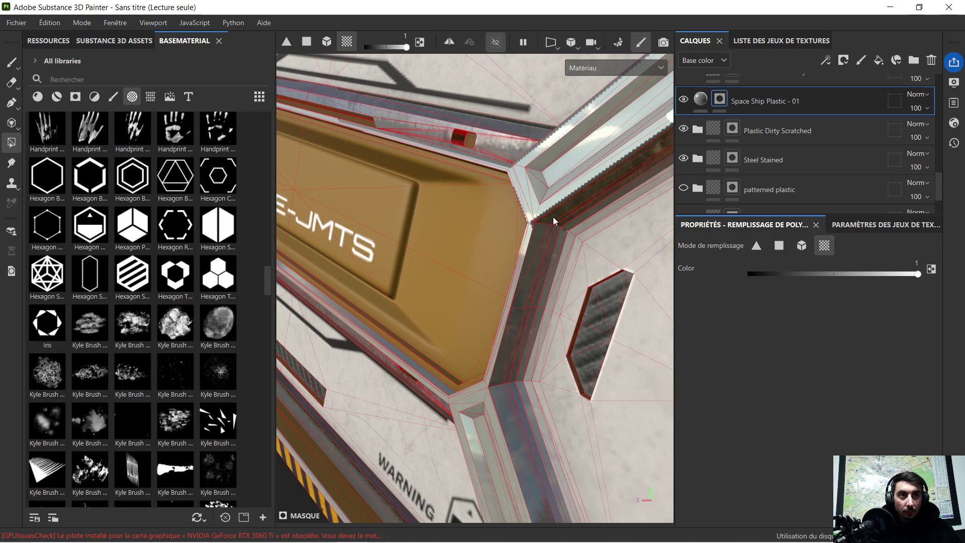
Set the mask fill colour to 0 and erase the plastic around the label panel's frame corner
mouse_move(553, 228)
left_mouse_down("alt")
mouse_move(532, 264)
mouse_move(484, 270)
mouse_move(538, 355)
mouse_move(598, 344)
mouse_move(582, 311)
left_mouse_up("alt")
scroll(583, 311, "up", 5)
middle_click_drag(583, 312, 649, 274, "alt")
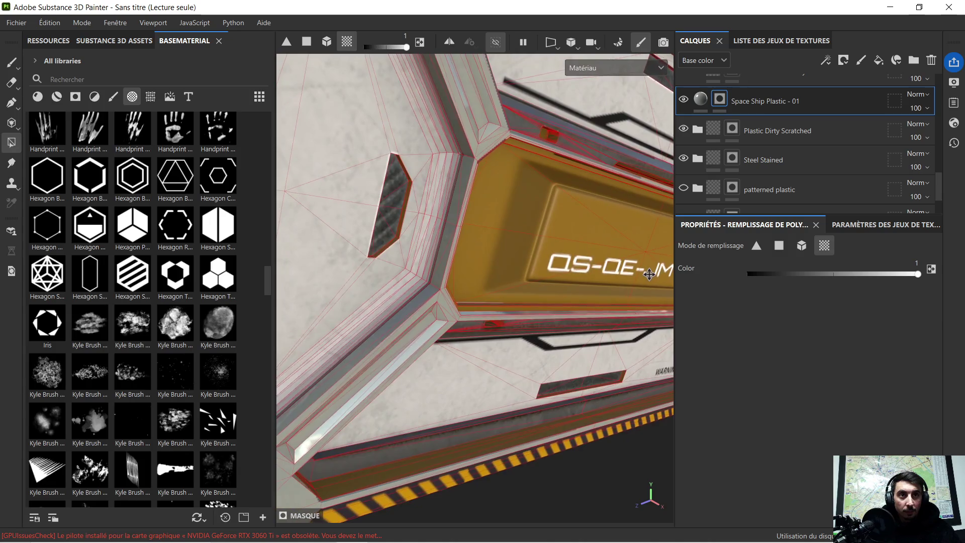
mouse_move(406, 209)
middle_mouse_down("alt")
mouse_move(497, 362)
mouse_move(510, 344)
mouse_move(503, 359)
mouse_move(498, 191)
middle_mouse_up("alt")
mouse_move(498, 192)
left_mouse_down("alt")
mouse_move(421, 273)
mouse_move(362, 224)
mouse_move(357, 198)
mouse_move(414, 164)
left_mouse_up("alt")
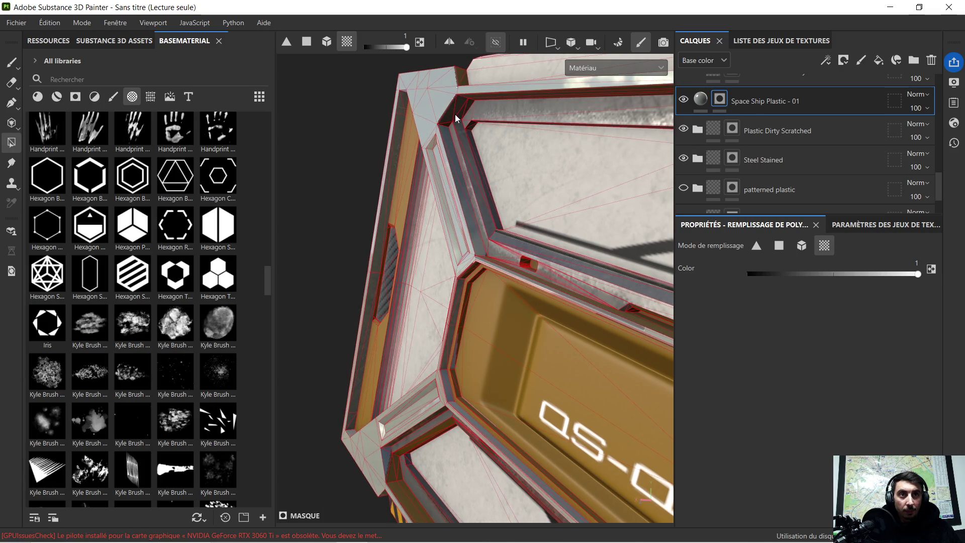
left_click_drag(447, 116, 498, 236, "alt")
scroll(497, 234, "up", 3)
scroll(498, 234, "up", 2)
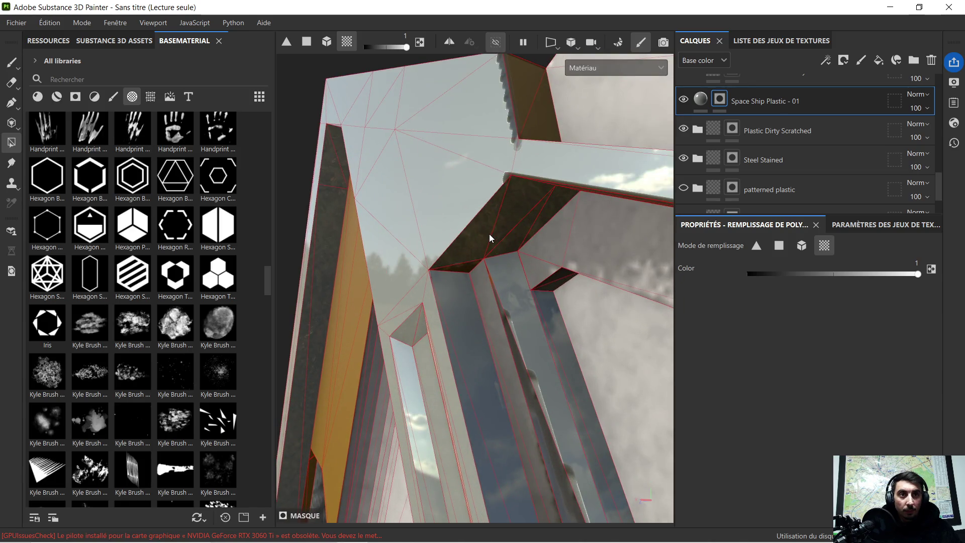
left_click_drag(776, 278, 723, 286)
left_click_drag(524, 333, 496, 345)
mouse_move(520, 378)
left_mouse_down("alt")
mouse_move(532, 406)
mouse_move(535, 397)
mouse_move(525, 407)
mouse_move(631, 413)
mouse_move(487, 276)
mouse_move(416, 230)
mouse_move(463, 297)
mouse_move(530, 306)
mouse_move(406, 235)
mouse_move(504, 268)
left_mouse_up("alt")
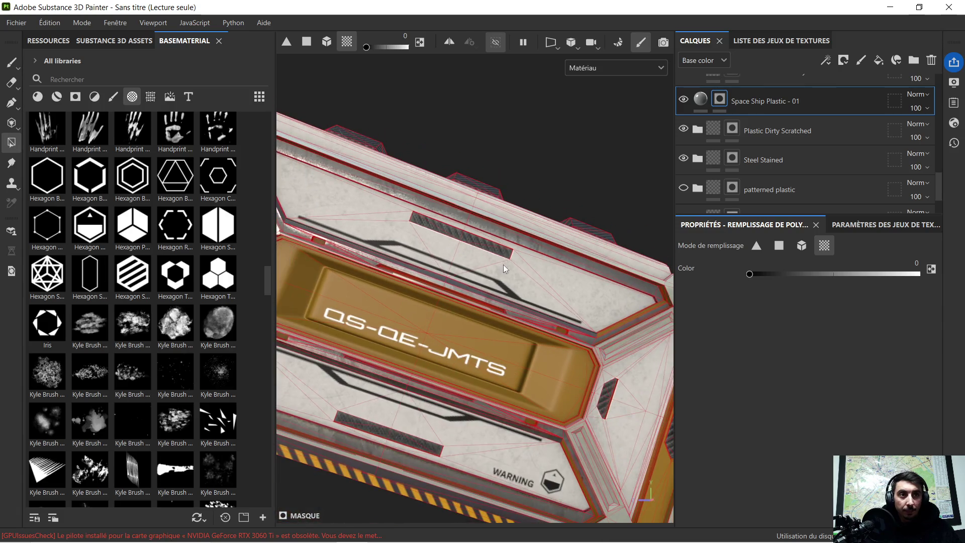
mouse_move(563, 271)
left_mouse_down("alt")
mouse_move(416, 251)
mouse_move(534, 319)
mouse_move(537, 243)
left_mouse_up("alt")
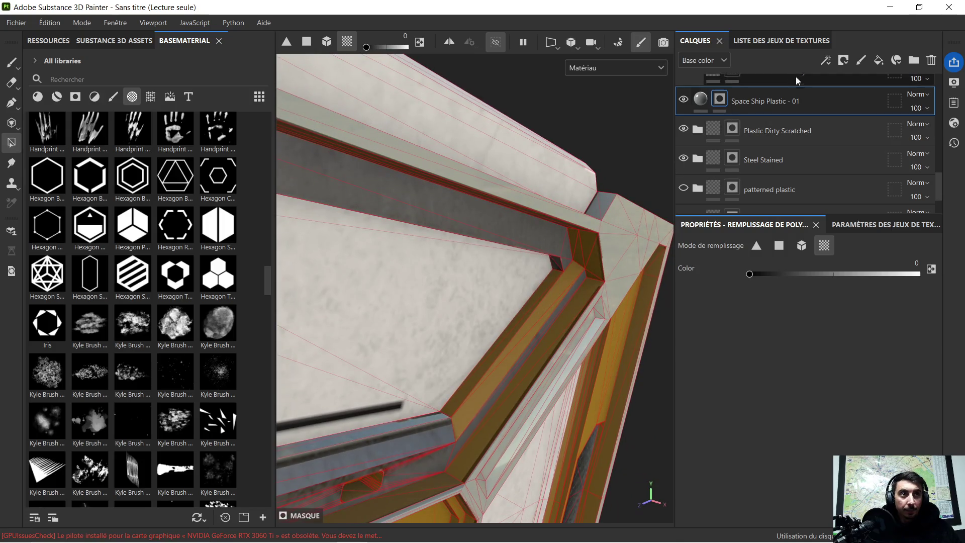
On the Steel Stained mask, set Color to 1 and fill the orange strips by triangle and UV chunk
left_click(784, 156)
left_click_drag(749, 274, 918, 274)
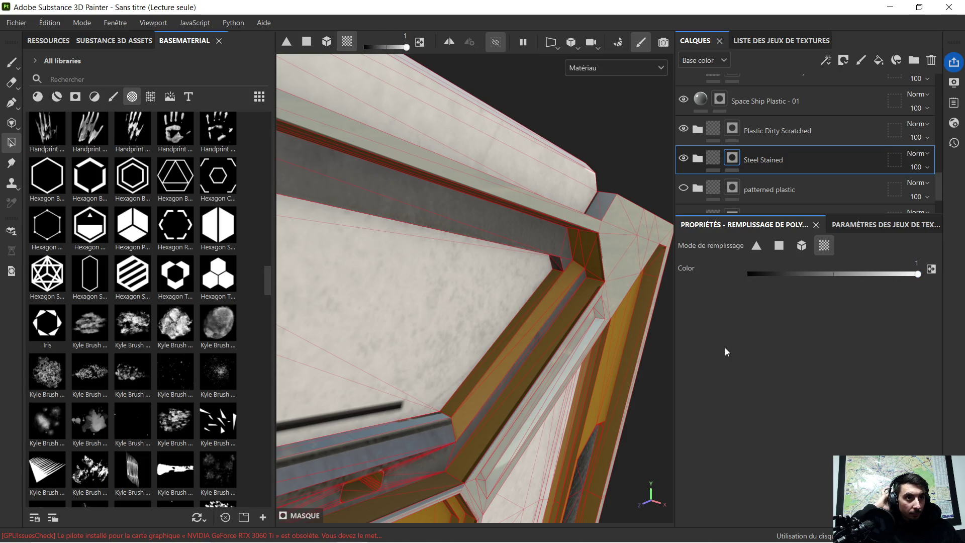
left_click(760, 246)
left_click(484, 385)
left_click(823, 246)
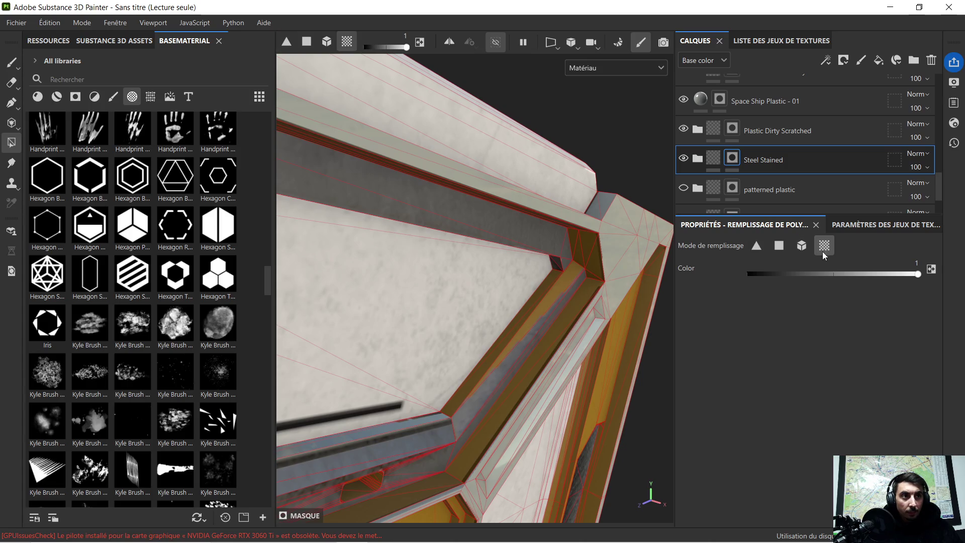
left_click(519, 327)
Review the crate facing the label panel and bring up the Couleurs importées fill settings
mouse_move(535, 318)
left_mouse_down("alt")
mouse_move(627, 250)
mouse_move(531, 345)
mouse_move(497, 303)
mouse_move(403, 291)
mouse_move(521, 244)
left_mouse_up("alt")
scroll(521, 244, "down", 5)
mouse_move(483, 277)
left_mouse_down("alt")
mouse_move(524, 378)
mouse_move(375, 405)
mouse_move(340, 383)
mouse_move(340, 372)
mouse_move(529, 369)
mouse_move(460, 312)
mouse_move(521, 412)
mouse_move(508, 418)
mouse_move(495, 402)
mouse_move(522, 391)
mouse_move(457, 292)
left_mouse_up("alt")
scroll(386, 401, "up", 5)
mouse_move(551, 415)
left_mouse_down("alt")
mouse_move(563, 355)
mouse_move(574, 393)
mouse_move(550, 404)
mouse_move(527, 415)
mouse_move(574, 373)
mouse_move(431, 416)
mouse_move(527, 364)
left_mouse_up("alt")
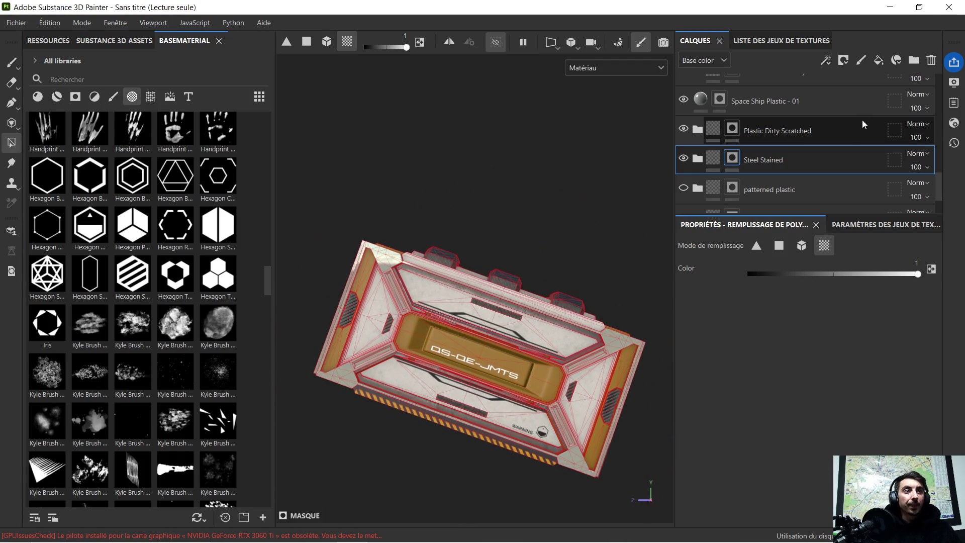
scroll(836, 141, "down", 2)
left_click(753, 197)
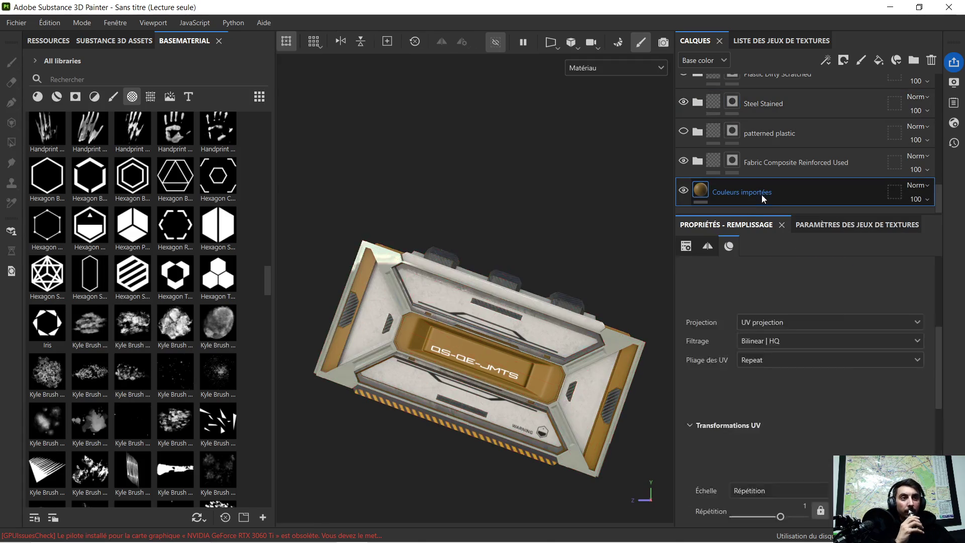
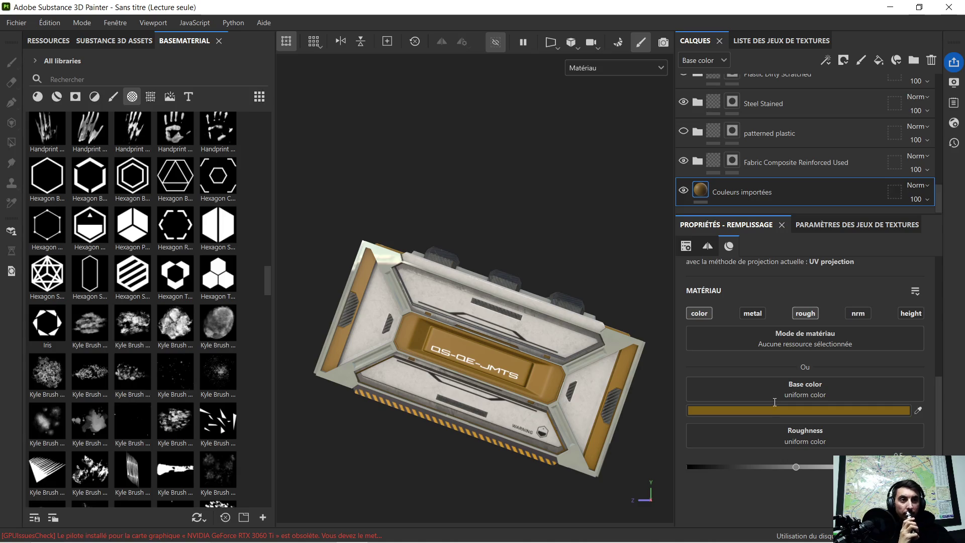
Change the Couleurs importées base colour from gold to dark olive 5F5904
left_click(769, 408)
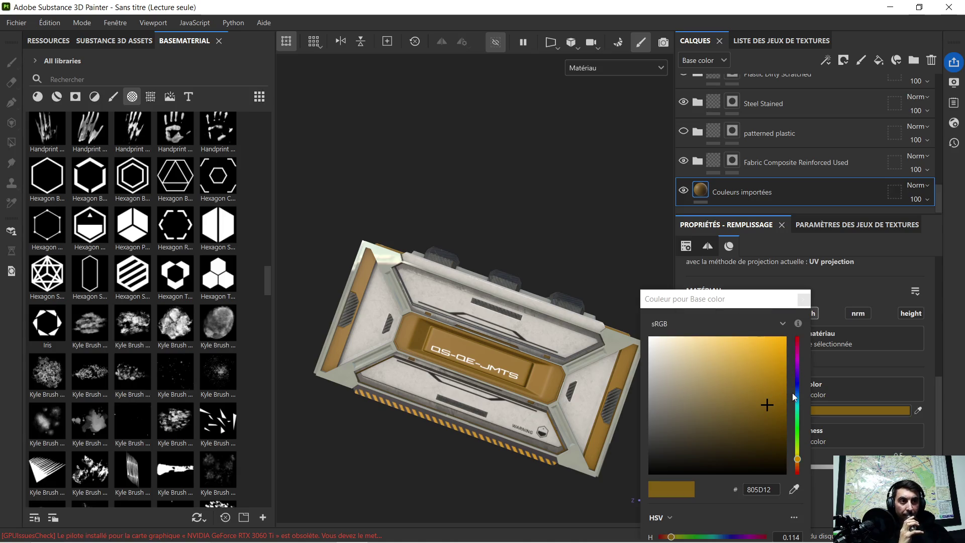
left_click(798, 415)
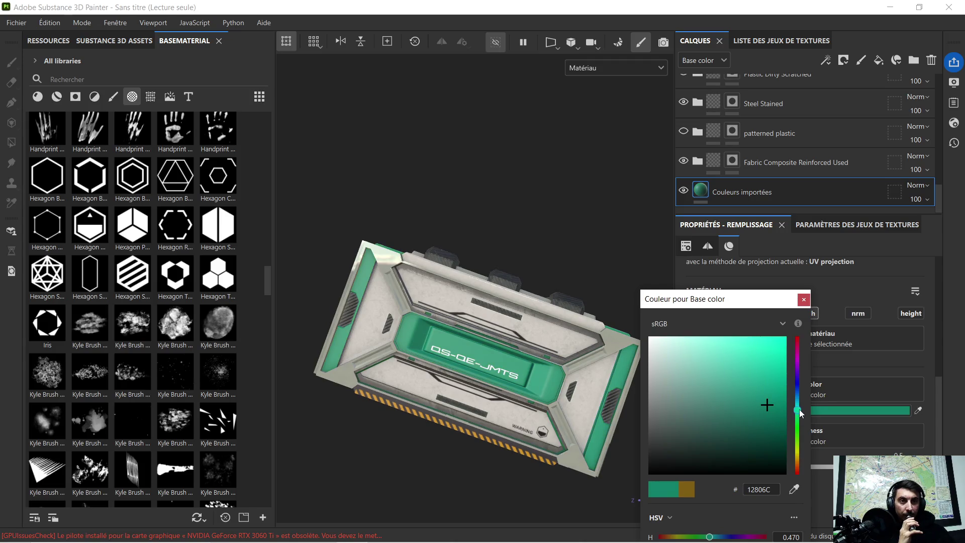
left_click_drag(802, 439, 807, 455)
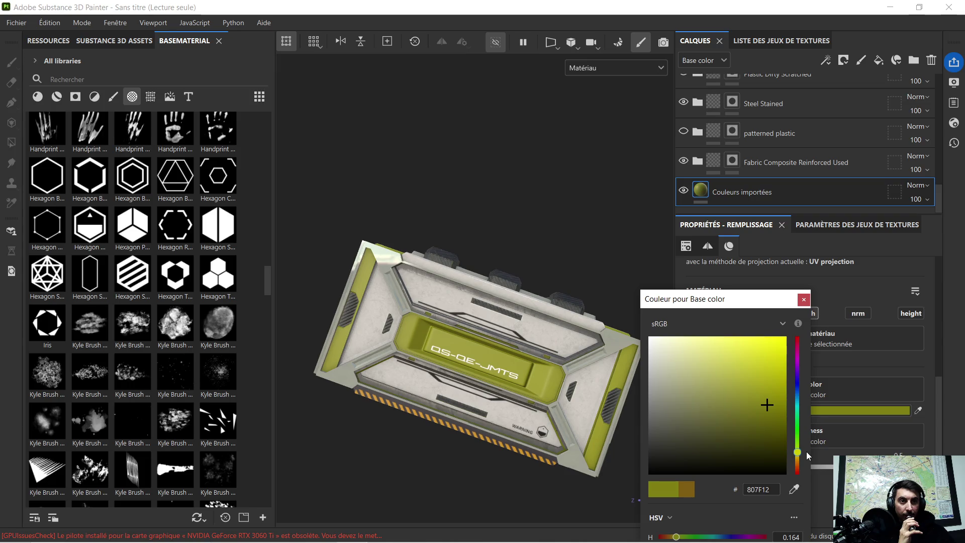
left_click_drag(774, 408, 780, 422)
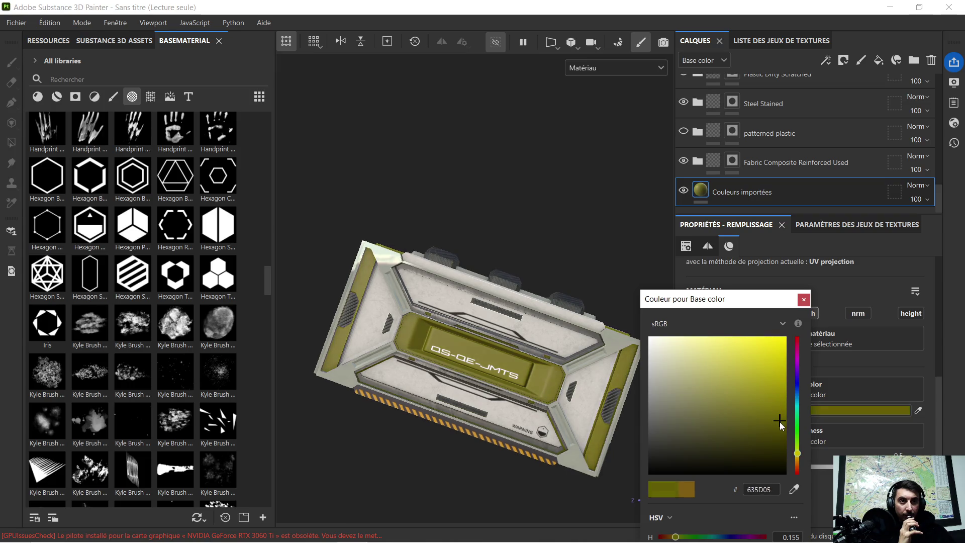
scroll(518, 348, "up", 3)
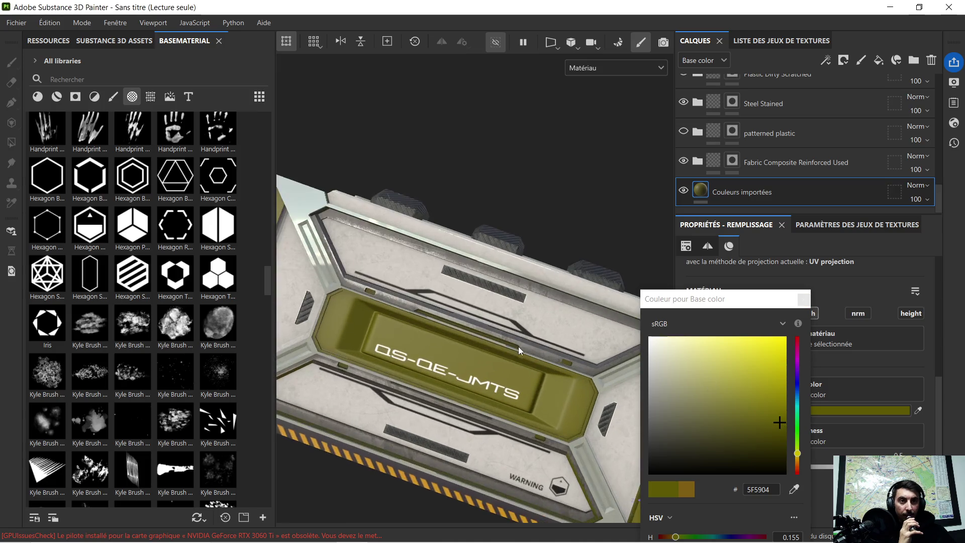
mouse_move(520, 326)
left_mouse_down("alt")
mouse_move(511, 305)
mouse_move(538, 307)
left_mouse_up("alt")
left_click(563, 214)
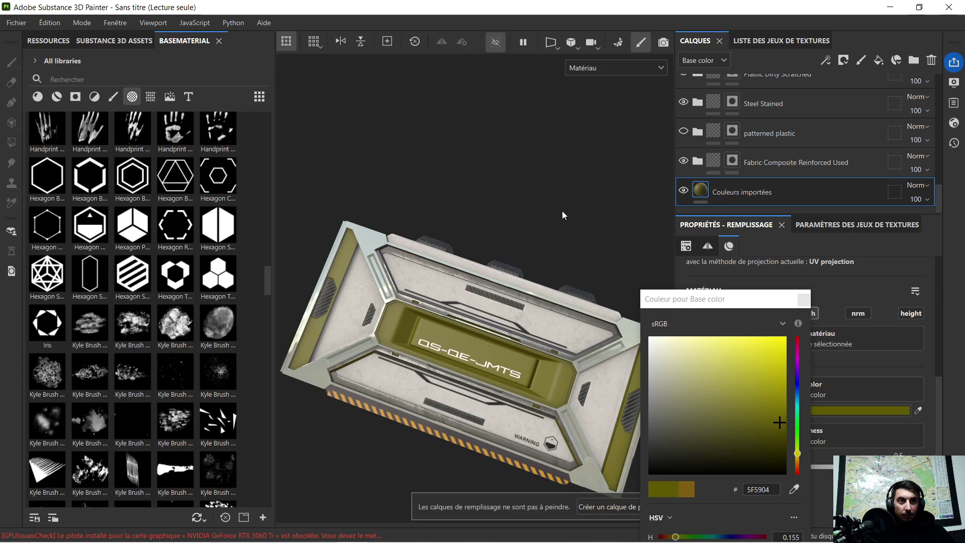
left_click(803, 300)
Make the patterned plastic layer visible again and check its panels from the side
mouse_move(634, 258)
left_mouse_down("alt")
mouse_move(614, 269)
mouse_move(569, 243)
mouse_move(603, 233)
mouse_move(534, 258)
mouse_move(469, 233)
mouse_move(517, 271)
mouse_move(422, 251)
mouse_move(463, 304)
mouse_move(372, 306)
mouse_move(397, 314)
mouse_move(387, 301)
mouse_move(402, 304)
mouse_move(418, 220)
mouse_move(414, 265)
mouse_move(367, 233)
mouse_move(493, 248)
left_mouse_up("alt")
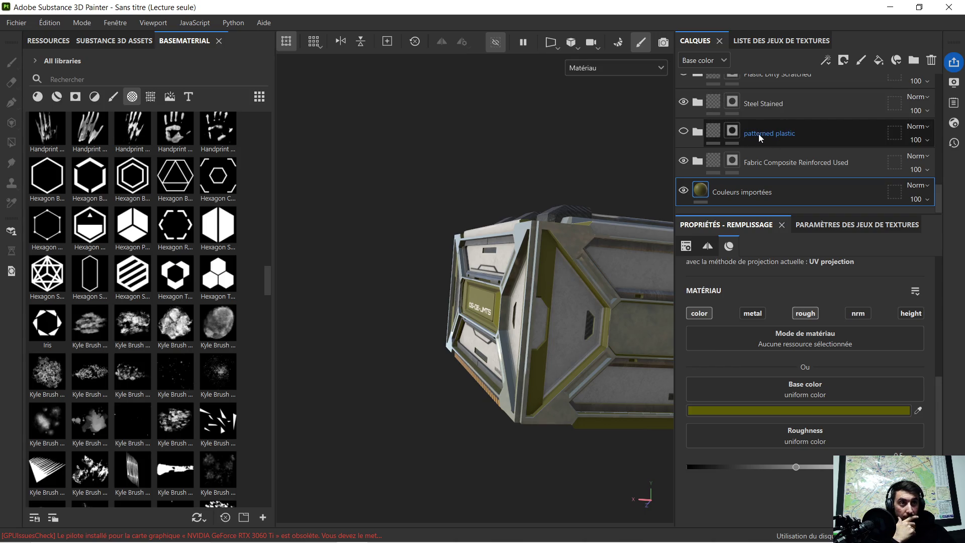
left_click(683, 132)
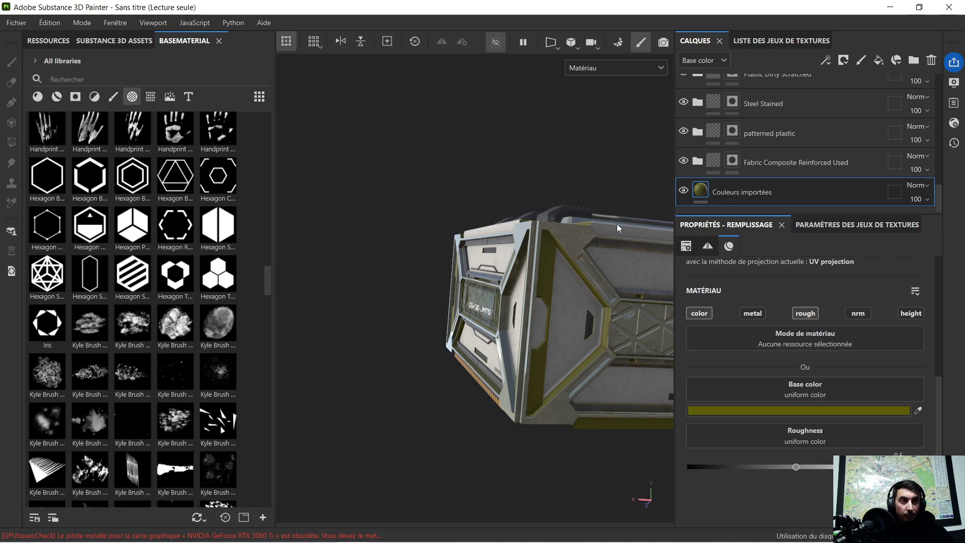
mouse_move(627, 240)
left_mouse_down("alt")
mouse_move(558, 215)
mouse_move(425, 200)
mouse_move(505, 199)
mouse_move(519, 251)
mouse_move(387, 256)
mouse_move(349, 226)
mouse_move(466, 231)
left_mouse_up("alt")
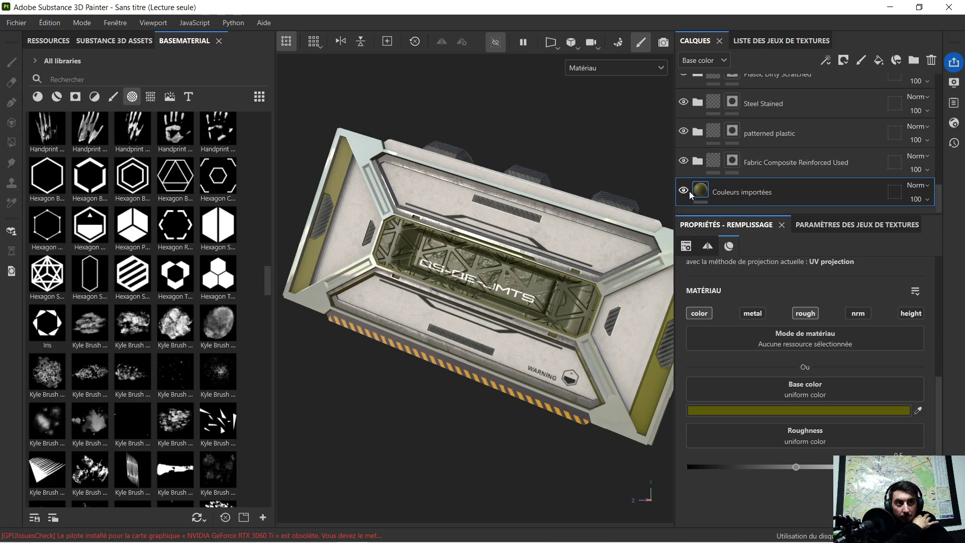
Move the patterned plastic layer below Couleurs importées and make it visible again
left_click(685, 132)
left_click(779, 134)
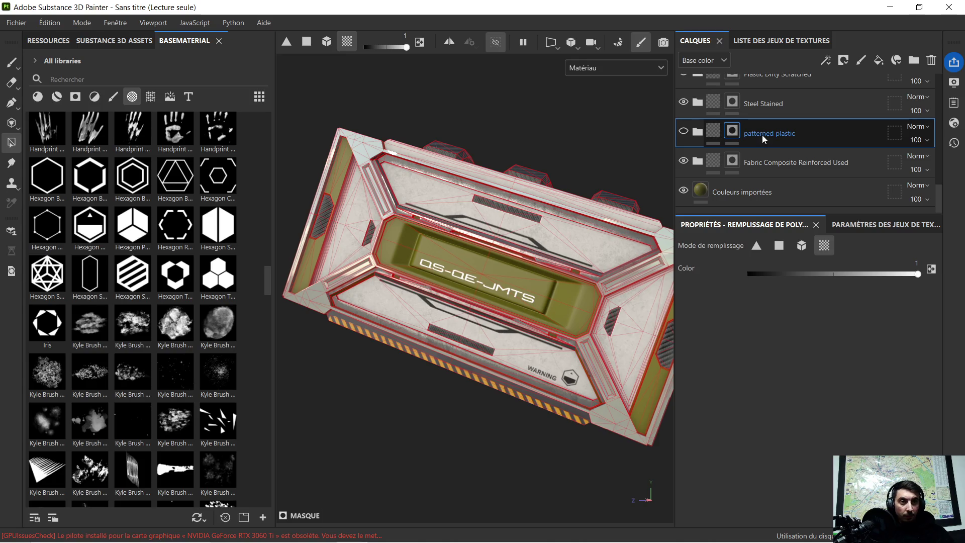
left_click_drag(762, 134, 755, 200)
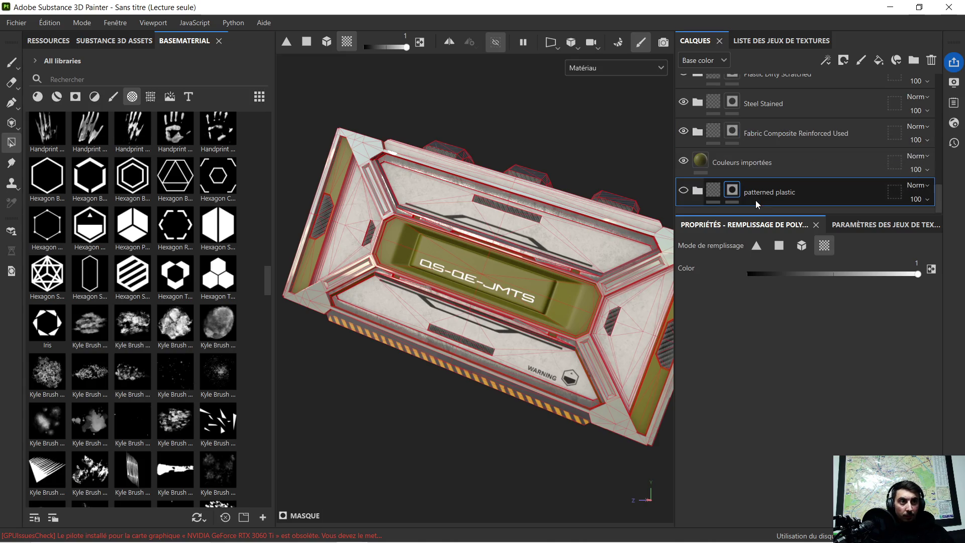
left_click(685, 191)
Inspect the crate's top, end and front faces, then delete the patterned plastic layer
mouse_move(646, 219)
left_mouse_down("alt")
mouse_move(566, 278)
mouse_move(520, 262)
left_mouse_up("alt")
mouse_move(577, 294)
left_mouse_down("alt")
mouse_move(483, 271)
mouse_move(527, 275)
left_mouse_up("alt")
mouse_move(527, 275)
middle_mouse_down("alt")
mouse_move(483, 281)
mouse_move(526, 290)
middle_mouse_up("alt")
left_click_drag(526, 290, 443, 280, "alt")
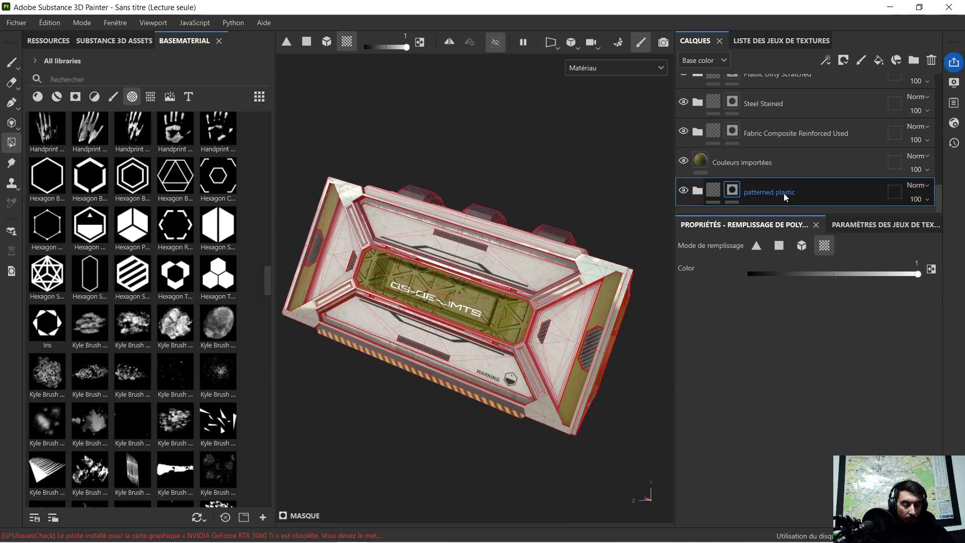
key("Delete")
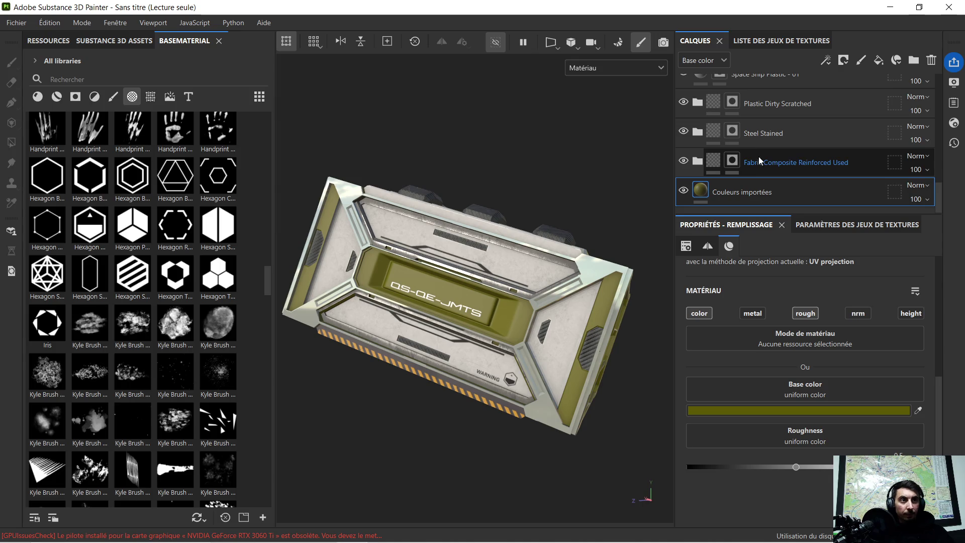
Compare Fabric Composite Reinforced Used on and off, select its mask, and zoom onto a side panel
left_click(684, 161)
left_click(684, 161)
left_click(685, 161)
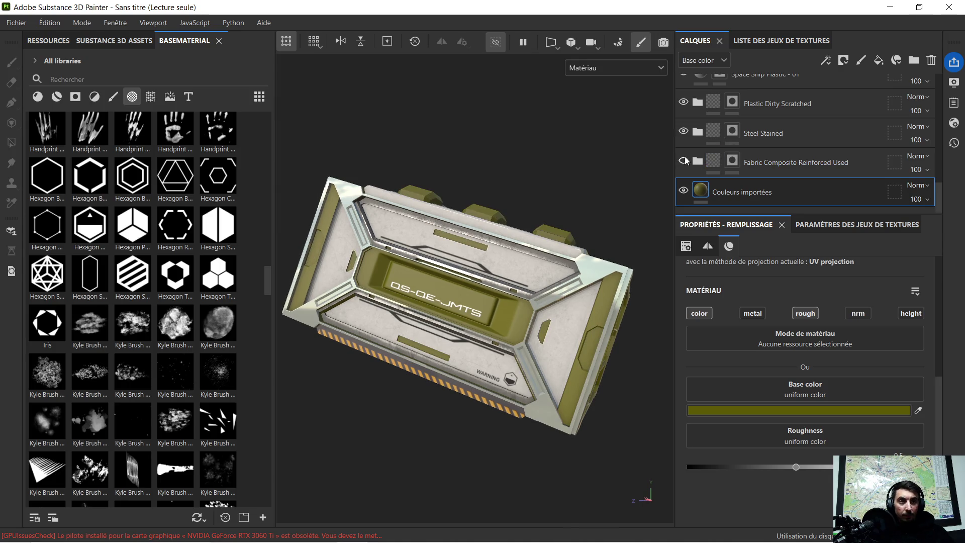
left_click(684, 161)
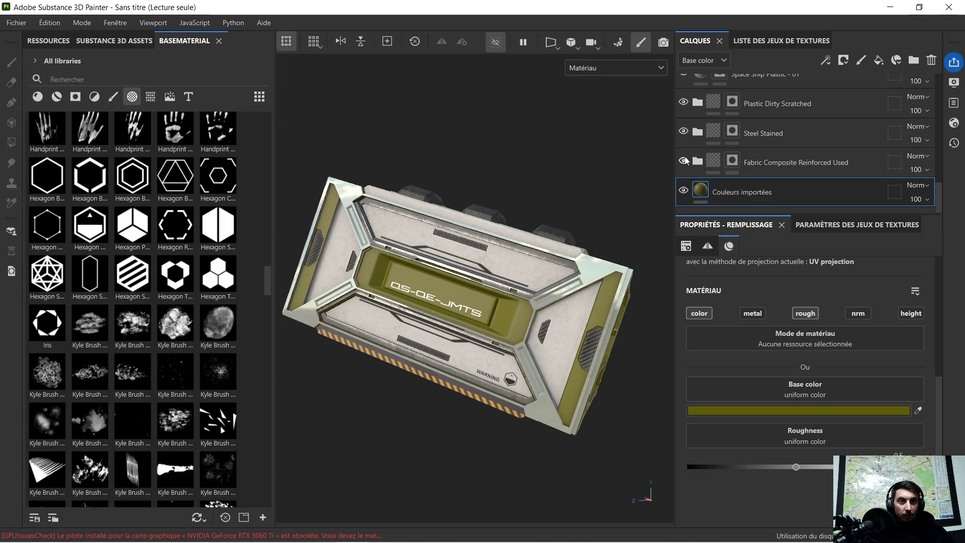
left_click(771, 162)
scroll(584, 315, "up", 3)
mouse_move(613, 334)
left_mouse_down("alt")
mouse_move(475, 301)
mouse_move(622, 327)
mouse_move(640, 343)
left_mouse_up("alt")
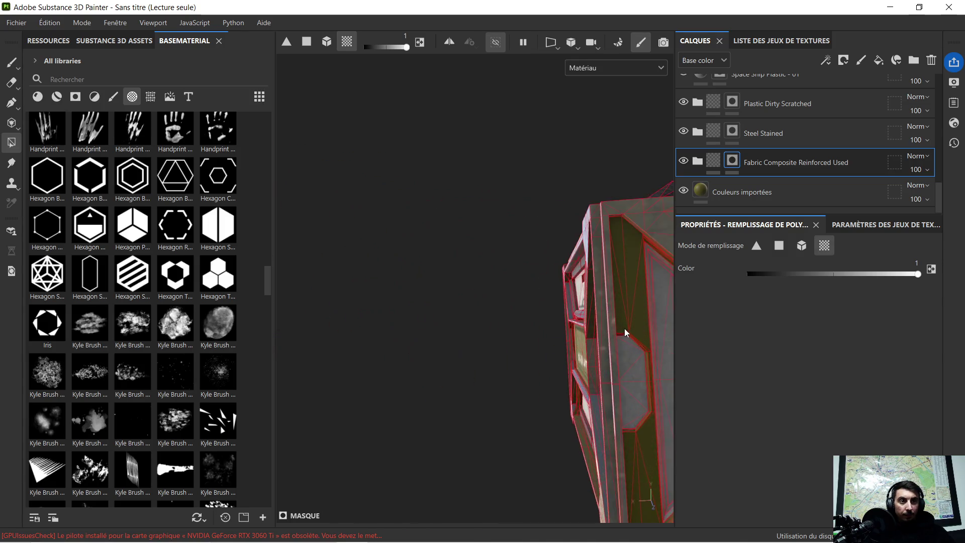
scroll(545, 286, "up", 5)
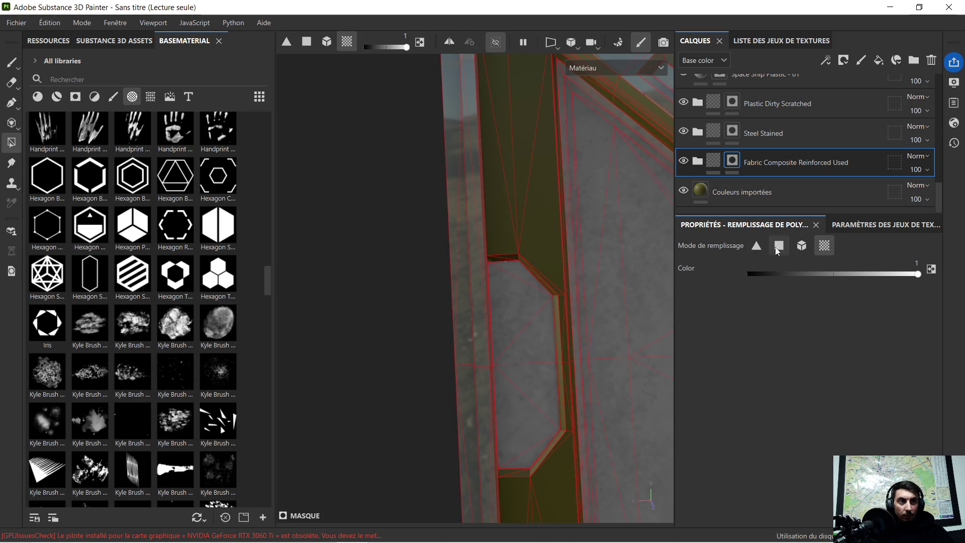
Use triangle Polygon Fill on the Plastic Dirty Scratched mask to clear the hexagonal inset to dark carbon
left_click(757, 247)
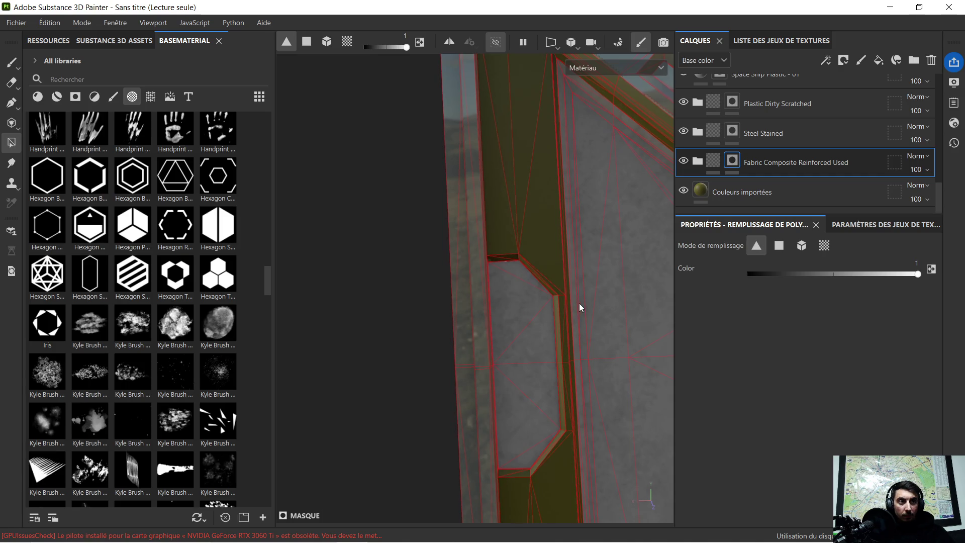
middle_click_drag(578, 303, 563, 303, "alt")
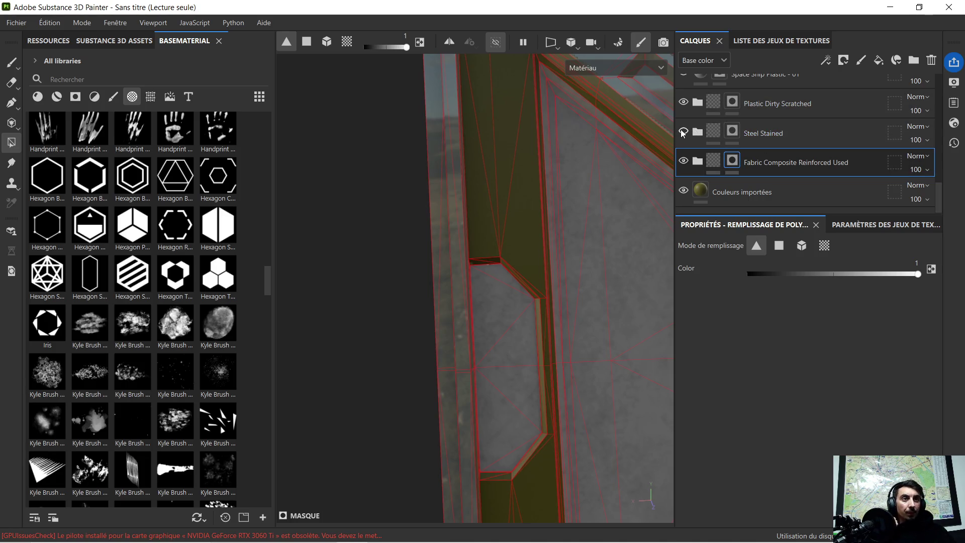
left_click(683, 102)
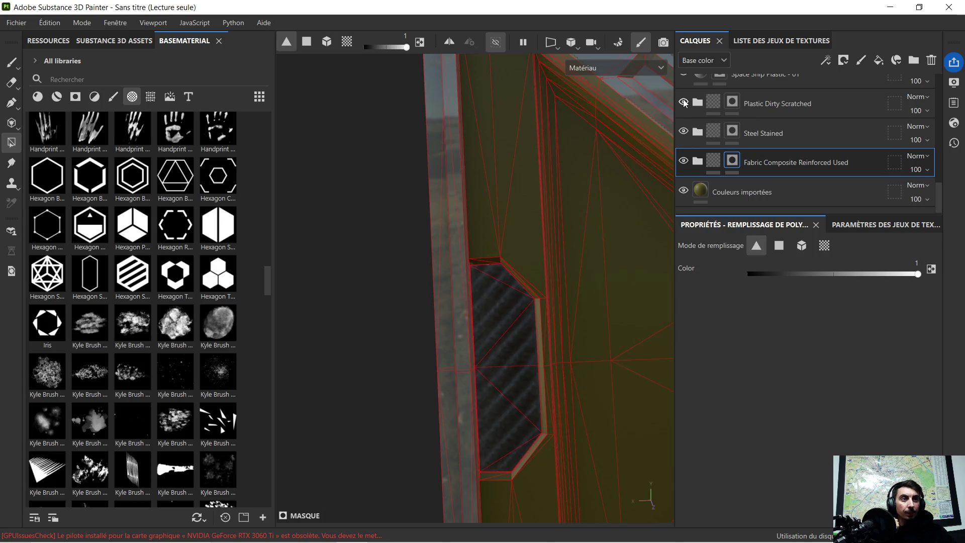
left_click(683, 102)
left_click(785, 100)
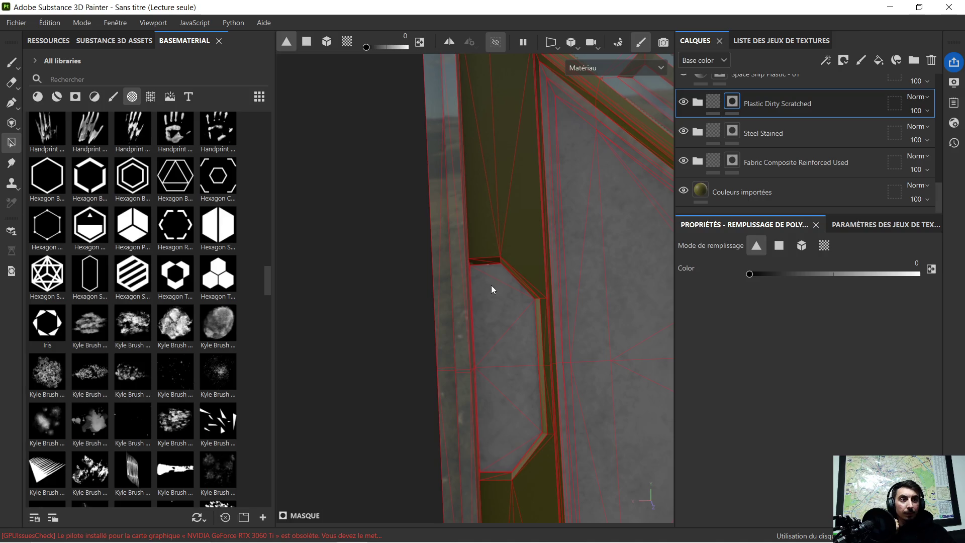
mouse_move(507, 280)
left_mouse_down()
mouse_move(501, 297)
mouse_move(514, 349)
mouse_move(525, 355)
left_mouse_up()
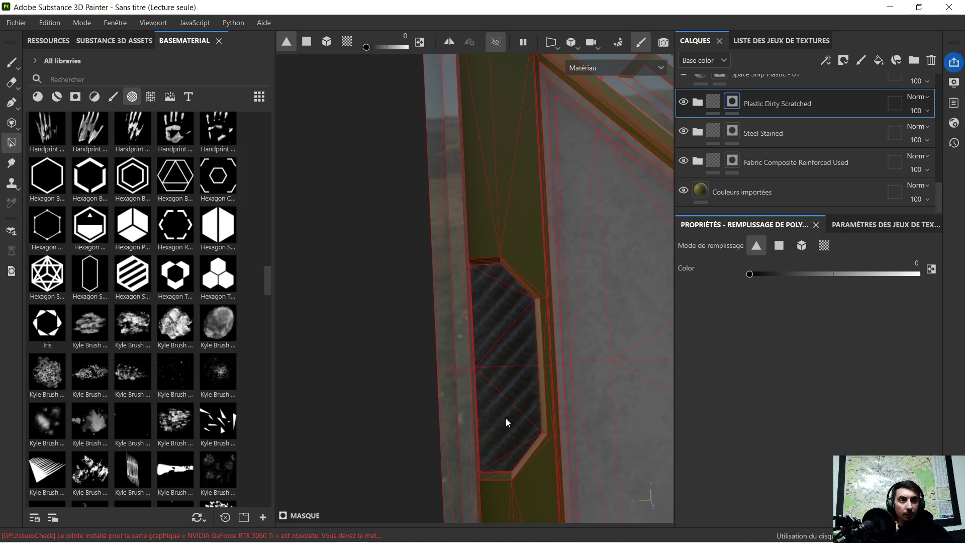
scroll(505, 424, "down", 5)
scroll(613, 362, "down", 3)
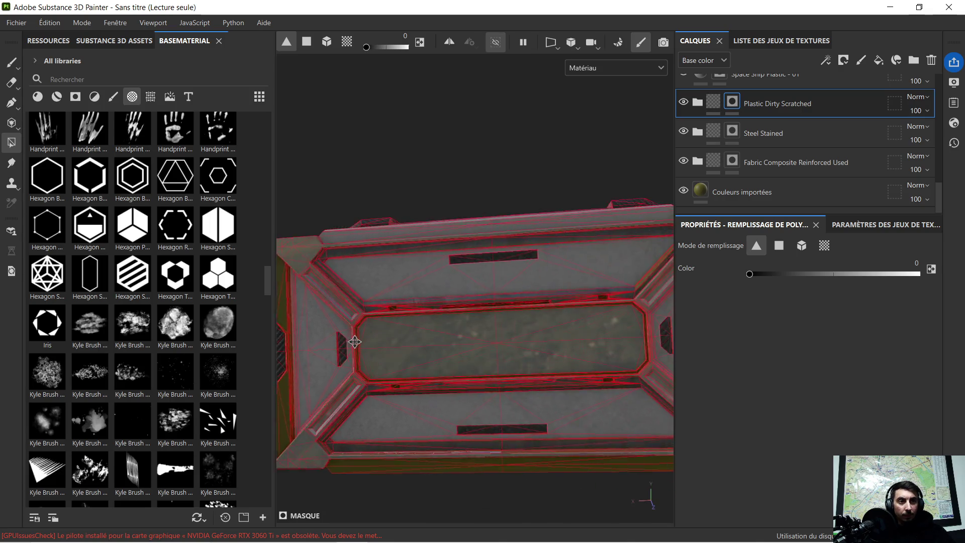
middle_click_drag(613, 362, 489, 356, "alt")
mouse_move(489, 356)
left_mouse_down("alt")
mouse_move(407, 337)
mouse_move(575, 345)
mouse_move(586, 366)
mouse_move(553, 375)
mouse_move(564, 388)
mouse_move(400, 331)
mouse_move(544, 357)
mouse_move(462, 352)
mouse_move(534, 330)
mouse_move(482, 335)
left_mouse_up("alt")
mouse_move(483, 335)
middle_mouse_down("alt")
mouse_move(481, 346)
mouse_move(486, 320)
middle_mouse_up("alt")
mouse_move(486, 320)
left_mouse_down("alt")
mouse_move(448, 325)
mouse_move(459, 318)
left_mouse_up("alt")
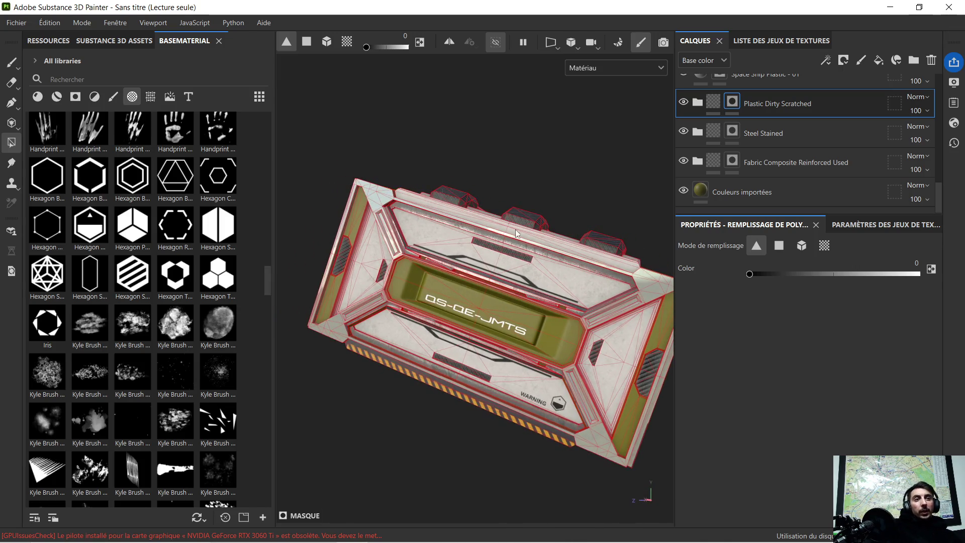
scroll(501, 252, "down", 1)
scroll(519, 248, "down", 1)
scroll(563, 258, "up", 1)
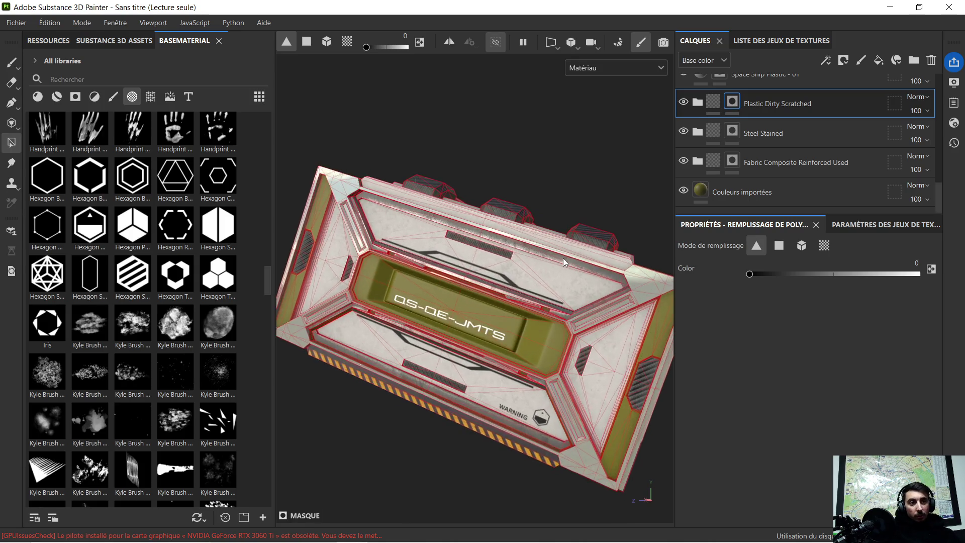
mouse_move(560, 261)
middle_mouse_down()
mouse_move(560, 304)
mouse_move(539, 283)
middle_mouse_up()
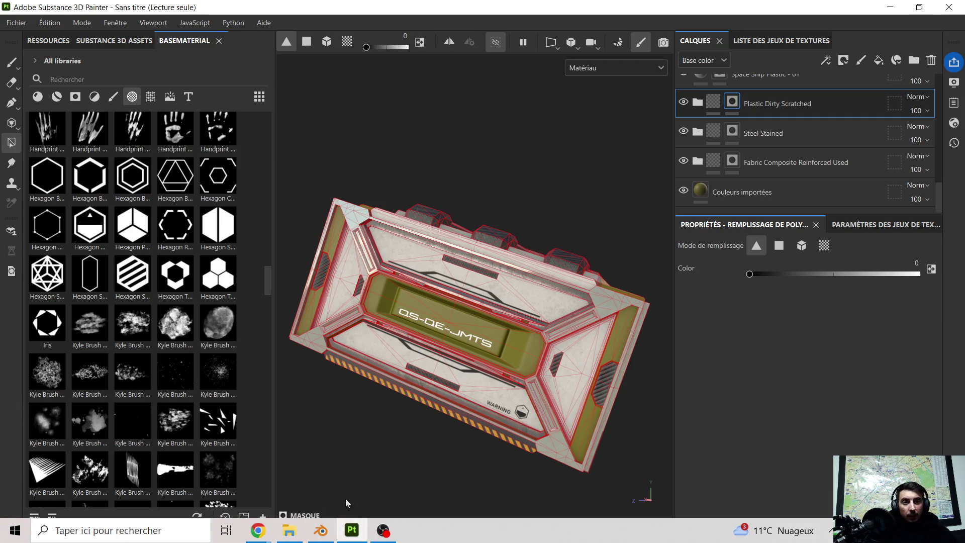
Search Google in a new Chrome tab for 'texture mask cyberpunk patern'
left_click(269, 539)
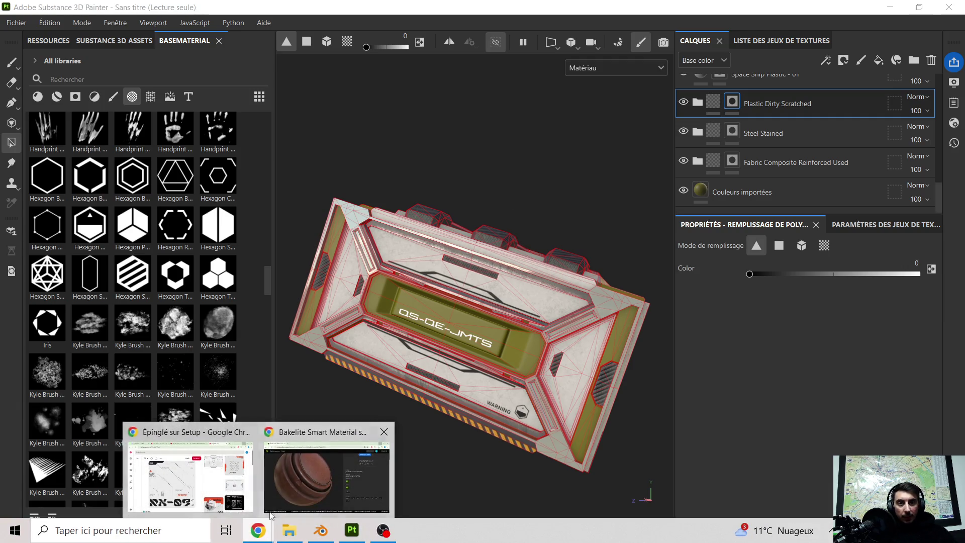
left_click(215, 478)
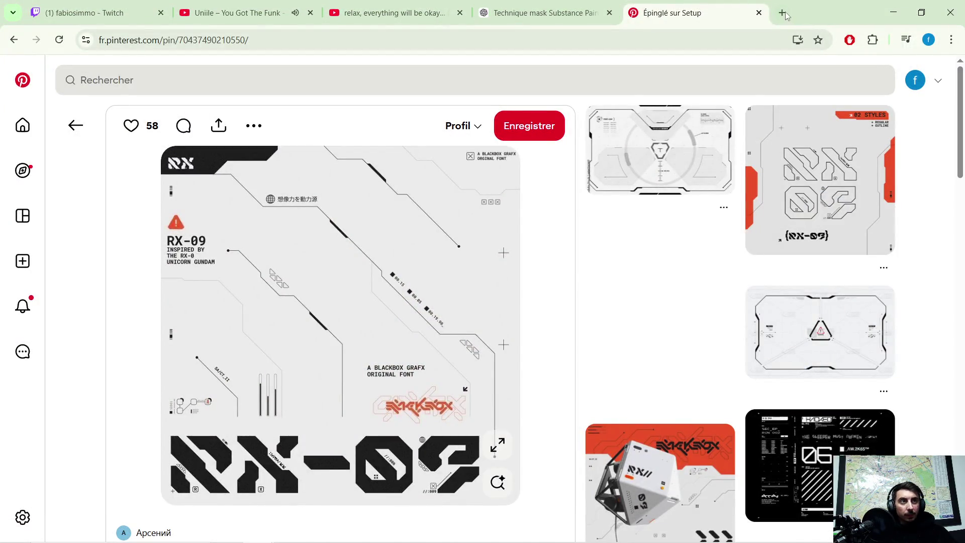
left_click(782, 13)
left_click(315, 257)
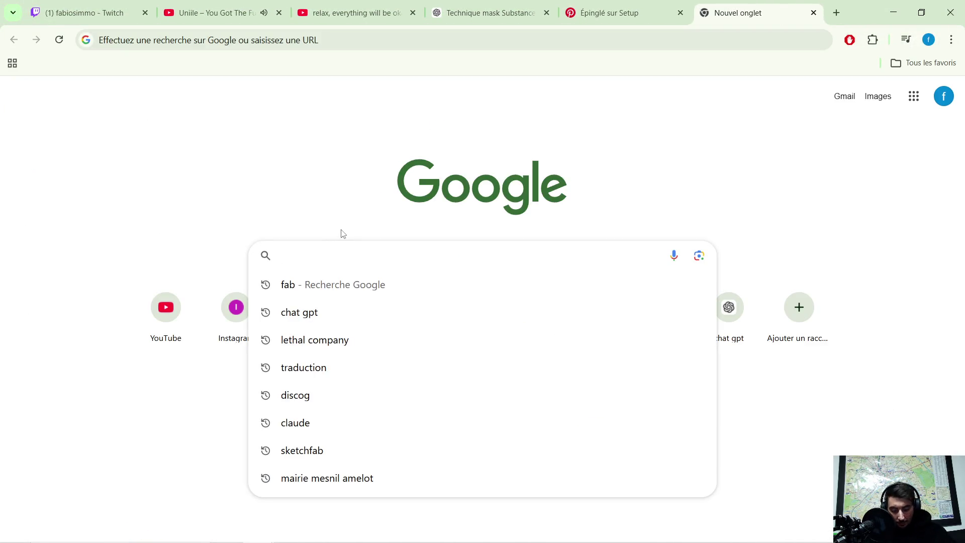
type("texture ma")
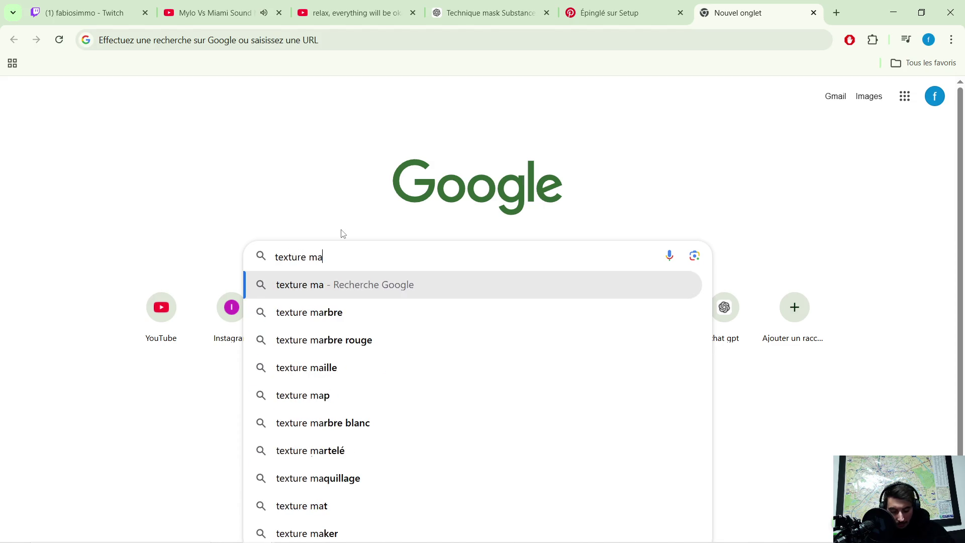
type("sk ")
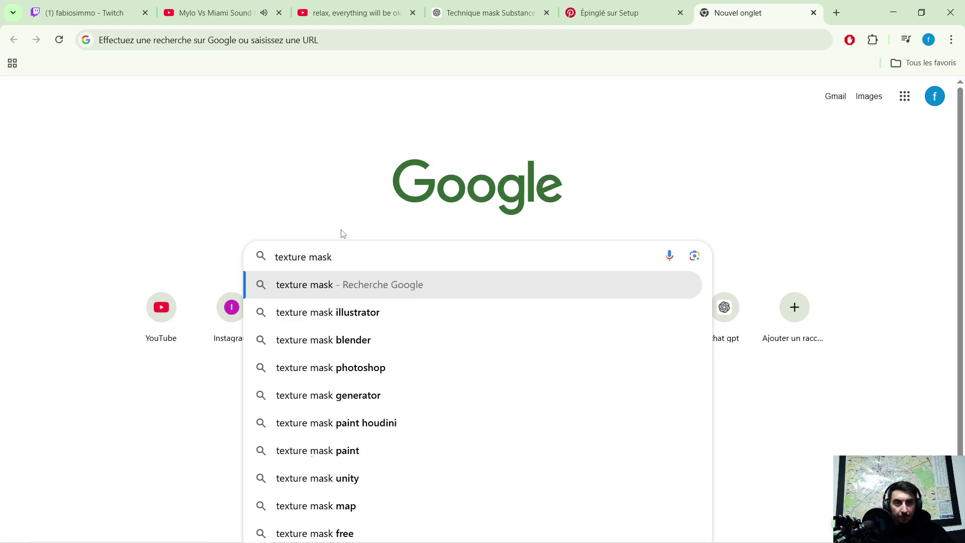
type("cyb")
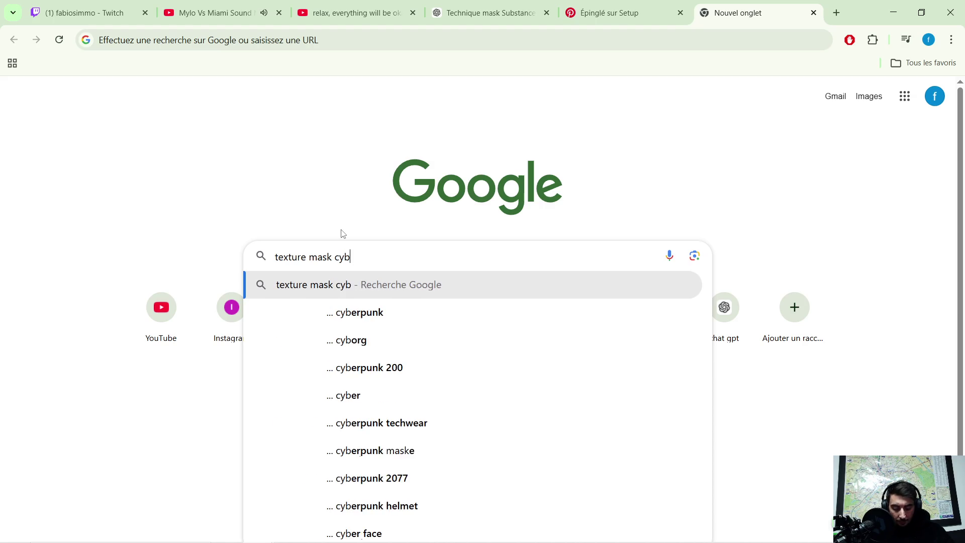
type("erpunk patern")
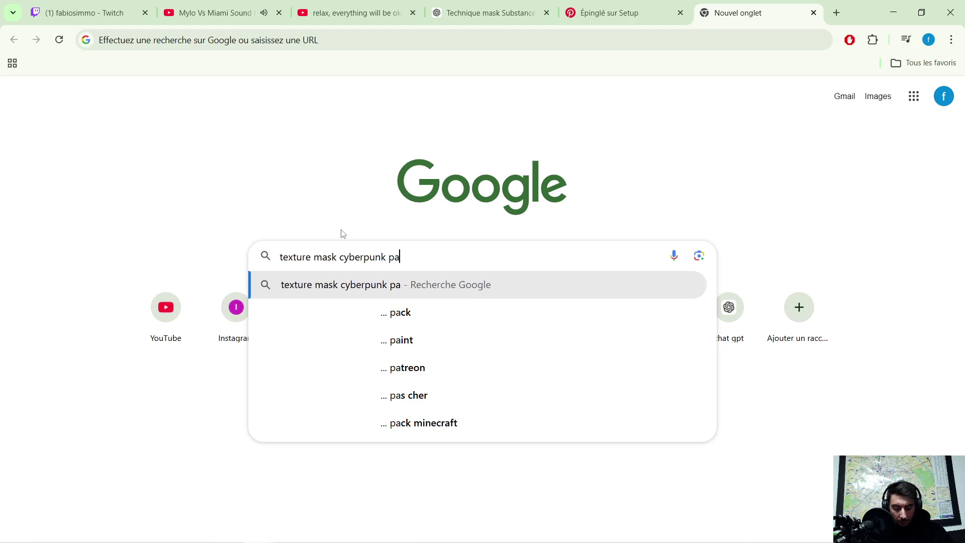
key("Return")
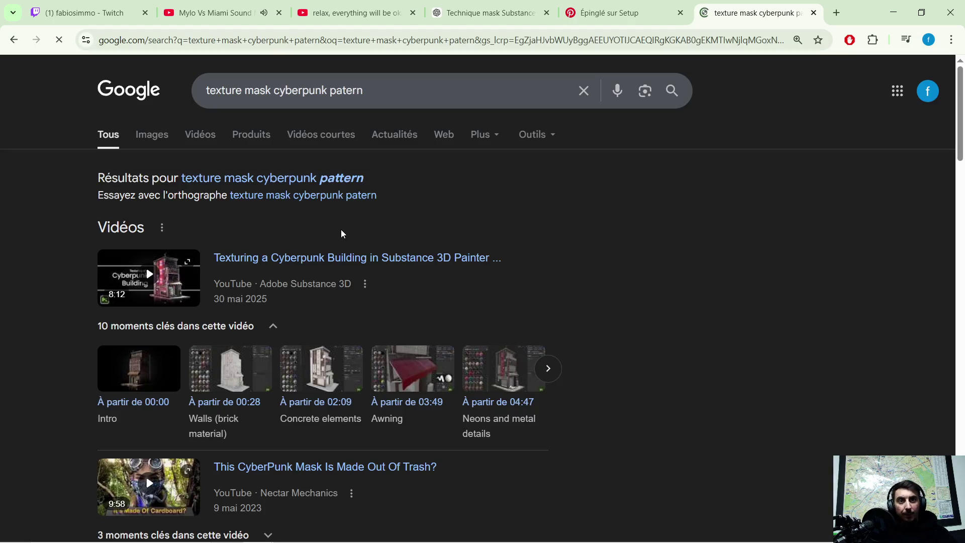
Switch to the correctly spelled 'pattern' query and browse its image results
left_click(275, 174)
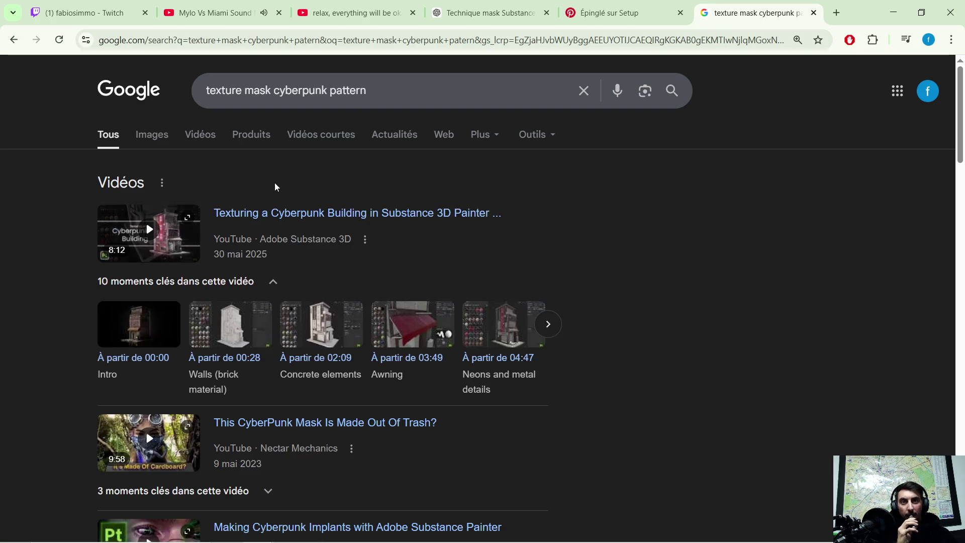
left_click(154, 135)
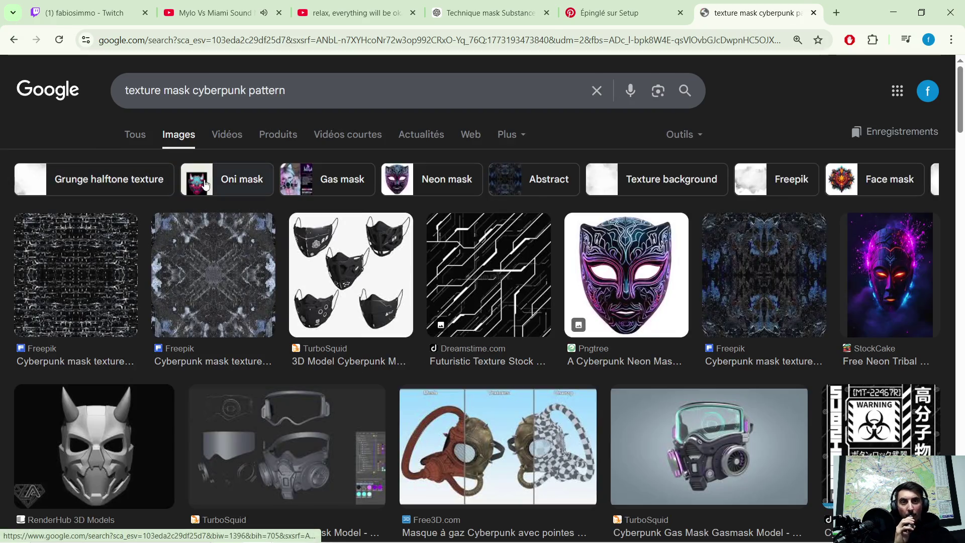
scroll(448, 267, "down", 10)
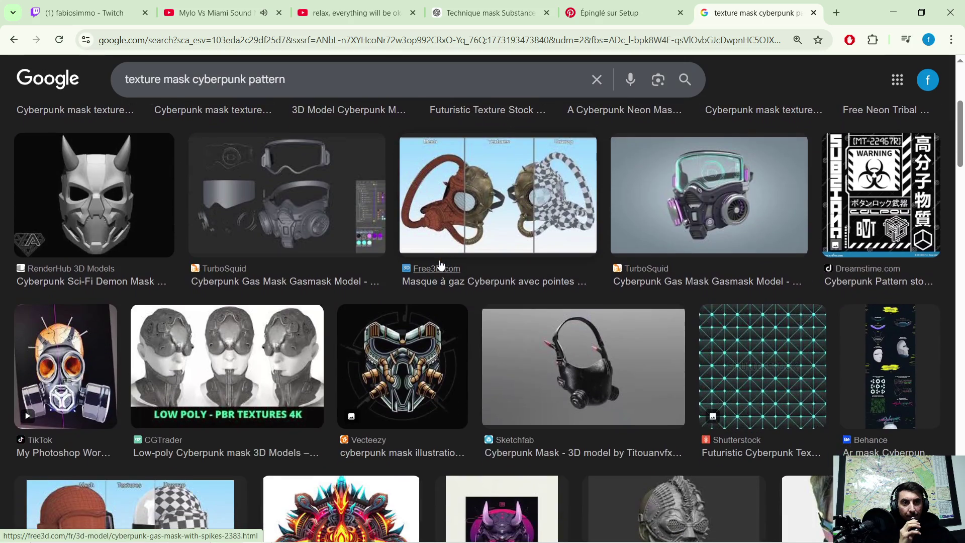
scroll(427, 258, "up", 8)
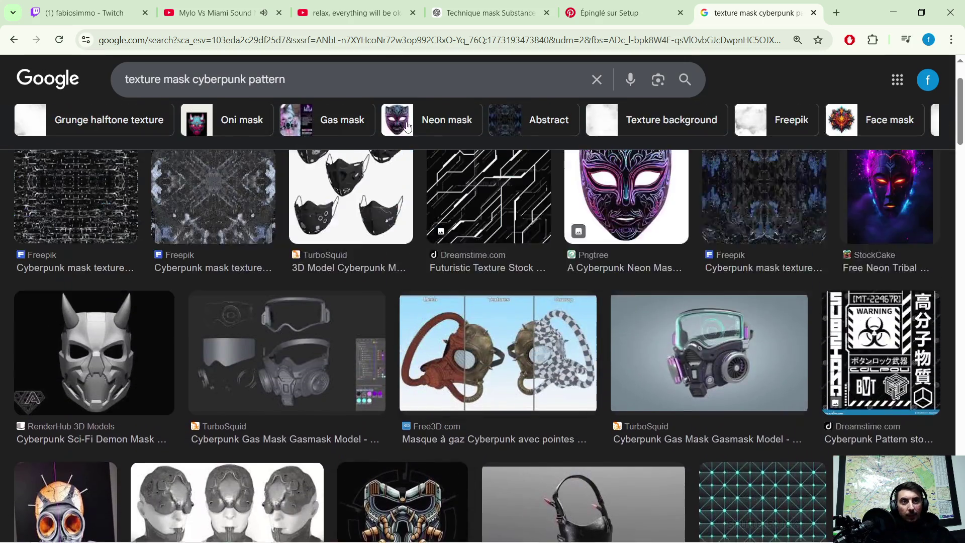
Scroll through the sci-fi Pinterest pins for reference, then minimize Chrome
left_click(642, 20)
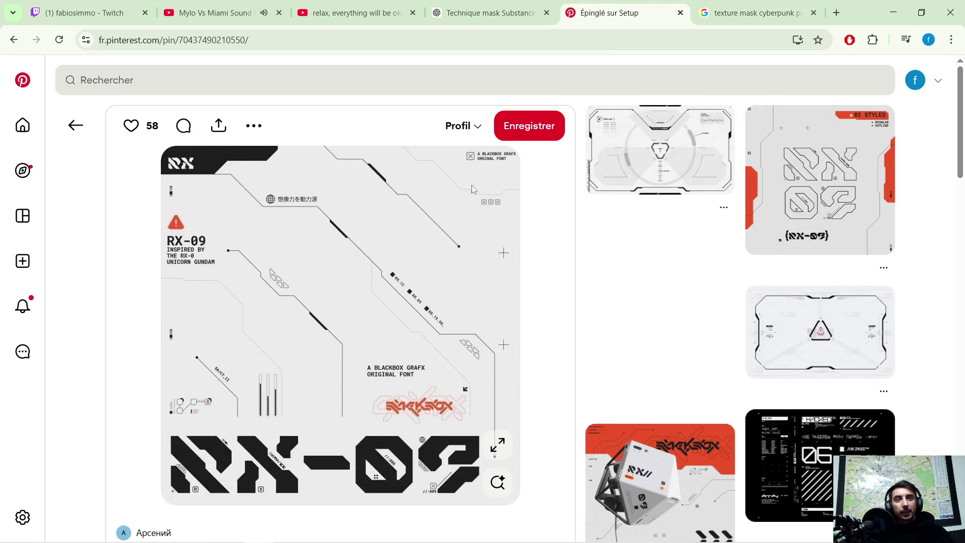
scroll(324, 226, "down", 8)
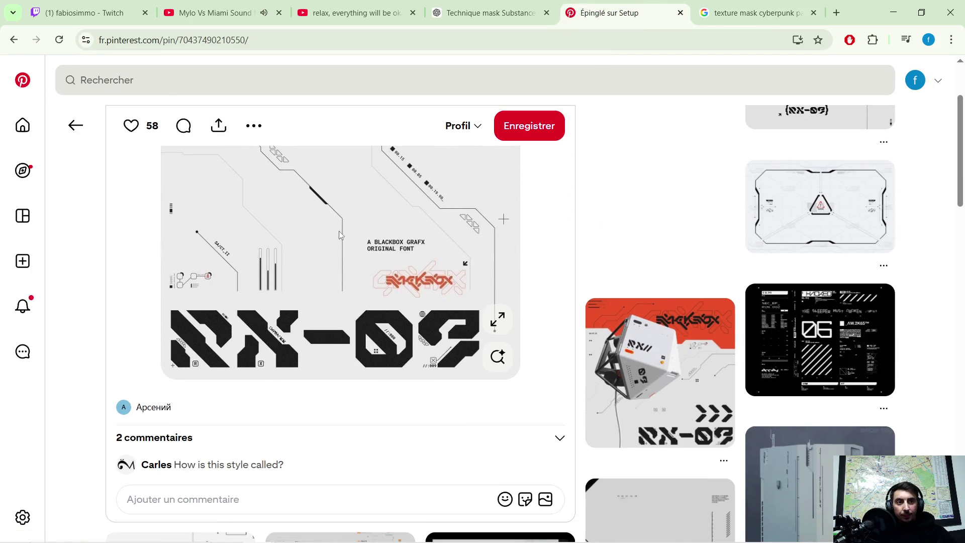
scroll(391, 249, "down", 6)
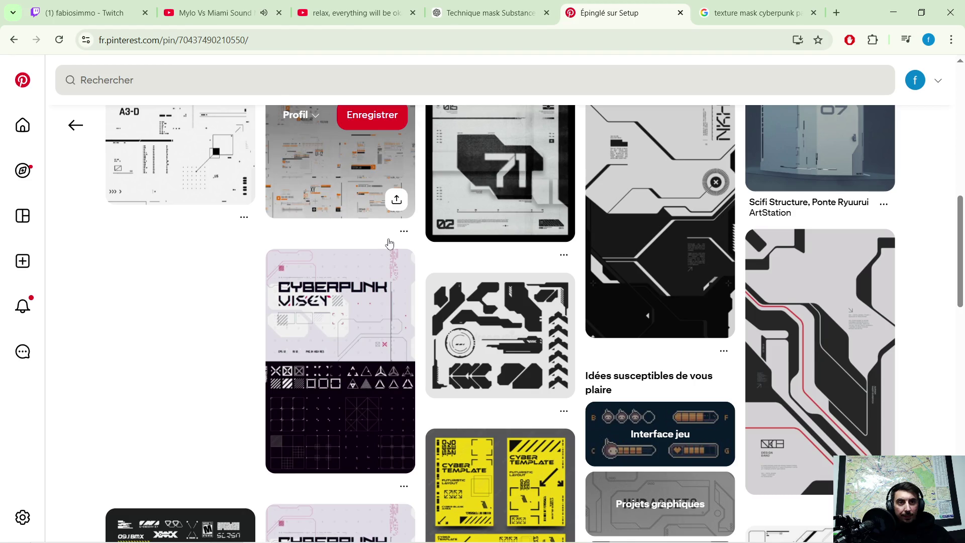
scroll(387, 249, "down", 3)
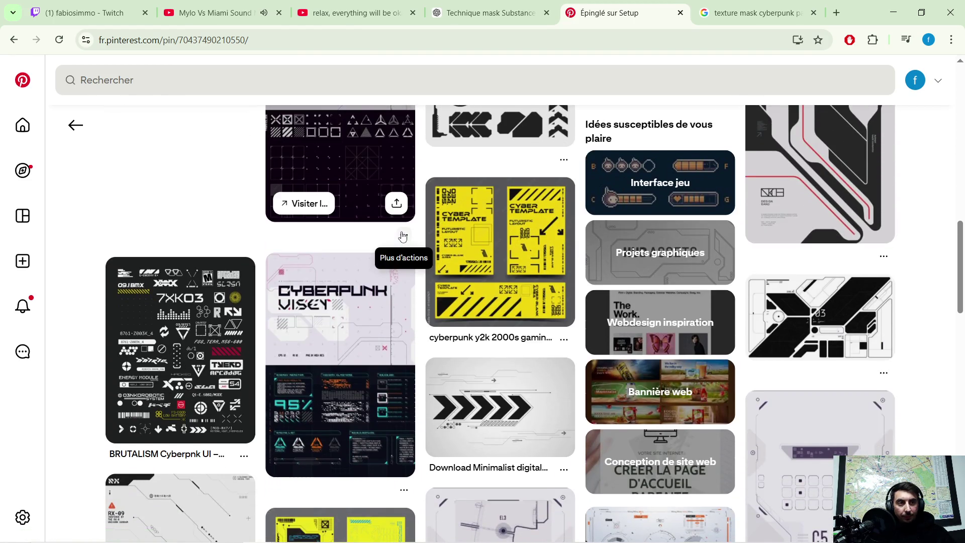
scroll(404, 236, "down", 1)
scroll(404, 235, "down", 2)
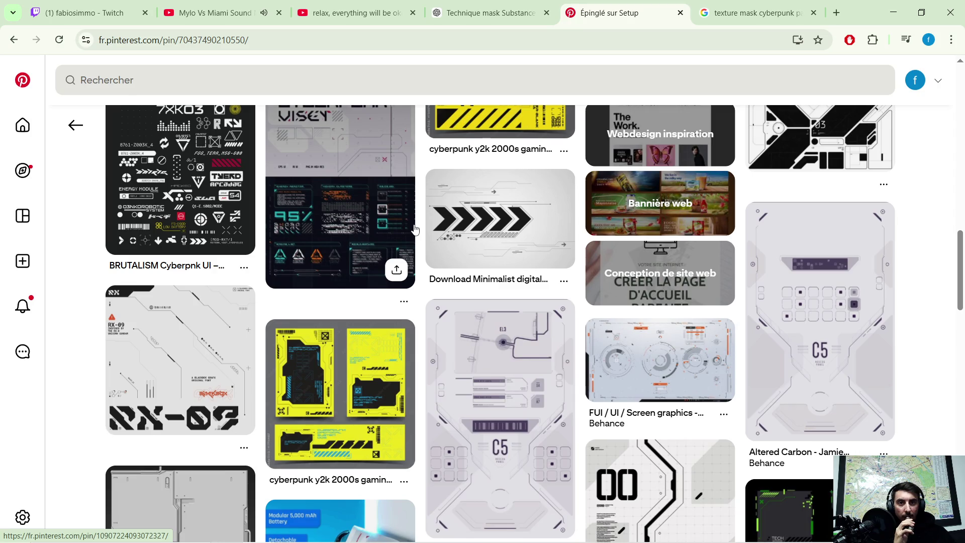
scroll(403, 238, "down", 1)
scroll(405, 237, "down", 2)
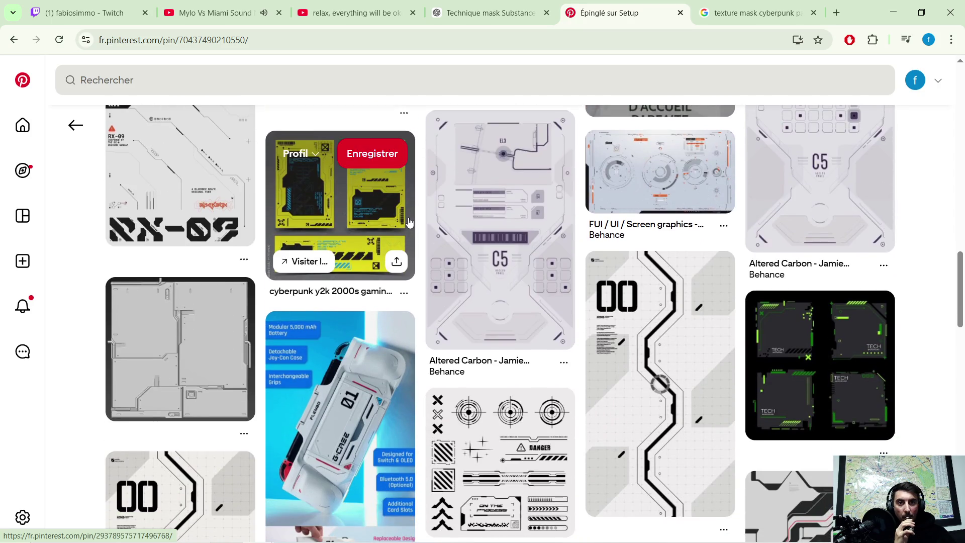
scroll(408, 222, "down", 2)
scroll(407, 217, "down", 4)
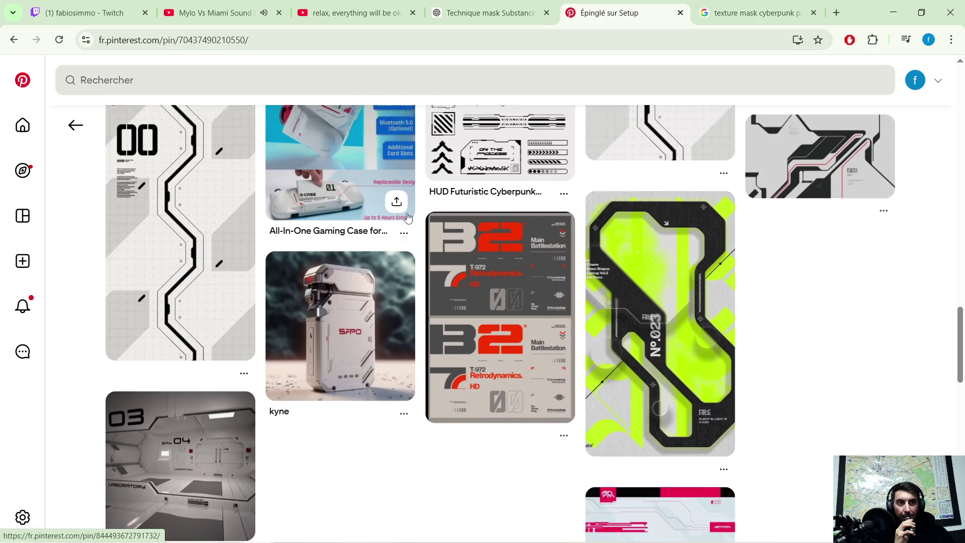
scroll(408, 217, "down", 5)
scroll(407, 216, "down", 3)
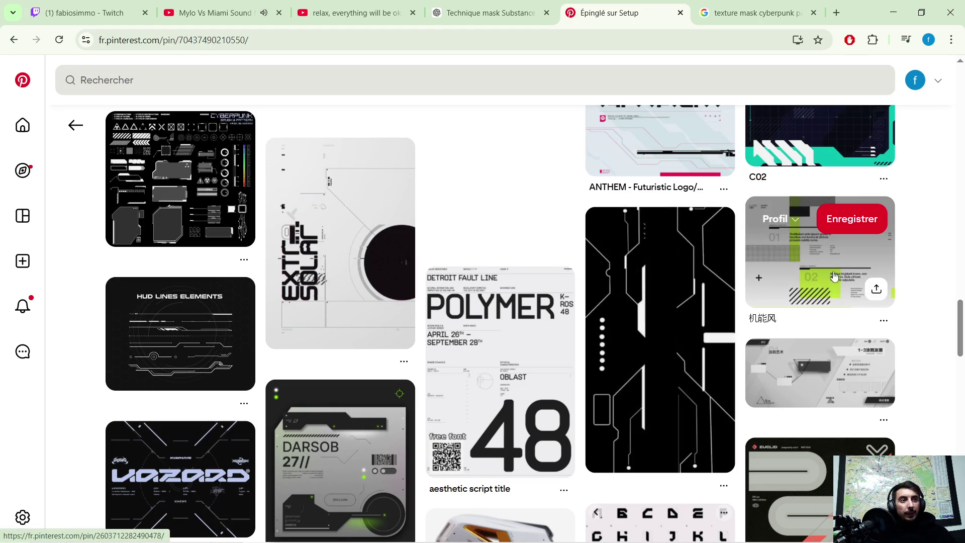
left_click(893, 13)
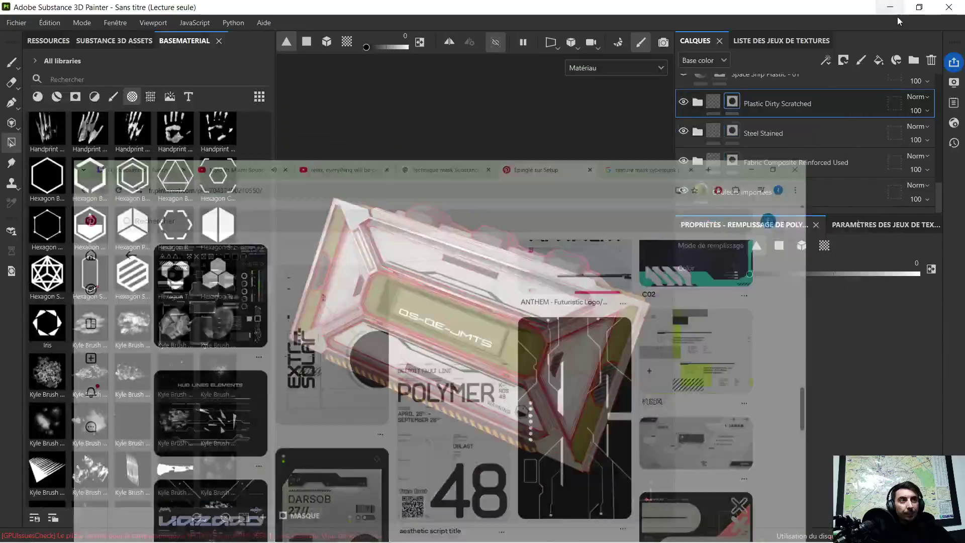
Browse the shelf's stamp shapes and set the crate to a flatter, top-down view
mouse_move(445, 294)
left_mouse_down("alt")
mouse_move(492, 320)
mouse_move(371, 295)
mouse_move(457, 291)
mouse_move(444, 323)
left_mouse_up("alt")
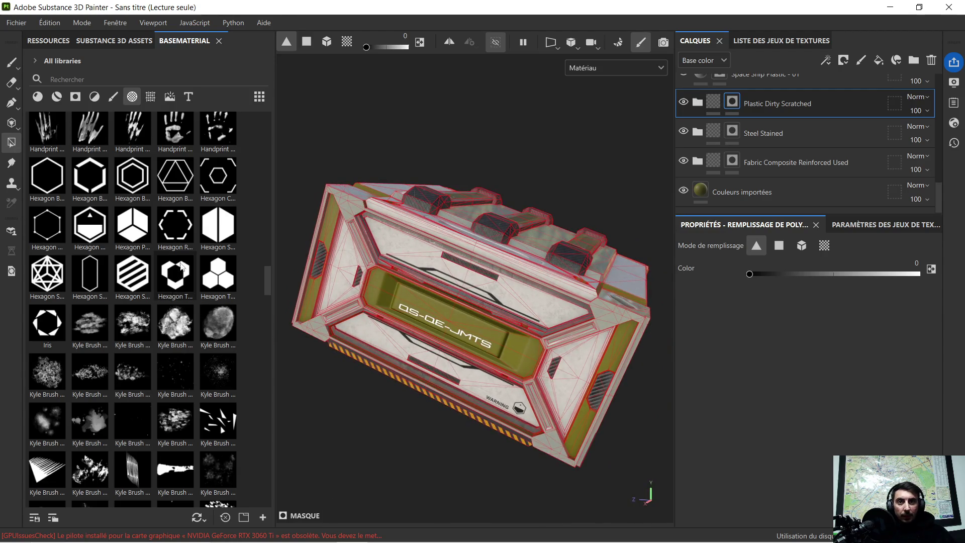
scroll(108, 315, "up", 5)
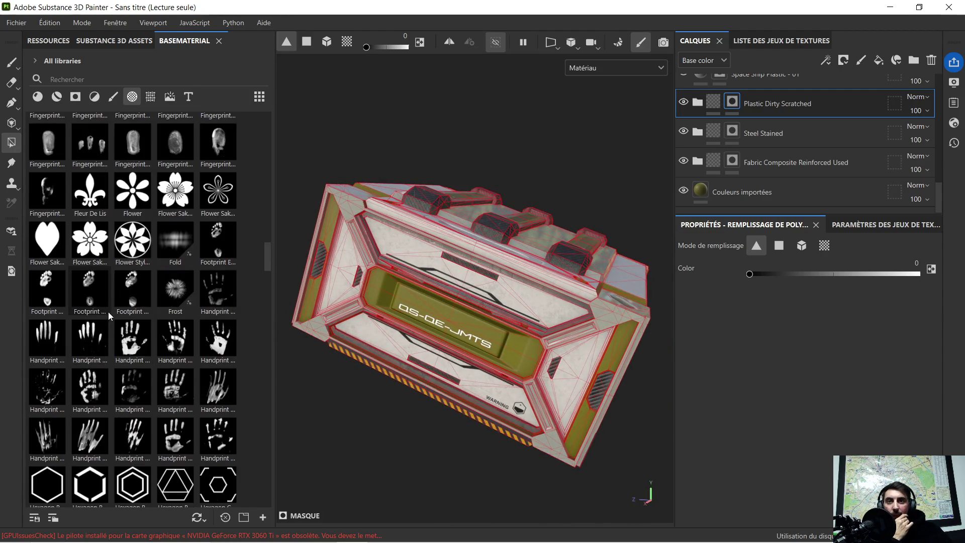
scroll(113, 313, "up", 5)
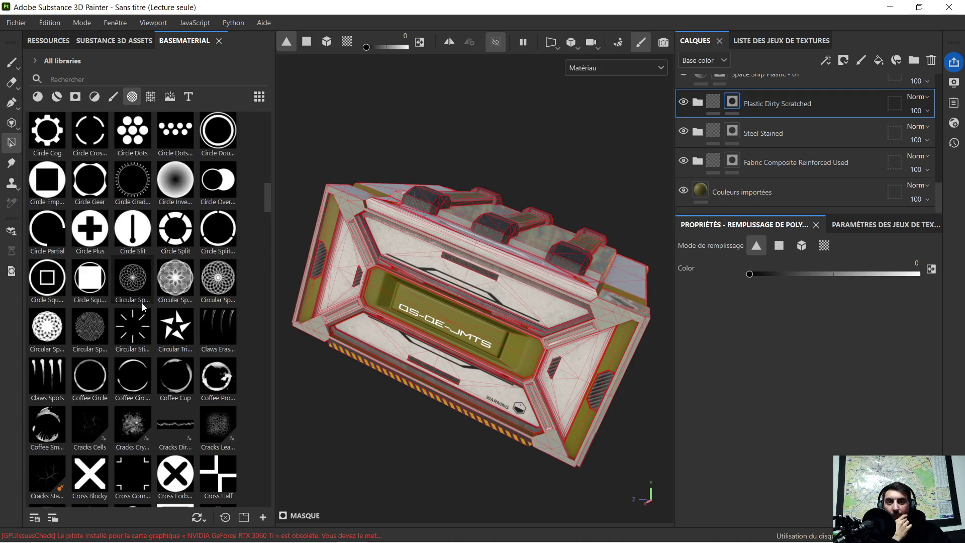
scroll(156, 301, "up", 3)
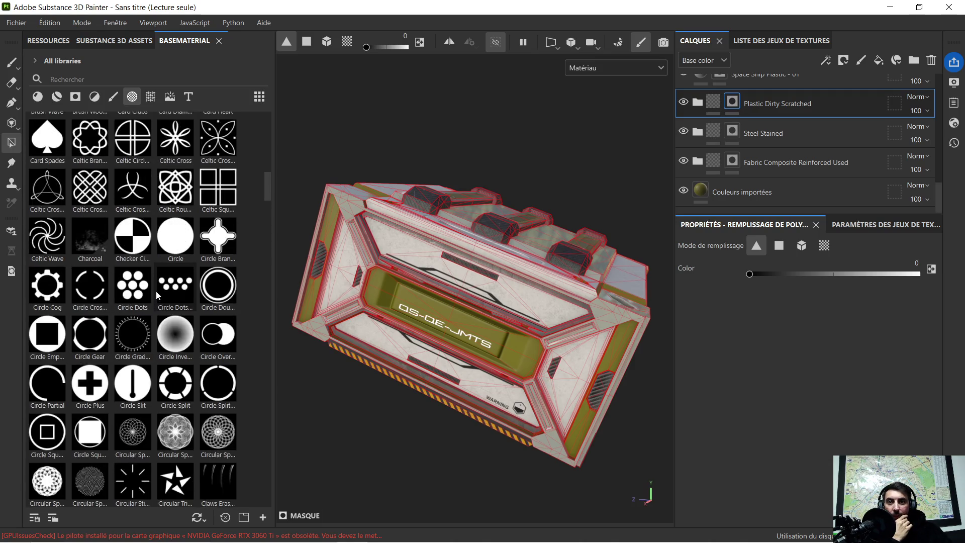
scroll(152, 291, "up", 6)
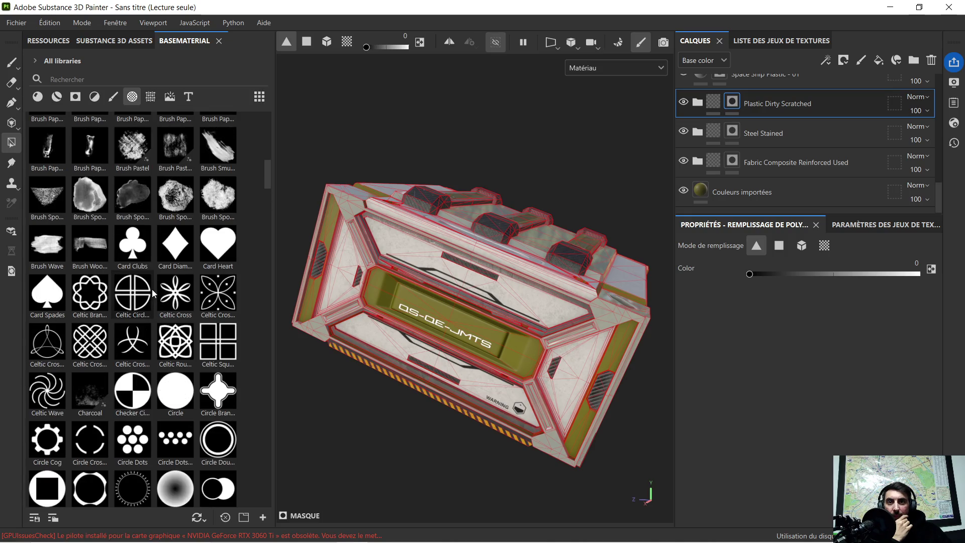
scroll(151, 288, "up", 3)
scroll(152, 288, "up", 3)
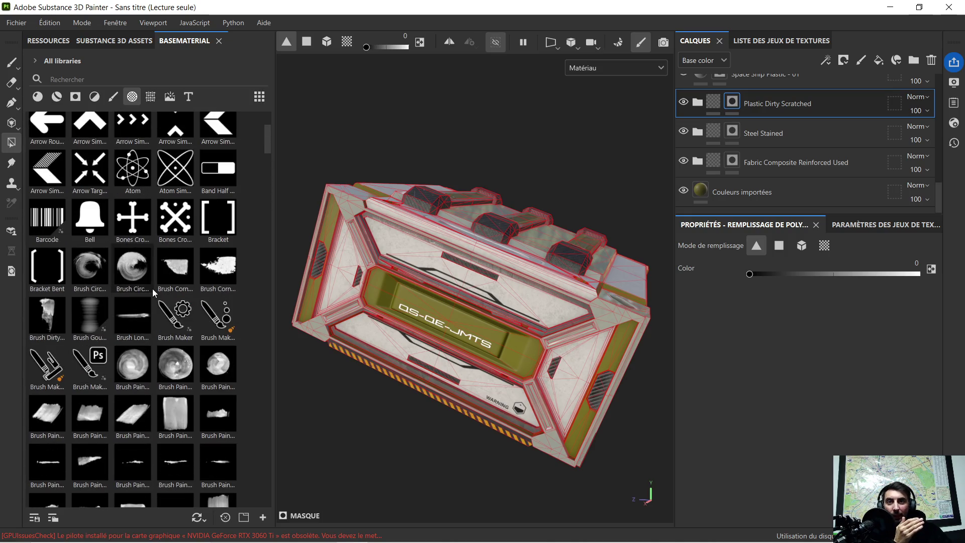
scroll(154, 287, "up", 3)
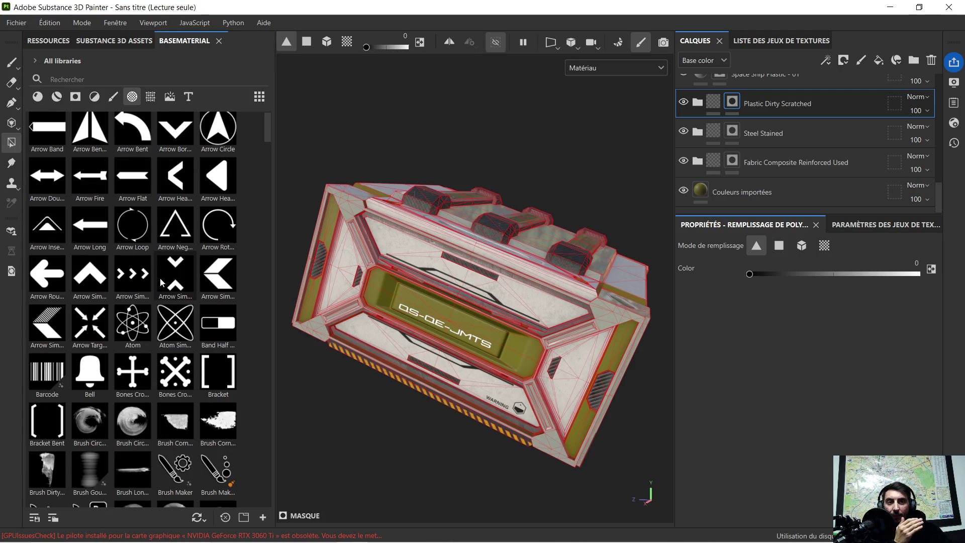
scroll(162, 280, "up", 1)
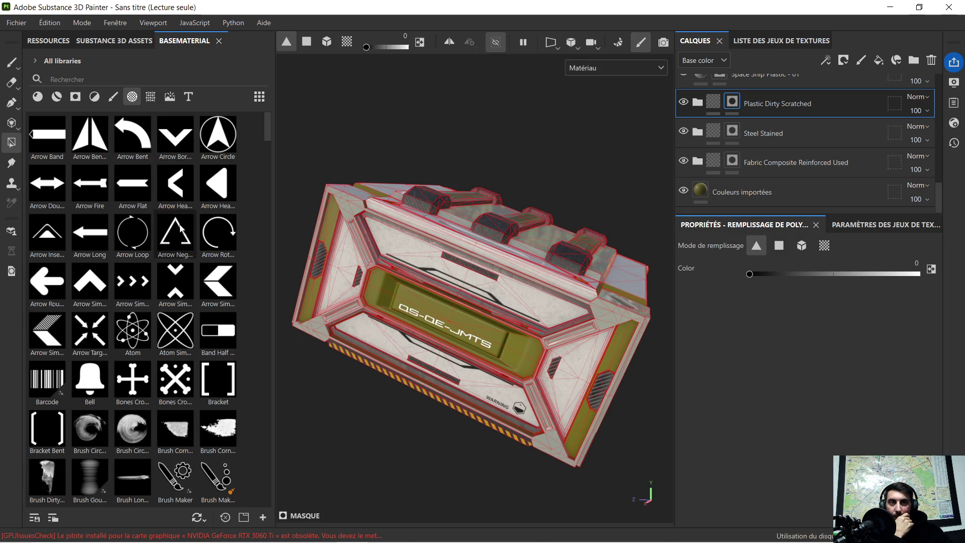
scroll(406, 314, "up", 3)
mouse_move(398, 315)
left_mouse_down("alt")
mouse_move(435, 278)
mouse_move(429, 286)
left_mouse_up("alt")
mouse_move(482, 297)
middle_mouse_down("alt")
mouse_move(480, 261)
mouse_move(466, 271)
mouse_move(474, 276)
middle_mouse_up("alt")
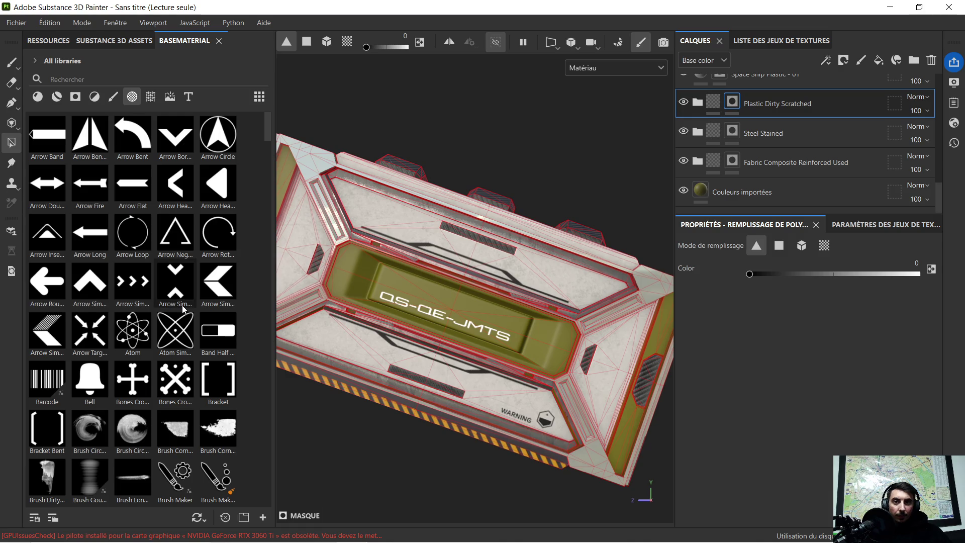
Find the Dashed Line shape in the shelf and drop it onto the crate's olive centre panel
scroll(178, 288, "down", 3)
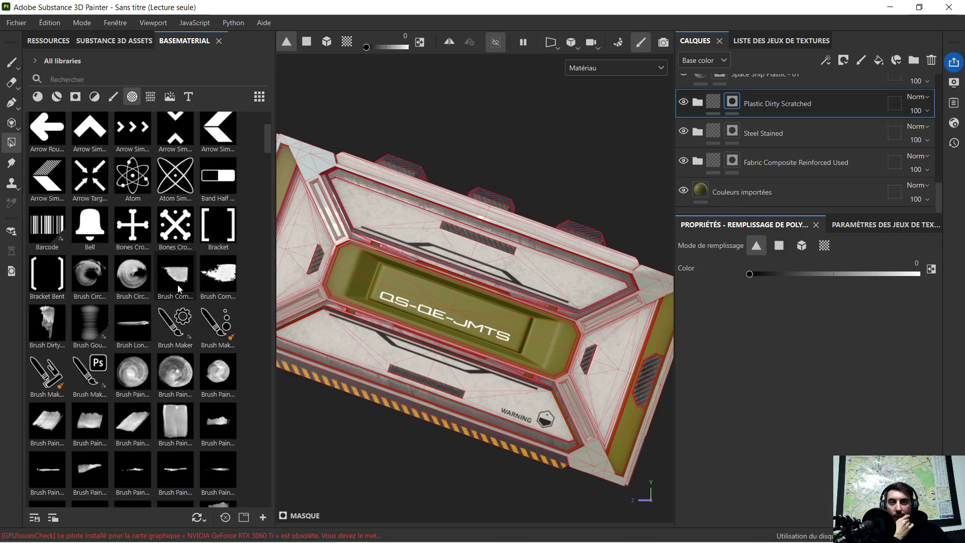
scroll(174, 288, "down", 3)
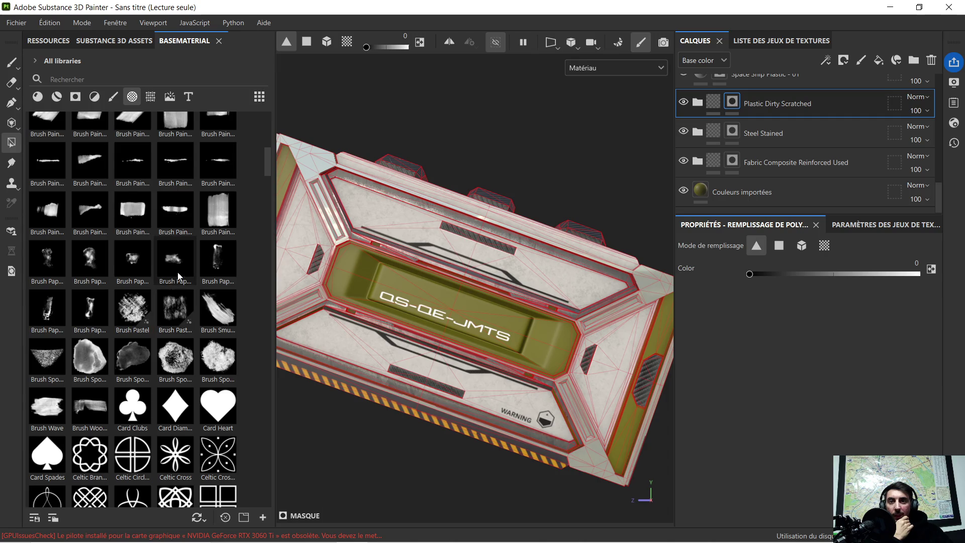
scroll(175, 274, "down", 3)
scroll(178, 283, "down", 3)
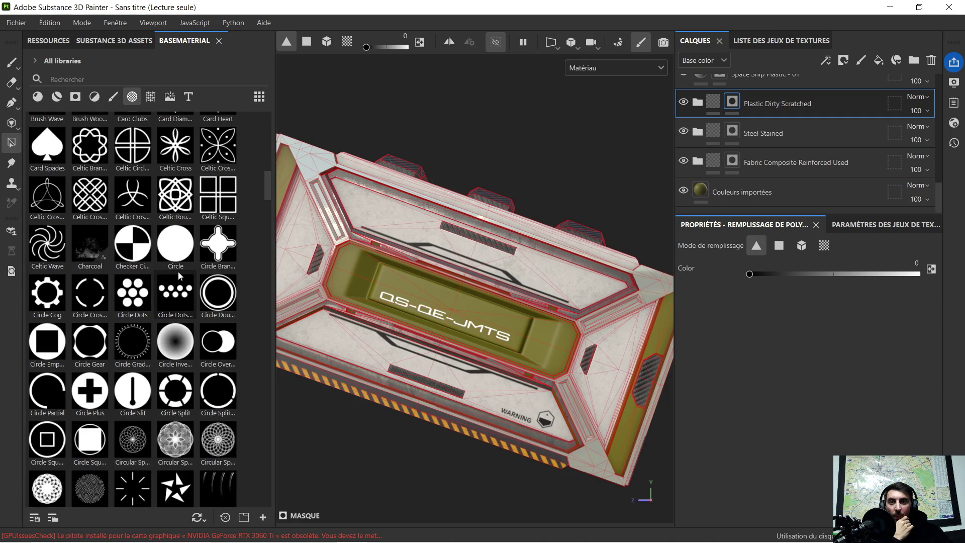
scroll(173, 308, "down", 3)
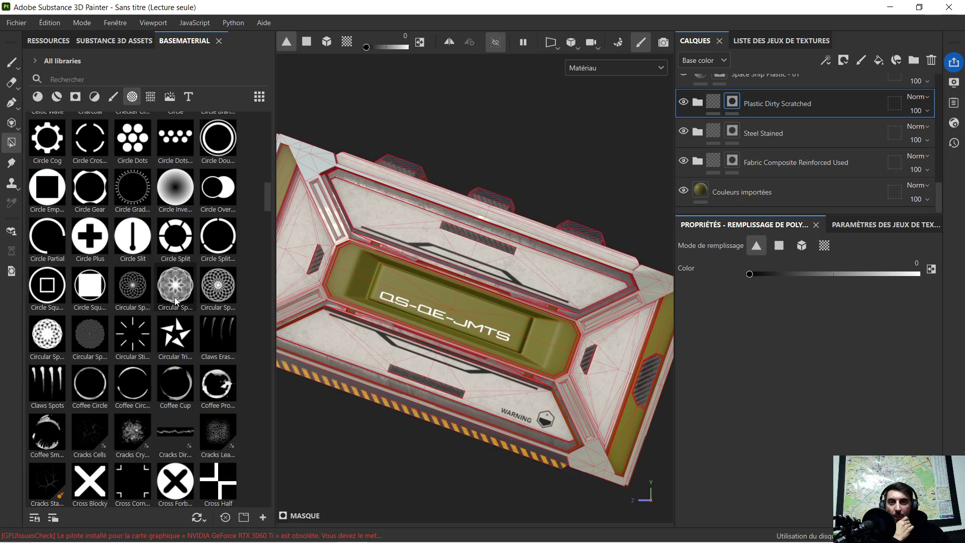
scroll(175, 300, "down", 3)
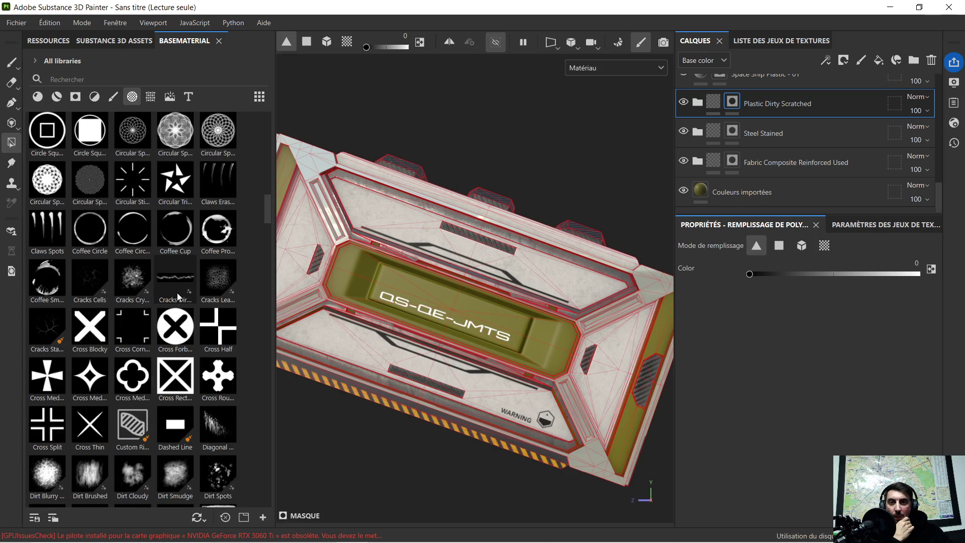
mouse_move(172, 424)
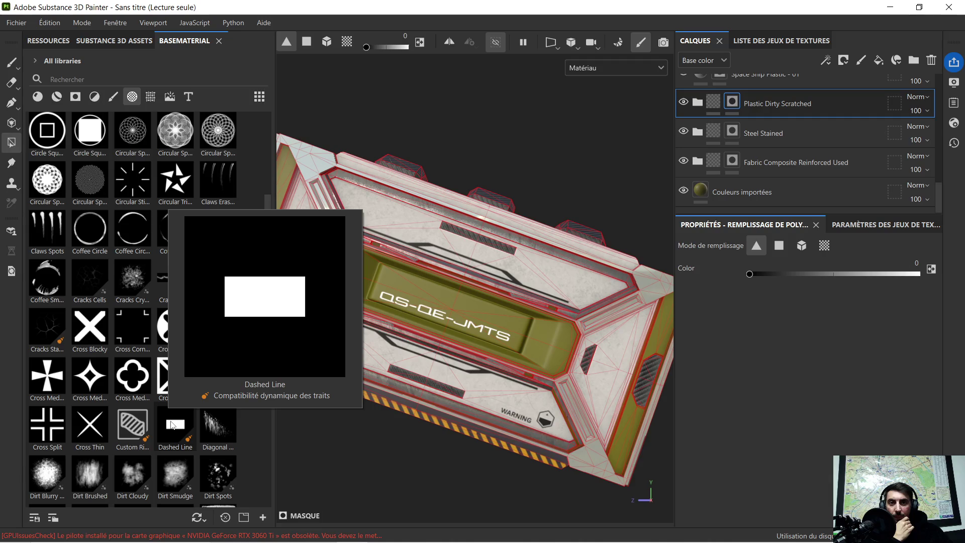
mouse_move(171, 430)
left_mouse_down()
mouse_move(490, 332)
mouse_move(558, 291)
mouse_move(542, 281)
left_mouse_up()
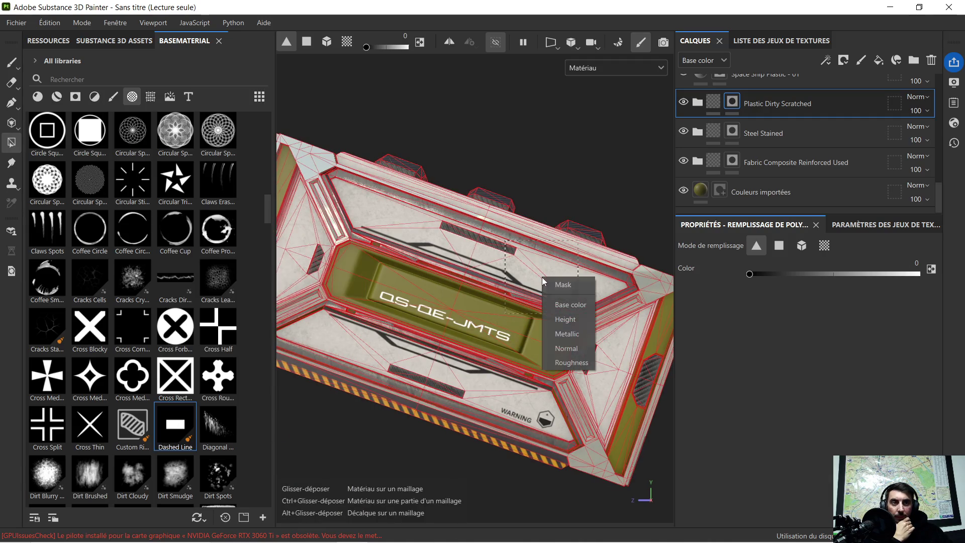
Apply Dashed Line as a mask, creating a Dashed Line fill layer, and confirm the fill's name
left_click(565, 289)
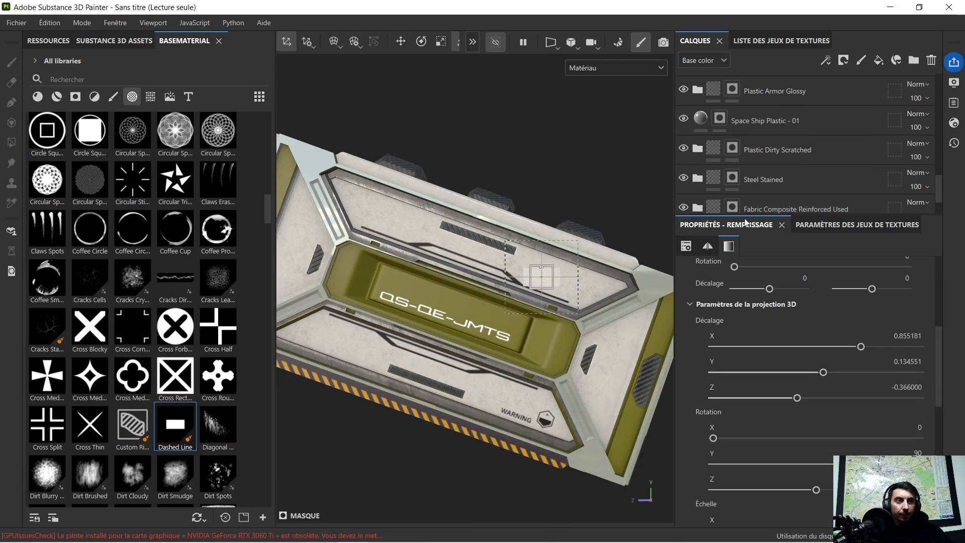
scroll(866, 116, "up", 10)
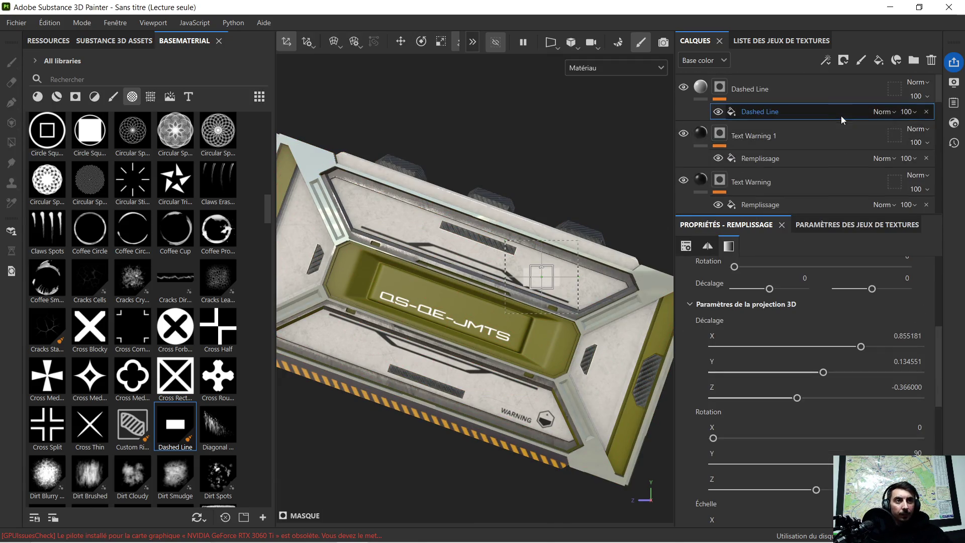
double_click(763, 112)
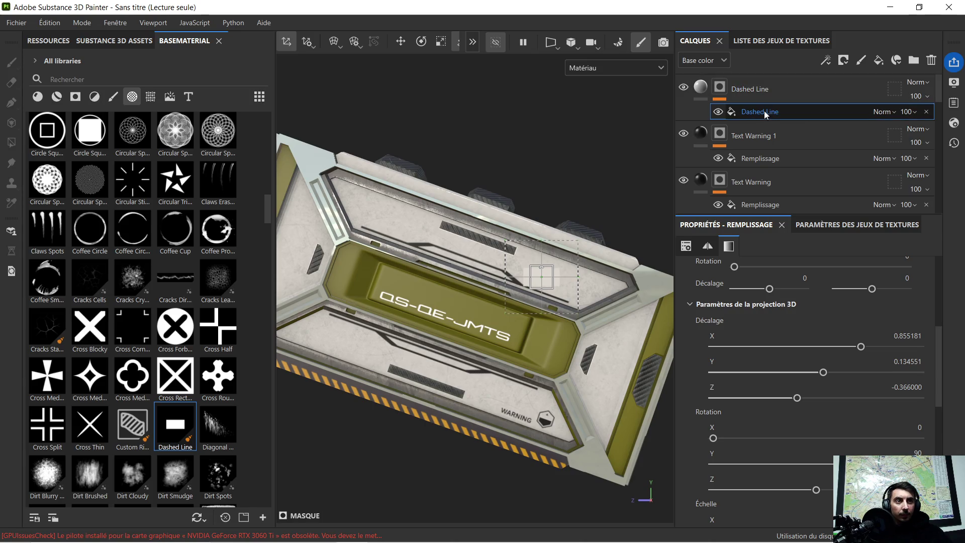
key("Return")
scroll(603, 253, "up", 2)
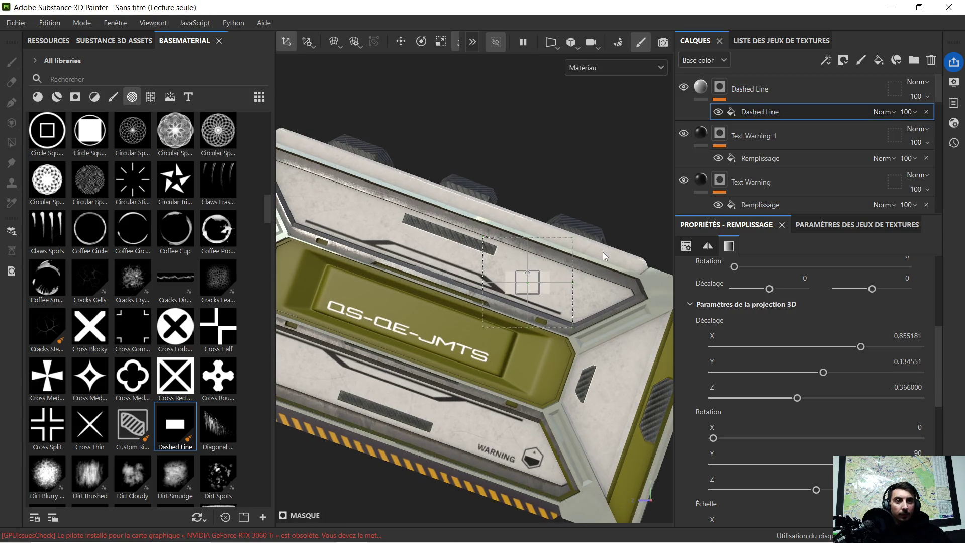
left_click_drag(596, 262, 643, 211, "alt")
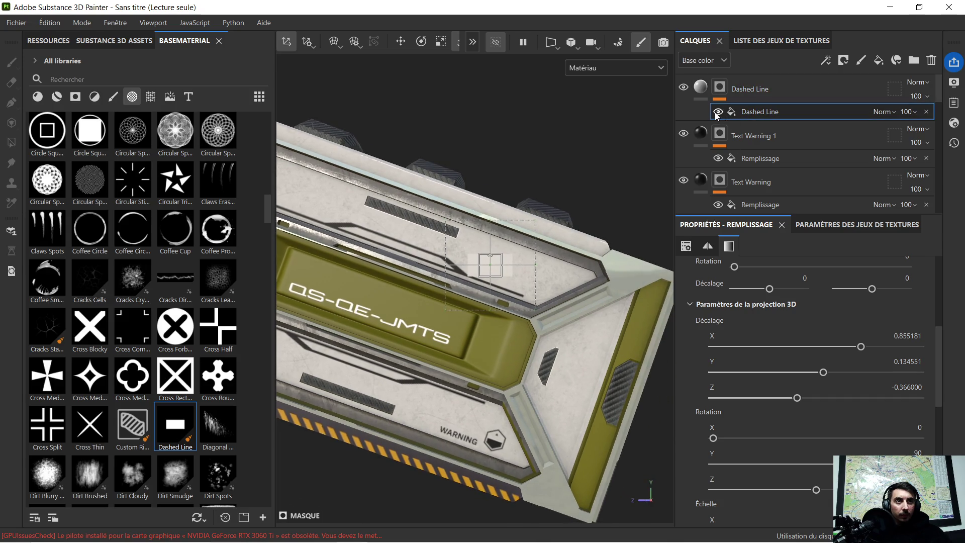
left_click(721, 89)
Give the Dashed Line layer a yellow BFC105 base colour, then select its mask's fill effect
left_click(701, 88)
left_click(800, 411)
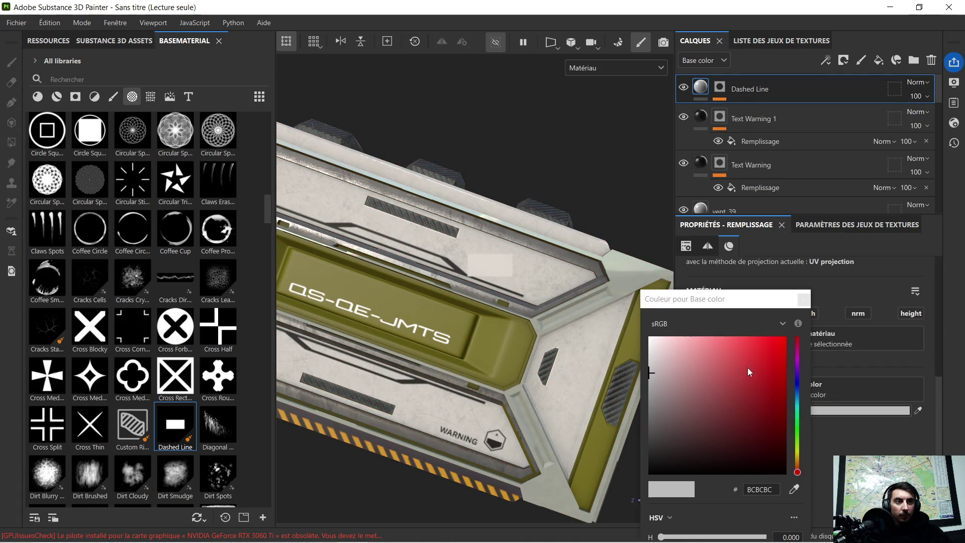
left_click(781, 371)
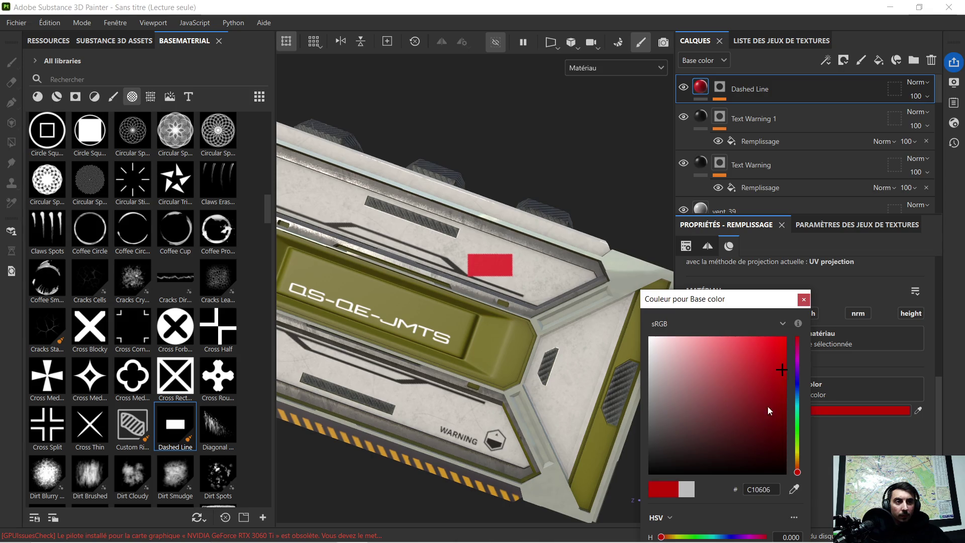
left_click(799, 445)
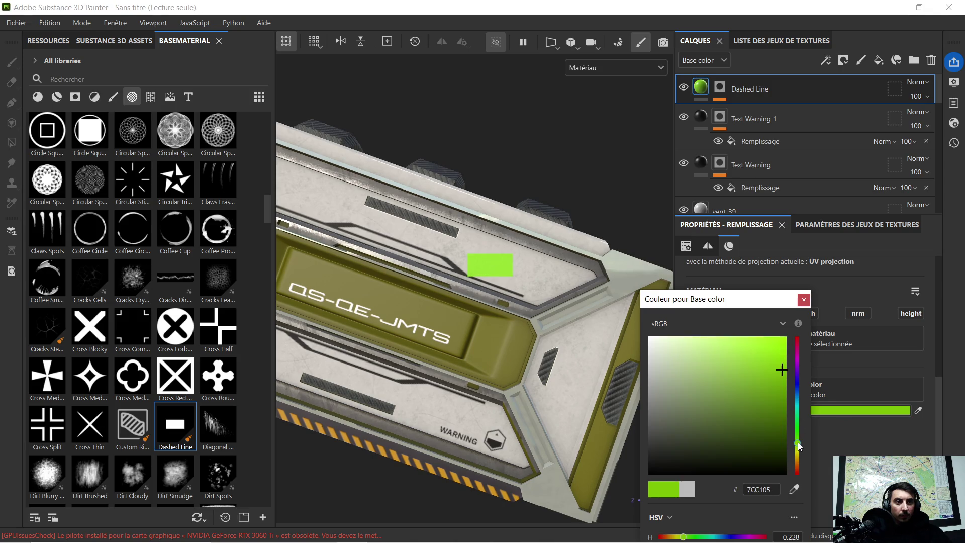
left_click_drag(799, 444, 798, 455)
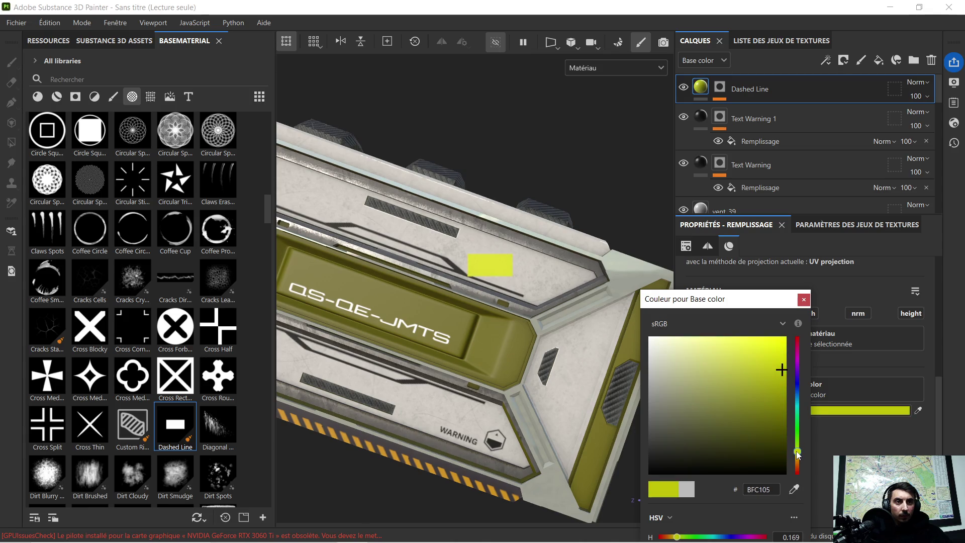
left_click(804, 301)
left_click(725, 90)
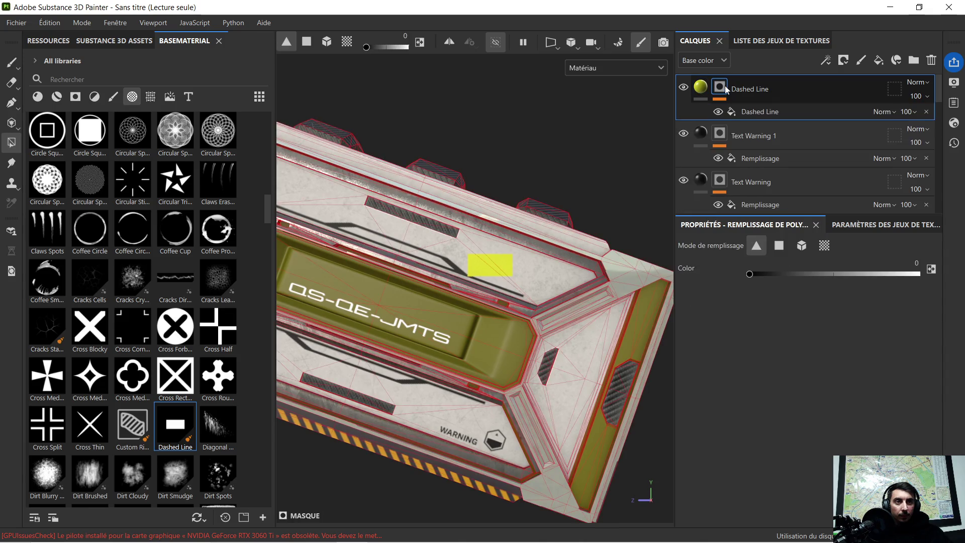
left_click(754, 111)
Widen and stretch the Dashed Line projection box into a yellow patch on the crate
mouse_move(553, 181)
left_mouse_down("alt")
mouse_move(568, 177)
mouse_move(527, 274)
mouse_move(517, 246)
mouse_move(470, 210)
left_mouse_up("alt")
left_click(427, 45)
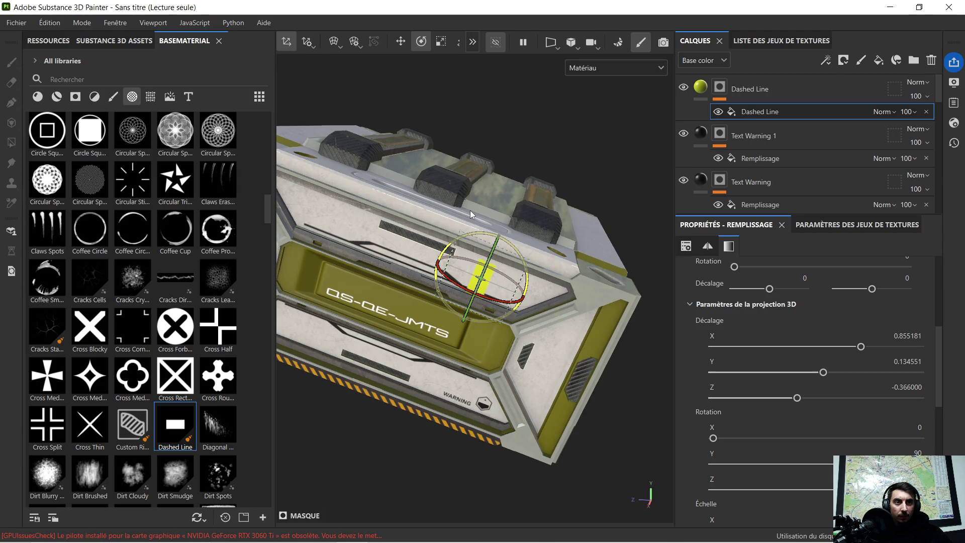
scroll(480, 264, "up", 2)
scroll(481, 264, "up", 2)
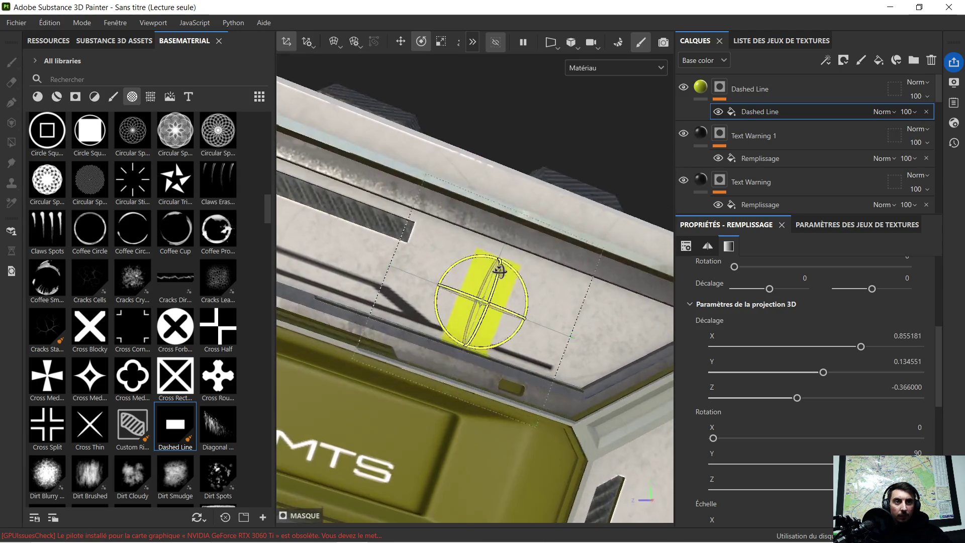
scroll(518, 251, "down", 5)
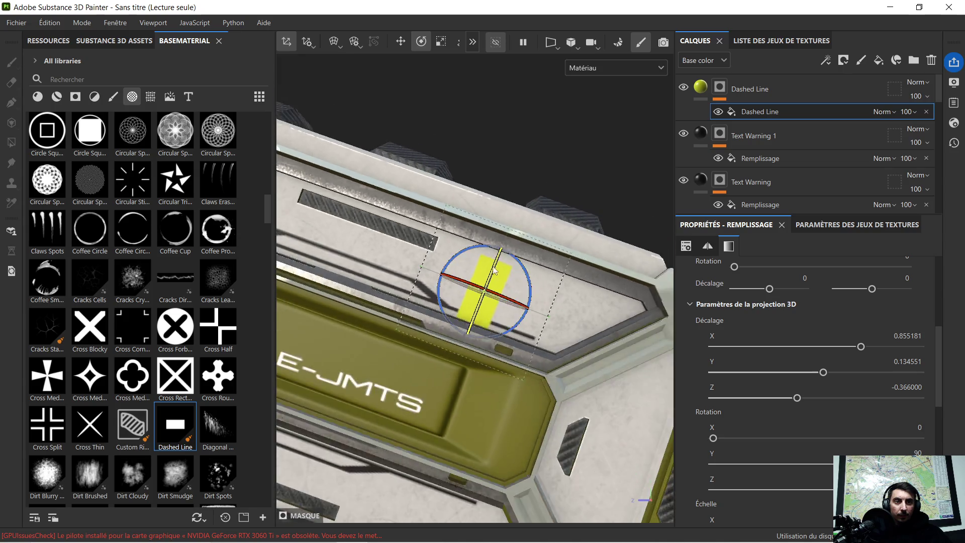
middle_click_drag(552, 238, 538, 296)
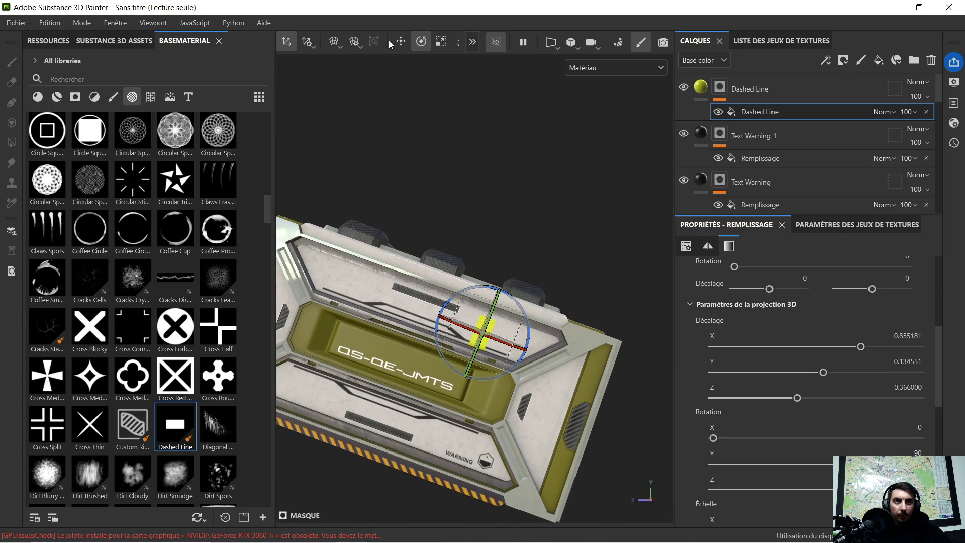
left_click(444, 44)
left_click_drag(442, 317, 418, 311)
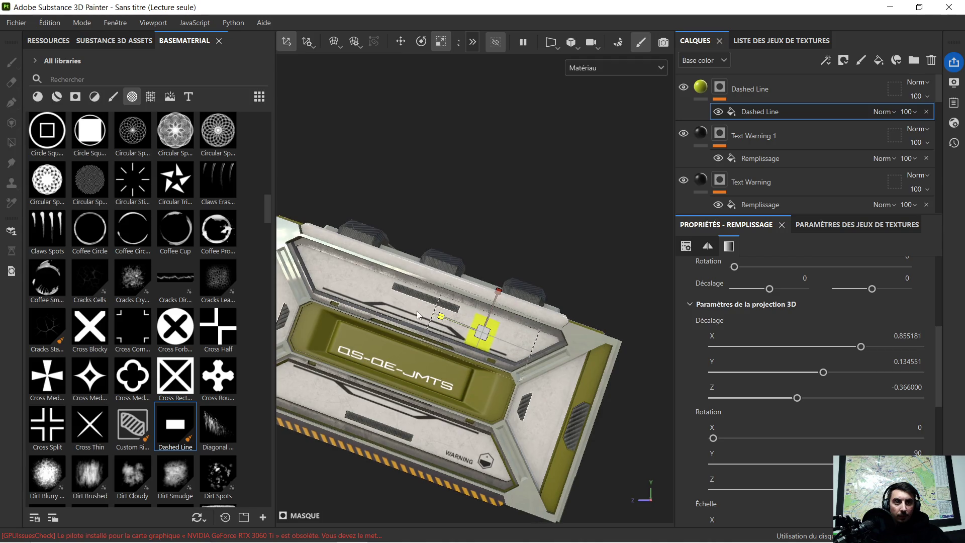
mouse_move(500, 291)
left_mouse_down()
mouse_move(524, 255)
mouse_move(505, 276)
left_mouse_up()
Rotate the Dashed Line projection slightly and stretch the yellow decal wider and taller
left_click(401, 42)
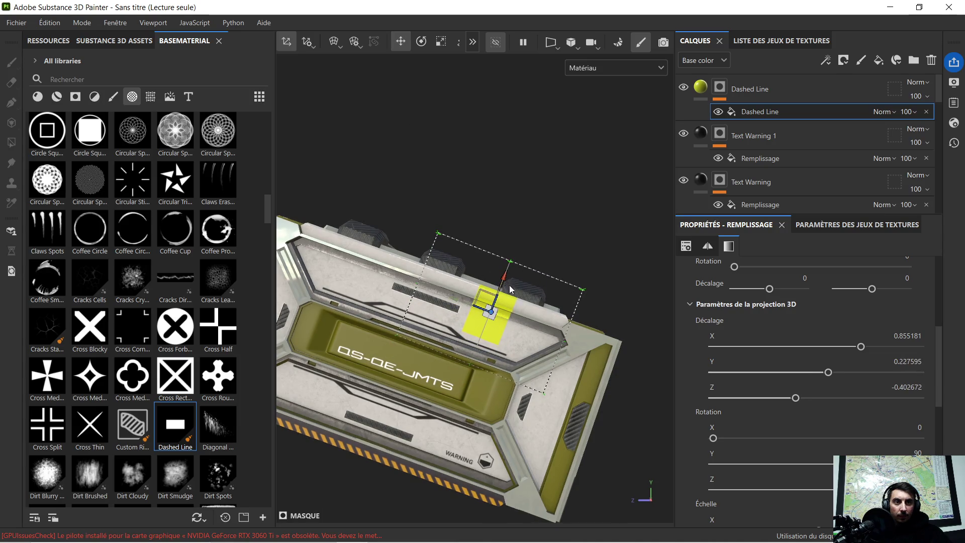
scroll(505, 308, "up", 5)
scroll(506, 306, "down", 3)
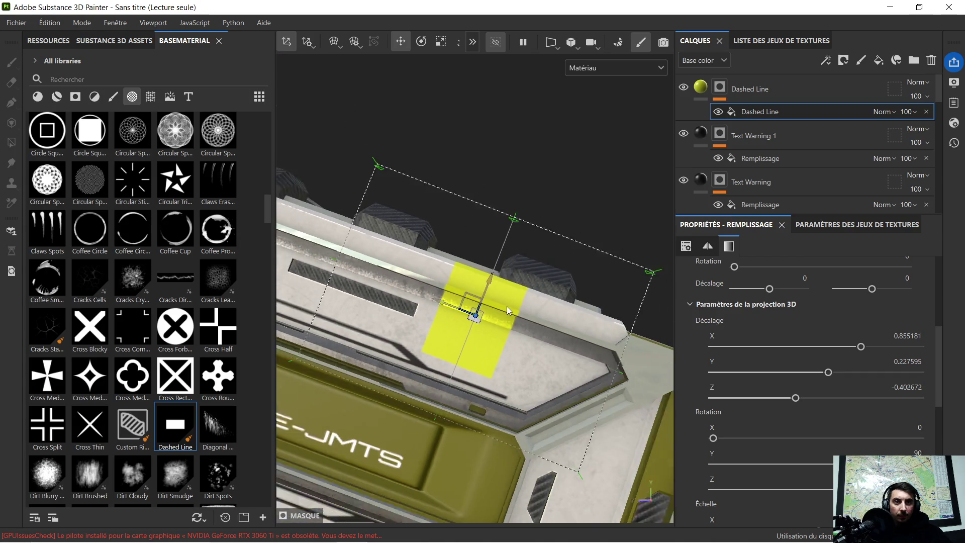
left_click(422, 41)
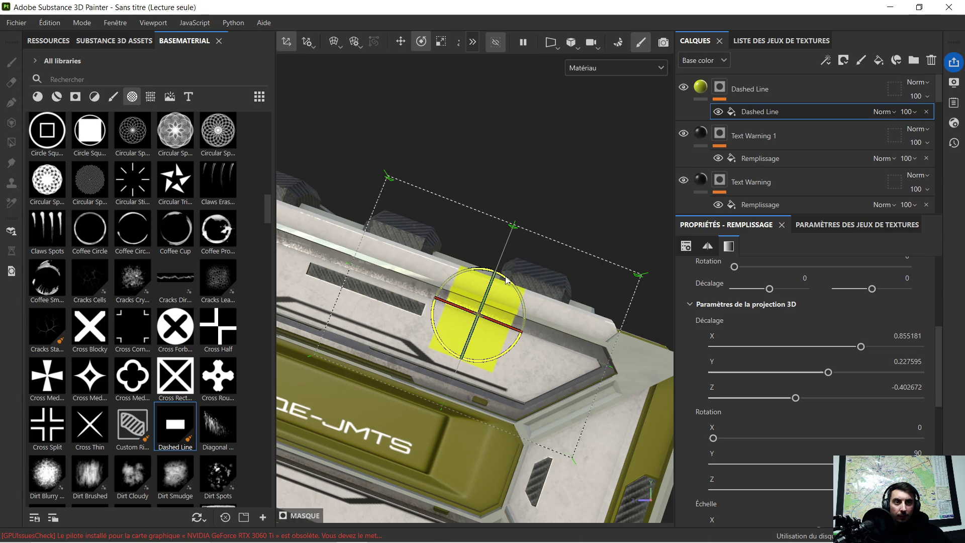
mouse_move(506, 280)
left_mouse_down()
mouse_move(542, 221)
mouse_move(527, 228)
left_mouse_up()
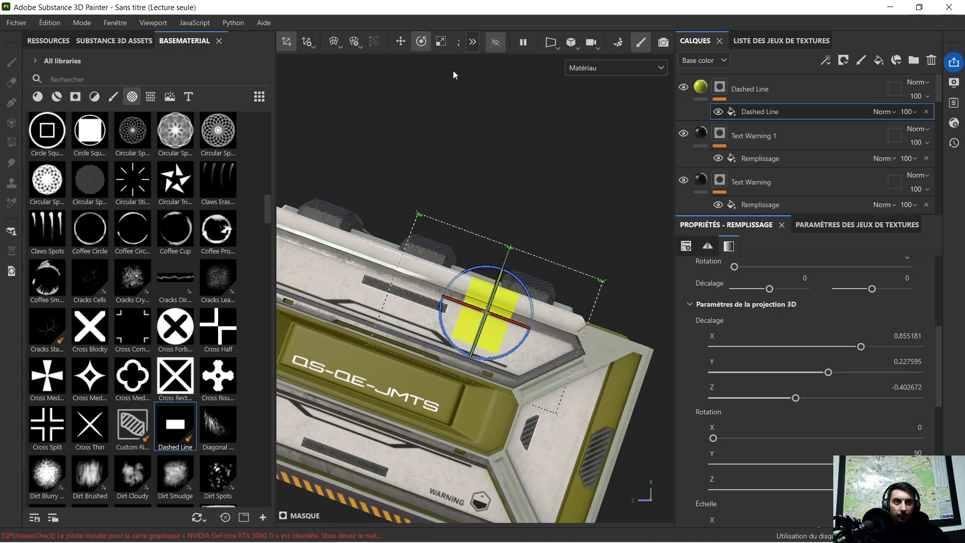
left_click(440, 43)
mouse_move(450, 295)
left_mouse_down()
mouse_move(419, 298)
mouse_move(469, 305)
left_mouse_up()
left_click(409, 38)
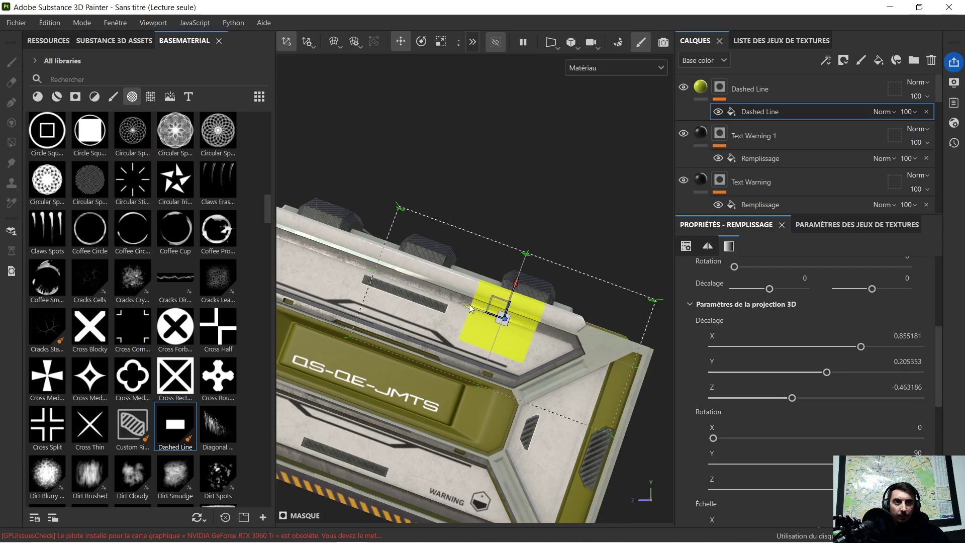
left_click(441, 42)
mouse_move(517, 279)
left_mouse_down()
mouse_move(577, 192)
mouse_move(541, 224)
left_mouse_up()
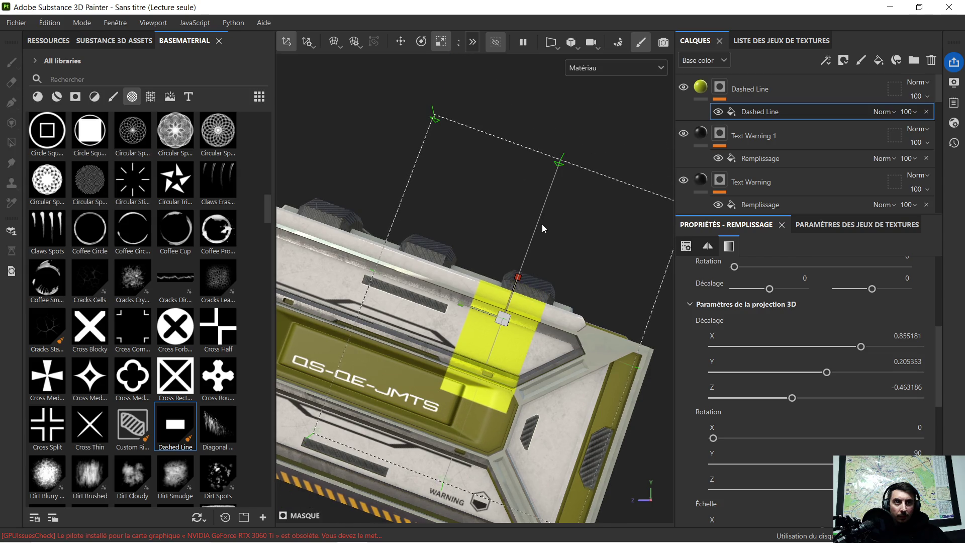
Shorten the band and move it to the top panel edge (Y 0.249444, Z -0.479392), then hide it
left_click(400, 42)
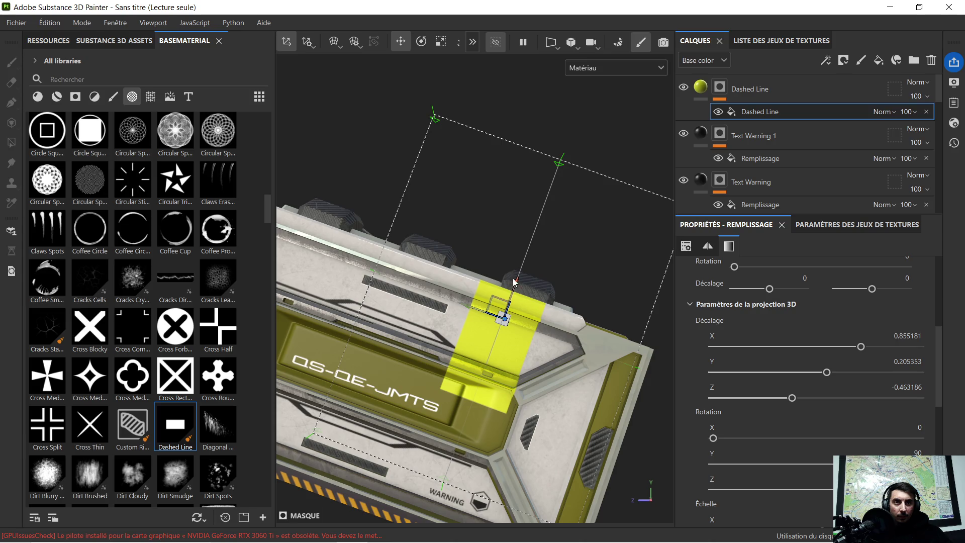
left_click_drag(514, 283, 495, 312)
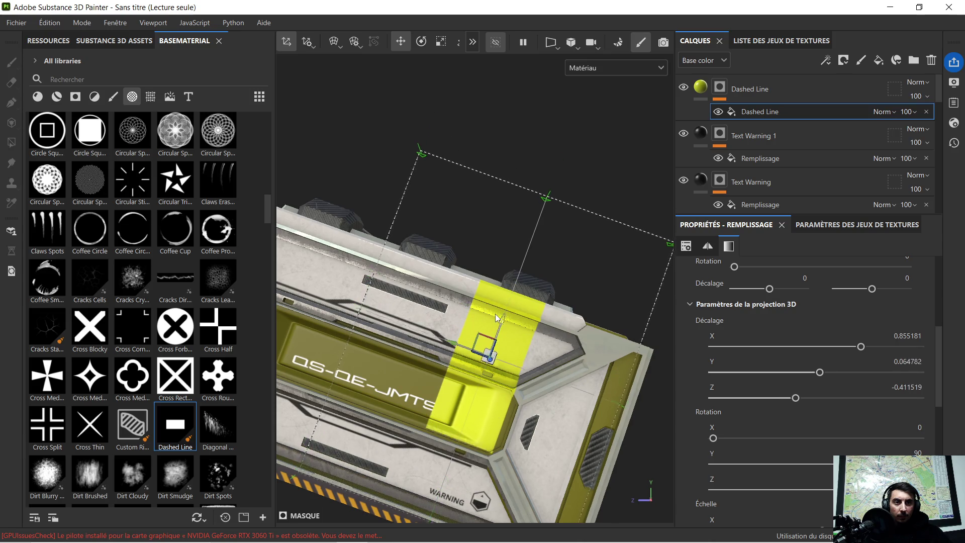
scroll(434, 292, "down", 5)
scroll(435, 291, "up", 5)
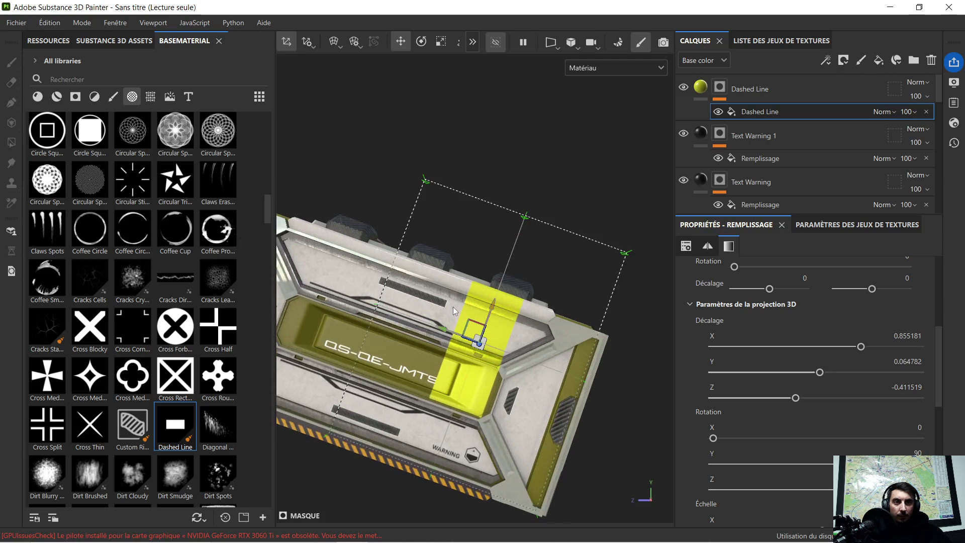
mouse_move(497, 309)
left_mouse_down()
mouse_move(476, 358)
mouse_move(506, 309)
left_mouse_up()
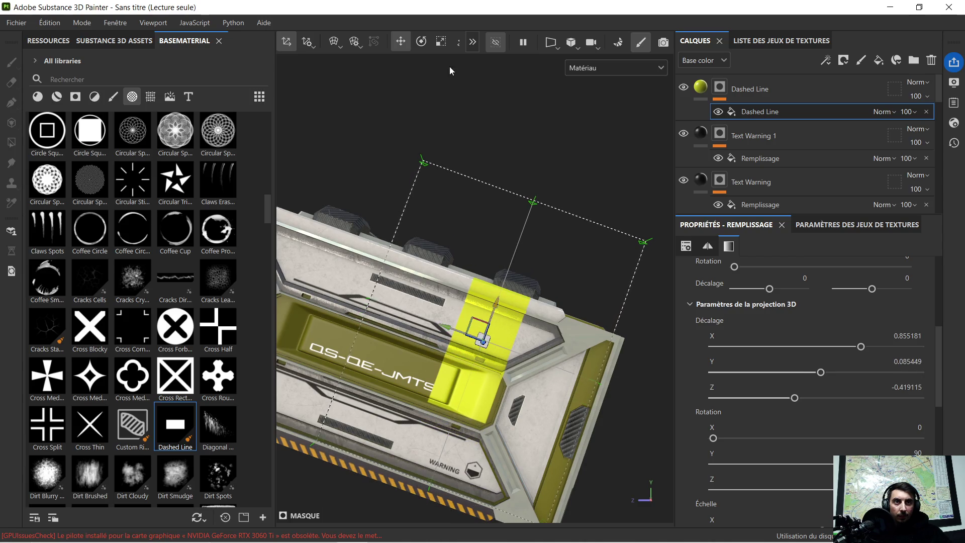
left_click(441, 42)
left_click_drag(499, 298, 494, 329)
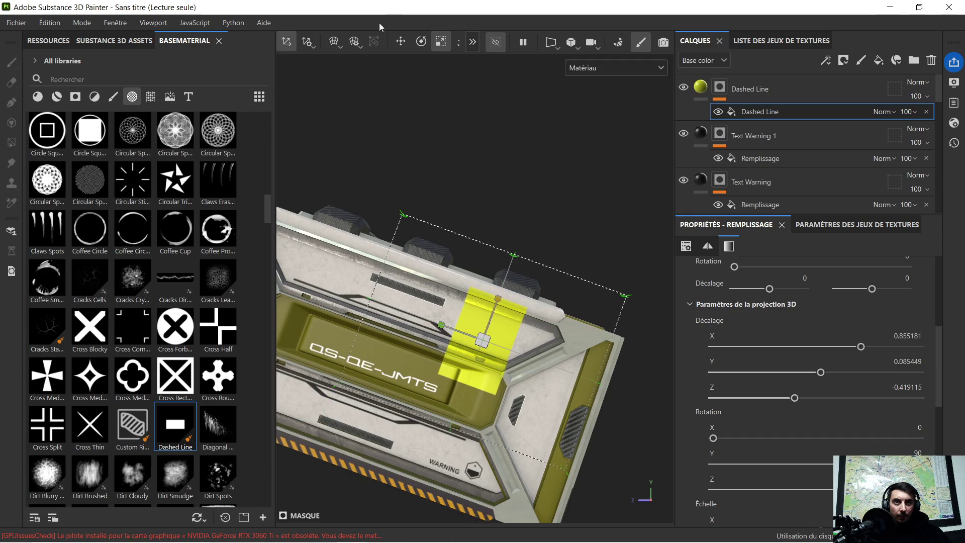
left_click(397, 43)
left_click_drag(497, 306, 518, 266)
mouse_move(562, 227)
left_mouse_down("alt")
mouse_move(522, 268)
mouse_move(552, 256)
mouse_move(494, 262)
mouse_move(539, 262)
mouse_move(531, 272)
left_mouse_up("alt")
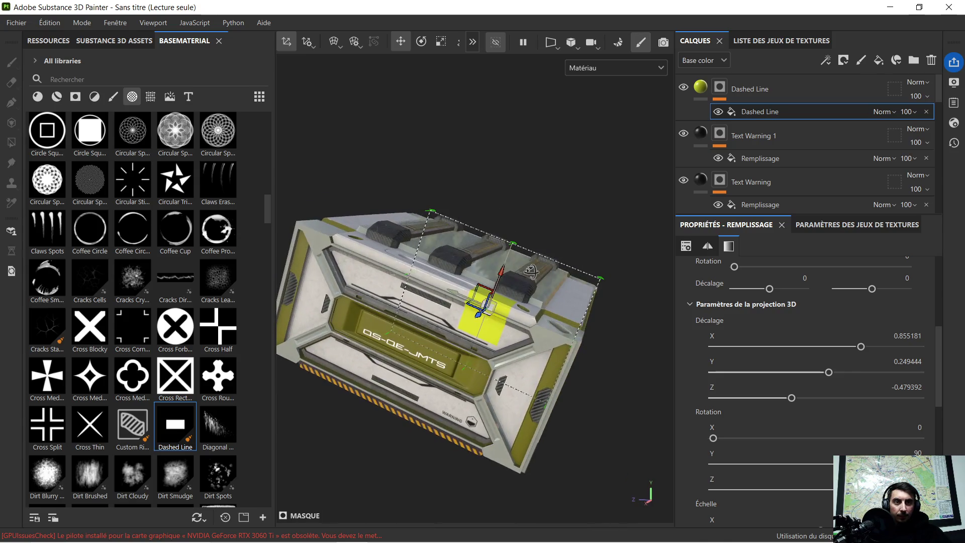
left_click(717, 112)
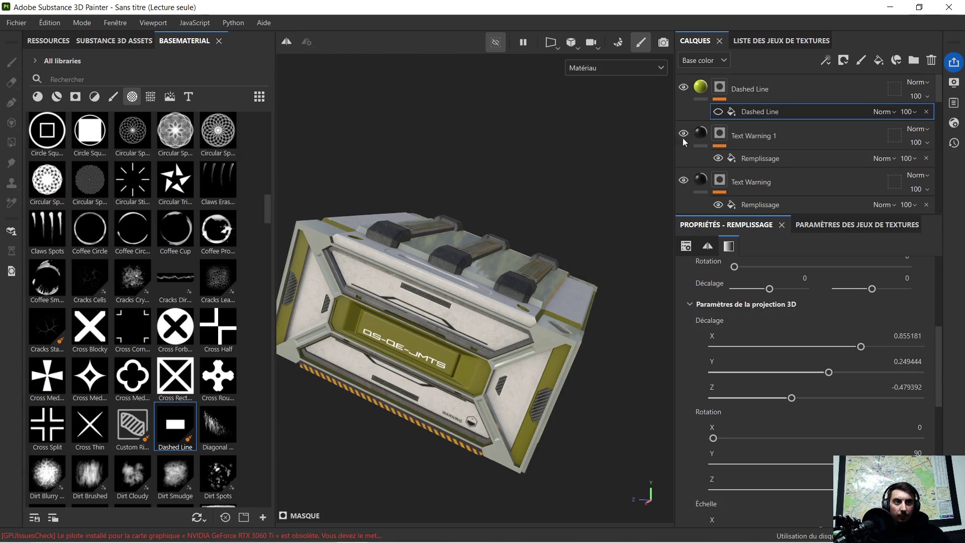
Re-show the Dashed Line layer and drop the Cross Blocky alpha onto the yellow band
left_click(718, 112)
left_click(703, 93)
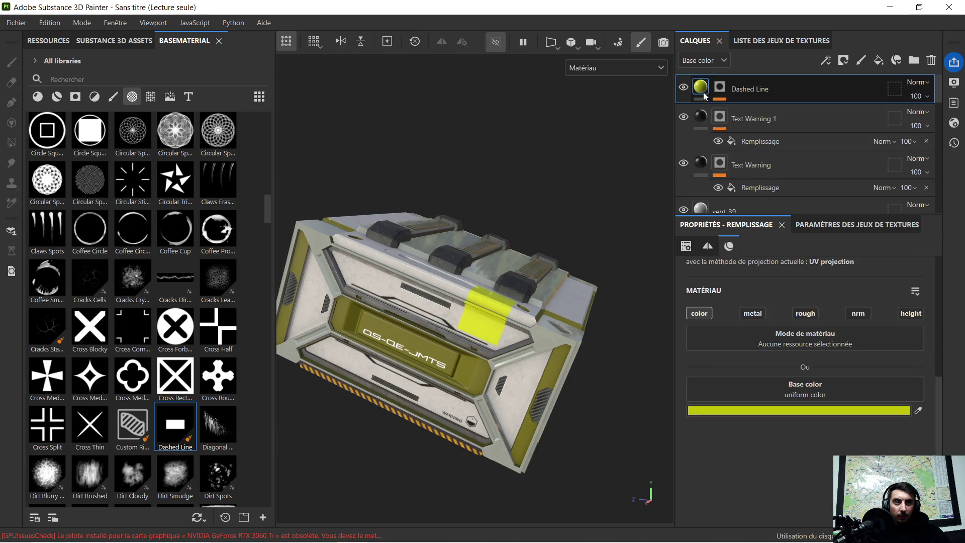
scroll(538, 206, "up", 3)
mouse_move(538, 206)
left_mouse_down("alt")
mouse_move(517, 239)
mouse_move(426, 311)
mouse_move(475, 306)
mouse_move(495, 319)
mouse_move(484, 319)
left_mouse_up("alt")
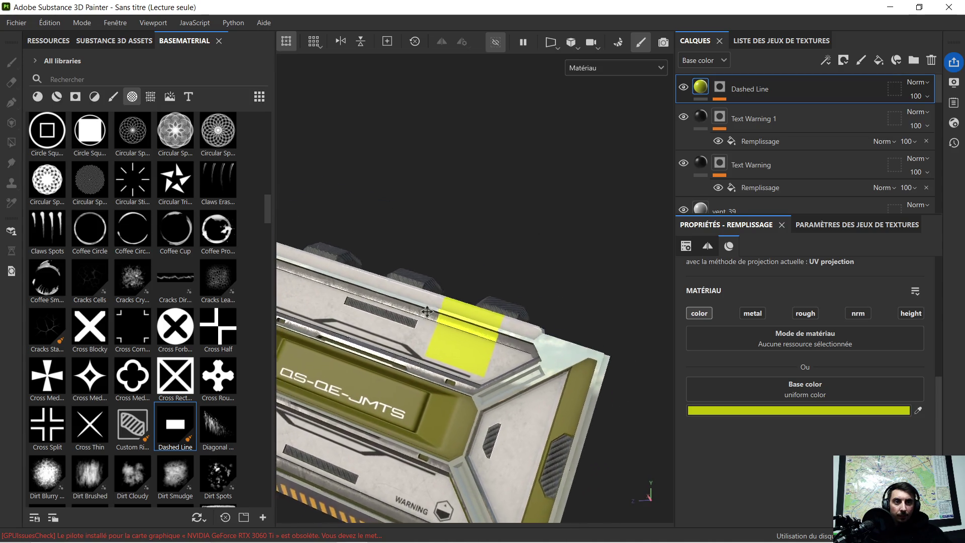
scroll(427, 312, "down", 5)
scroll(525, 315, "up", 2)
scroll(524, 315, "up", 1)
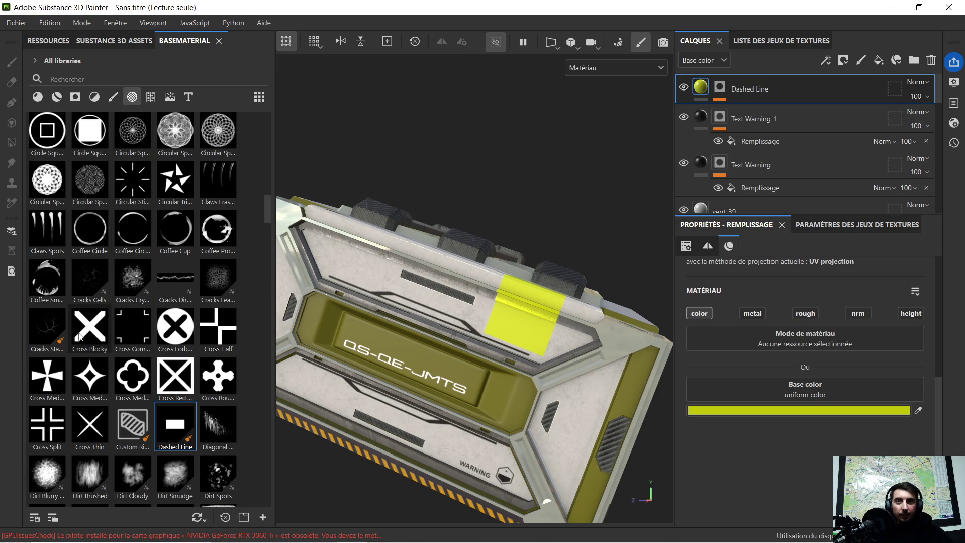
left_click_drag(87, 325, 516, 323)
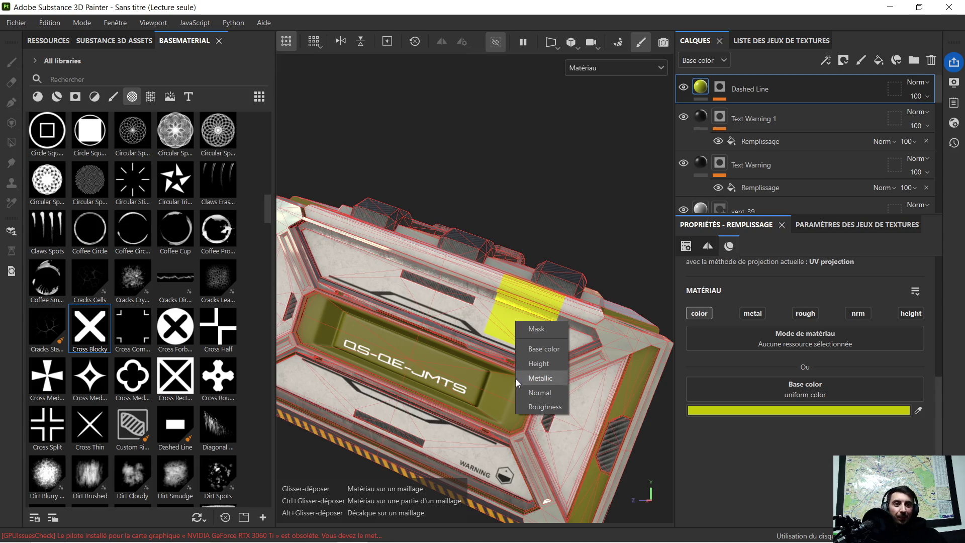
left_click(539, 327)
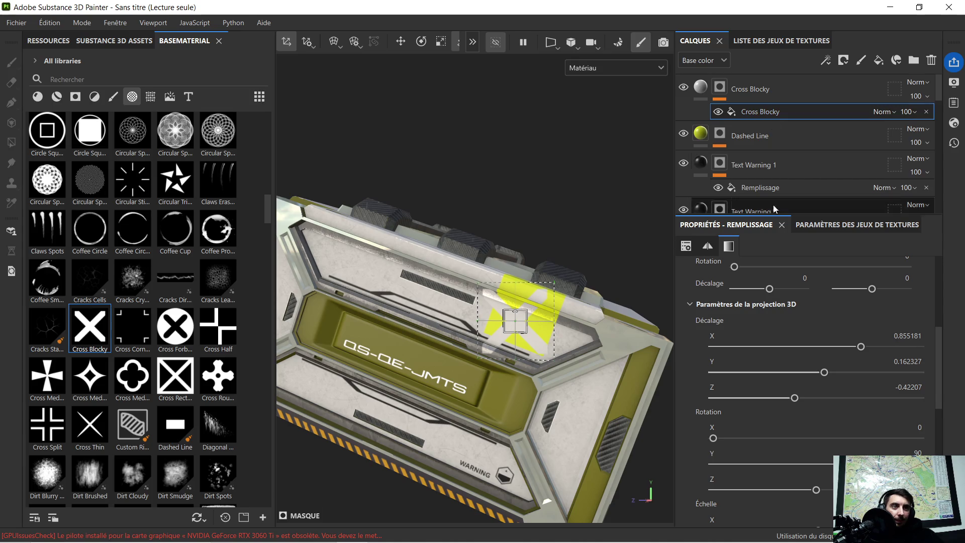
Set the Cross Blocky layer's colour to near-black 0C0101
left_click(692, 94)
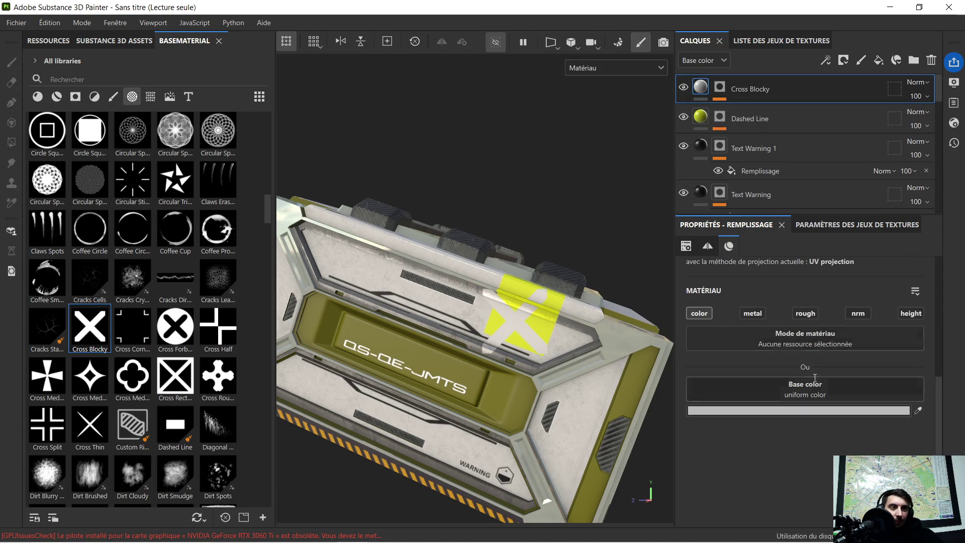
left_click(821, 412)
left_click(777, 471)
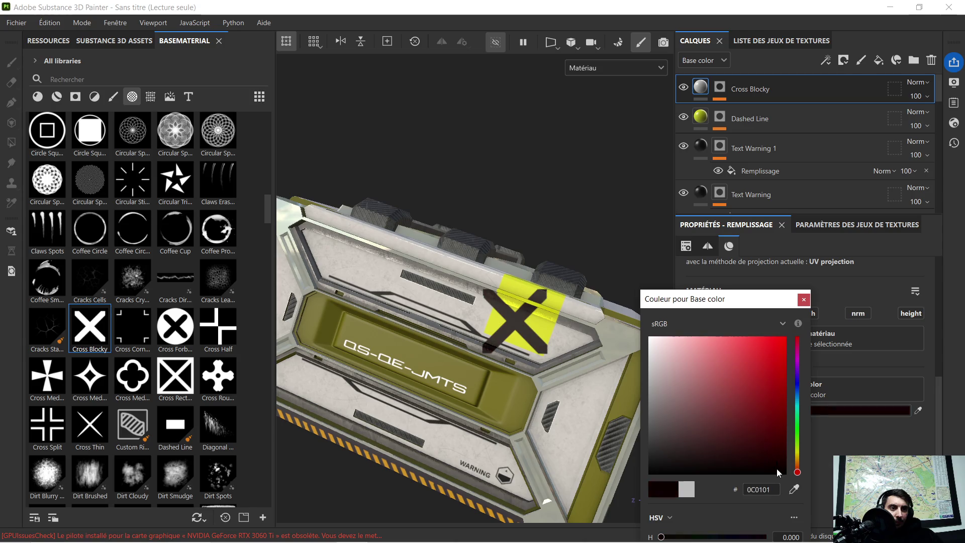
left_click(804, 299)
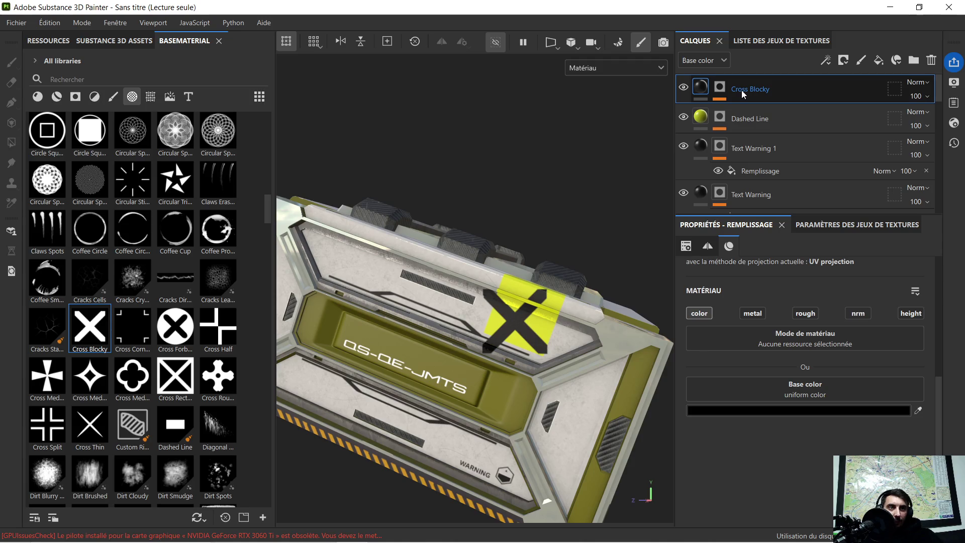
Shrink the Cross Blocky projection down to a small X
left_click_drag(720, 90, 720, 90)
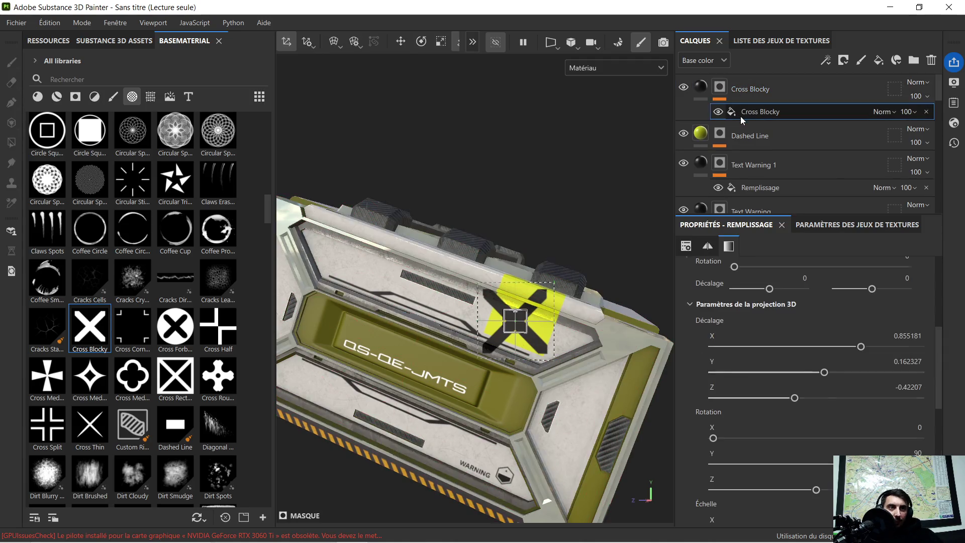
left_click_drag(562, 299, 557, 280, "alt")
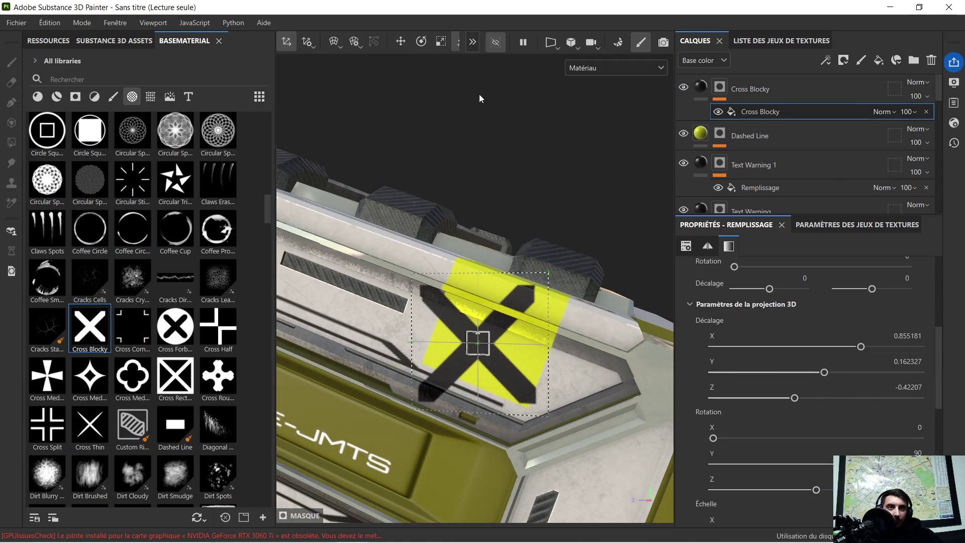
left_click(440, 42)
mouse_move(482, 333)
left_mouse_down()
mouse_move(463, 351)
mouse_move(412, 360)
mouse_move(432, 366)
mouse_move(488, 350)
left_mouse_up()
left_click(420, 46)
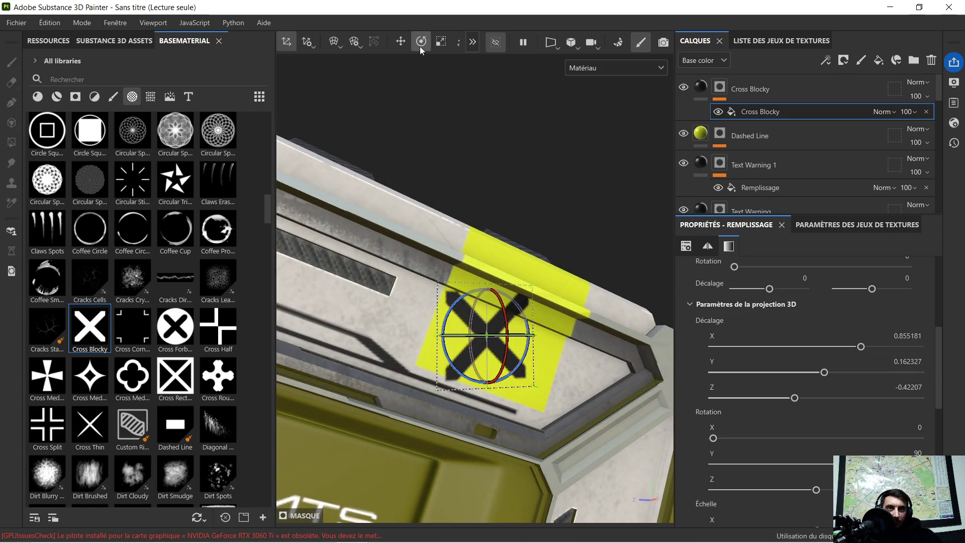
mouse_move(572, 333)
left_mouse_down("alt")
mouse_move(534, 340)
mouse_move(527, 321)
mouse_move(526, 330)
left_mouse_up("alt")
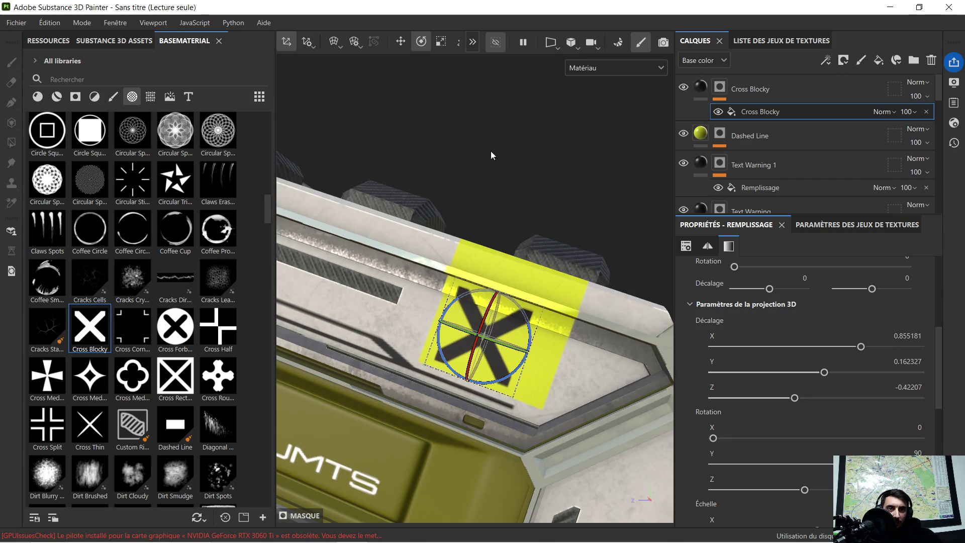
left_click(445, 43)
mouse_move(498, 321)
left_mouse_down("alt")
mouse_move(519, 342)
mouse_move(439, 347)
left_mouse_up("alt")
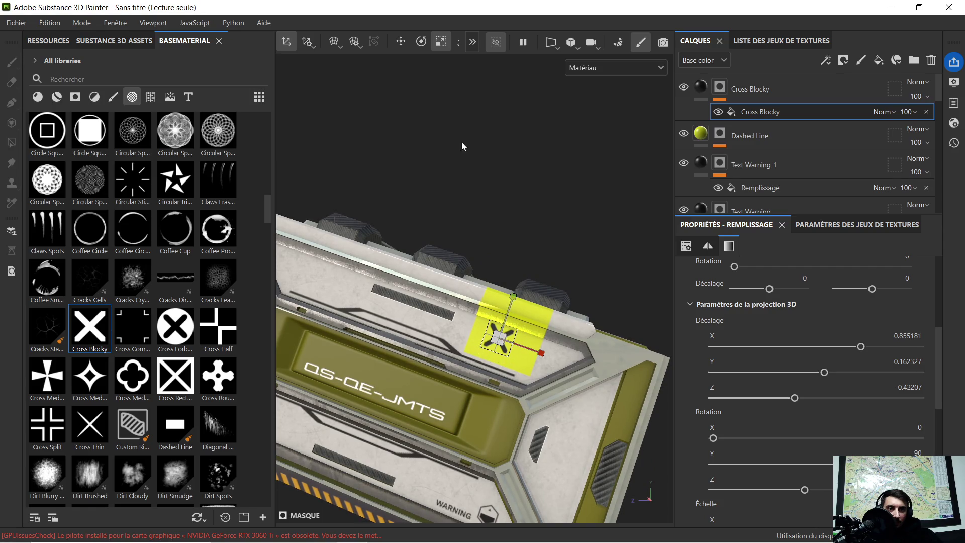
Move the X down the yellow stripe to offset Y 0.101846
left_click(400, 42)
left_click_drag(536, 355, 561, 363)
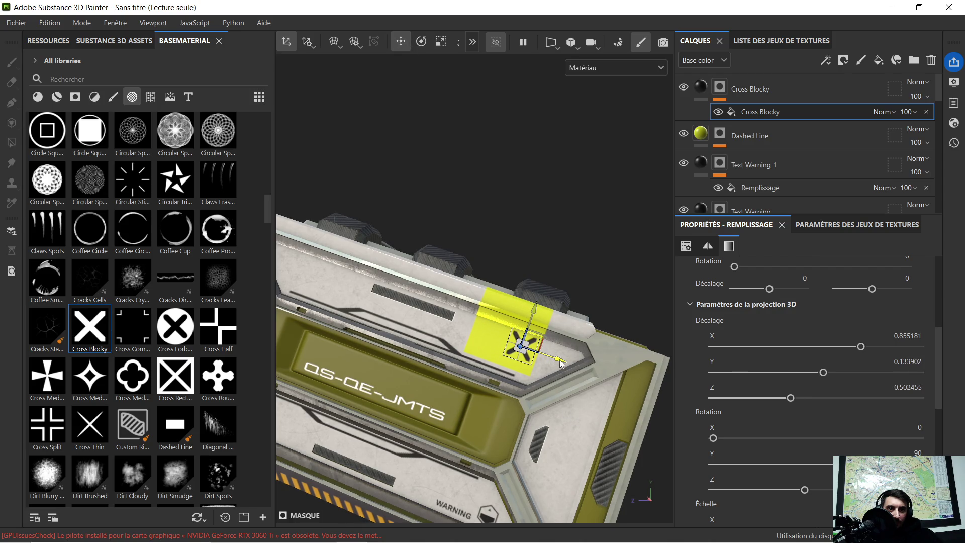
left_click_drag(536, 307, 435, 368)
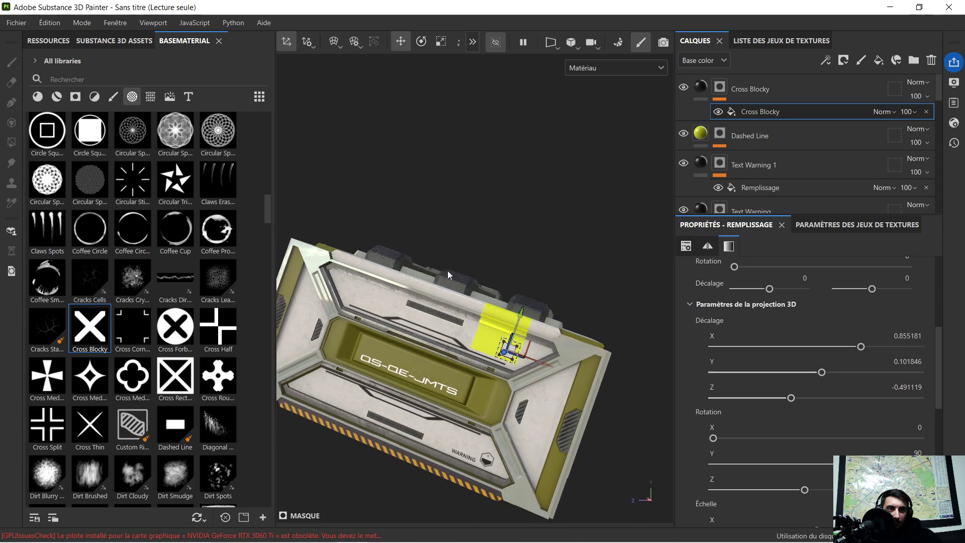
left_click(700, 88)
scroll(568, 321, "up", 3)
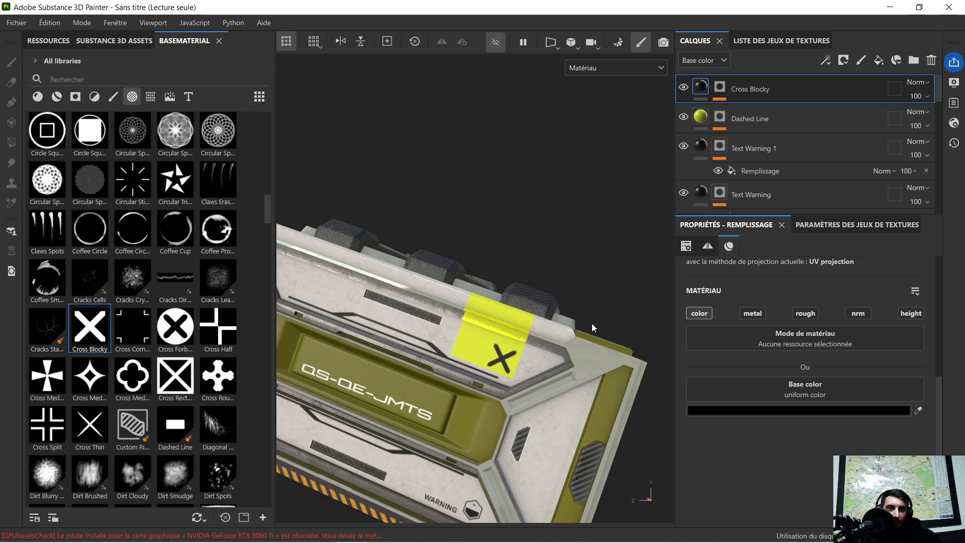
scroll(583, 324, "down", 3)
scroll(573, 336, "up", 3)
scroll(546, 346, "up", 2)
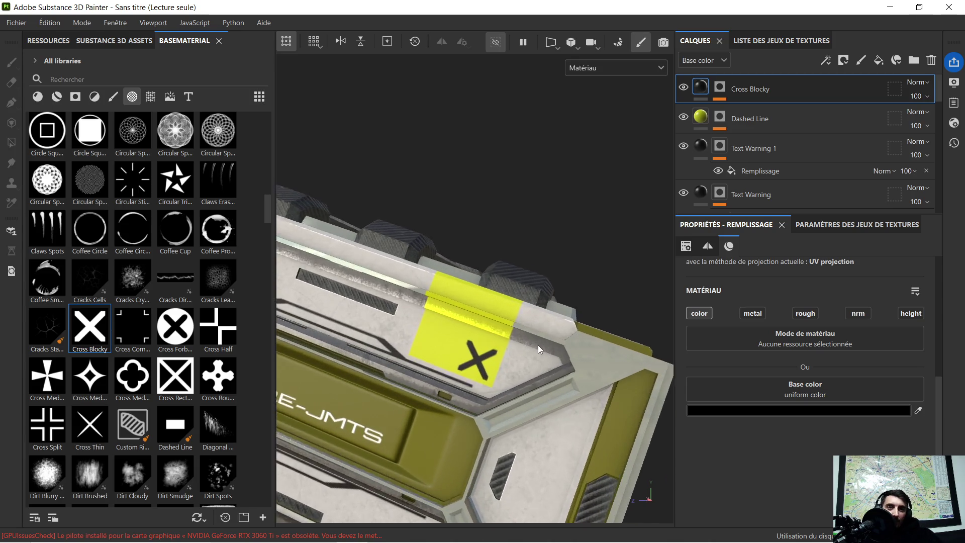
scroll(516, 354, "up", 3)
scroll(487, 364, "down", 8)
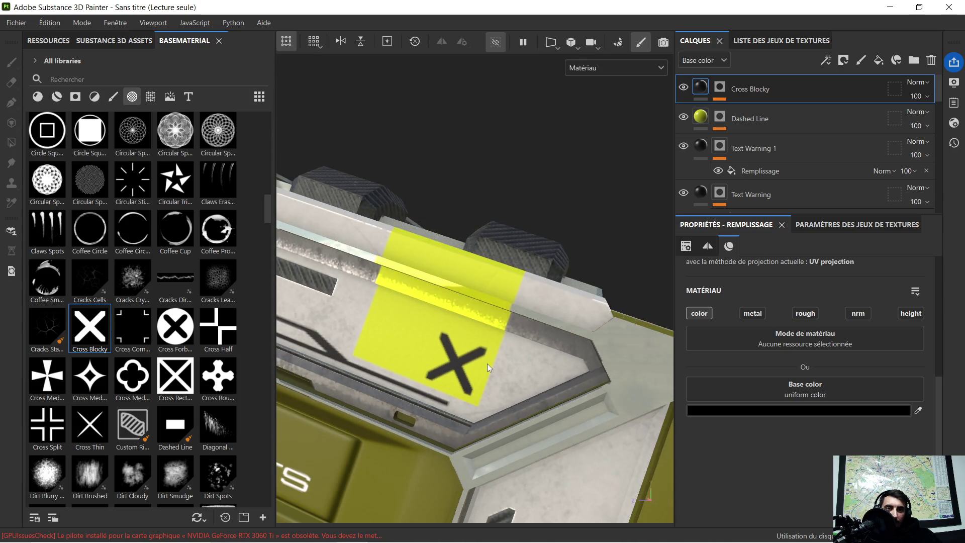
mouse_move(512, 343)
left_mouse_down("alt")
mouse_move(420, 383)
mouse_move(538, 335)
mouse_move(507, 332)
mouse_move(508, 340)
left_mouse_up("alt")
scroll(548, 346, "up", 2)
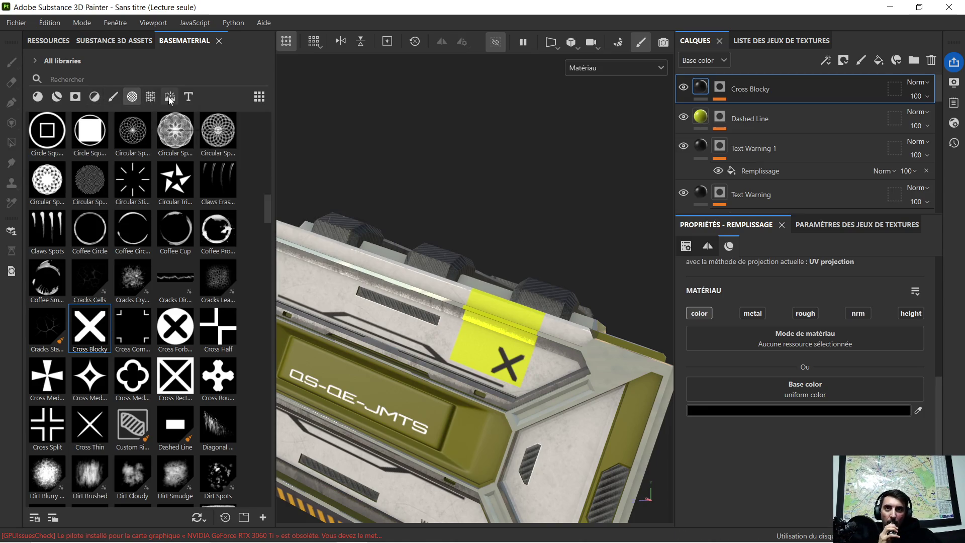
Filter the Assets library to fonts and browse them
left_click(192, 97)
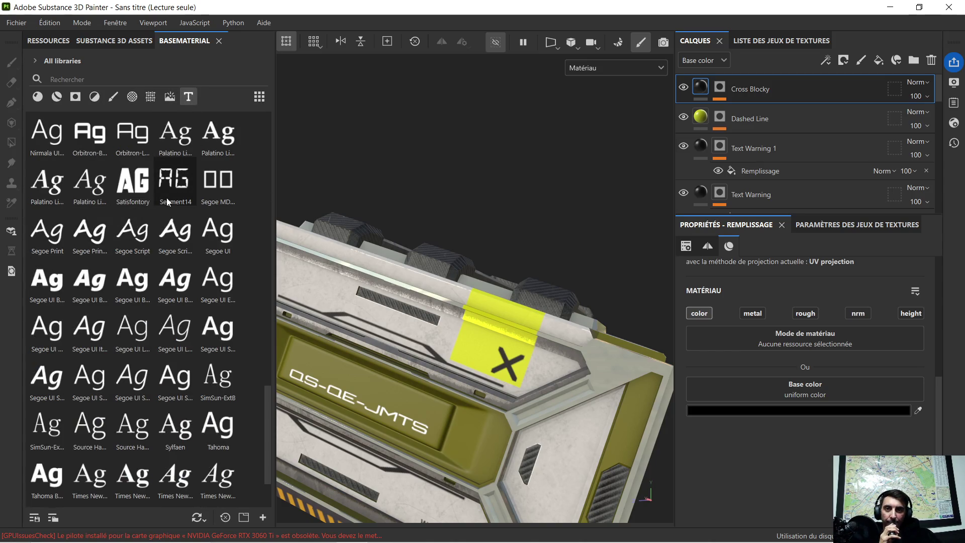
mouse_move(153, 225)
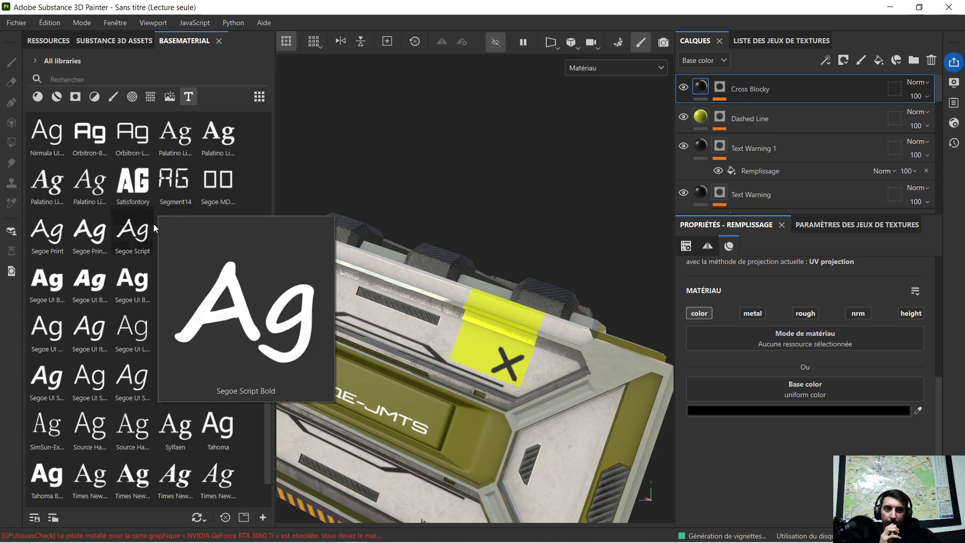
mouse_move(120, 280)
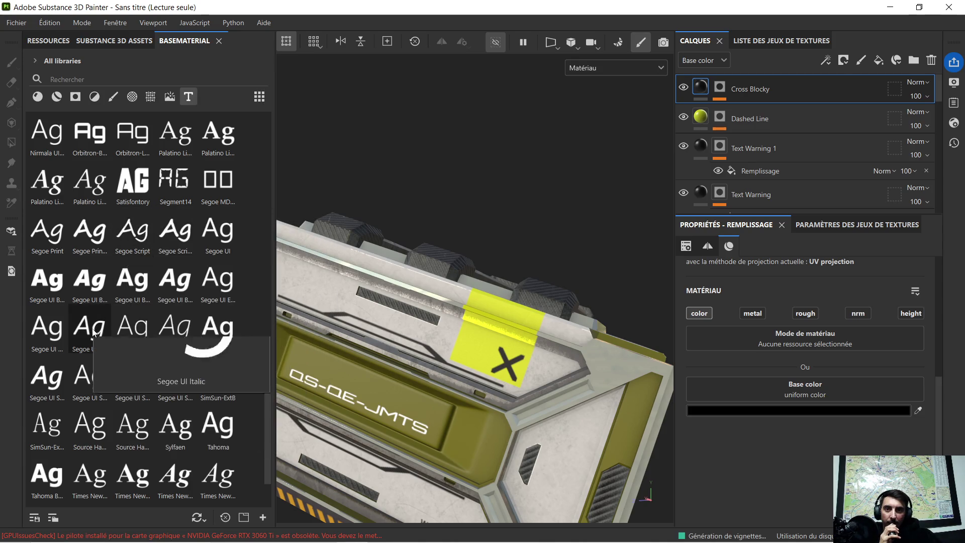
mouse_move(149, 402)
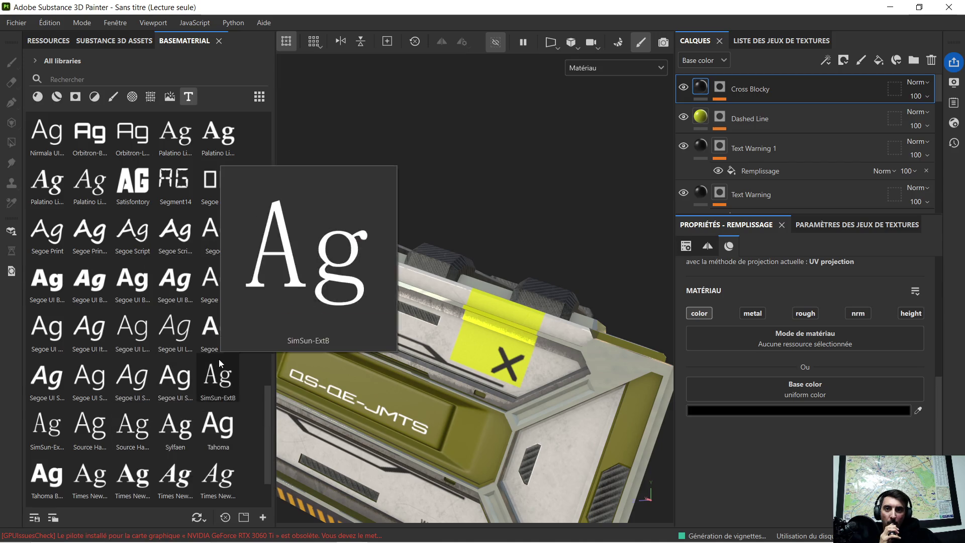
scroll(218, 359, "down", 3)
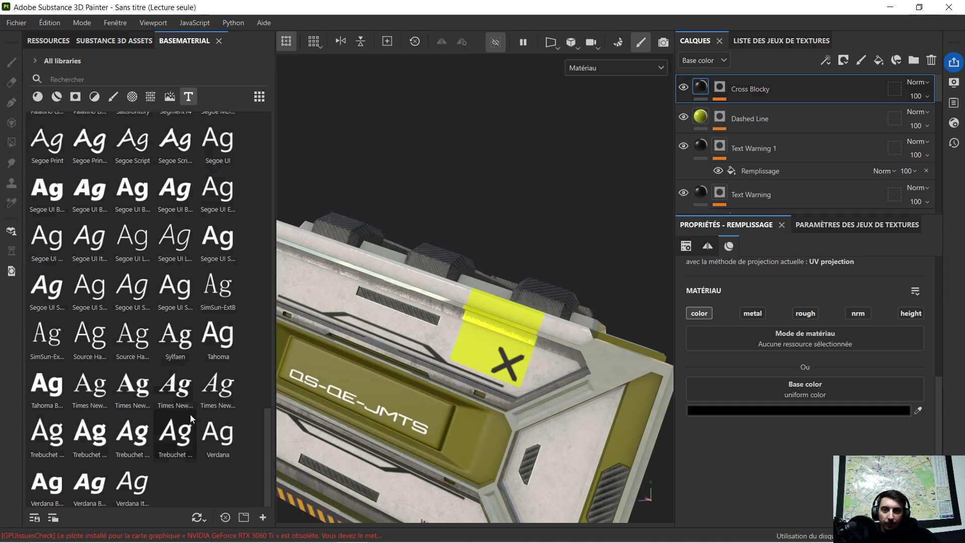
Search 'obi' and drop the Orbitron-Light font onto the yellow stripe
left_click(96, 76)
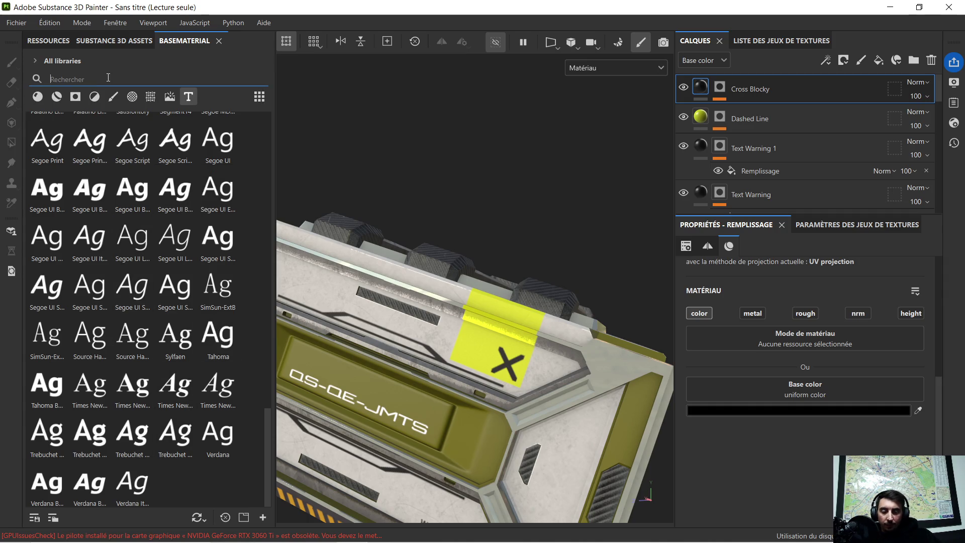
type("obi")
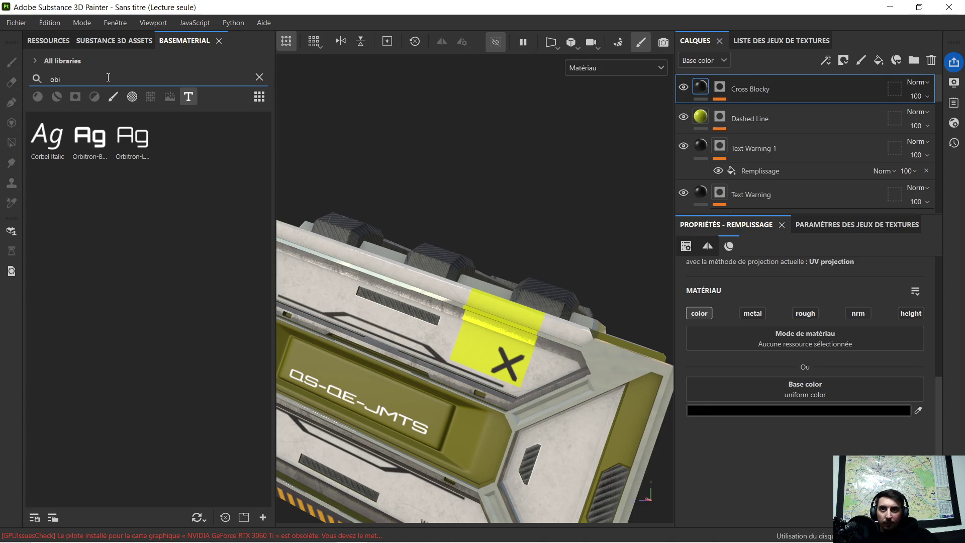
mouse_move(141, 145)
left_mouse_down()
mouse_move(367, 234)
mouse_move(451, 352)
mouse_move(472, 351)
left_mouse_up()
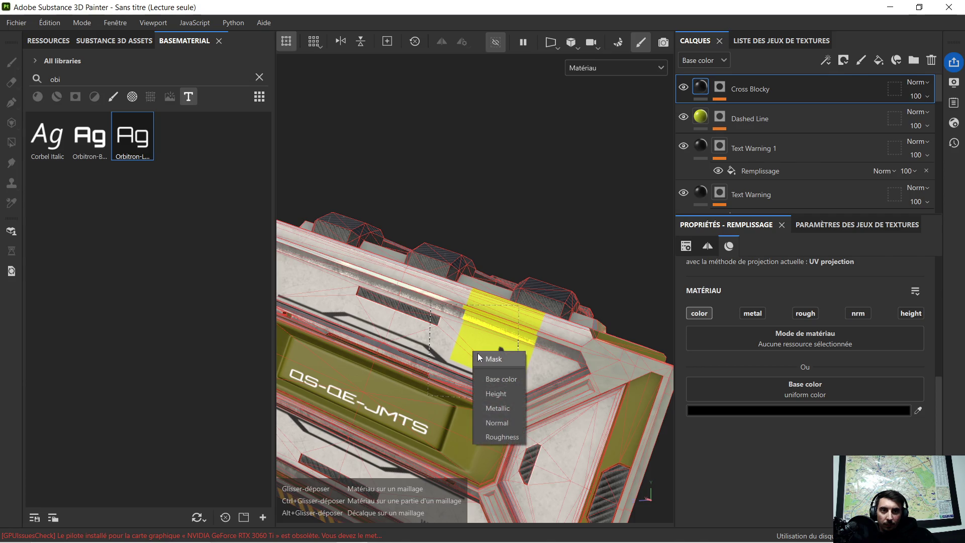
Apply Orbitron-Light to Base color, rotate the text decal, and change its text to 'B-54'
left_click(512, 384)
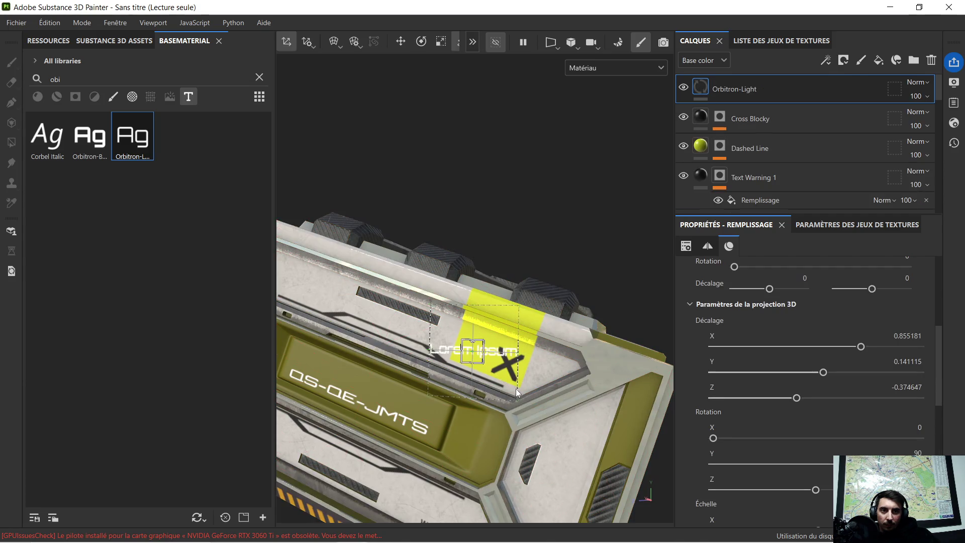
scroll(510, 385, "up", 3)
scroll(502, 369, "up", 2)
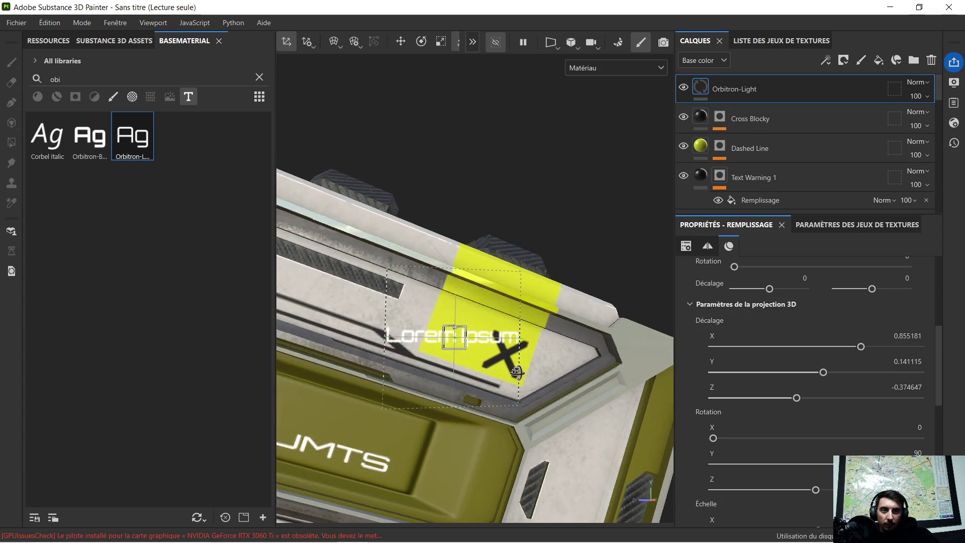
left_click(422, 43)
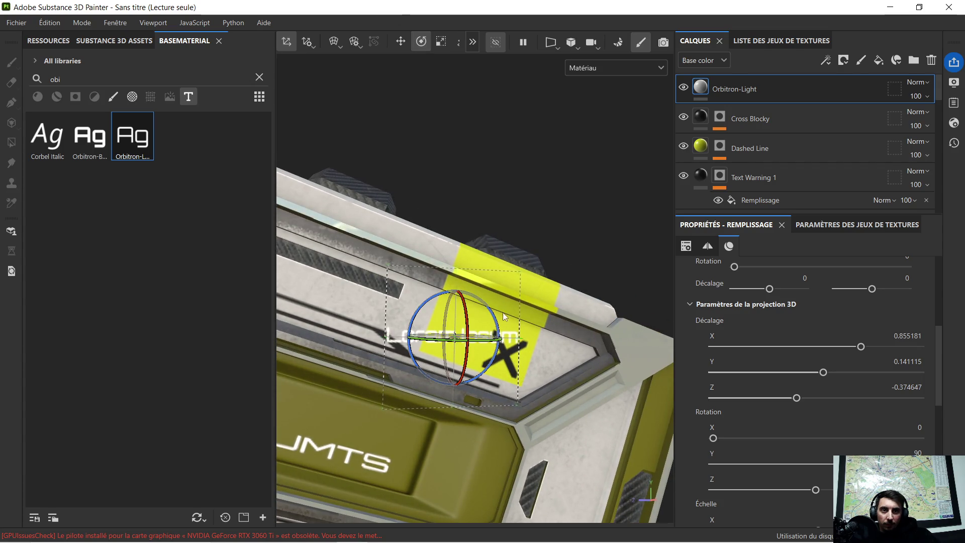
left_click_drag(490, 314, 499, 323)
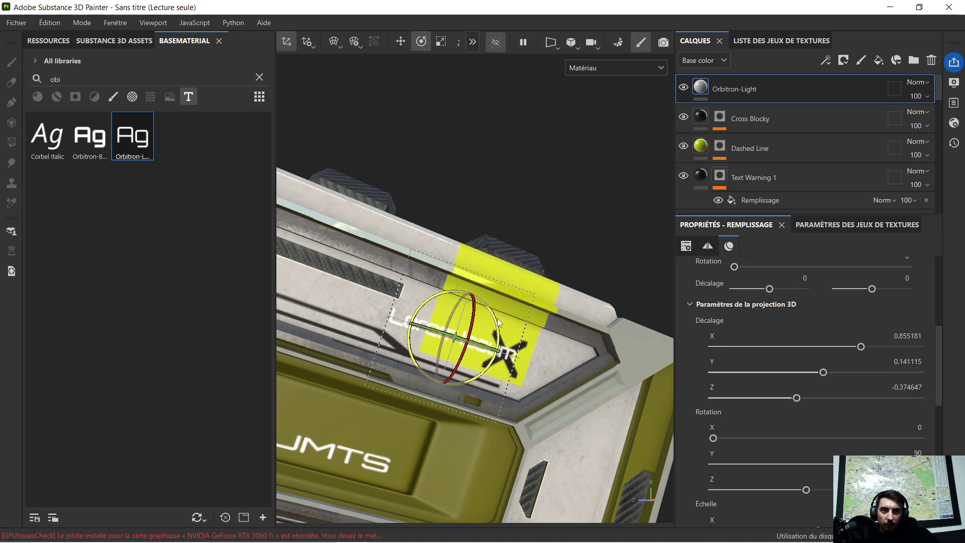
mouse_move(570, 364)
left_mouse_down("alt")
mouse_move(550, 352)
mouse_move(561, 344)
left_mouse_up("alt")
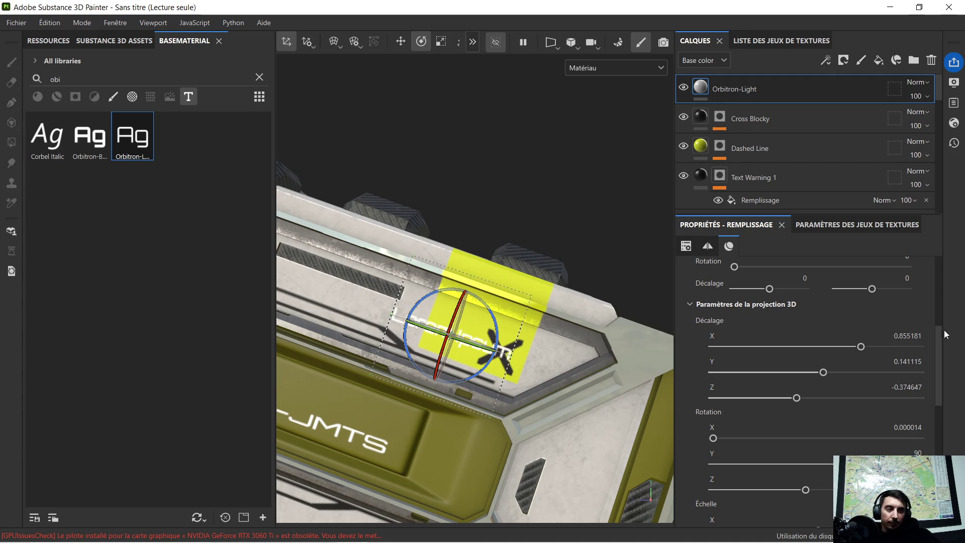
scroll(842, 342, "down", 5)
scroll(824, 374, "down", 5)
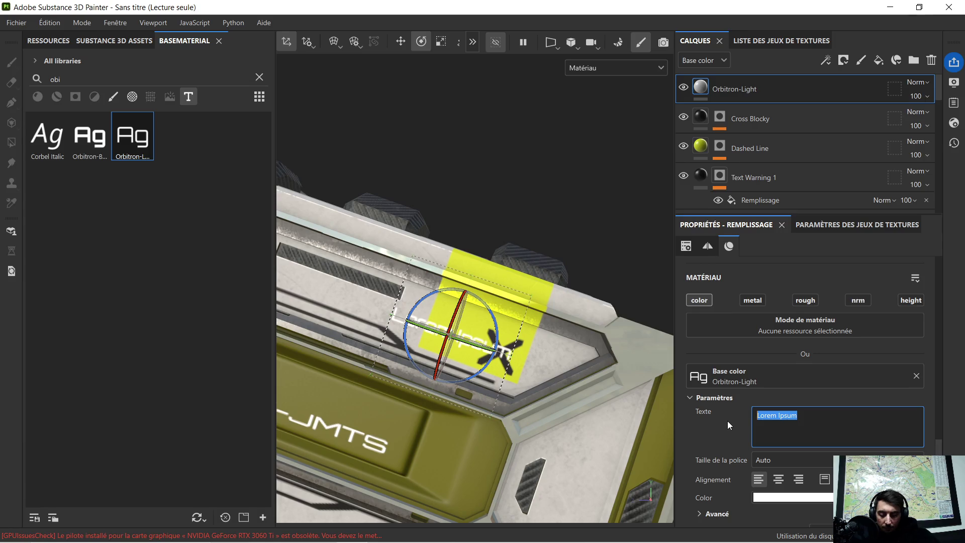
type("B")
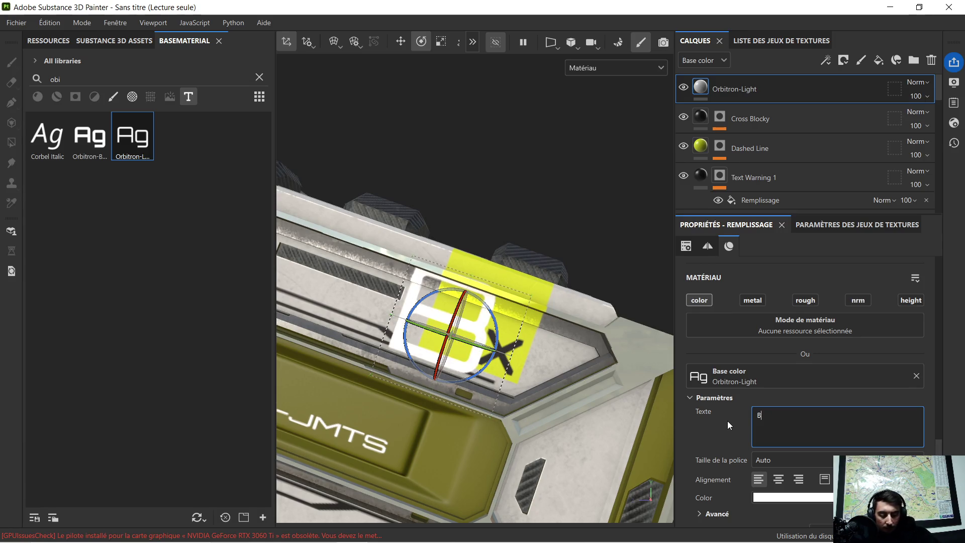
type("-")
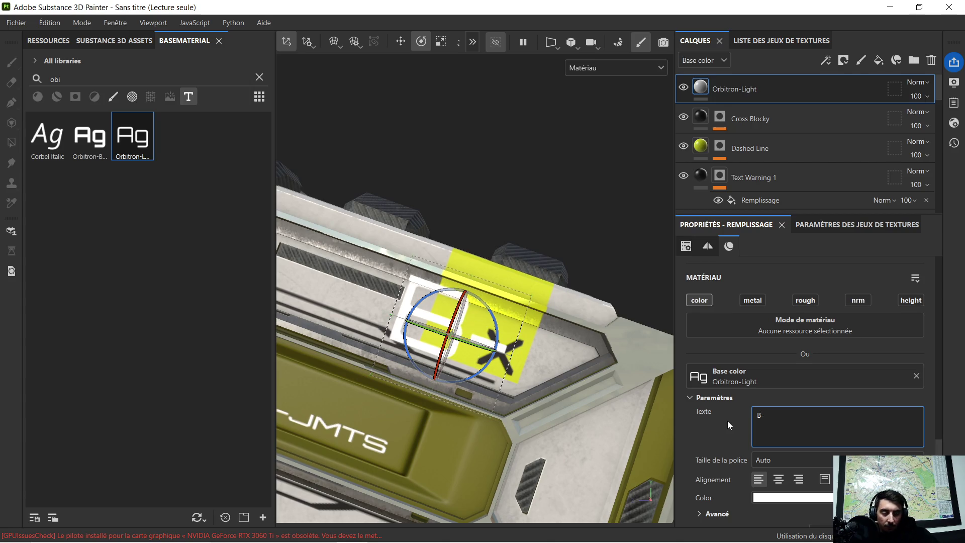
type("54")
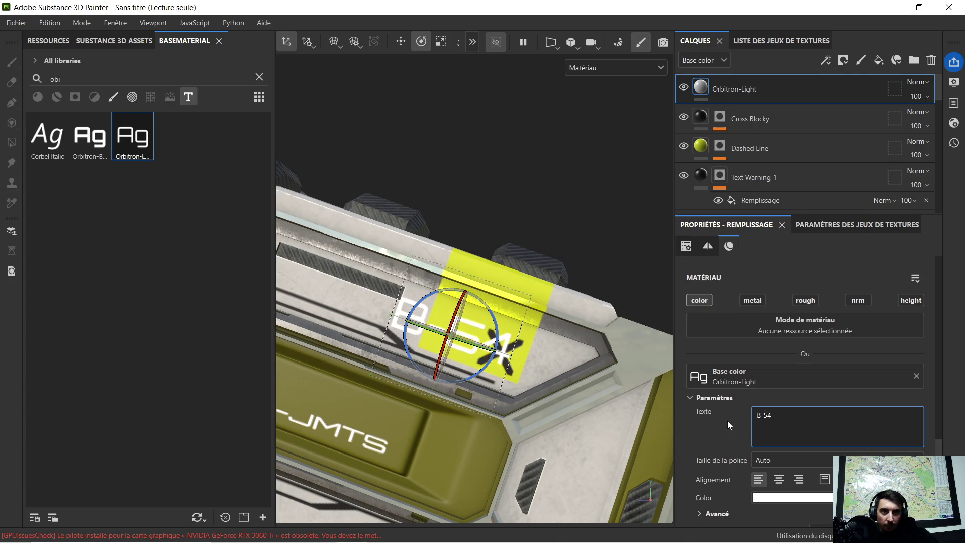
Commit the B-54 text and shrink it horizontally and vertically
left_click(727, 421)
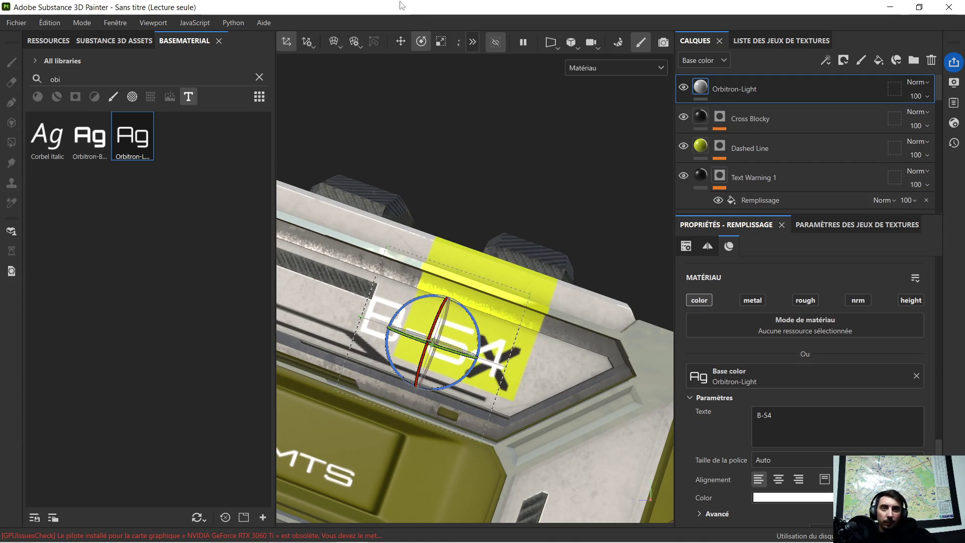
left_click(440, 41)
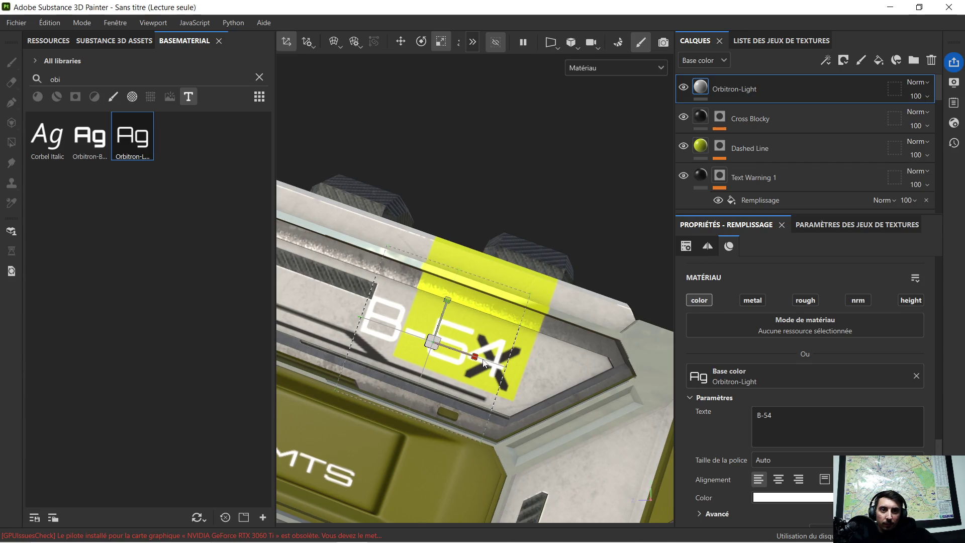
left_click_drag(477, 358, 458, 356)
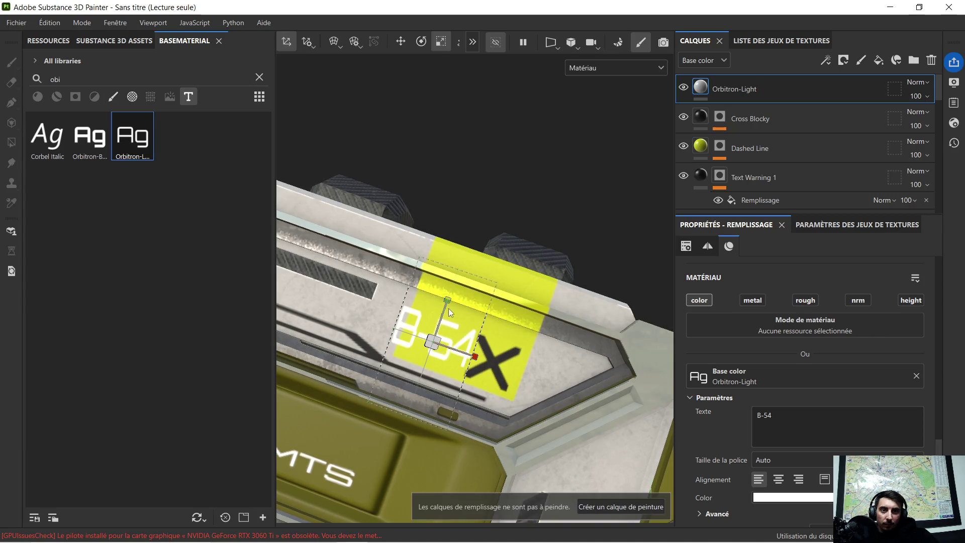
mouse_move(450, 305)
left_mouse_down()
mouse_move(431, 346)
mouse_move(417, 343)
mouse_move(413, 364)
left_mouse_up()
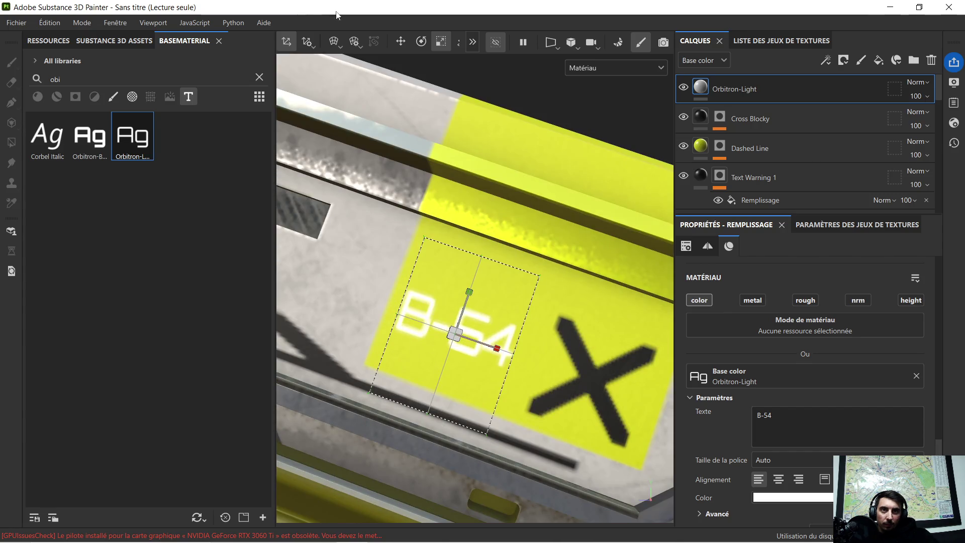
Move the B-54 text onto the stripe just left of the black X
left_click(401, 41)
mouse_move(469, 301)
left_mouse_down()
mouse_move(450, 332)
mouse_move(454, 320)
left_mouse_up()
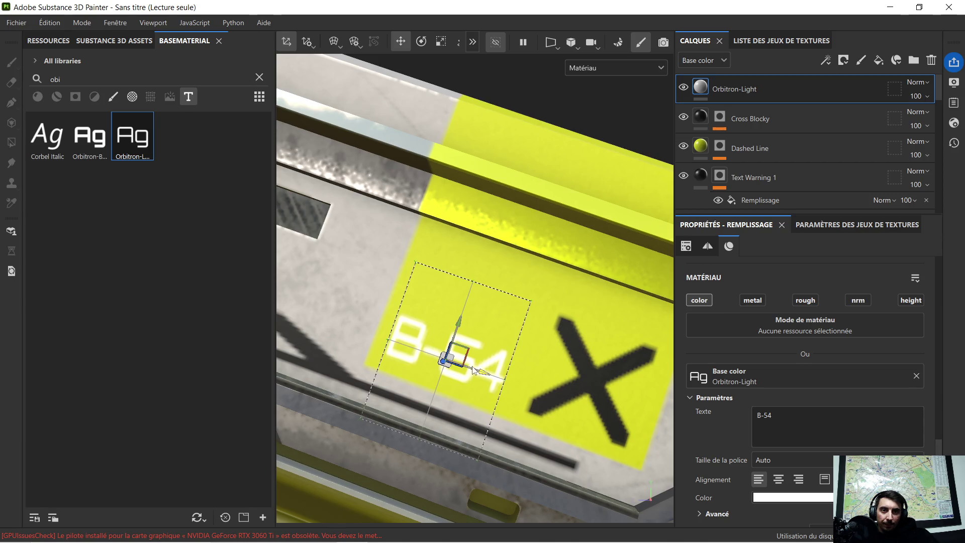
left_click_drag(476, 371, 481, 371)
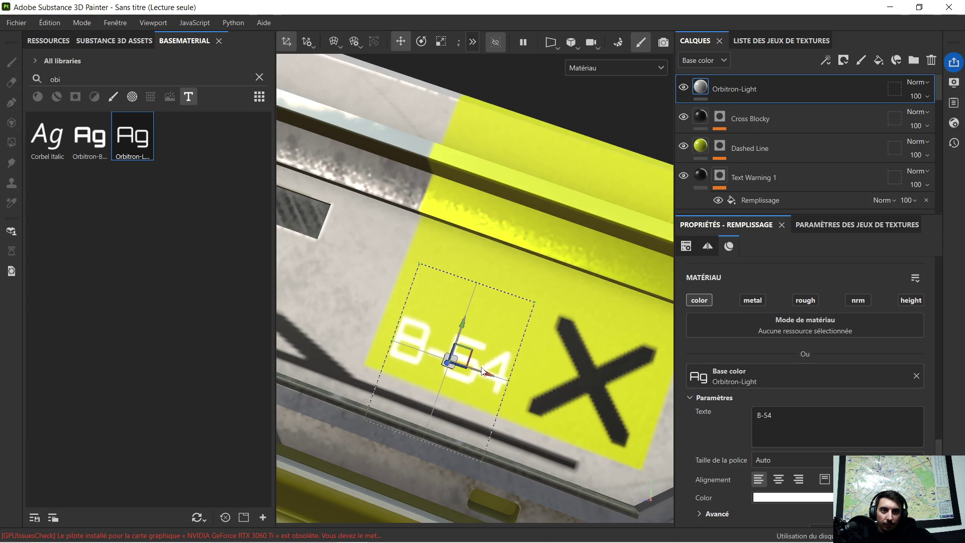
mouse_move(488, 330)
left_mouse_down("alt")
mouse_move(504, 312)
mouse_move(543, 323)
left_mouse_up("alt")
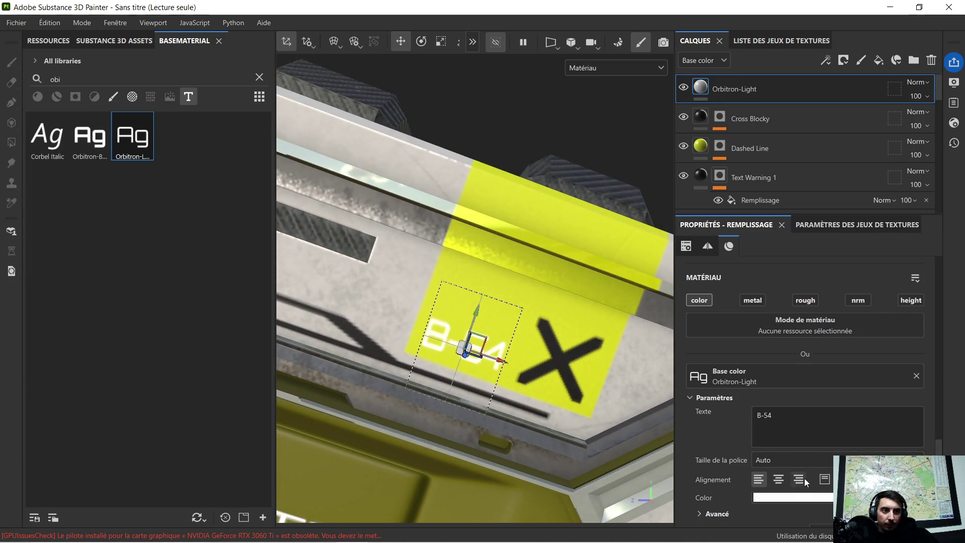
left_click(803, 494)
Make the B-54 text near-black 0A0101 and duplicate its layer twice
left_click(778, 470)
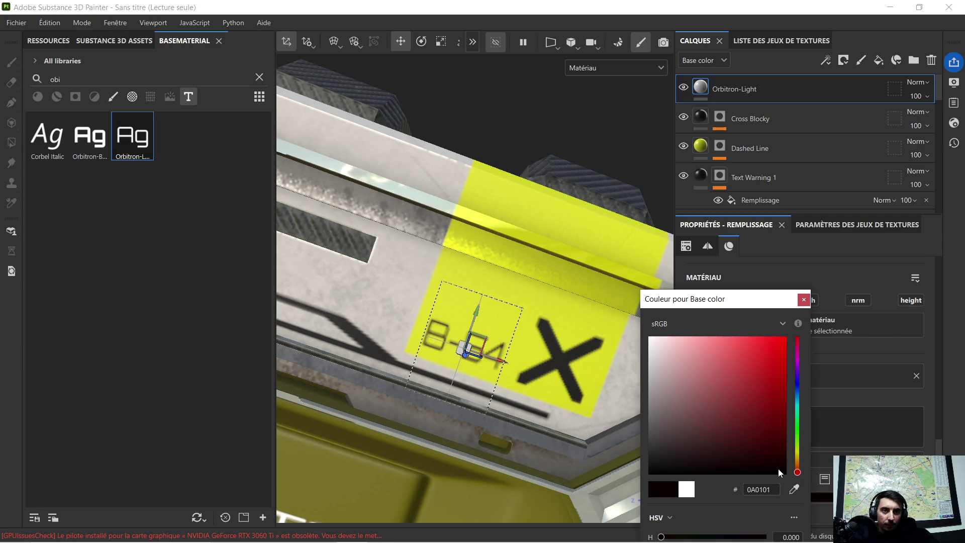
left_click(802, 300)
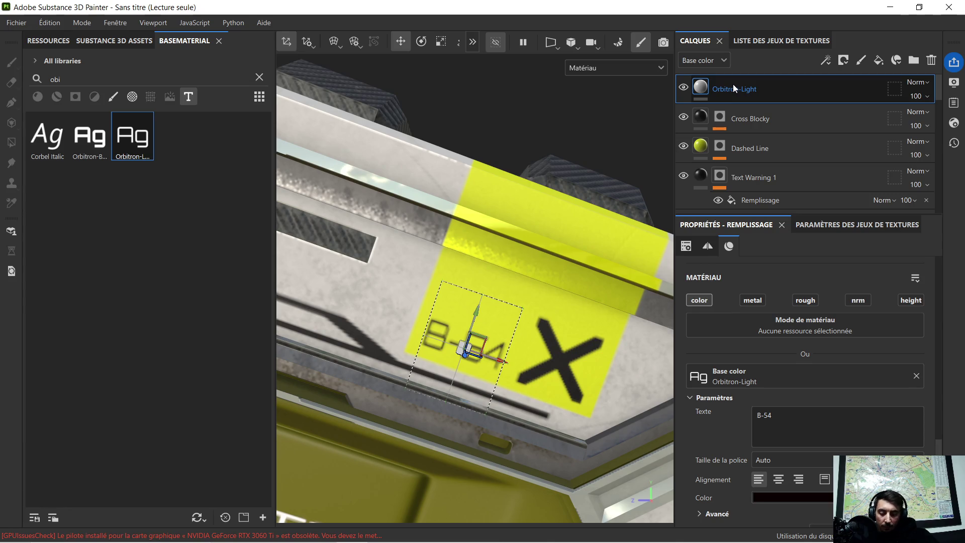
key("ctrl+d")
key("ctrl+d")
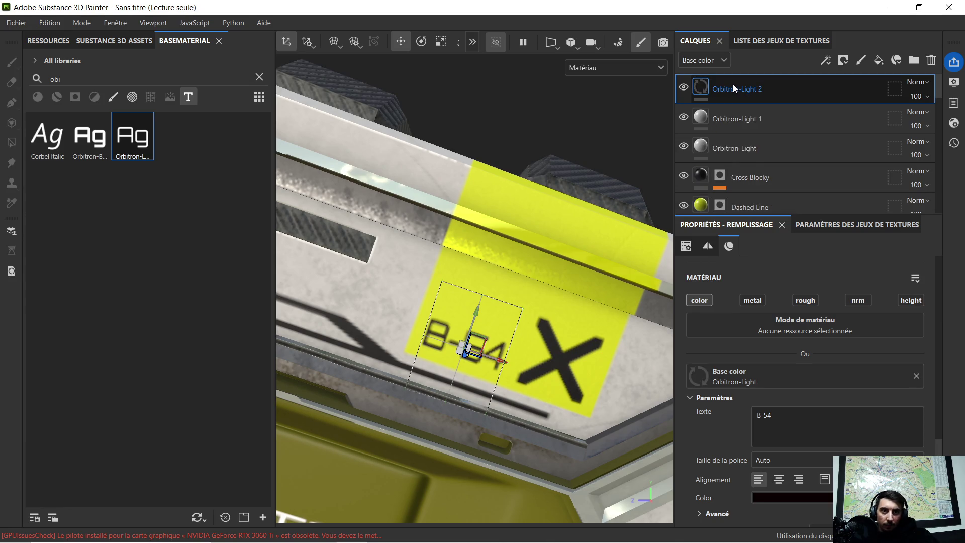
Select the Cross Blocky layer, check the crate, and clear the font search
scroll(525, 281, "down", 3)
left_click(504, 152)
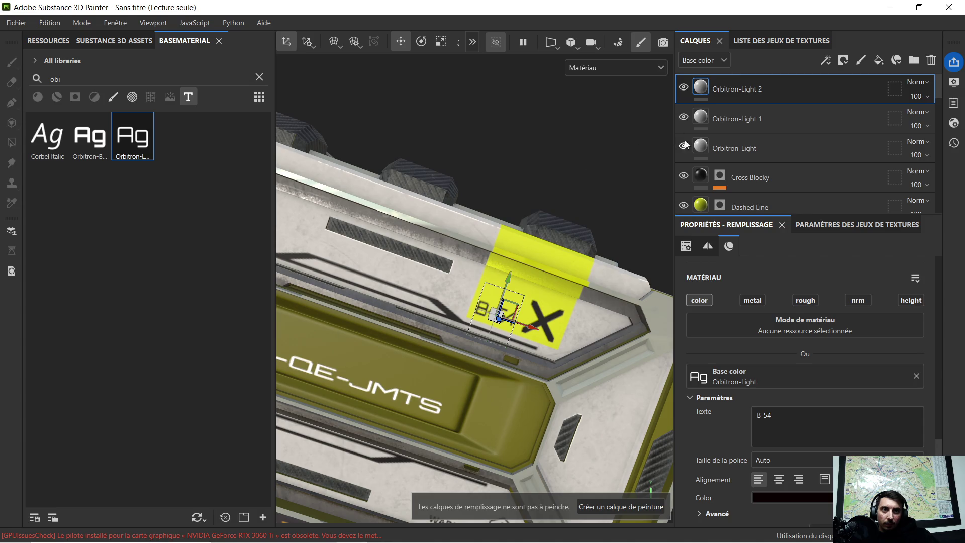
left_click(700, 177)
scroll(534, 151, "down", 2)
mouse_move(528, 171)
left_mouse_down("alt")
mouse_move(535, 192)
mouse_move(504, 183)
mouse_move(529, 185)
left_mouse_up("alt")
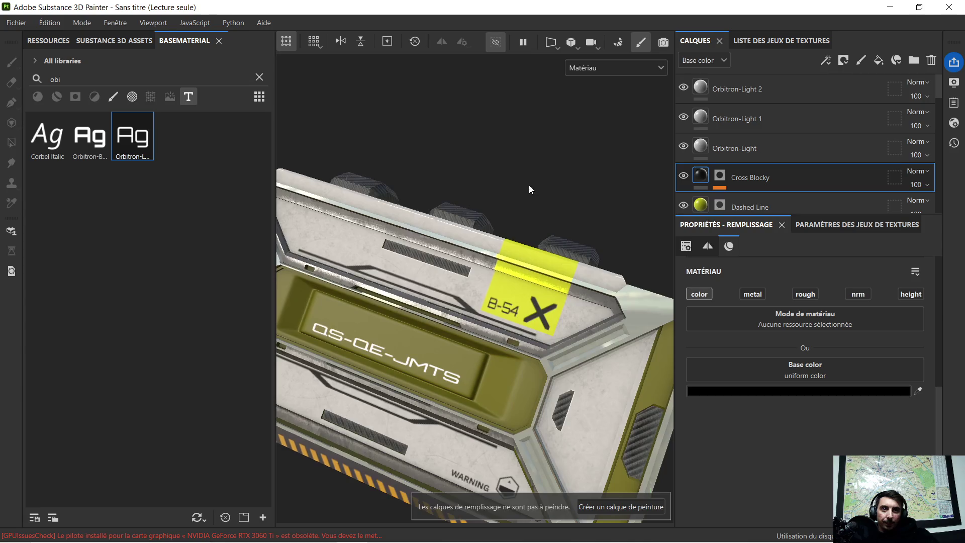
scroll(507, 233, "up", 5)
scroll(503, 239, "down", 3)
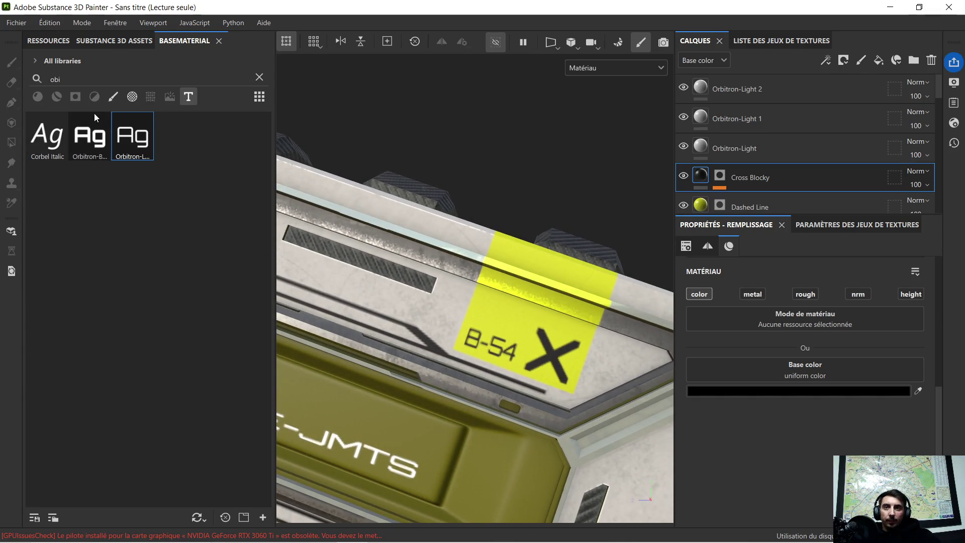
left_click(259, 78)
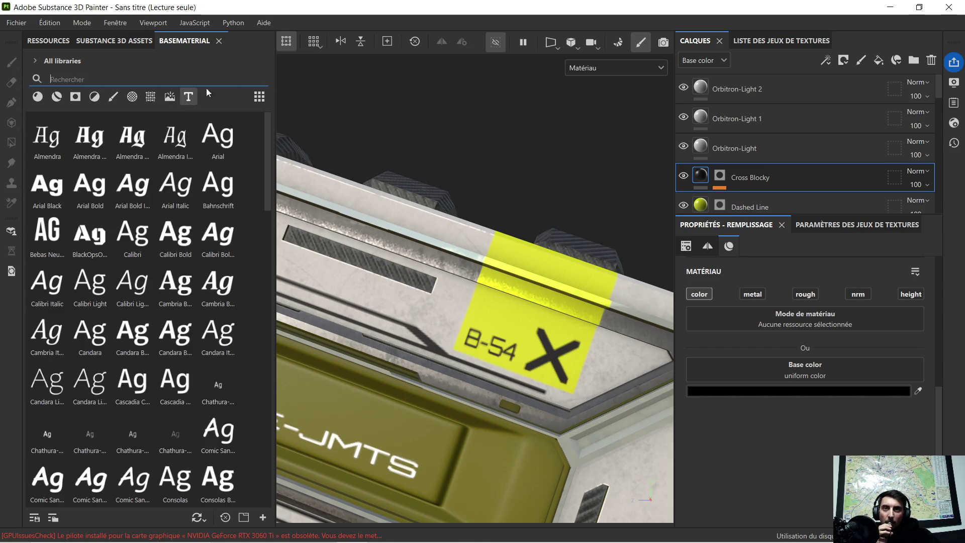
Drop the Band Half Rounded shape onto the crate as a layer mask
left_click(136, 96)
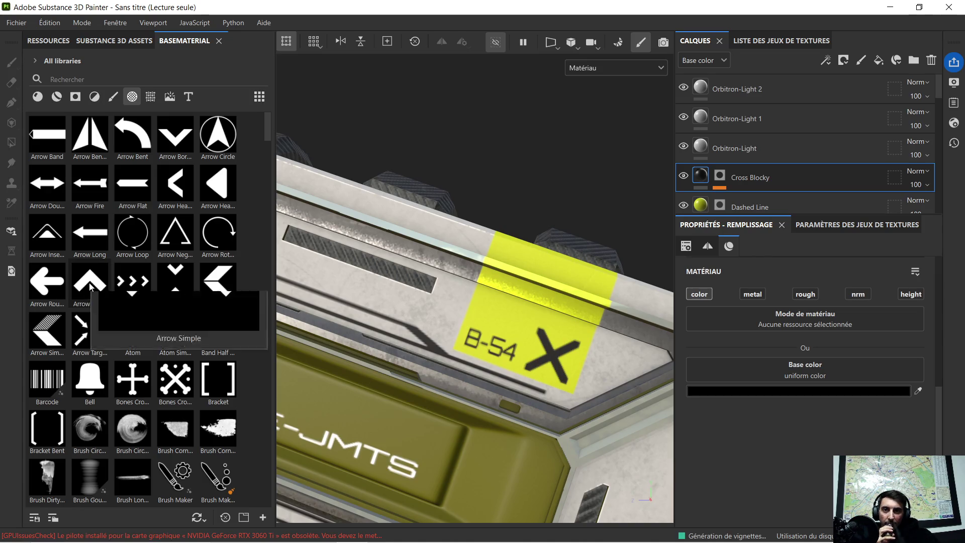
mouse_move(212, 337)
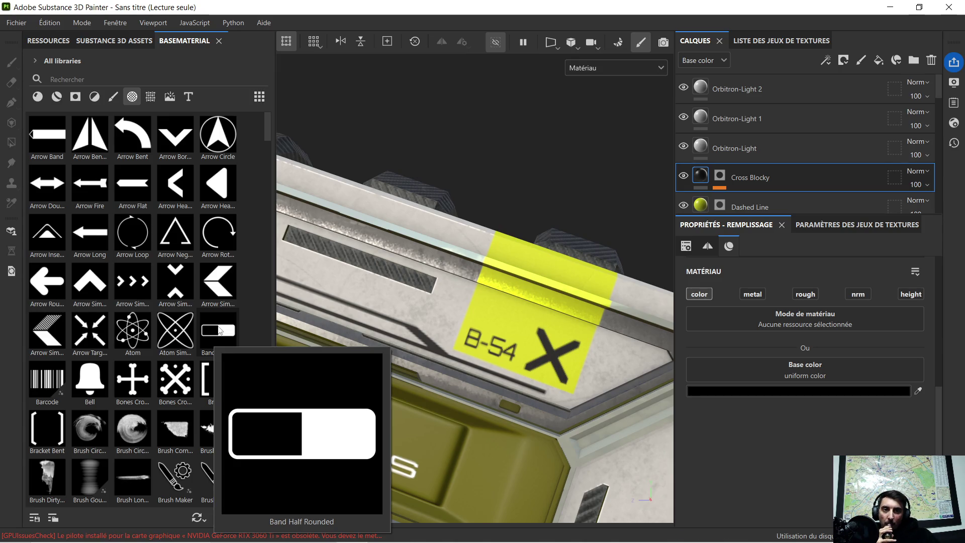
mouse_move(219, 331)
left_mouse_down()
mouse_move(464, 363)
mouse_move(498, 353)
mouse_move(491, 347)
left_mouse_up()
left_click(510, 353)
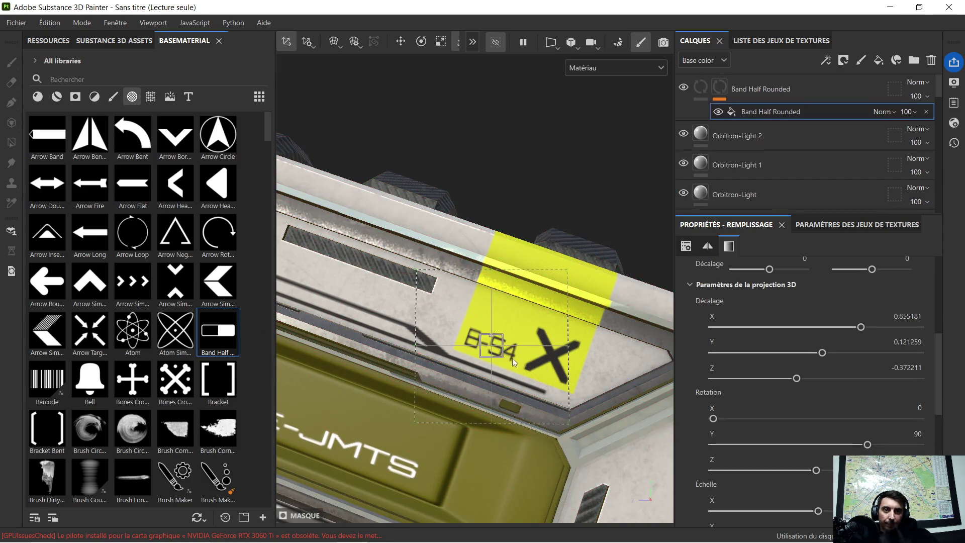
Rotate and shrink the band around B-54, then move its layer below the text layers
left_click(423, 42)
left_click_drag(520, 308, 529, 323)
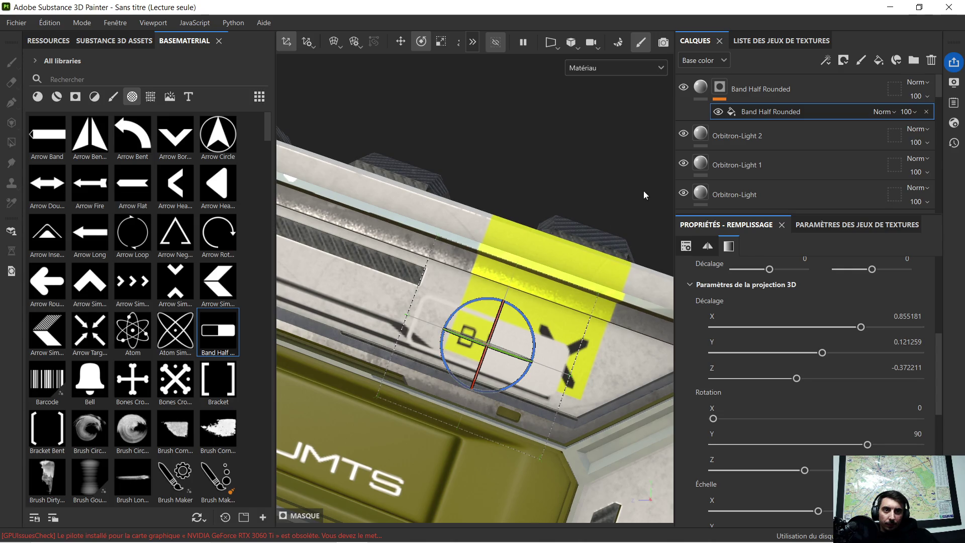
left_click(442, 42)
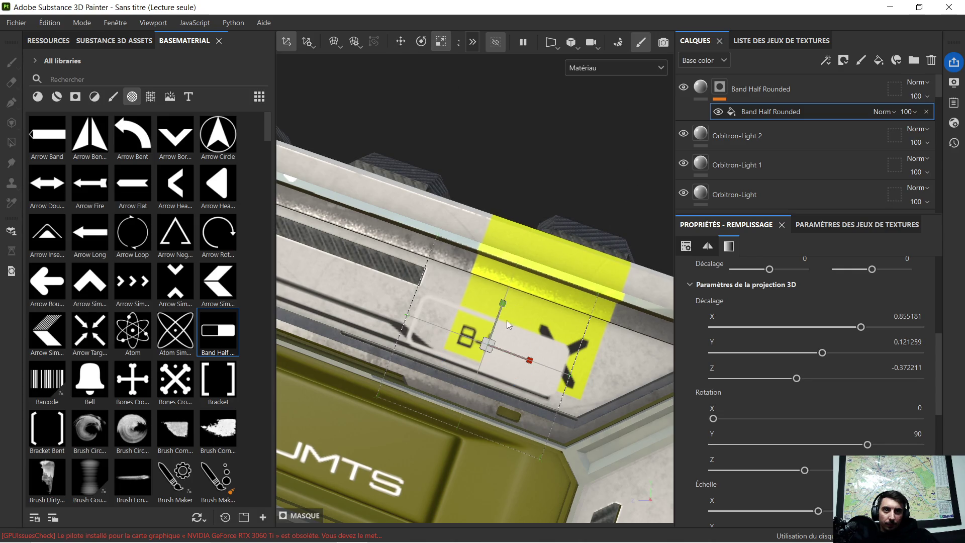
left_click_drag(466, 349, 402, 343)
scroll(476, 347, "up", 5)
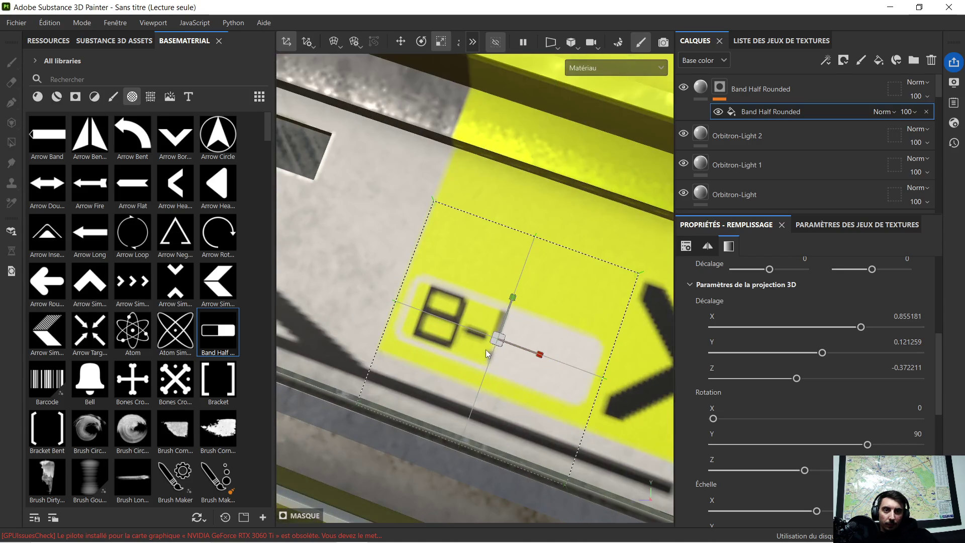
scroll(490, 345, "down", 2)
left_click_drag(502, 330, 552, 294, "alt")
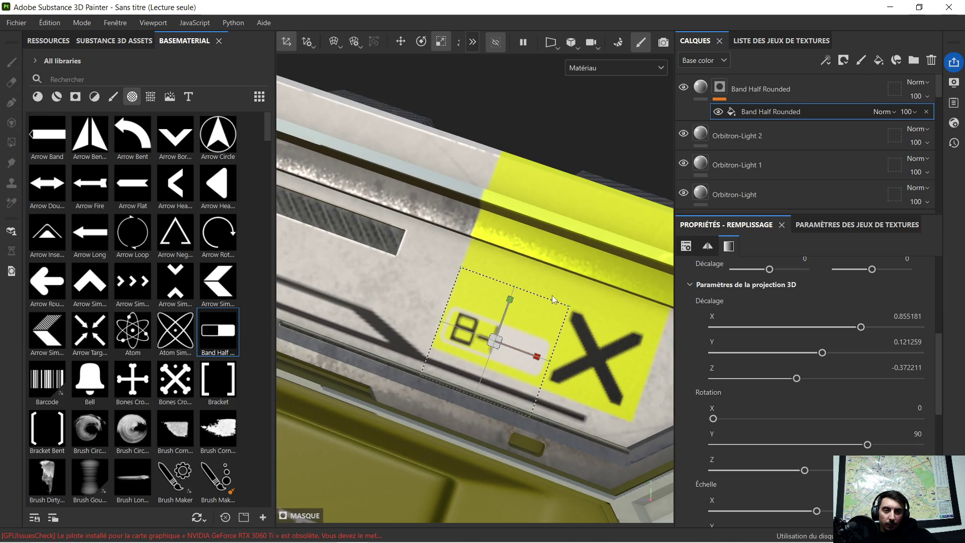
middle_click_drag(553, 278, 529, 317, "alt")
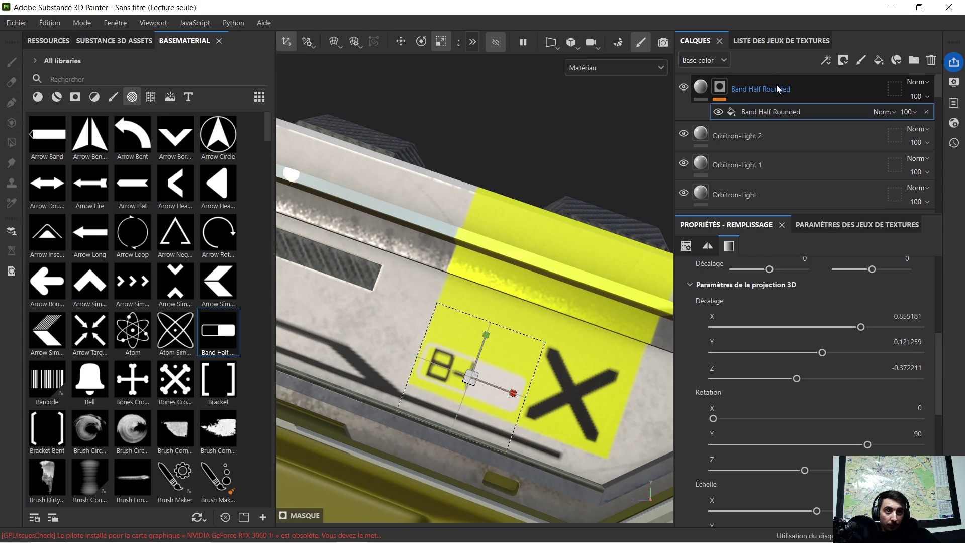
mouse_move(767, 99)
left_mouse_down()
mouse_move(760, 231)
mouse_move(770, 180)
mouse_move(762, 204)
left_mouse_up()
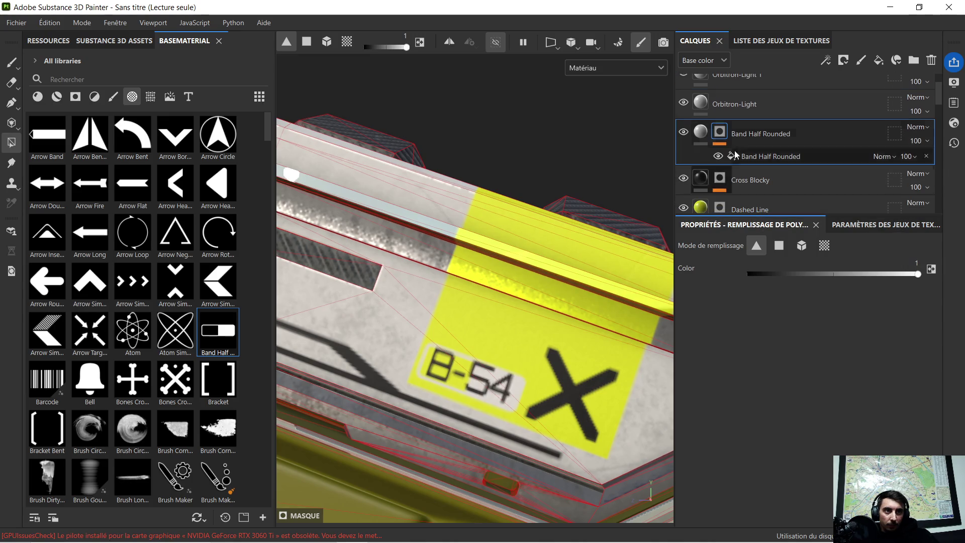
Narrow the Band Half Rounded projection and centre it behind B-54 (Y 0.125617, Z -0.364450)
scroll(491, 395, "up", 3)
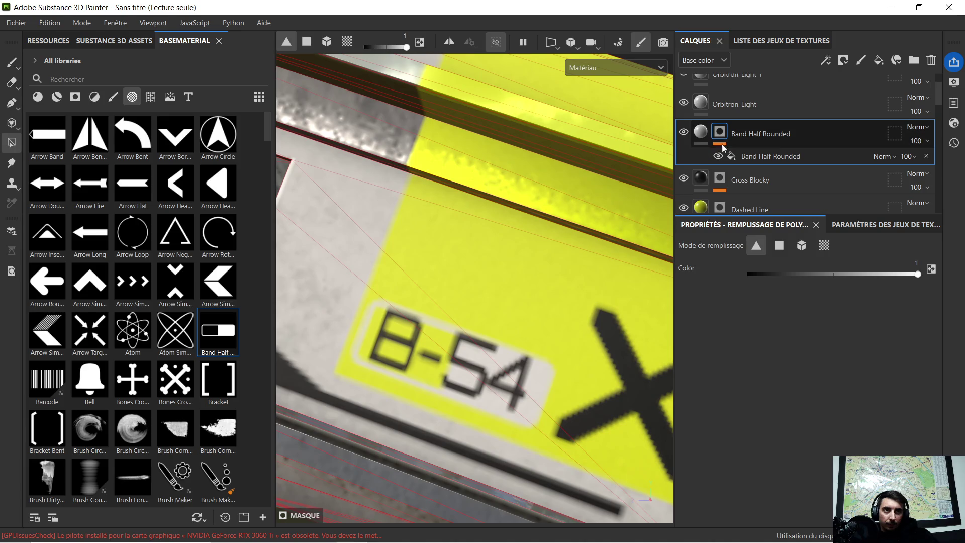
scroll(764, 144, "up", 1)
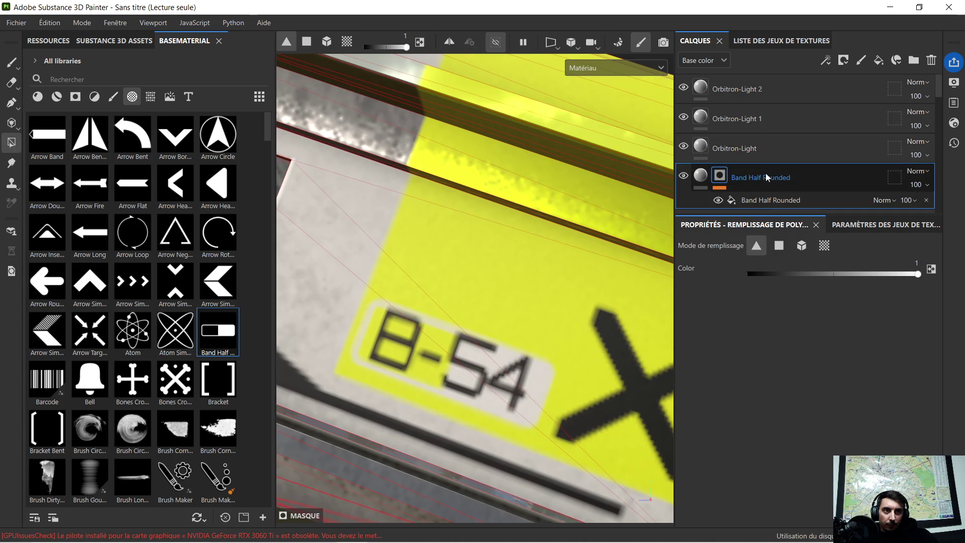
left_click(762, 204)
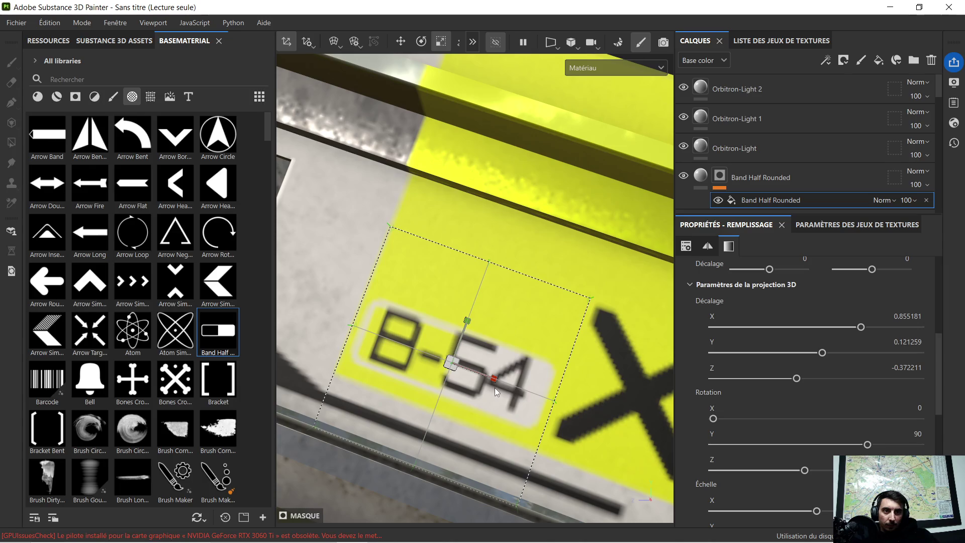
left_click_drag(494, 380, 493, 380)
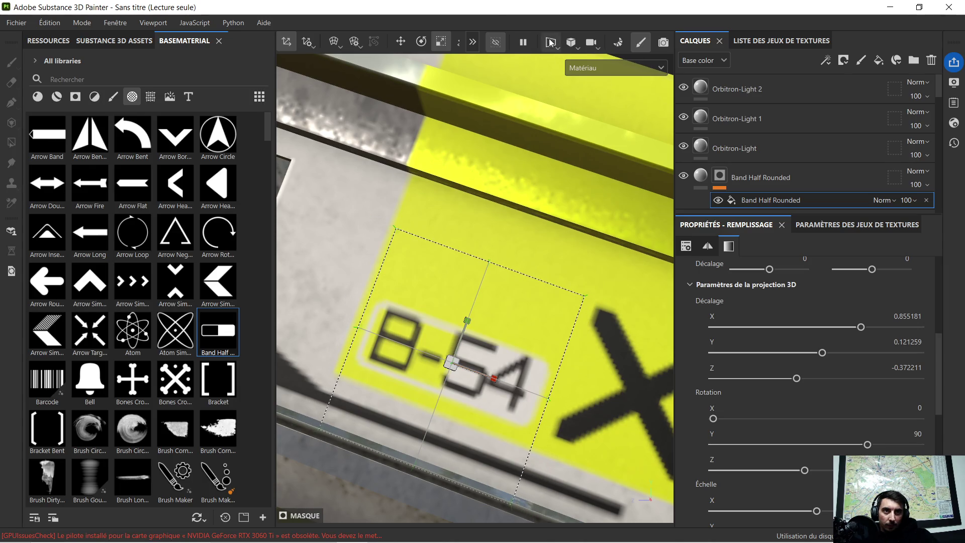
left_click(401, 42)
mouse_move(489, 376)
left_mouse_down()
mouse_move(517, 382)
mouse_move(476, 365)
mouse_move(536, 379)
mouse_move(477, 371)
left_mouse_up()
left_click_drag(451, 320, 451, 317)
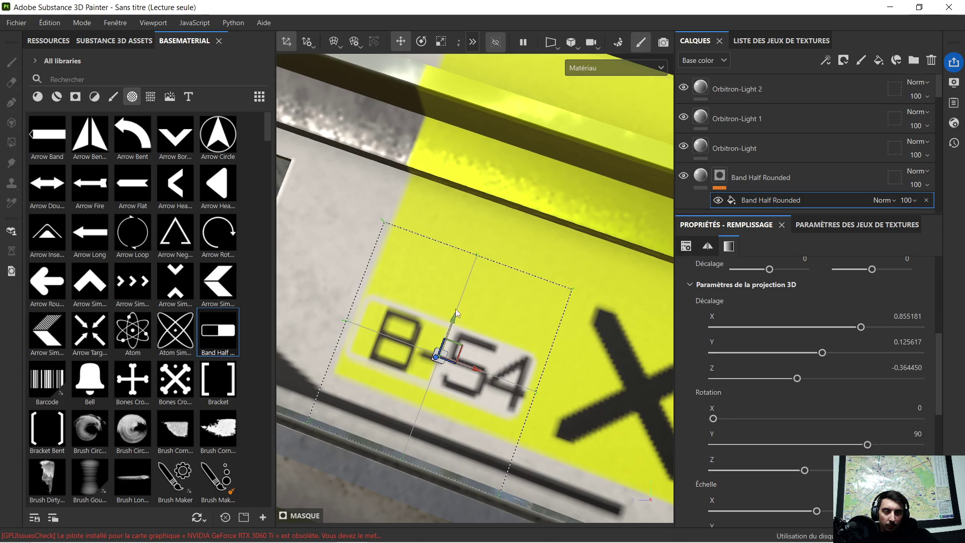
scroll(456, 311, "down", 5)
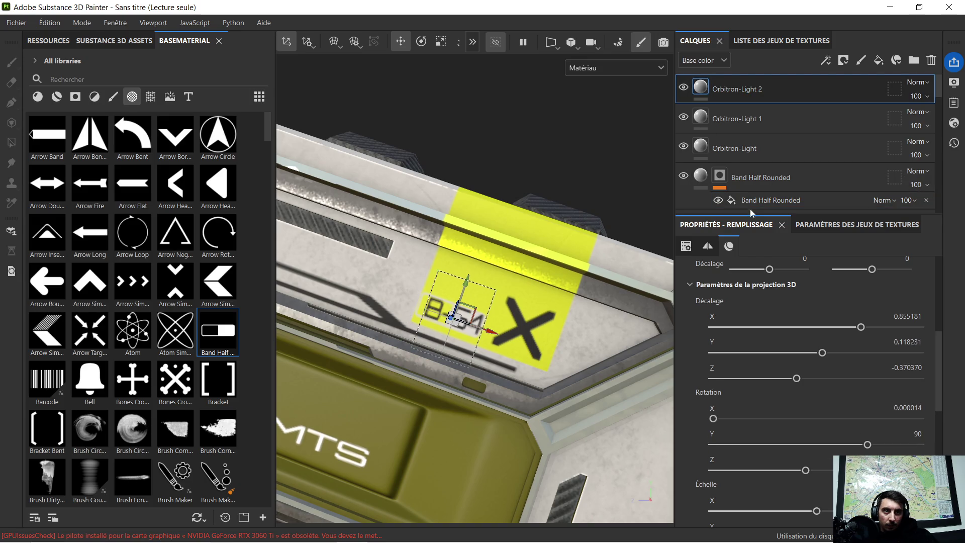
Browse the layer stack and select the Dashed Line layer's mask
scroll(738, 173, "down", 1)
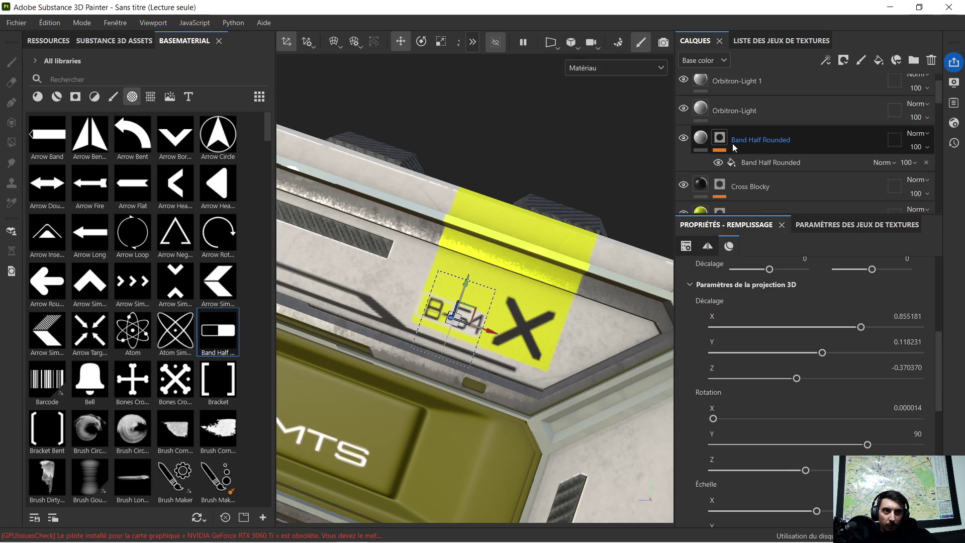
left_click(705, 141)
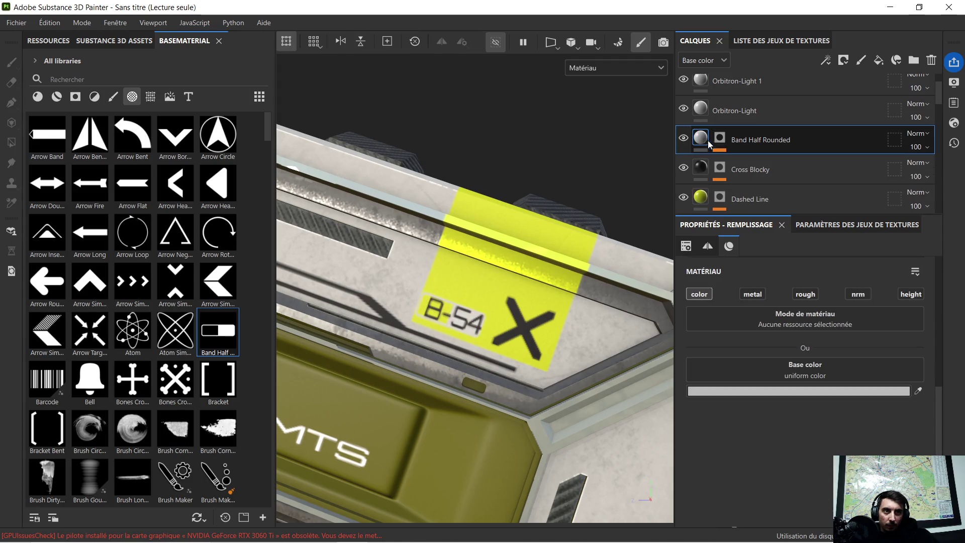
left_click(742, 169)
scroll(551, 218, "down", 5)
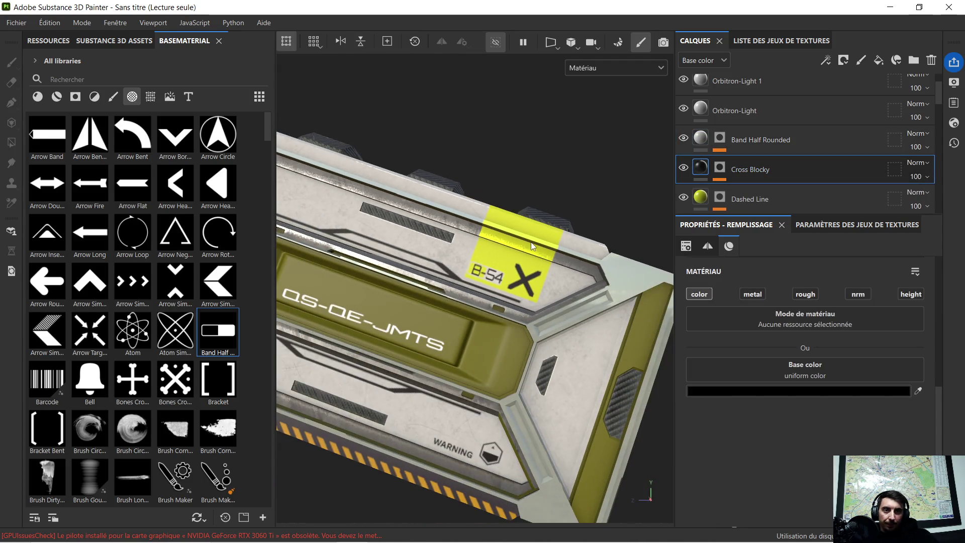
scroll(520, 252, "up", 5)
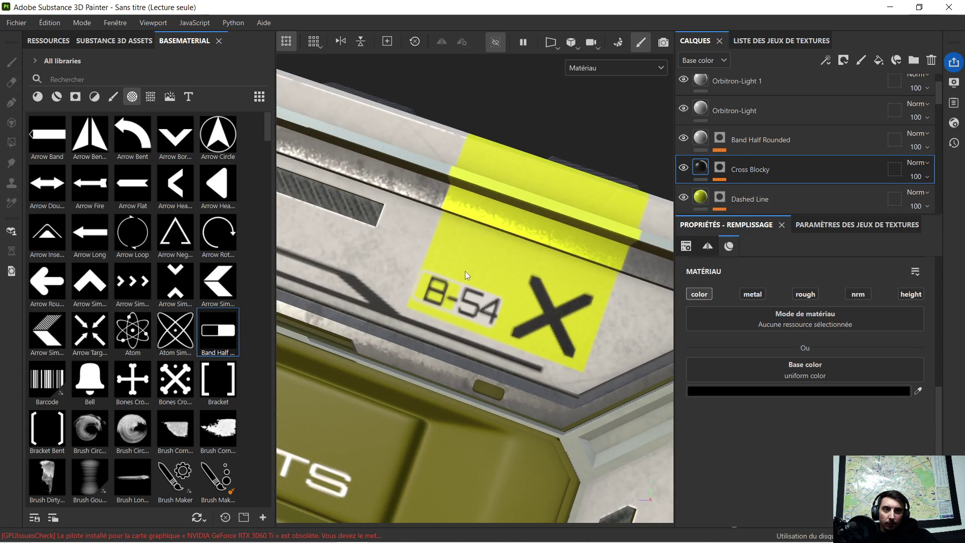
scroll(452, 266, "up", 2)
scroll(447, 265, "down", 4)
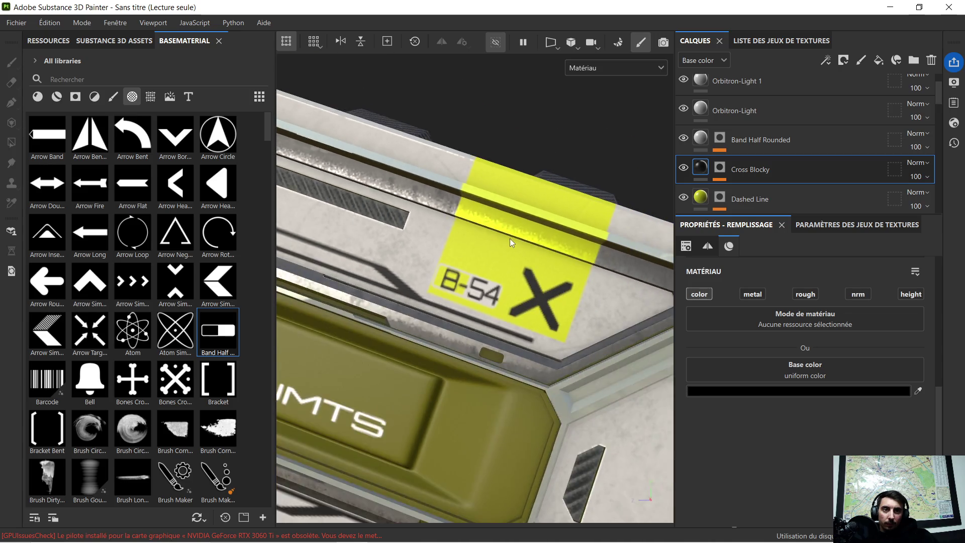
left_click(759, 196)
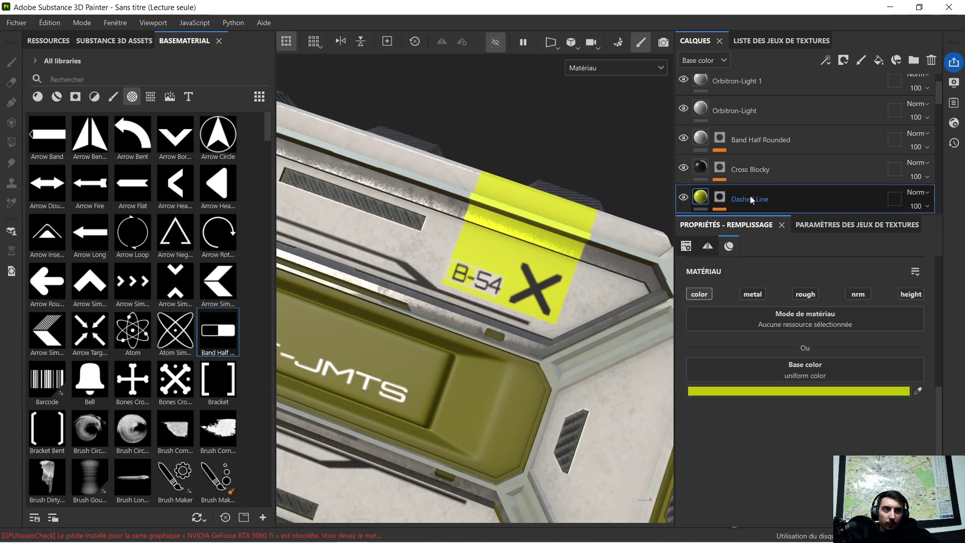
left_click(721, 199)
Widen the yellow stripe slightly by scaling its projection
key("4")
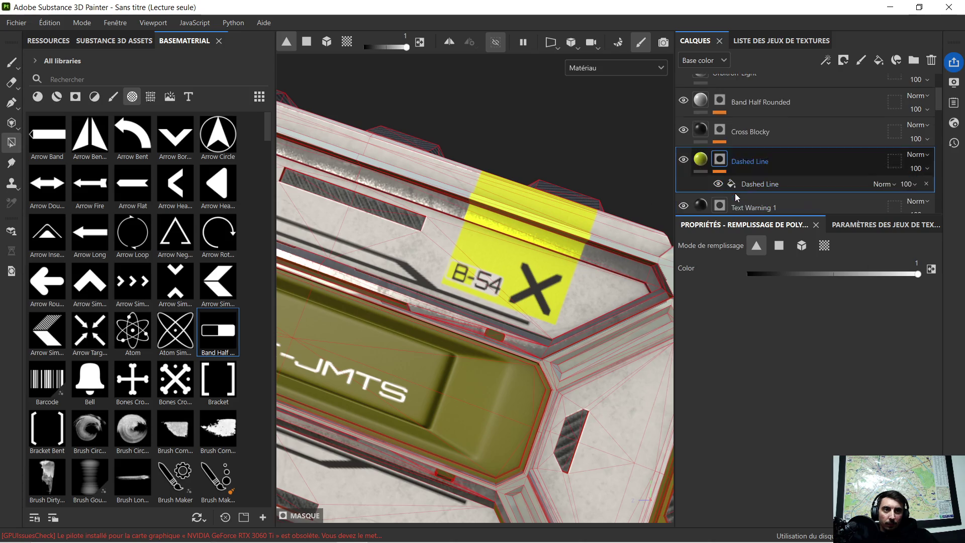
left_click(745, 187)
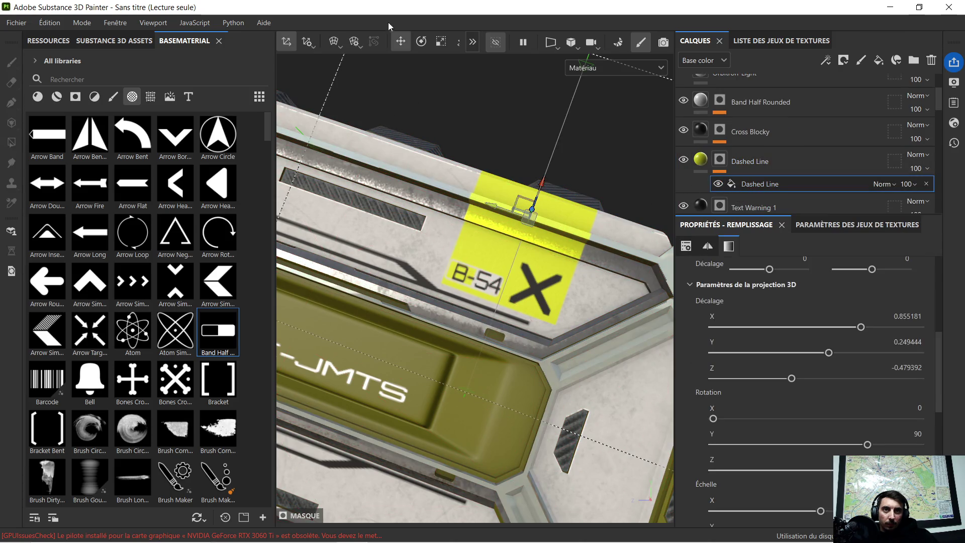
left_click(440, 41)
left_click_drag(486, 202, 483, 204)
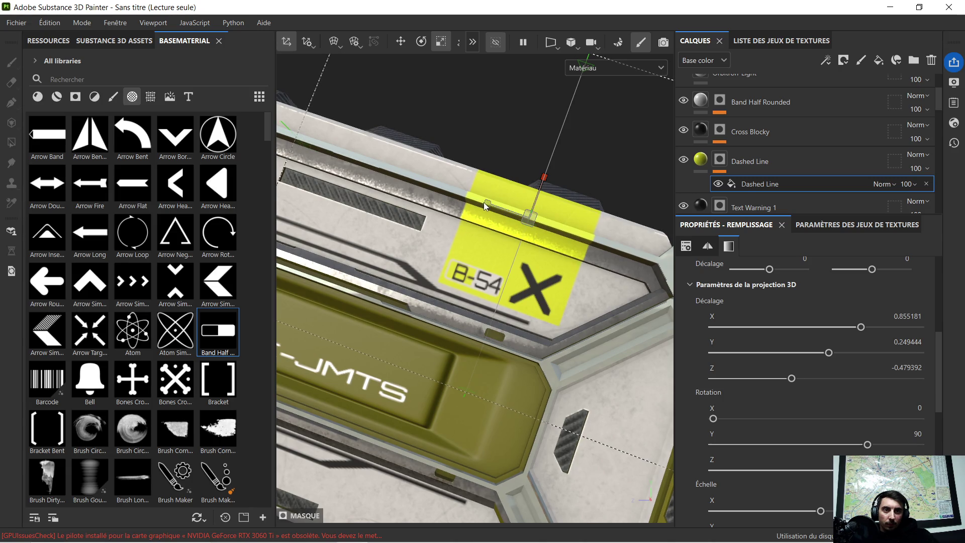
Drop the Arrow Simple shape onto the stripe beside B-54
left_click_drag(399, 194, 400, 189, "alt")
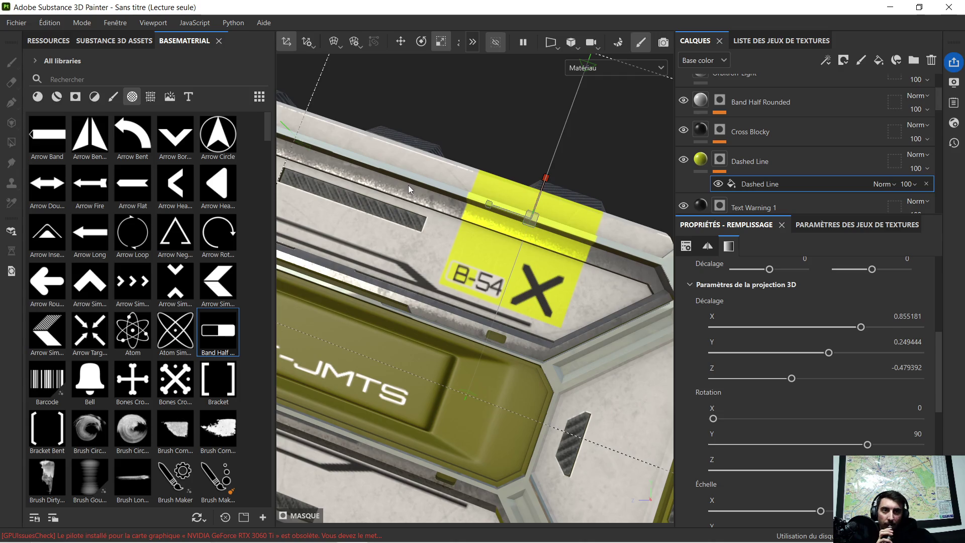
mouse_move(90, 288)
left_mouse_down()
mouse_move(450, 277)
mouse_move(465, 246)
mouse_move(491, 255)
left_mouse_up()
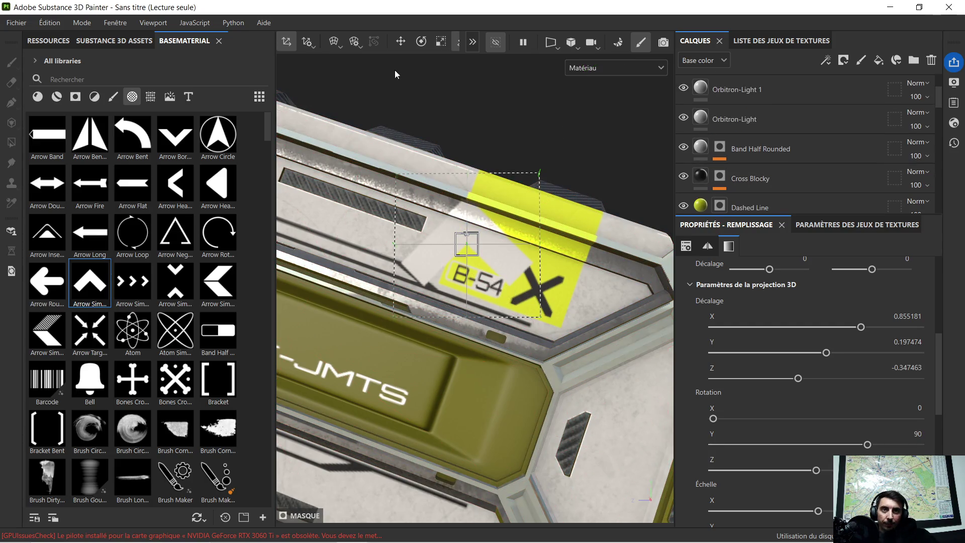
left_click(422, 41)
Rotate the Arrow Simple decal about 45 degrees and shrink it into a small corner mark
left_click_drag(501, 217, 484, 195)
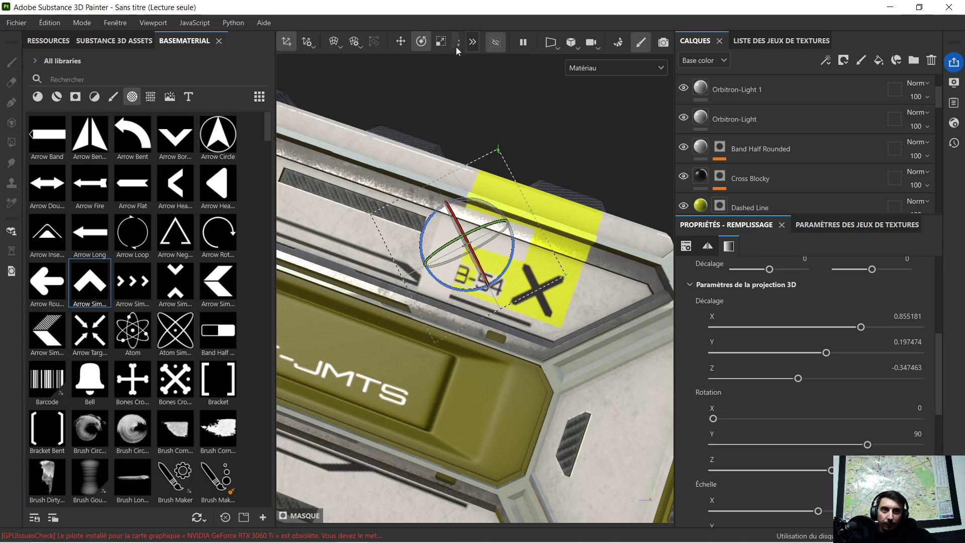
left_click(441, 42)
left_click_drag(466, 244, 454, 245)
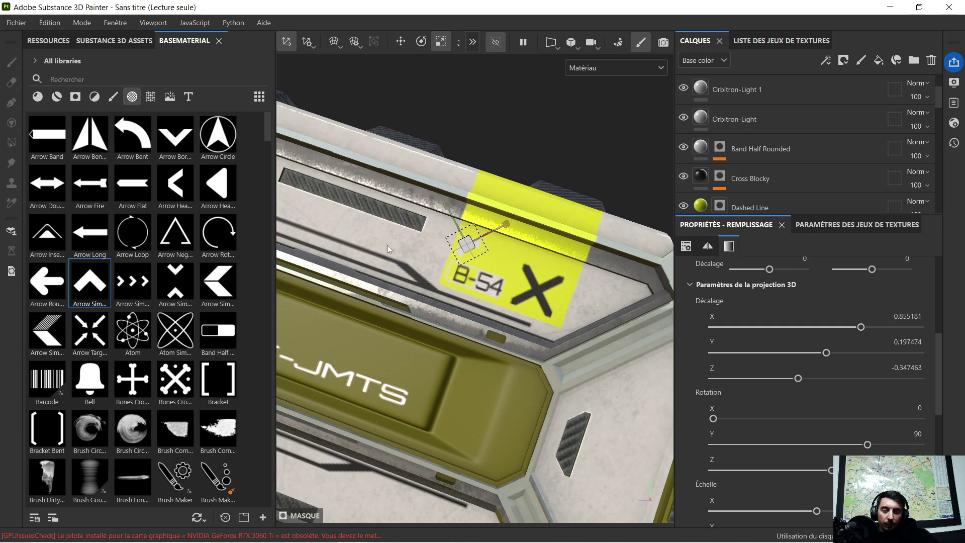
scroll(455, 242, "up", 5)
mouse_move(454, 241)
left_mouse_down()
mouse_move(384, 251)
mouse_move(416, 250)
mouse_move(445, 211)
left_mouse_up()
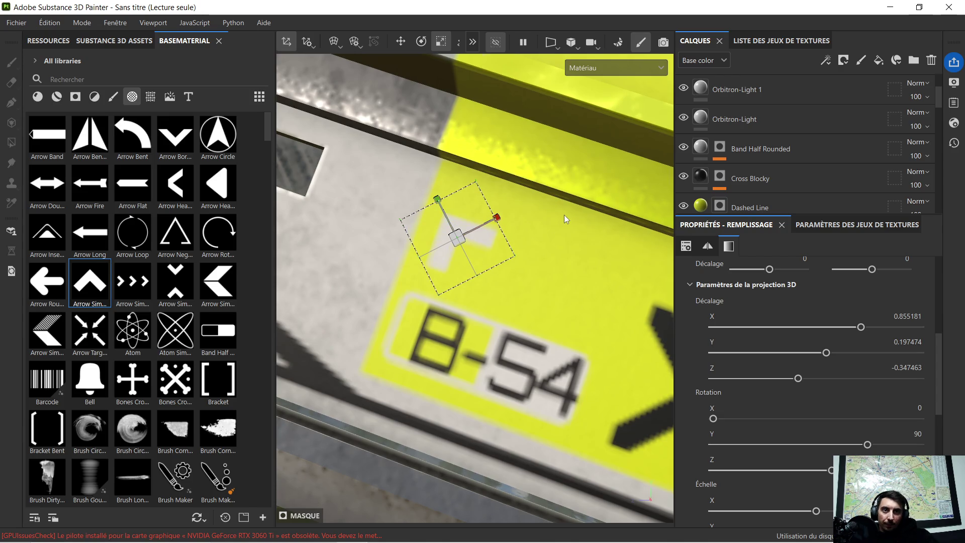
left_click_drag(564, 215, 556, 220, "alt")
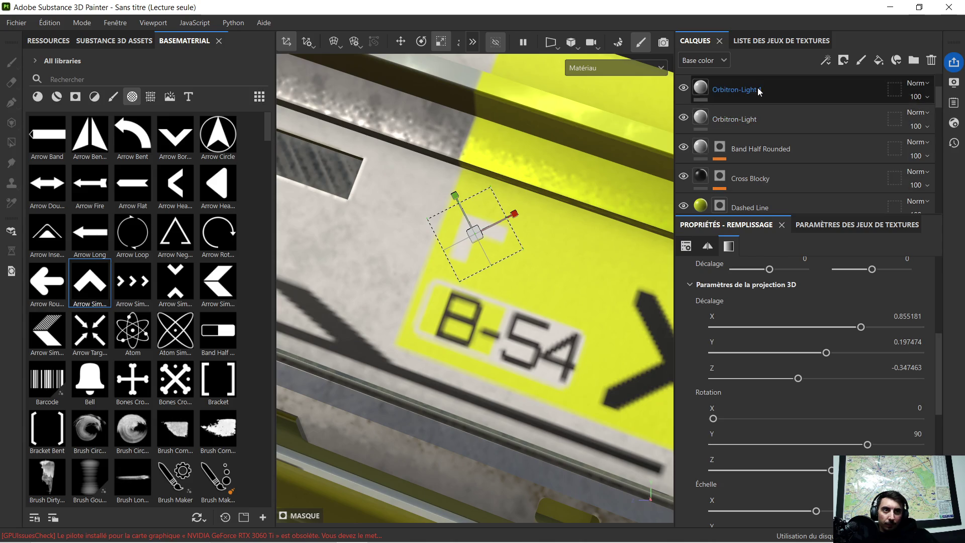
scroll(757, 84, "up", 2)
Set the Arrow Simple layer's base colour to near-black (070000)
left_click(749, 113)
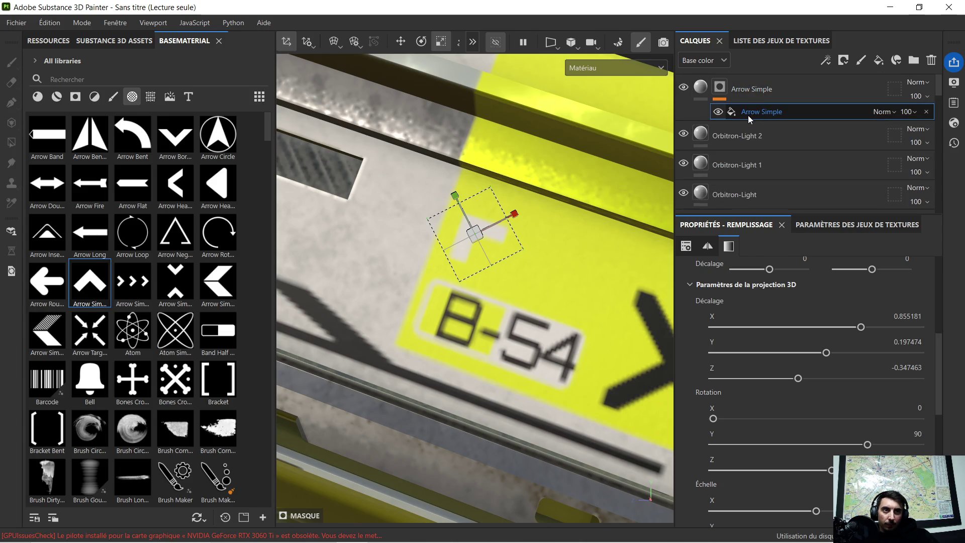
left_click(702, 92)
left_click(823, 391)
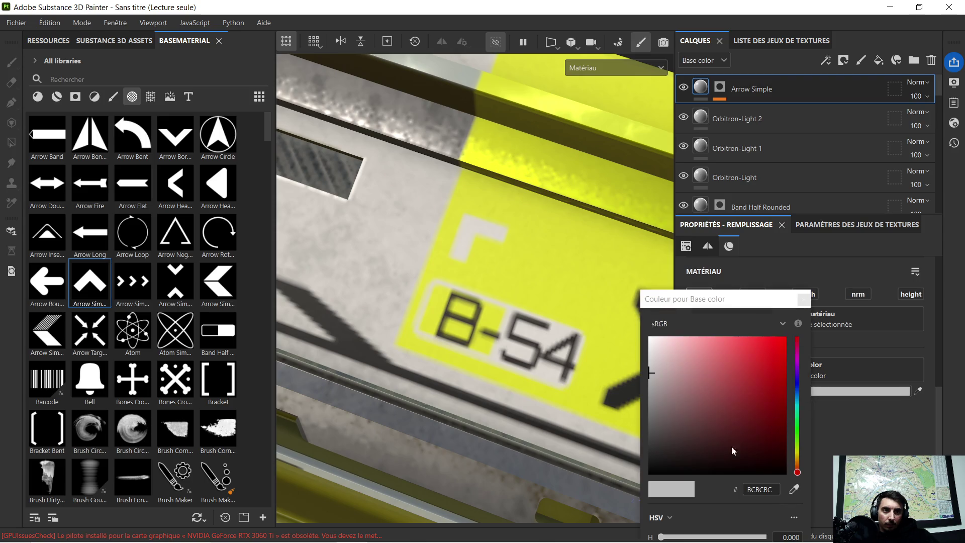
left_click(725, 470)
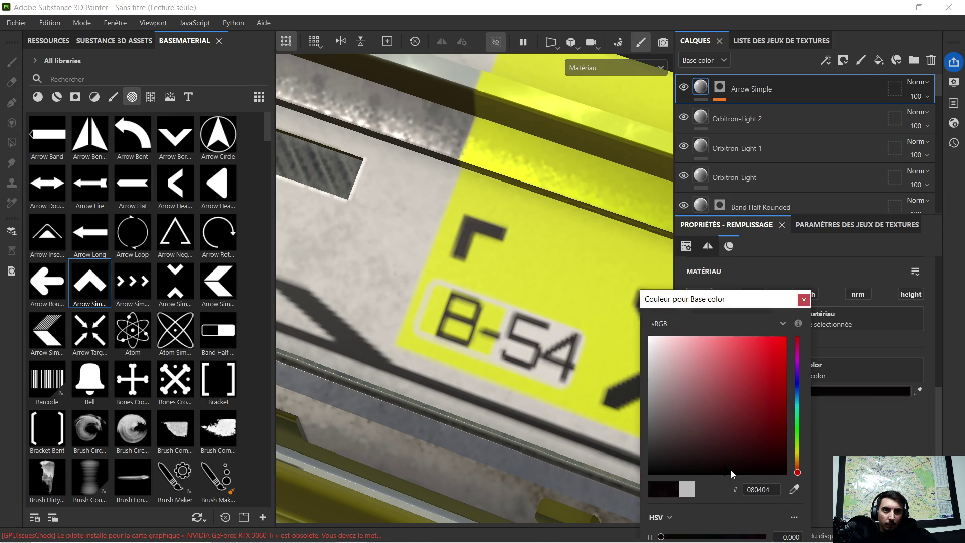
left_click(804, 299)
scroll(604, 268, "down", 5)
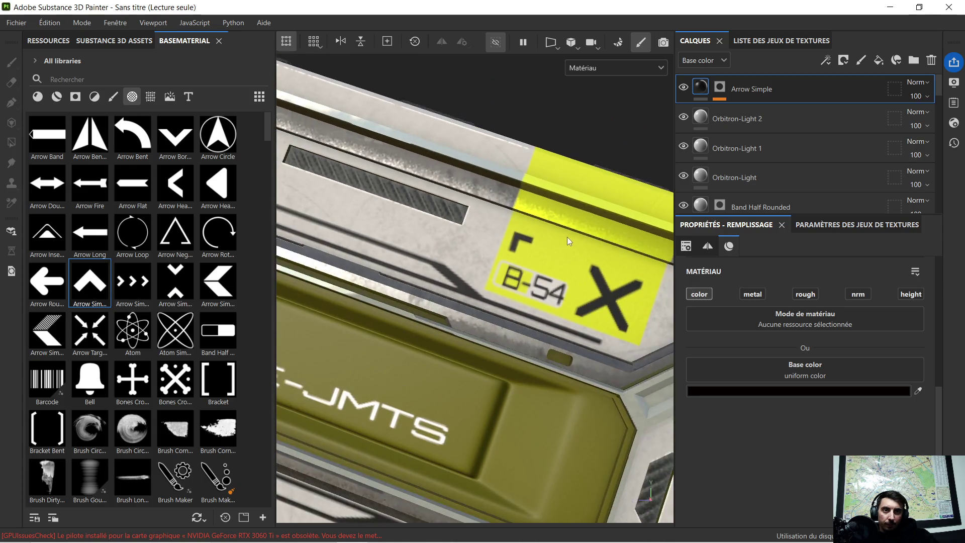
scroll(565, 261, "up", 5)
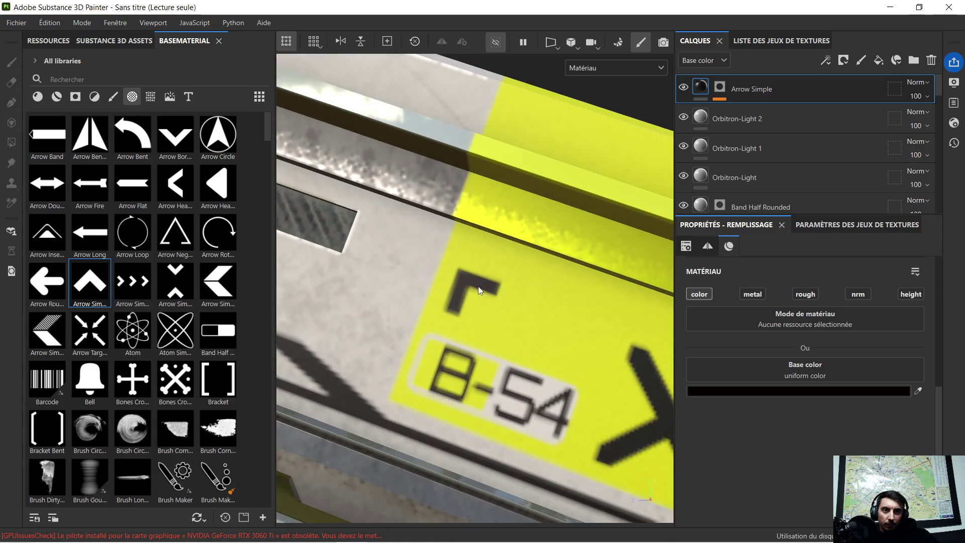
left_click(723, 87)
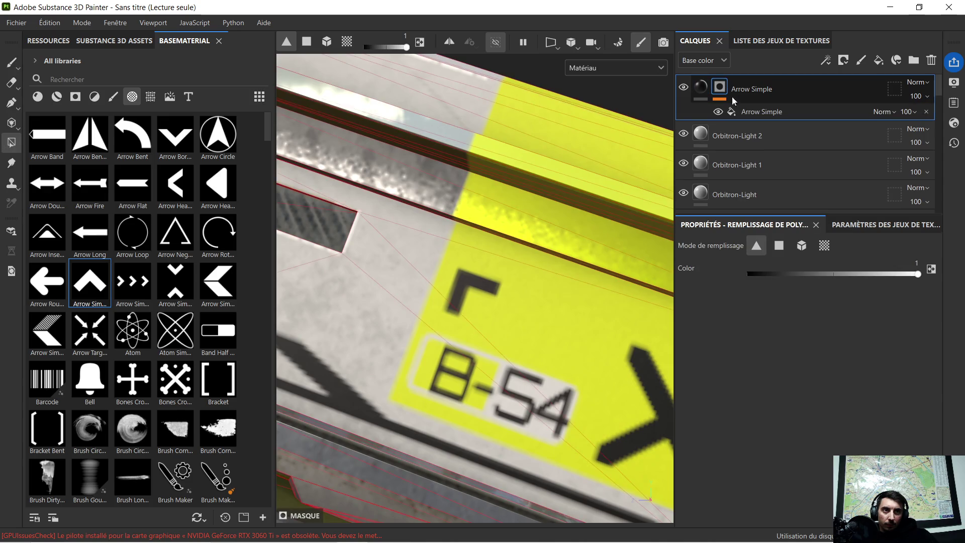
Move the black arrow mark into position with the projection Move gizmo
left_click(749, 112)
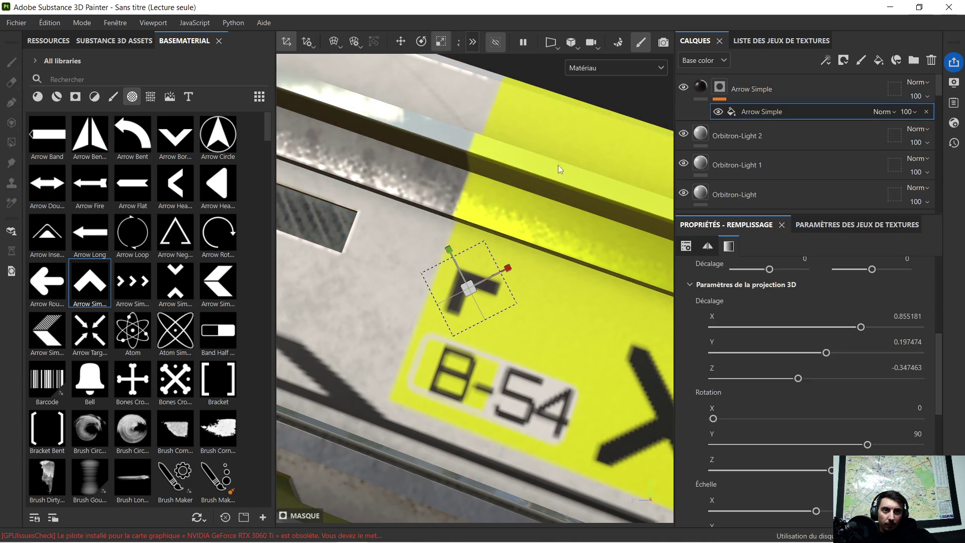
left_click(400, 41)
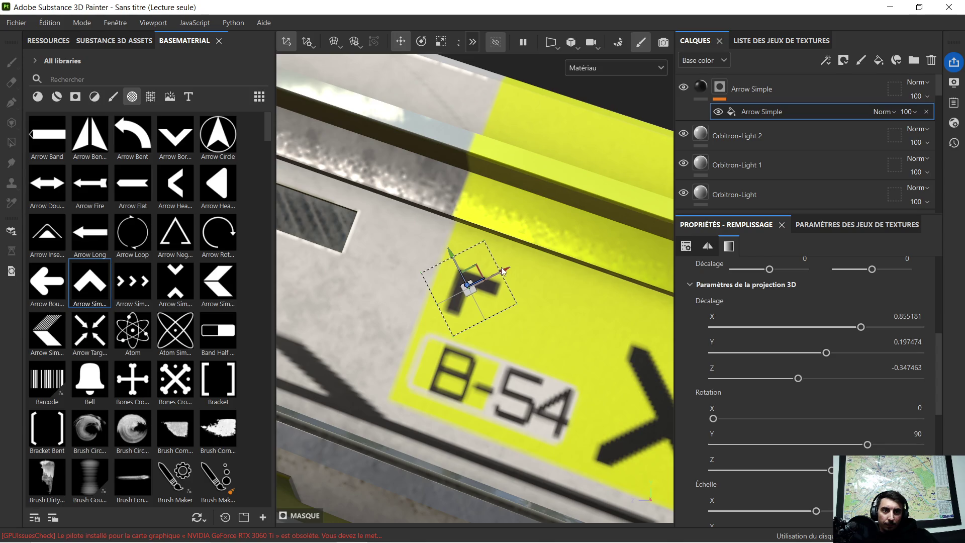
mouse_move(504, 272)
left_mouse_down()
mouse_move(487, 273)
mouse_move(583, 285)
mouse_move(538, 279)
left_mouse_up()
scroll(551, 281, "down", 5)
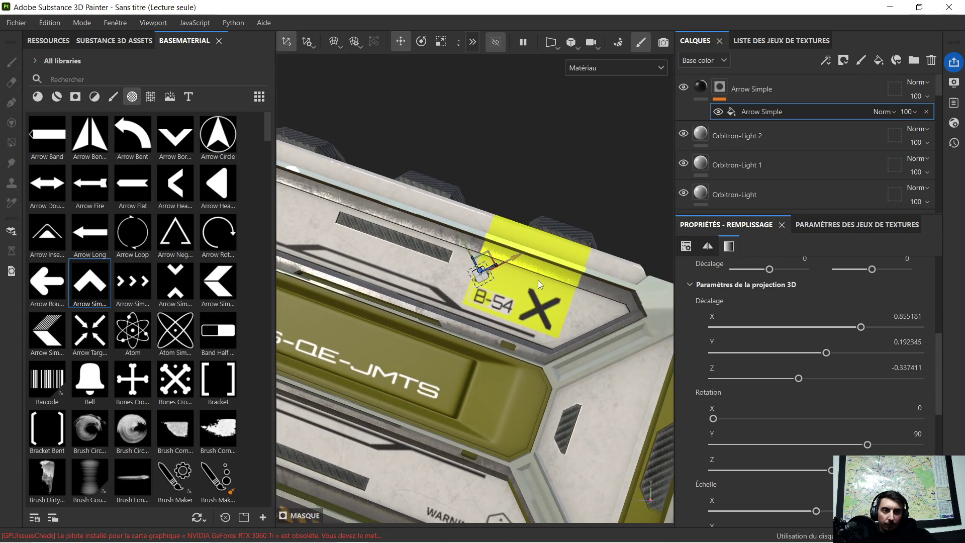
left_click(404, 42)
Look over the whole panel and drop the Arrow Simple Opposed decal near the olive panel's left end
scroll(492, 141, "down", 5)
mouse_move(463, 174)
left_mouse_down("alt")
mouse_move(479, 195)
mouse_move(345, 226)
mouse_move(400, 204)
left_mouse_up("alt")
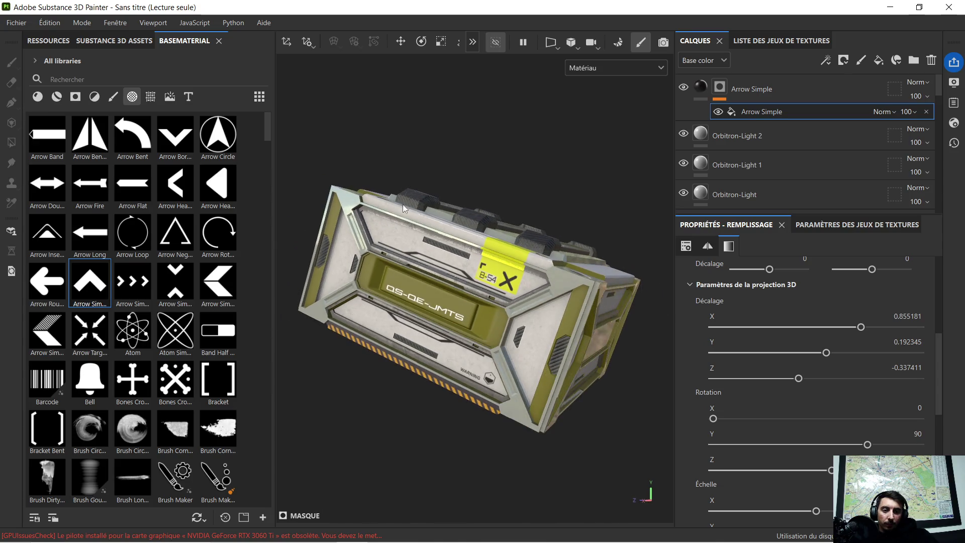
mouse_move(462, 194)
left_mouse_down("alt")
mouse_move(483, 211)
mouse_move(471, 186)
mouse_move(482, 189)
left_mouse_up("alt")
scroll(418, 240, "up", 2)
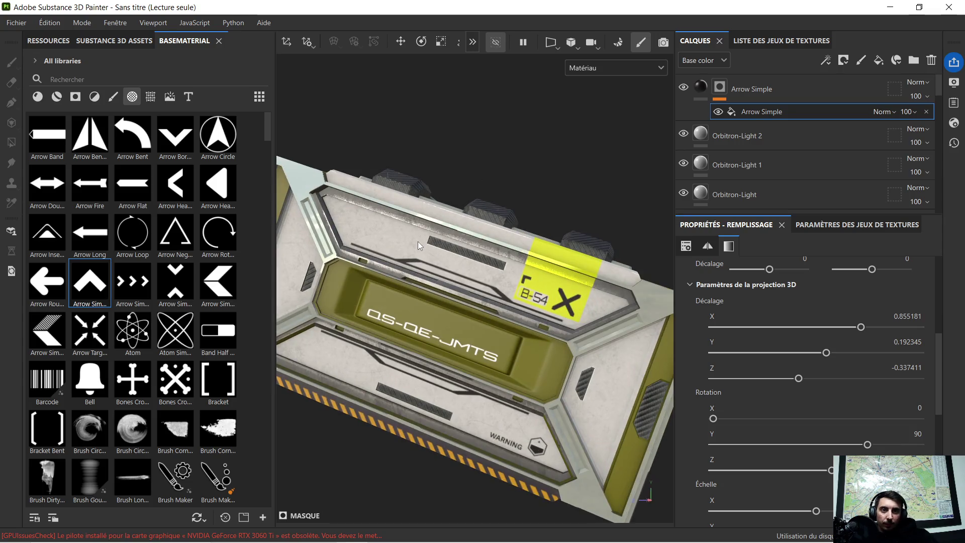
scroll(408, 246, "up", 3)
scroll(405, 247, "down", 2)
scroll(403, 243, "down", 1)
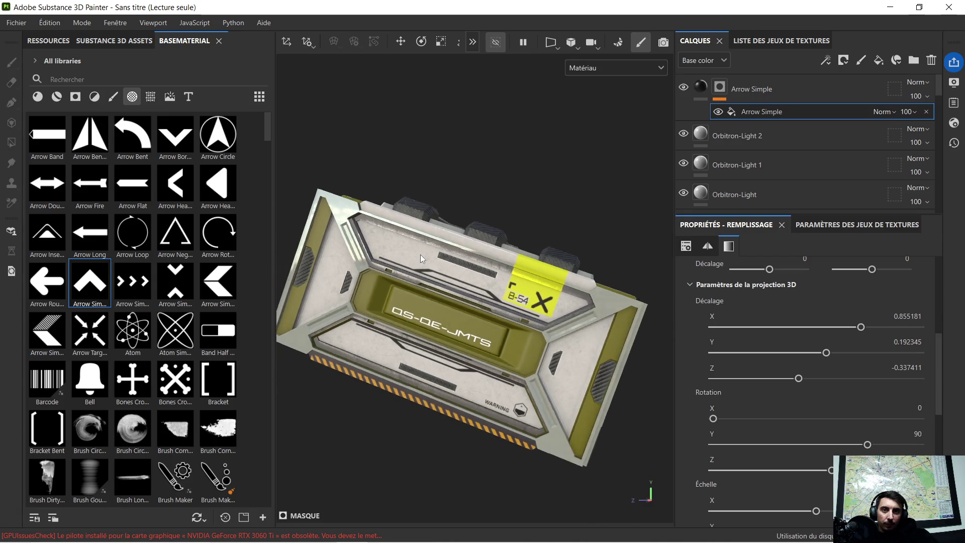
scroll(415, 255, "down", 1)
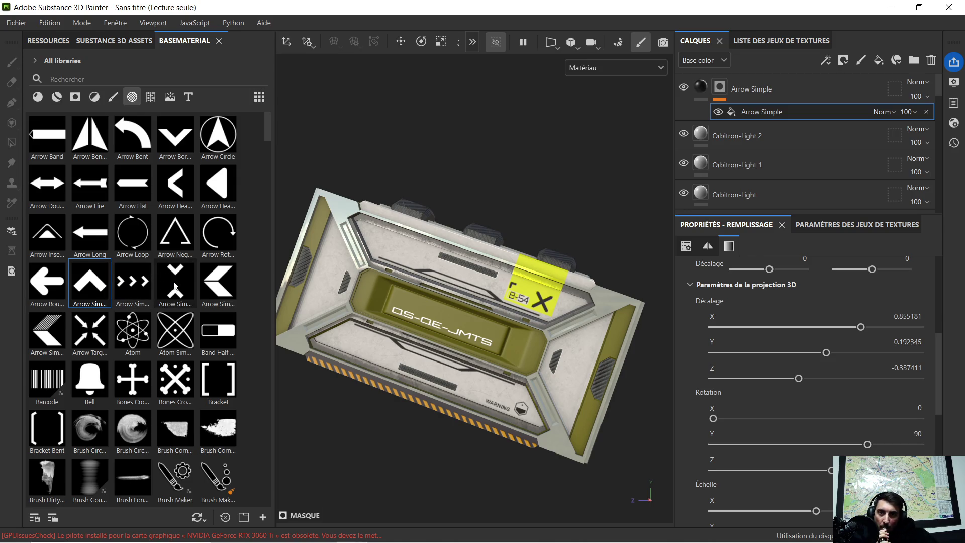
left_click_drag(174, 285, 384, 249)
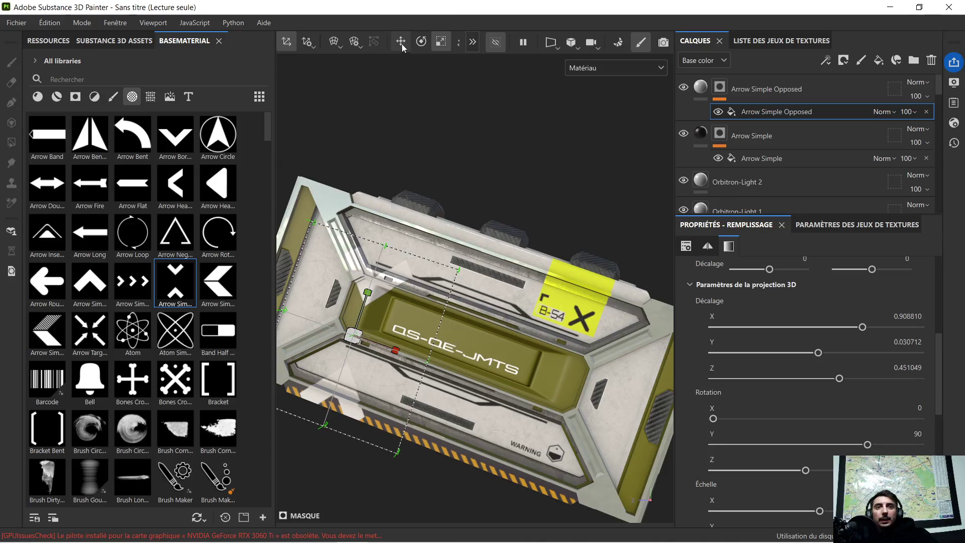
Slide the new Arrow Simple Opposed decal up and along the panel
left_click_drag(366, 298, 384, 277)
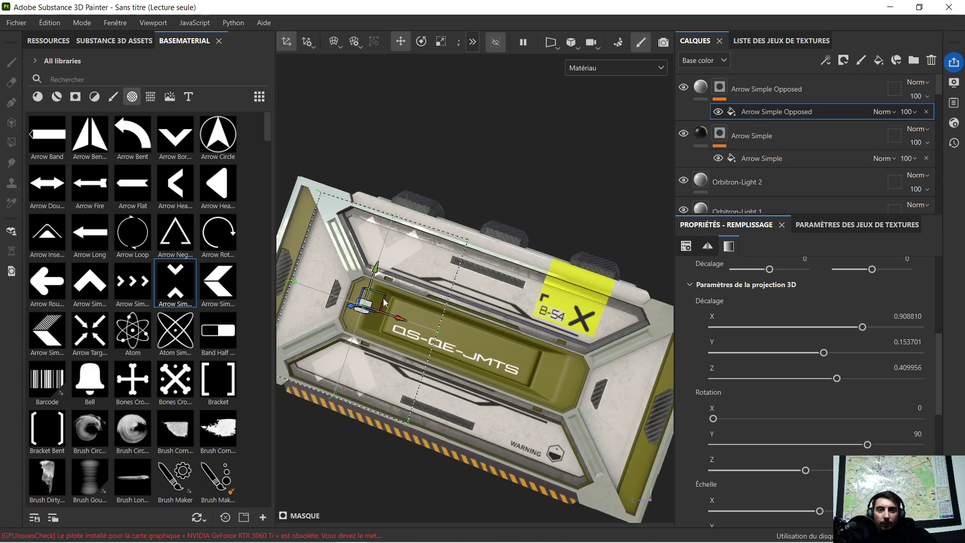
left_click_drag(397, 317, 406, 322)
mouse_move(358, 286)
left_mouse_down("alt")
mouse_move(324, 297)
mouse_move(342, 280)
mouse_move(480, 262)
mouse_move(509, 244)
left_mouse_up("alt")
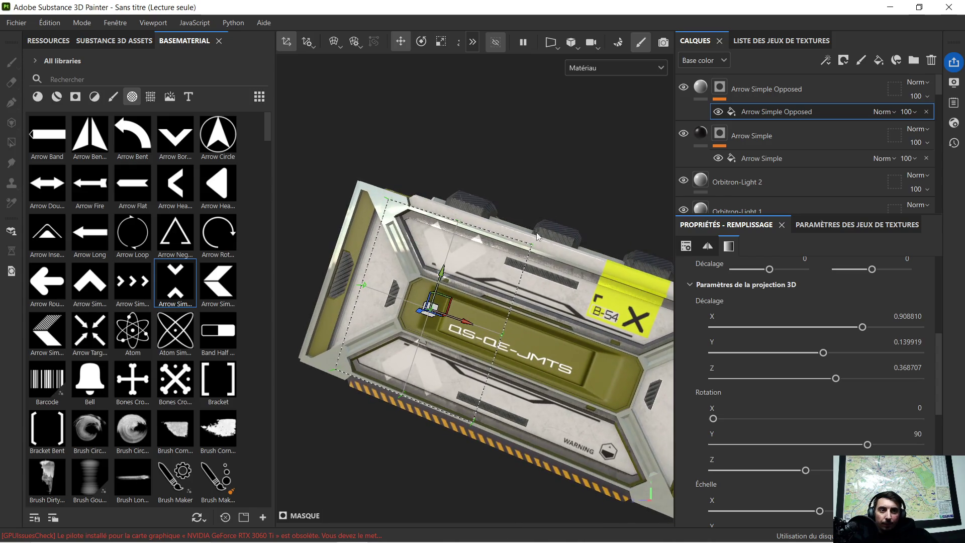
Make the Arrow Simple Opposed base colour black (000000), then delete the layer
left_click(702, 90)
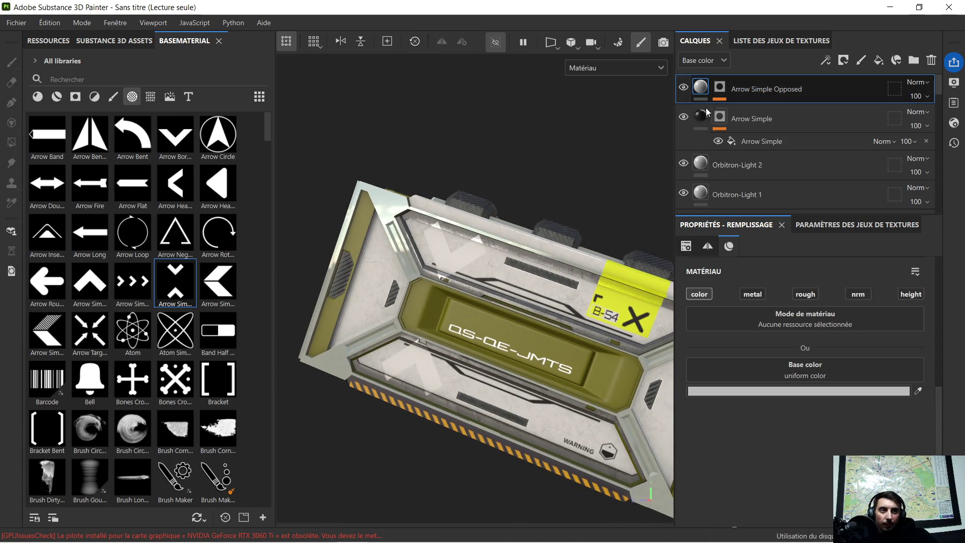
left_click(773, 391)
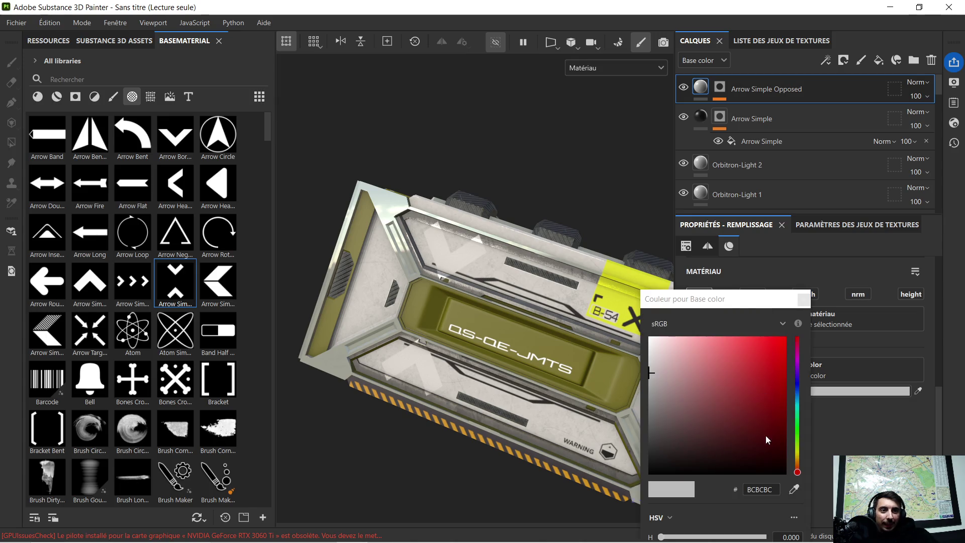
left_click_drag(756, 465, 779, 475)
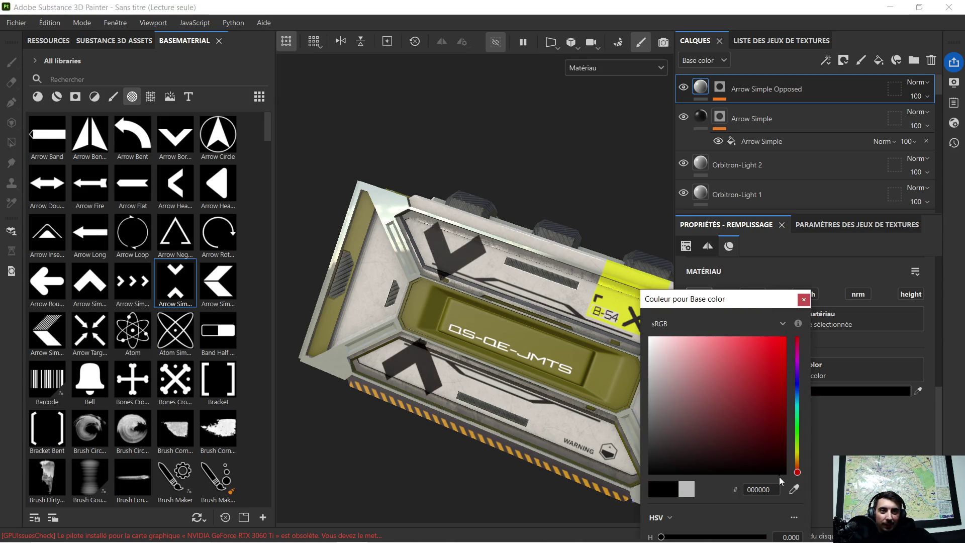
mouse_move(645, 400)
left_mouse_down("alt")
mouse_move(504, 302)
mouse_move(512, 287)
mouse_move(507, 304)
left_mouse_up("alt")
left_click(802, 300)
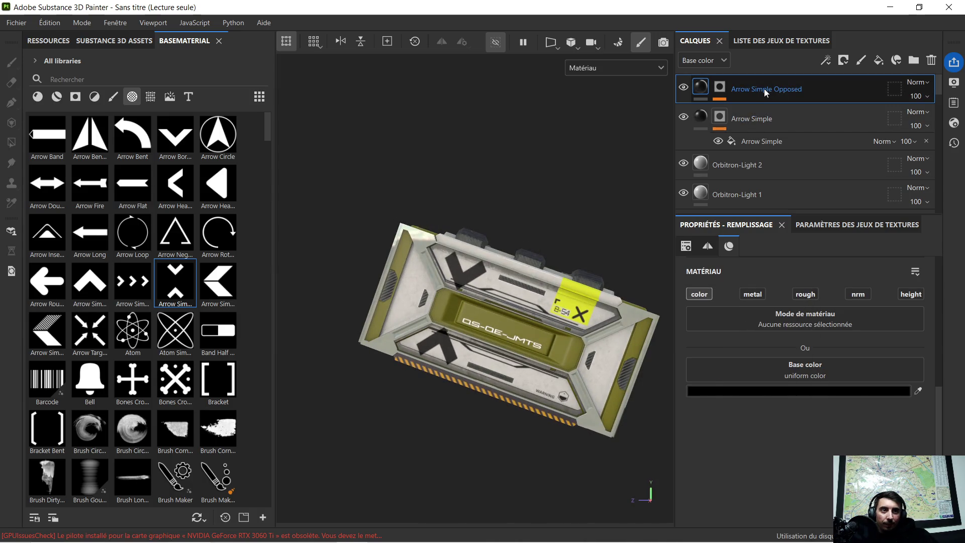
key("Delete")
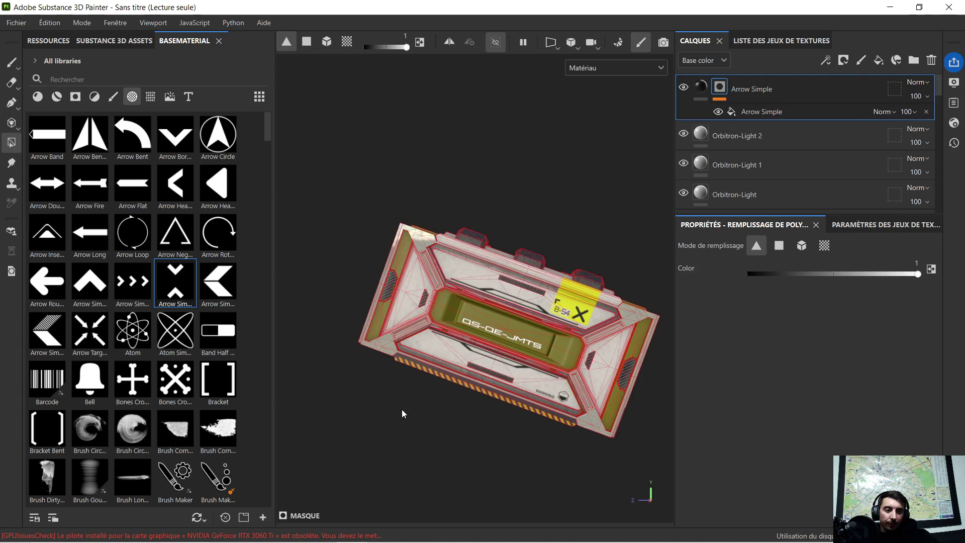
Resume the paused YouTube music video in Chrome and minimize the browser
mouse_move(424, 541)
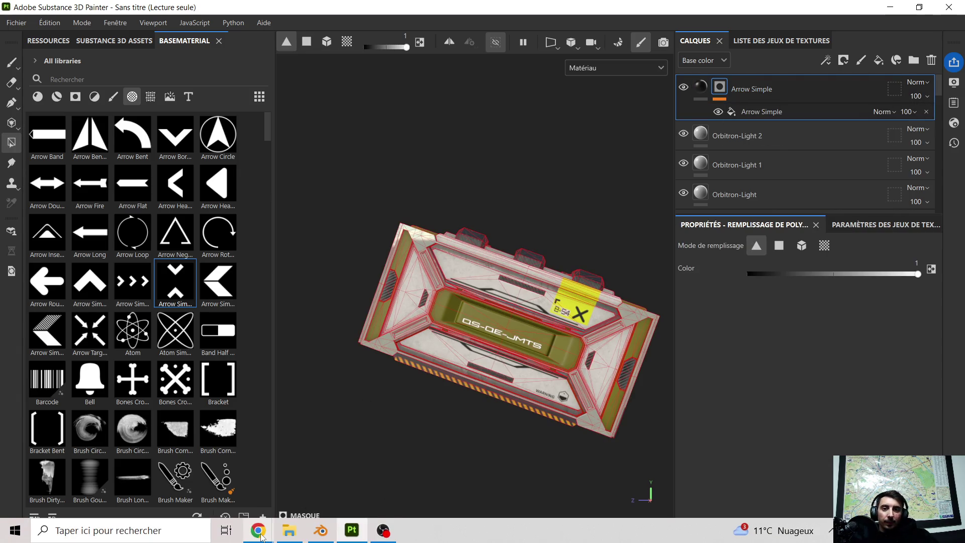
mouse_move(258, 530)
left_click(225, 500)
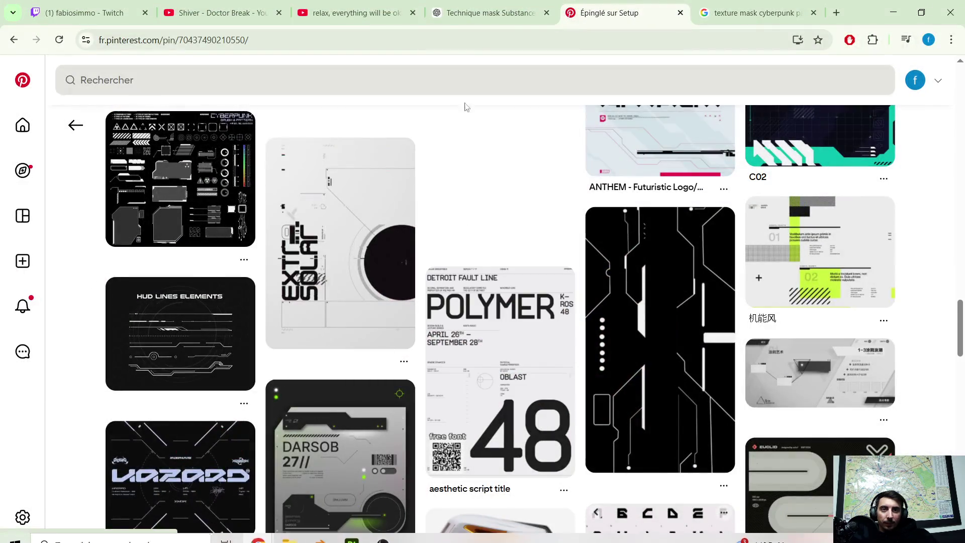
left_click(246, 12)
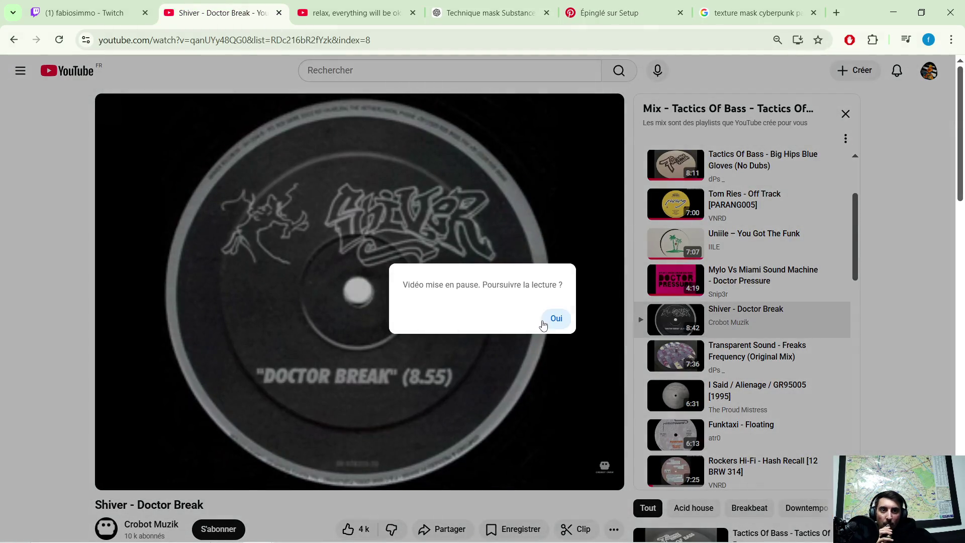
left_click(543, 324)
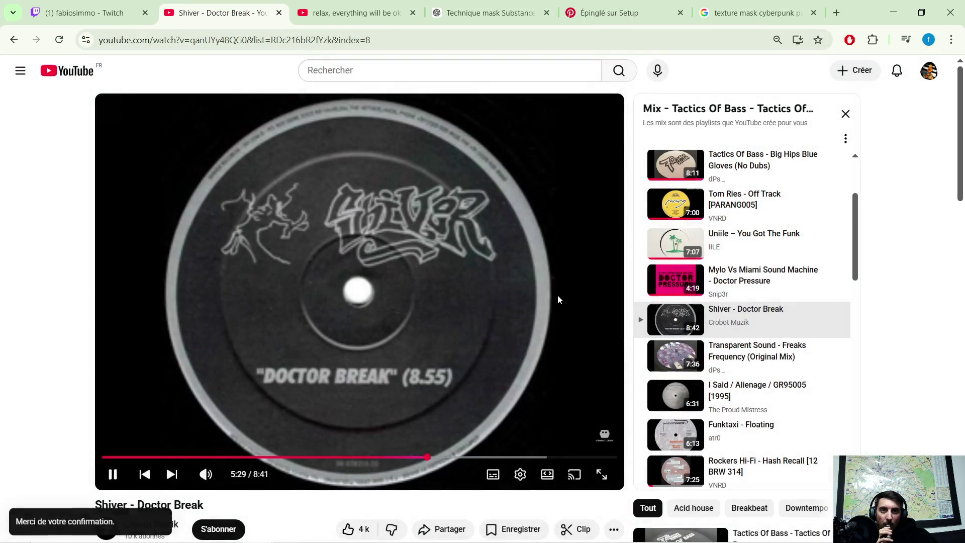
left_click(887, 16)
Orbit and zoom around the crate for a closer look
mouse_move(557, 316)
left_mouse_down("alt")
mouse_move(575, 300)
mouse_move(525, 284)
mouse_move(485, 314)
mouse_move(498, 305)
left_mouse_up("alt")
scroll(607, 320, "up", 3)
scroll(517, 375, "up", 5)
mouse_move(478, 372)
left_mouse_down("alt")
mouse_move(496, 369)
mouse_move(422, 366)
mouse_move(438, 368)
left_mouse_up("alt")
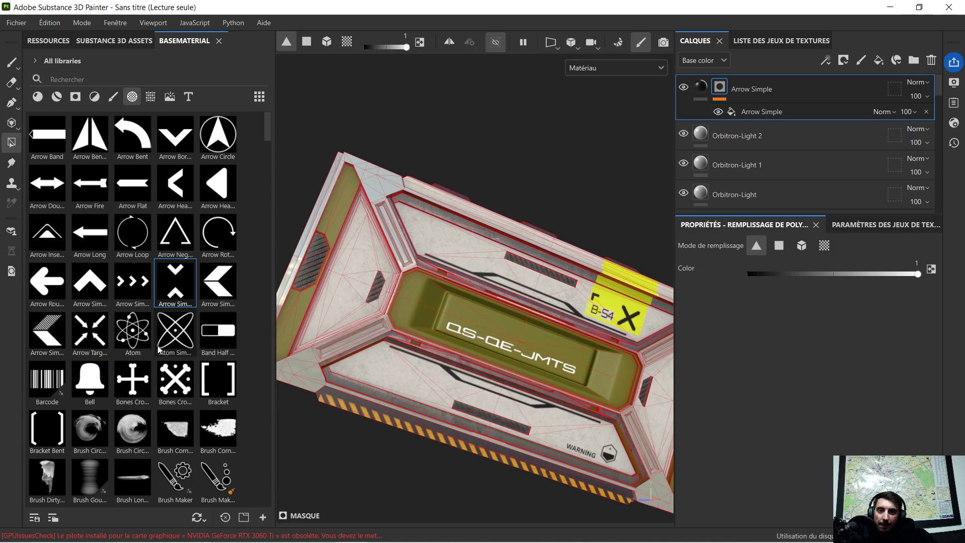
scroll(167, 357, "down", 3)
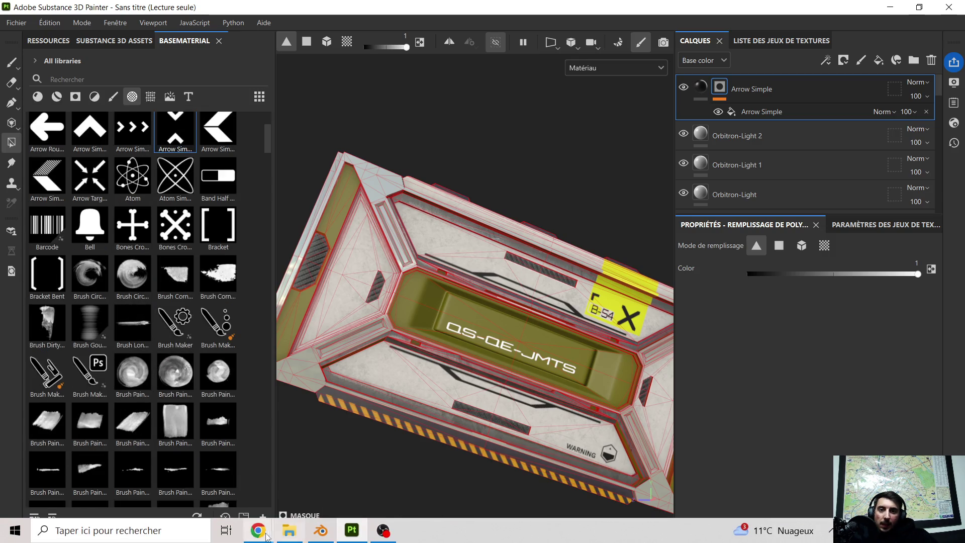
Browse the cyberpunk image search and Pinterest reference pins, then minimize Chrome
mouse_move(258, 532)
left_click(189, 472)
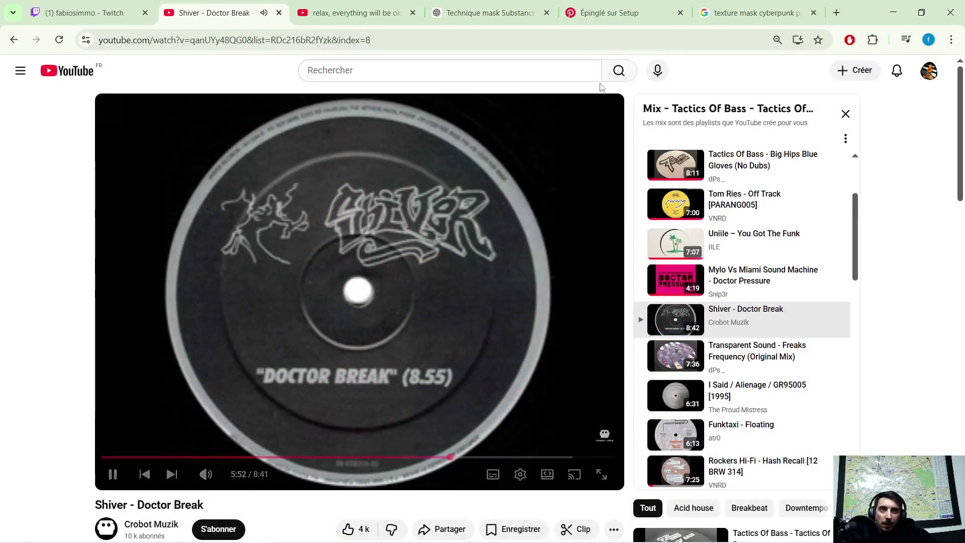
left_click(688, 13)
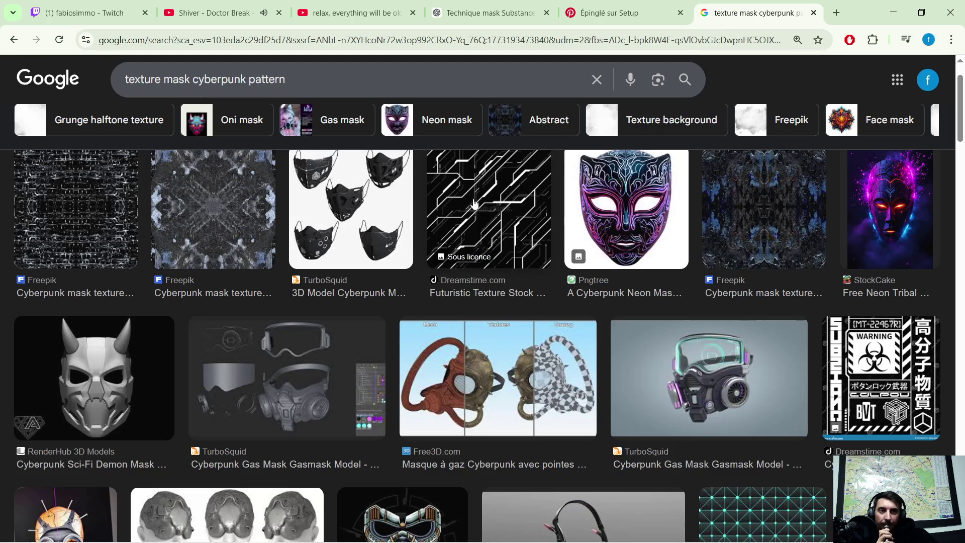
left_click(623, 16)
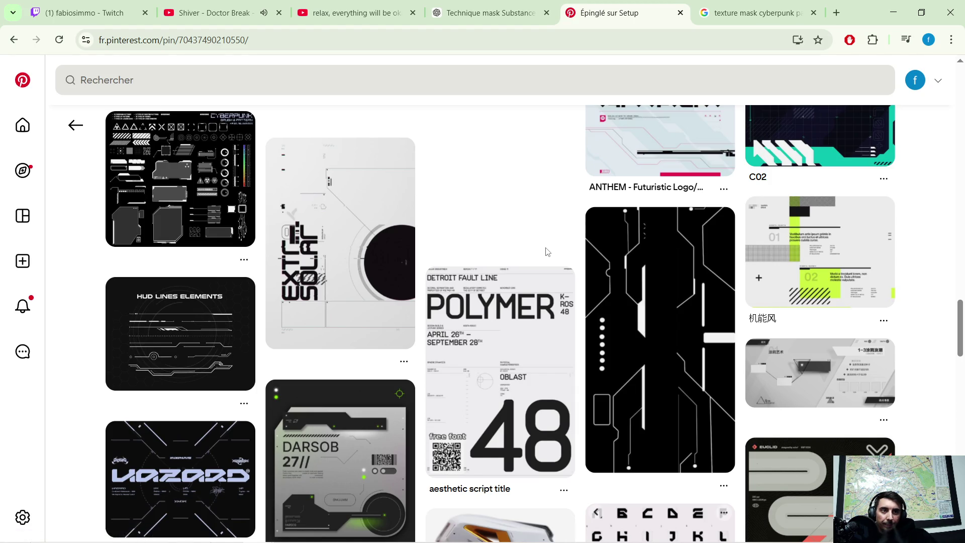
scroll(547, 252, "down", 1)
scroll(532, 247, "down", 2)
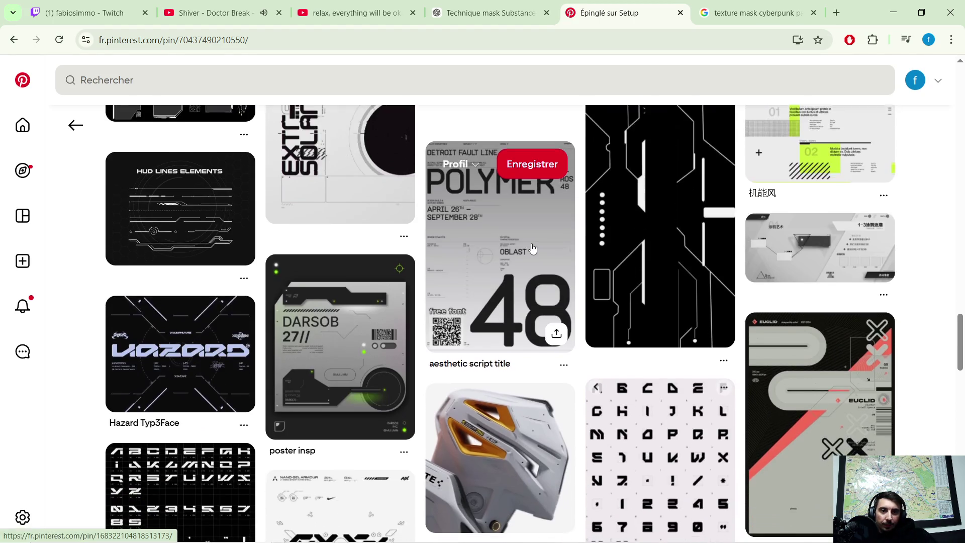
left_click(885, 8)
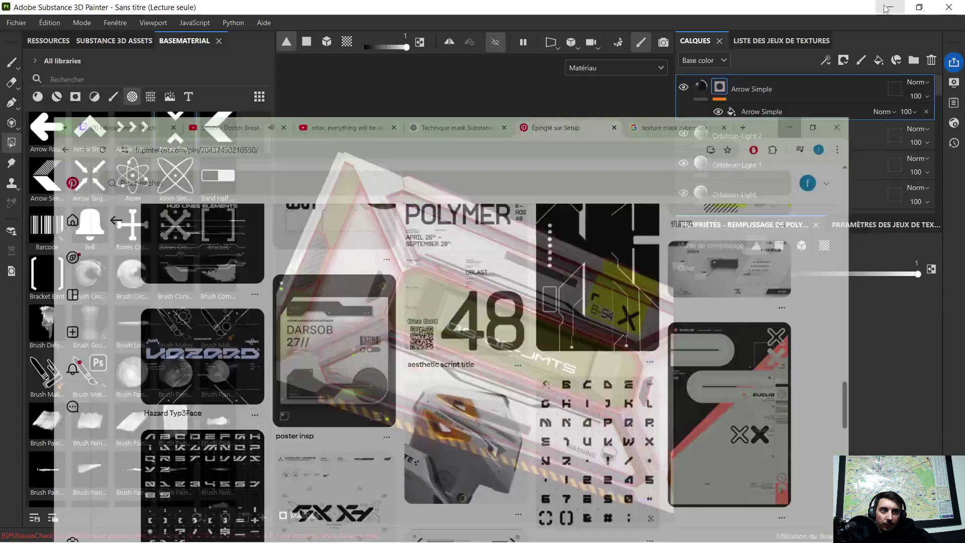
Orbit the crate and select the Dashed Line layer behind the yellow B-54 stripe
left_click_drag(612, 251, 568, 261, "alt")
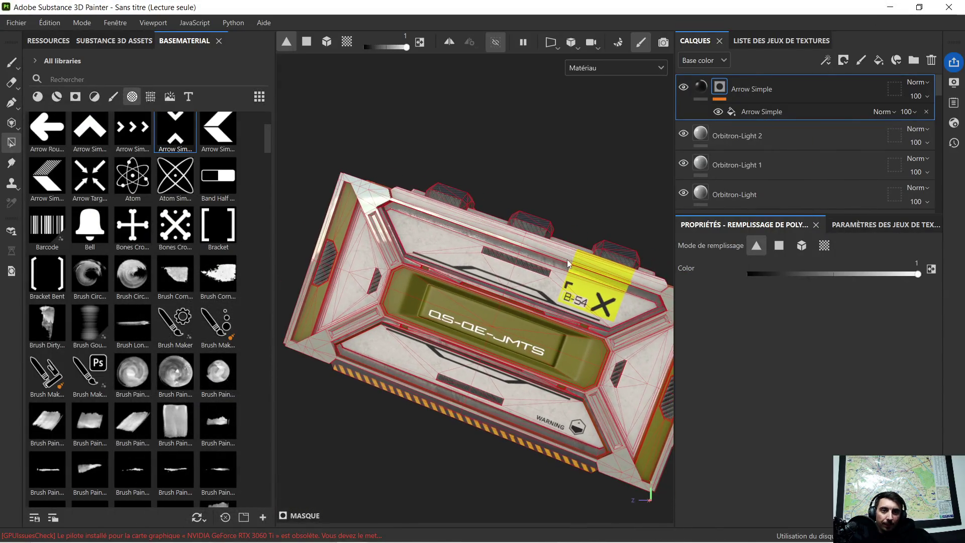
left_click_drag(494, 265, 488, 264, "alt")
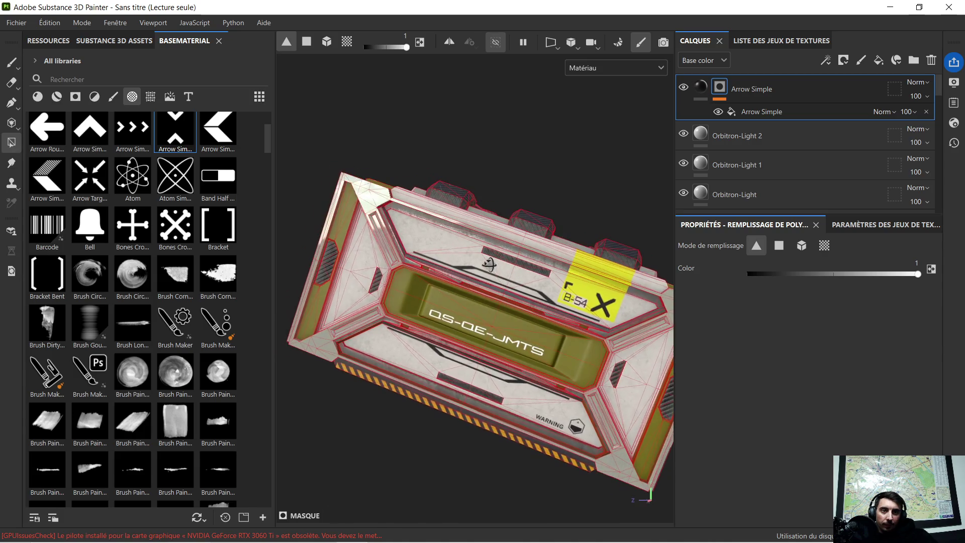
left_click(606, 263, "ctrl+alt")
left_click(760, 139)
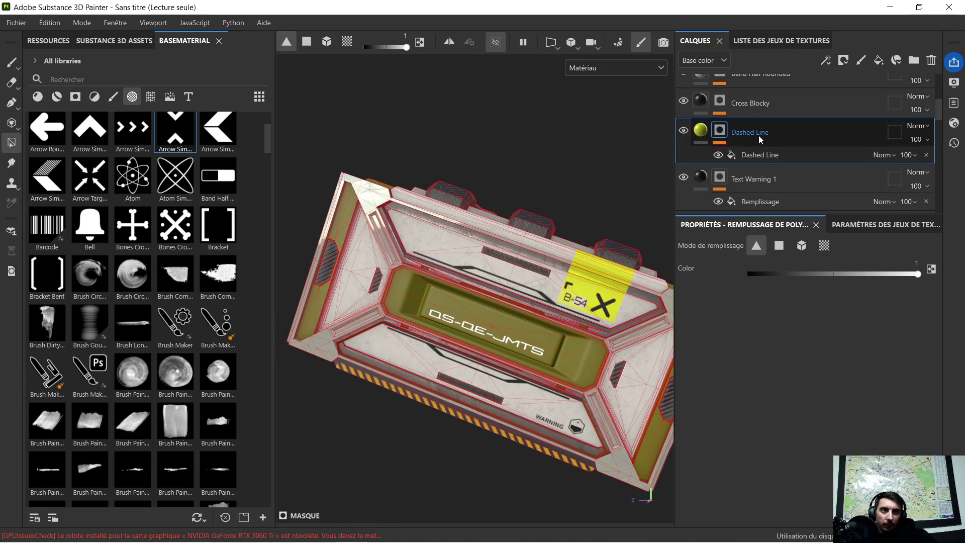
Duplicate Dashed Line, place the copy on the lower panel, and move it above Plastic Armor Glossy
key("ctrl+d")
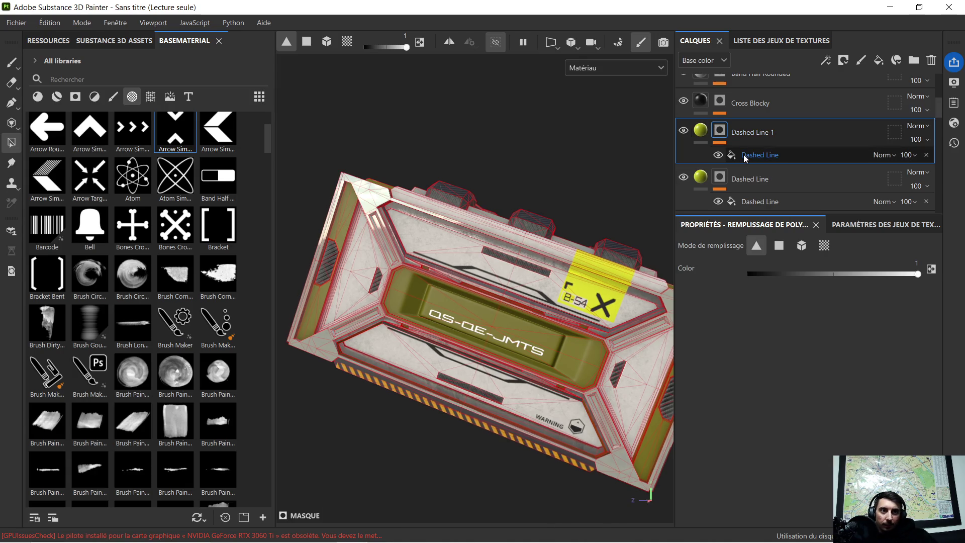
left_click(744, 155)
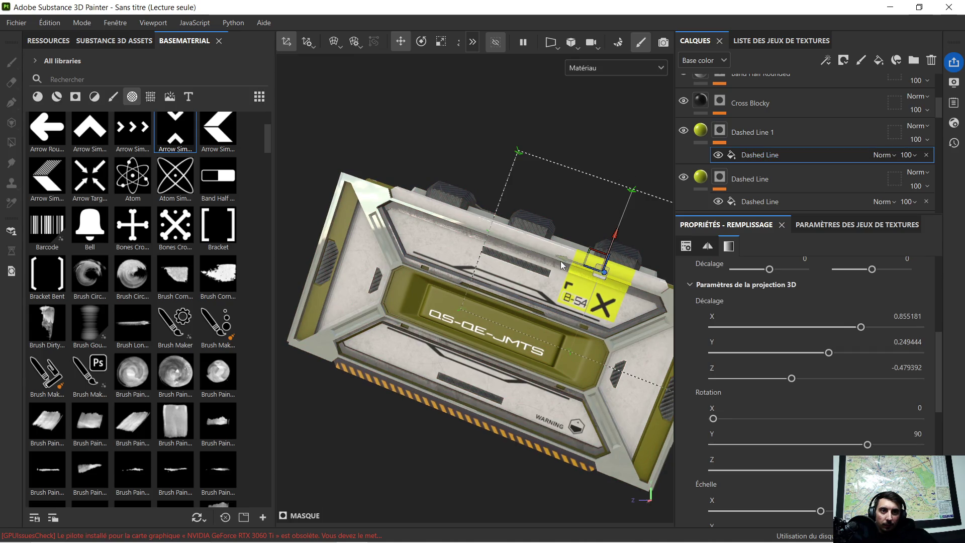
left_click_drag(563, 262, 401, 232)
mouse_move(456, 178)
left_mouse_down()
mouse_move(359, 359)
mouse_move(277, 342)
mouse_move(353, 359)
left_mouse_up()
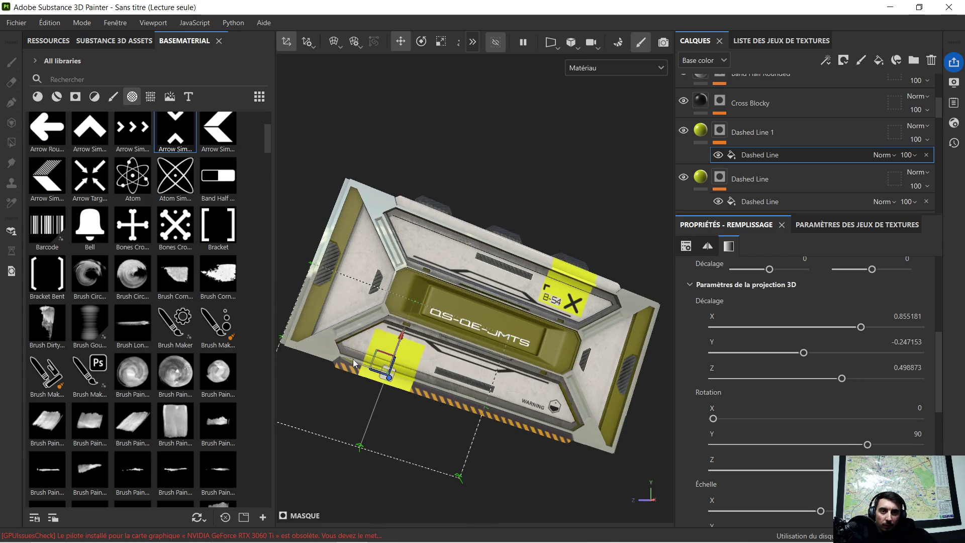
mouse_move(468, 364)
left_mouse_down("alt")
mouse_move(486, 351)
mouse_move(425, 345)
left_mouse_up("alt")
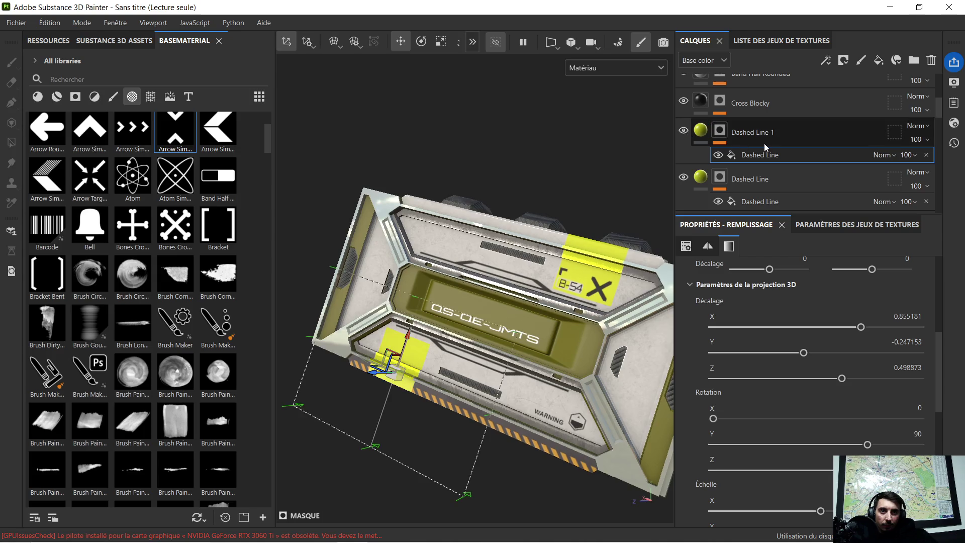
mouse_move(776, 133)
left_mouse_down()
mouse_move(773, 211)
mouse_move(777, 150)
mouse_move(849, 191)
mouse_move(821, 207)
mouse_move(804, 200)
mouse_move(799, 211)
mouse_move(785, 184)
mouse_move(779, 208)
mouse_move(788, 166)
mouse_move(779, 220)
mouse_move(777, 134)
left_mouse_up()
mouse_move(387, 296)
left_mouse_down("alt")
mouse_move(539, 300)
mouse_move(488, 319)
left_mouse_up("alt")
Toggle Dashed Line 1's visibility off and on, then drop the Barcode pattern onto the lower stripe
scroll(390, 346, "up", 5)
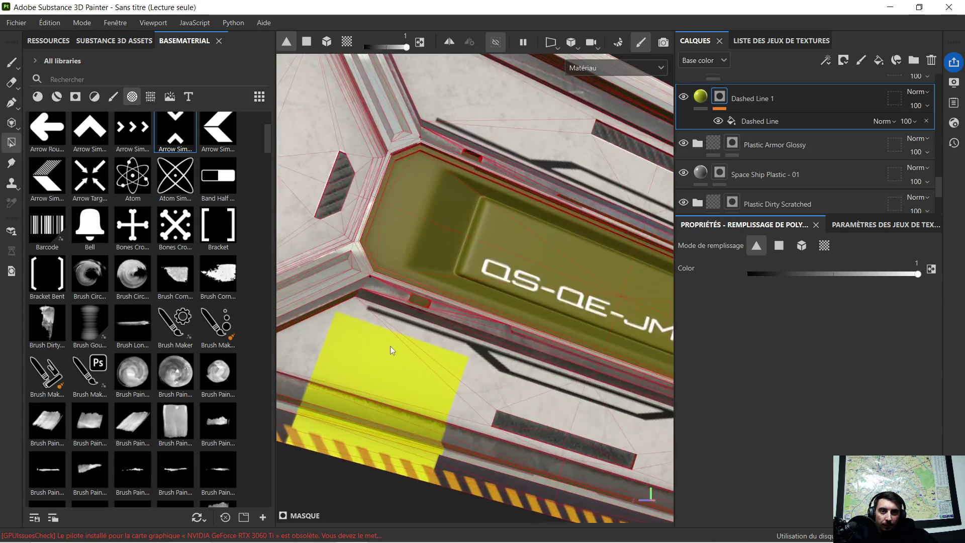
scroll(390, 345, "down", 6)
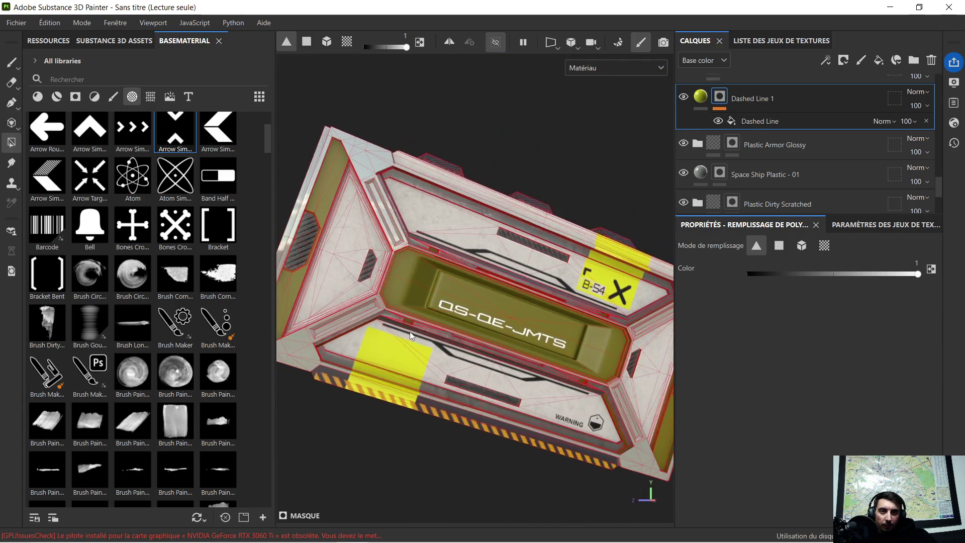
mouse_move(467, 330)
left_mouse_down("alt")
mouse_move(427, 307)
mouse_move(568, 307)
left_mouse_up("alt")
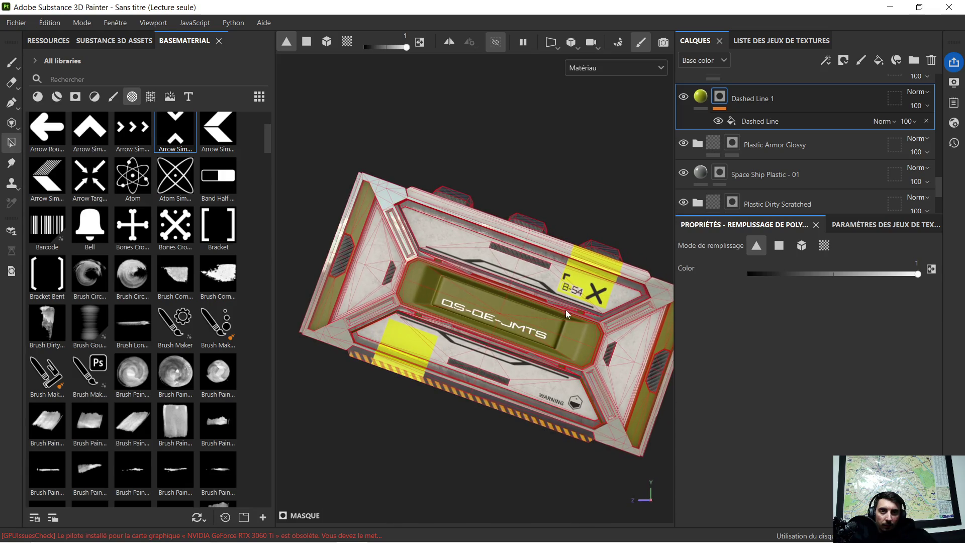
left_click(683, 98)
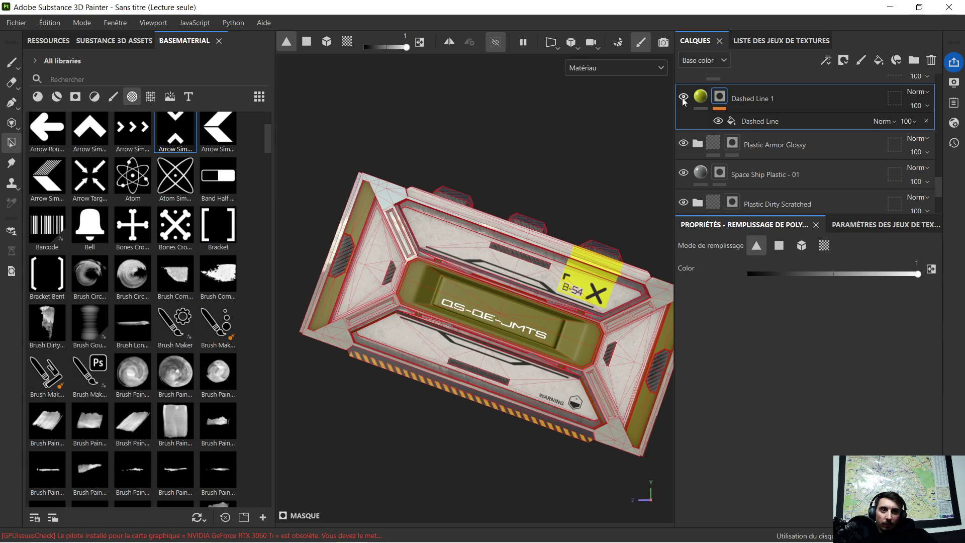
left_click(683, 98)
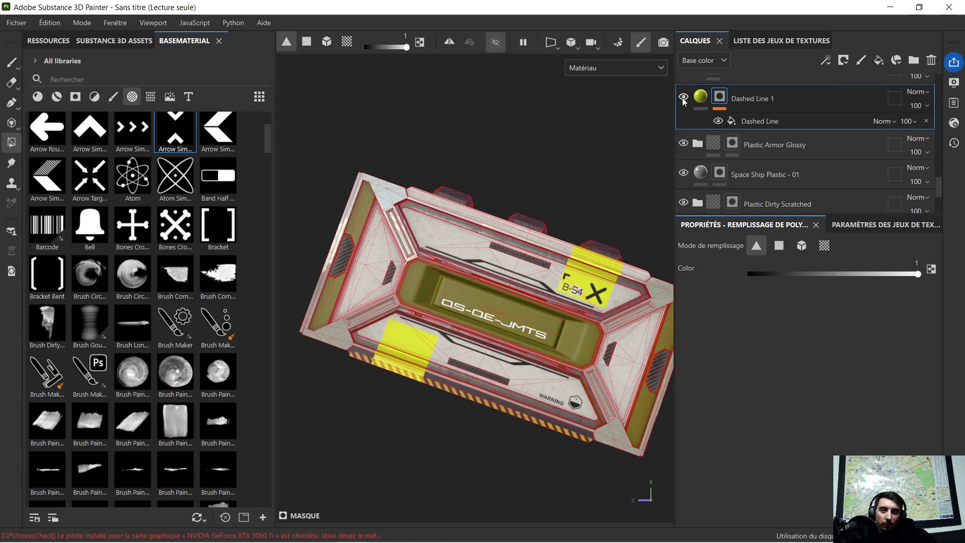
mouse_move(47, 224)
left_mouse_down()
mouse_move(201, 287)
mouse_move(406, 339)
left_mouse_up()
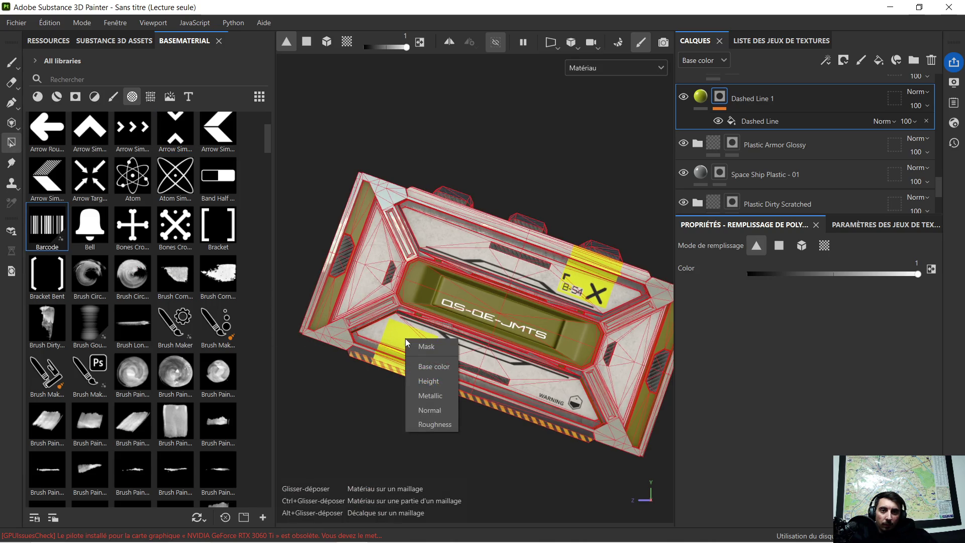
Apply the Barcode as a mask and set the barcode layer's base colour to black
left_click(417, 347)
scroll(418, 339, "up", 5)
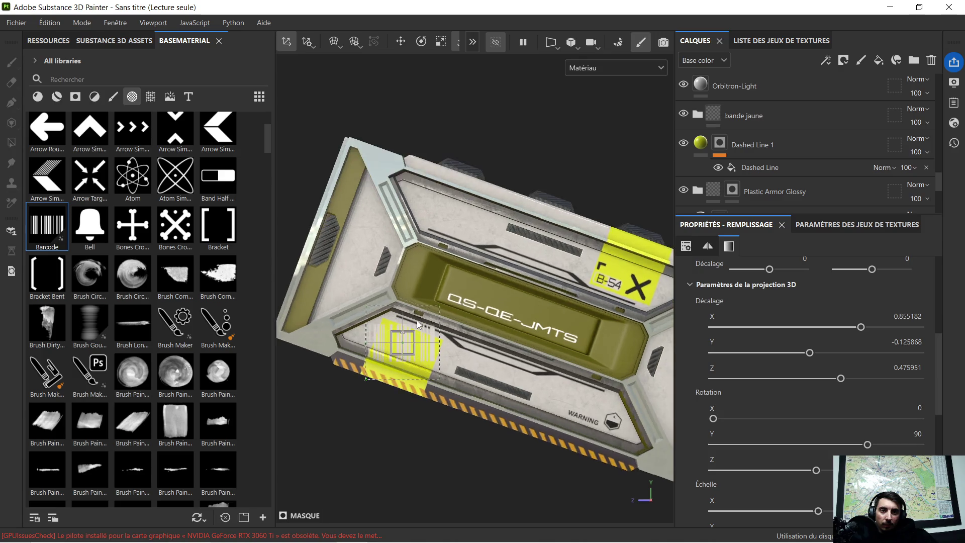
scroll(732, 104, "up", 6)
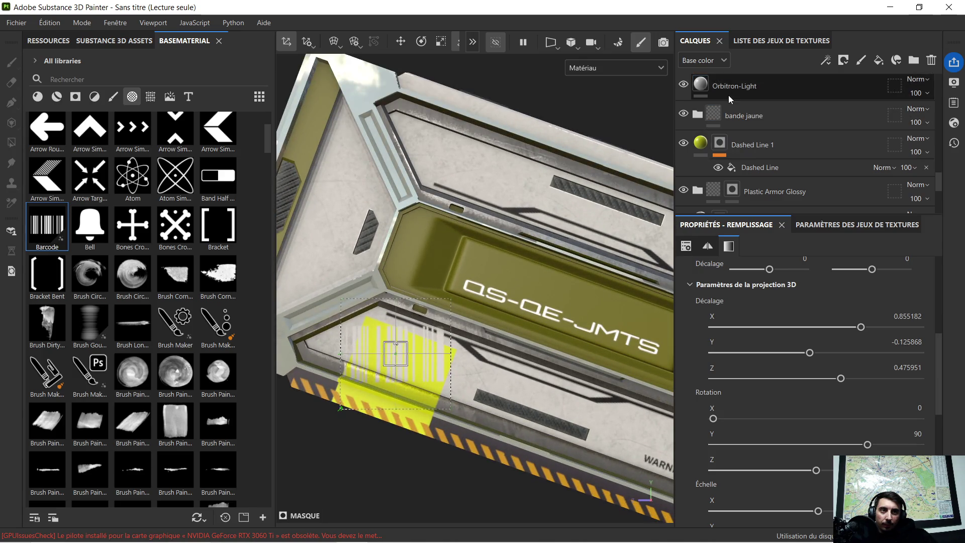
scroll(731, 104, "up", 8)
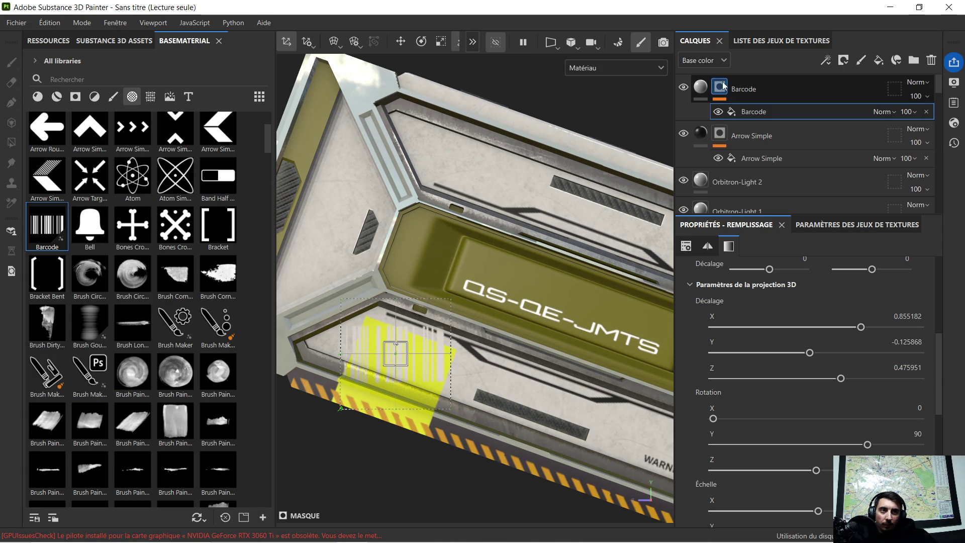
left_click(706, 90)
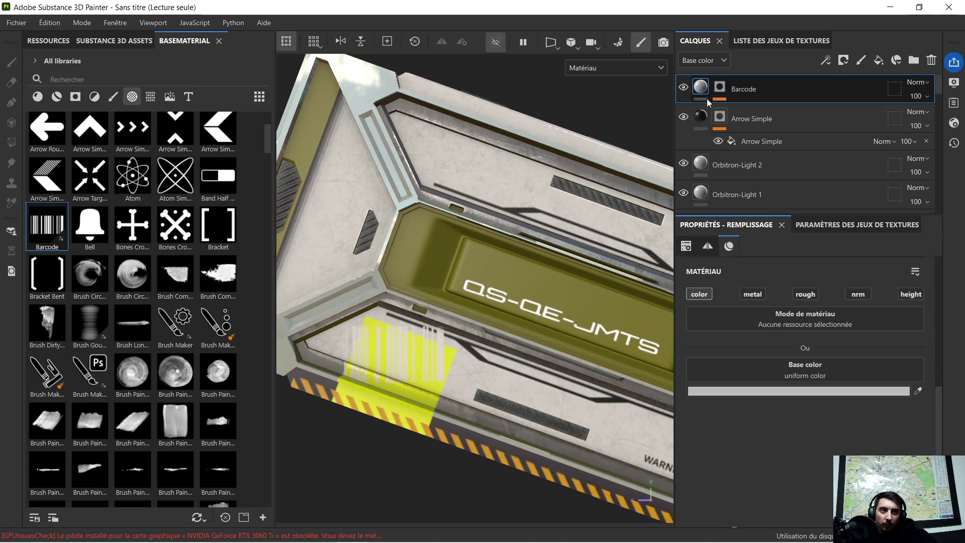
left_click(793, 390)
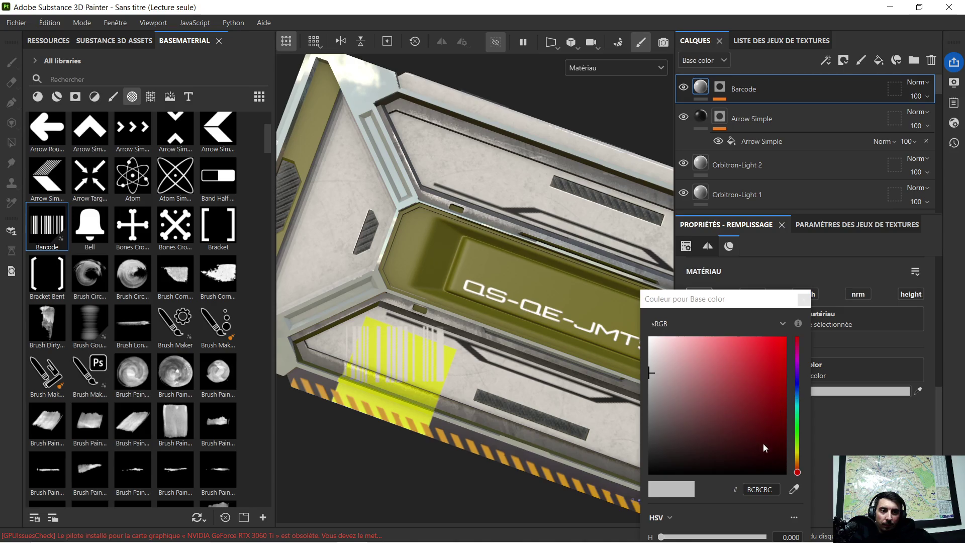
left_click_drag(762, 442, 781, 480)
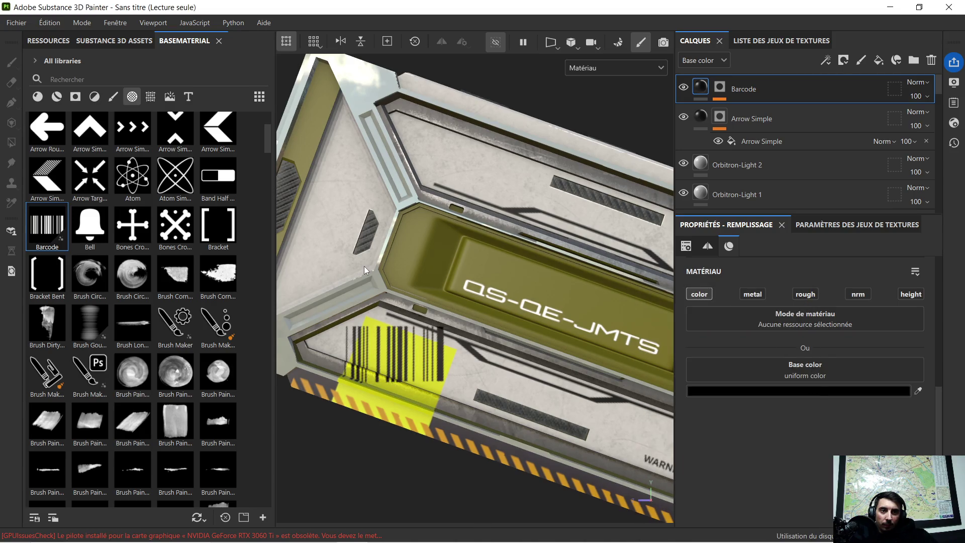
left_click_drag(364, 267, 388, 244, "alt")
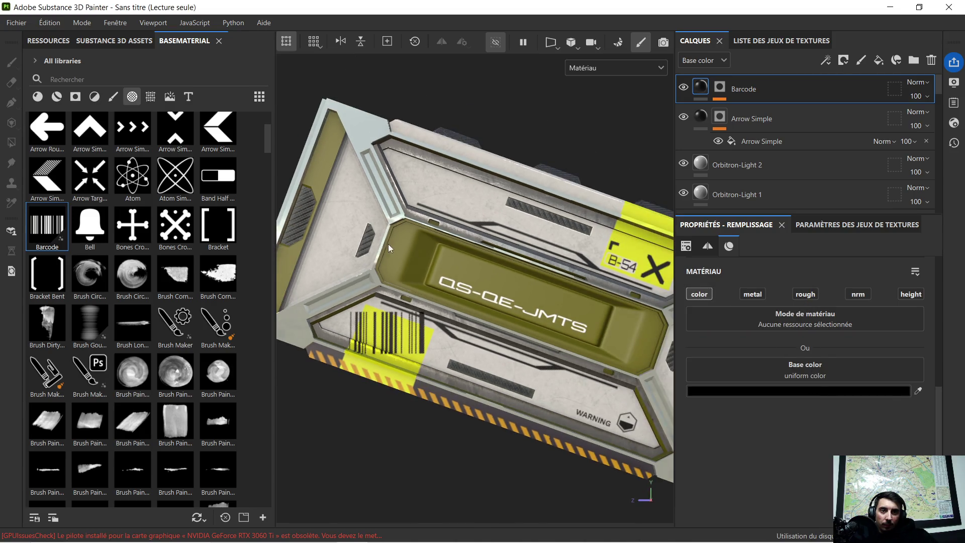
left_click(719, 89)
left_click(754, 111)
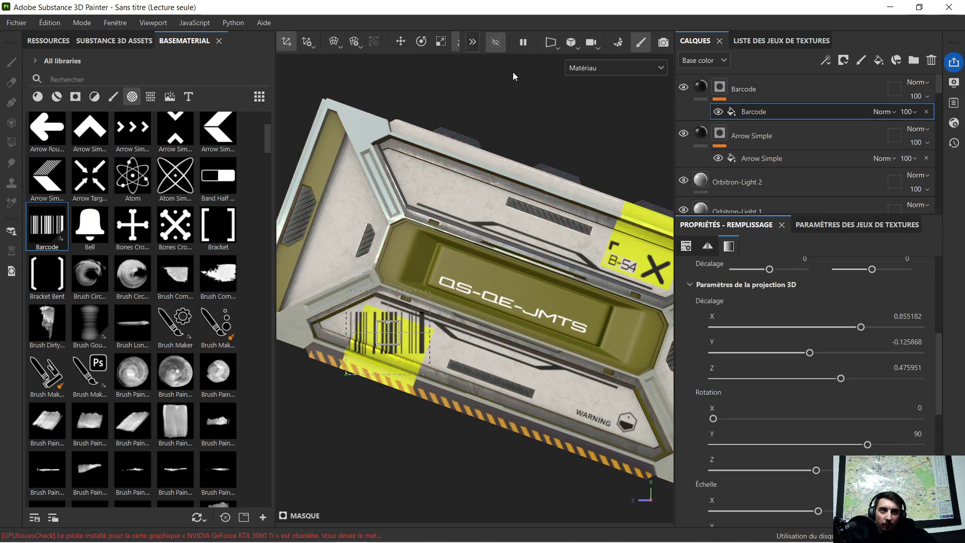
Rotate the barcode projection 90° and shrink it down
left_click(427, 41)
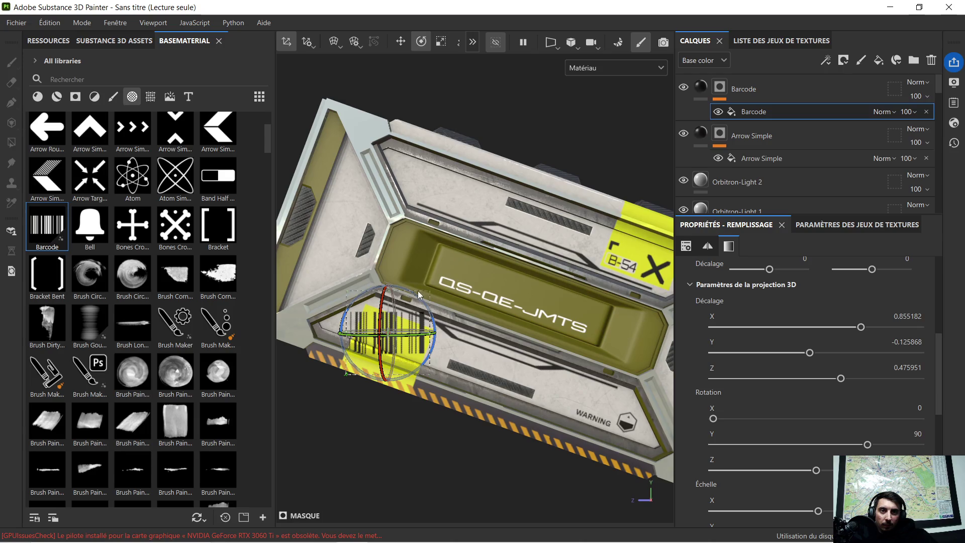
left_click_drag(413, 296, 423, 310)
scroll(373, 301, "up", 5)
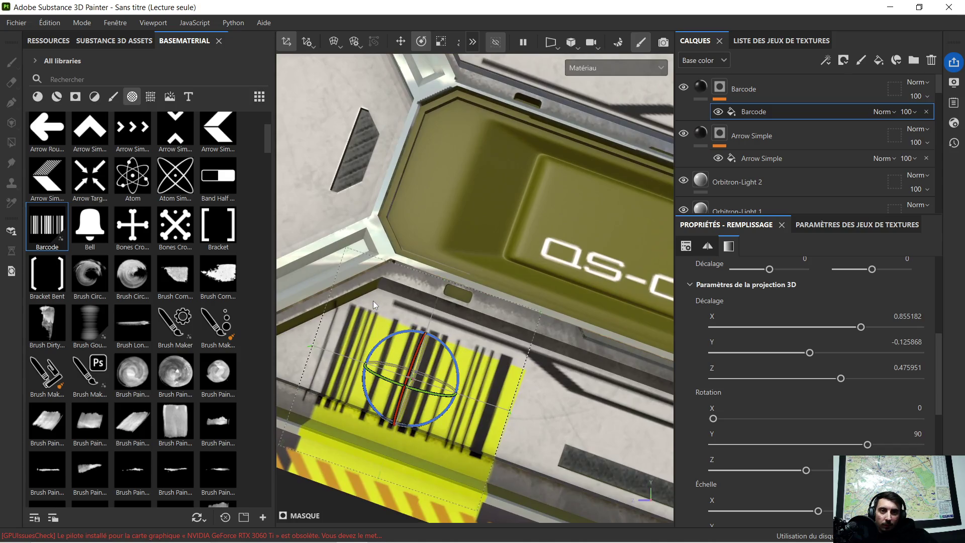
scroll(380, 293, "down", 2)
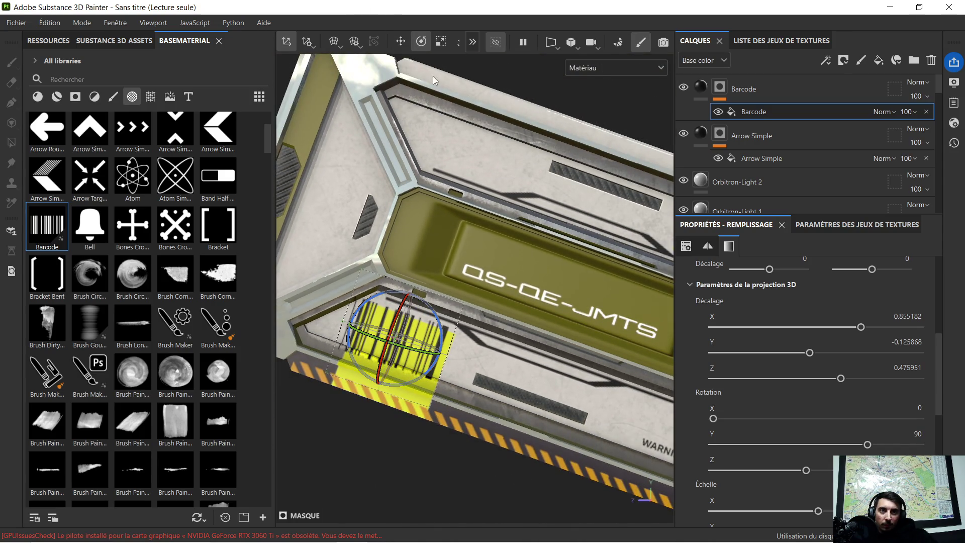
left_click(438, 43)
left_click_drag(397, 340, 324, 352)
Slide the barcode along the lower stripe onto the yellow patch's left end
left_click(404, 40)
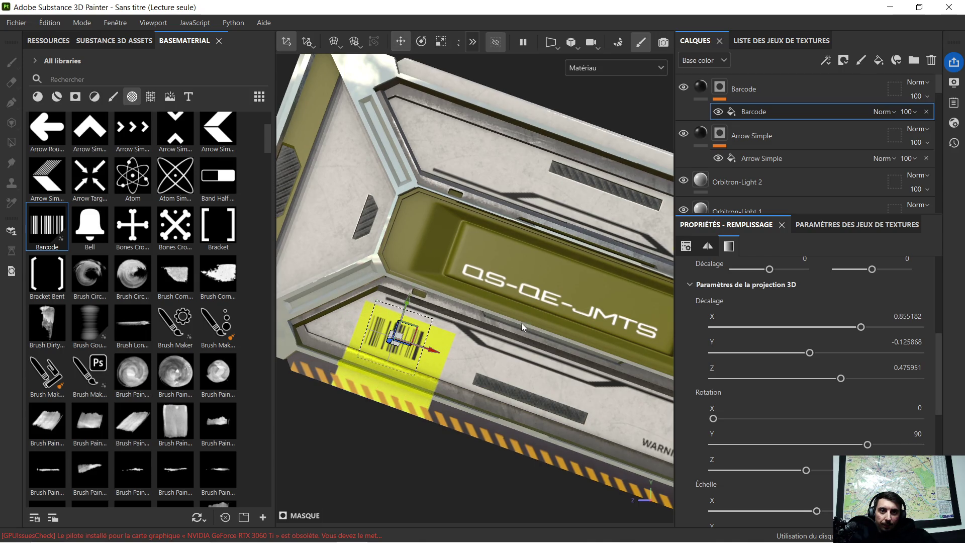
left_click_drag(433, 349, 483, 369)
scroll(466, 344, "up", 2)
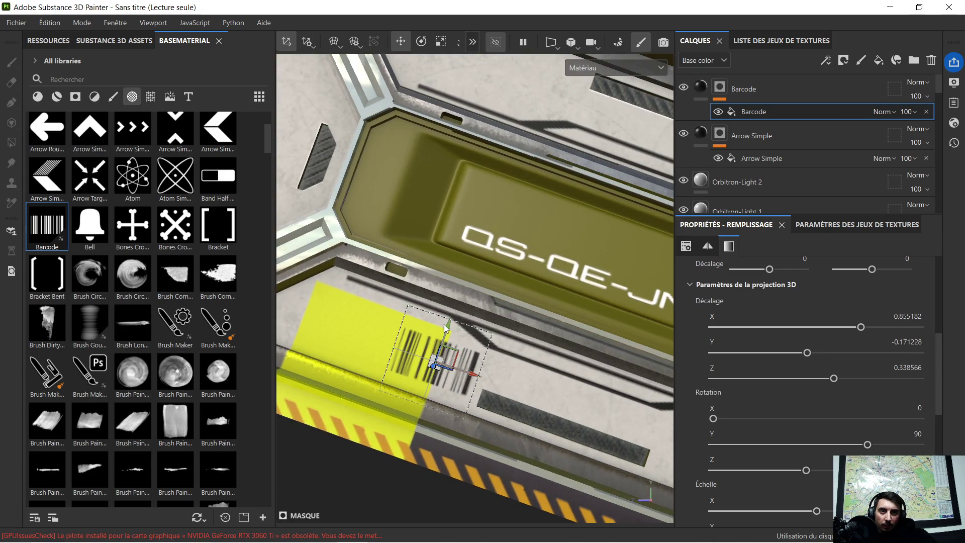
mouse_move(450, 334)
left_mouse_down()
mouse_move(460, 312)
mouse_move(453, 342)
left_mouse_up()
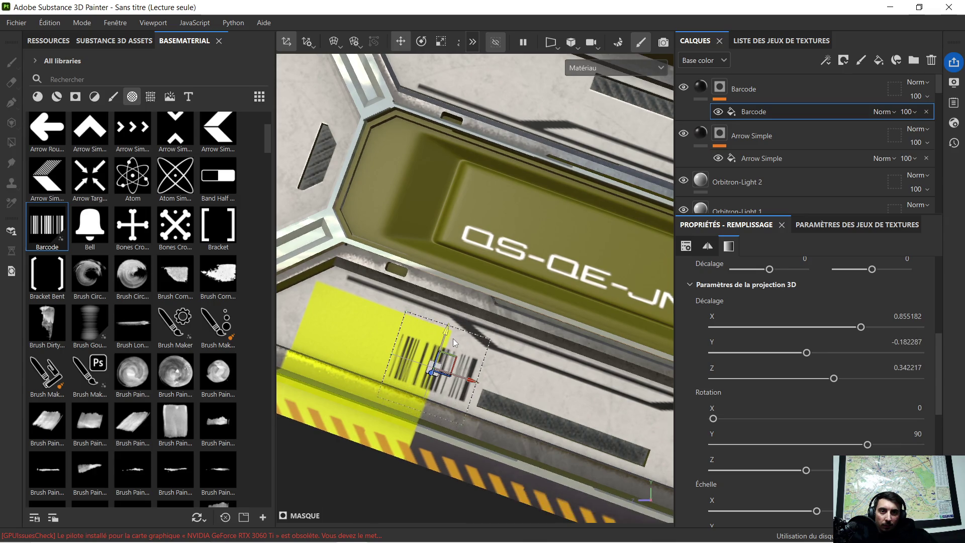
scroll(443, 322, "down", 3)
left_click_drag(433, 308, 390, 294, "alt")
middle_click_drag(390, 294, 421, 310, "alt")
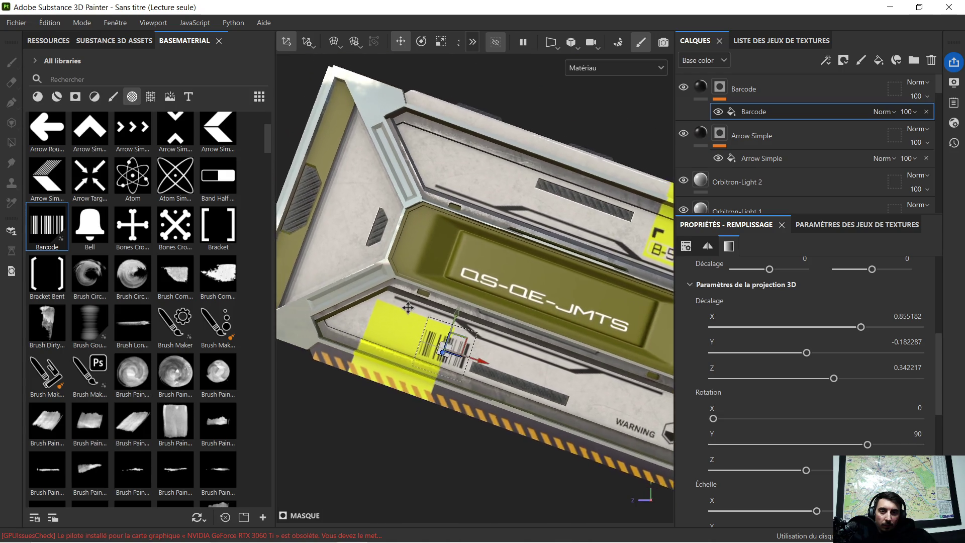
mouse_move(499, 366)
left_mouse_down()
mouse_move(419, 344)
mouse_move(489, 297)
mouse_move(525, 308)
left_mouse_up()
scroll(468, 312, "down", 2)
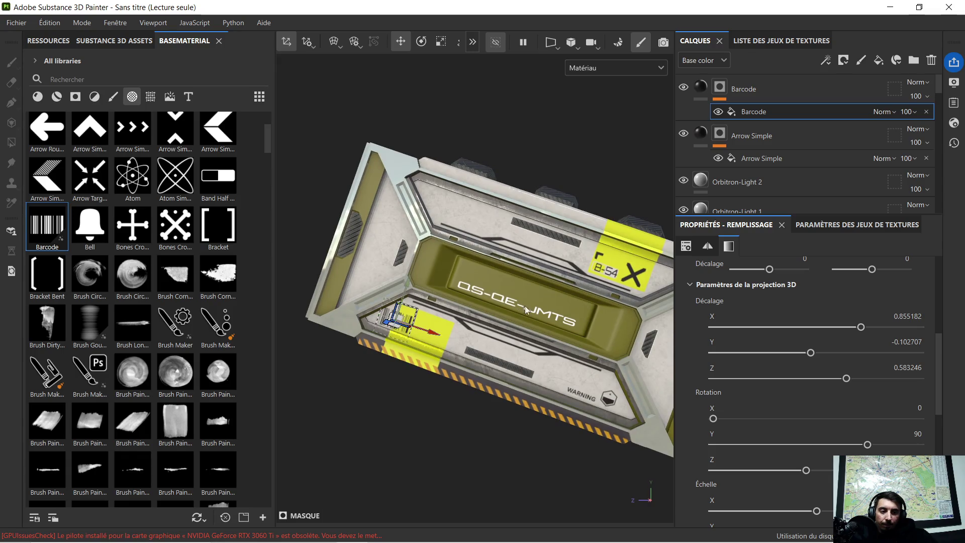
Fine-tune the barcode projection's rotation and nudge it into final place on the stripe
left_click(697, 89)
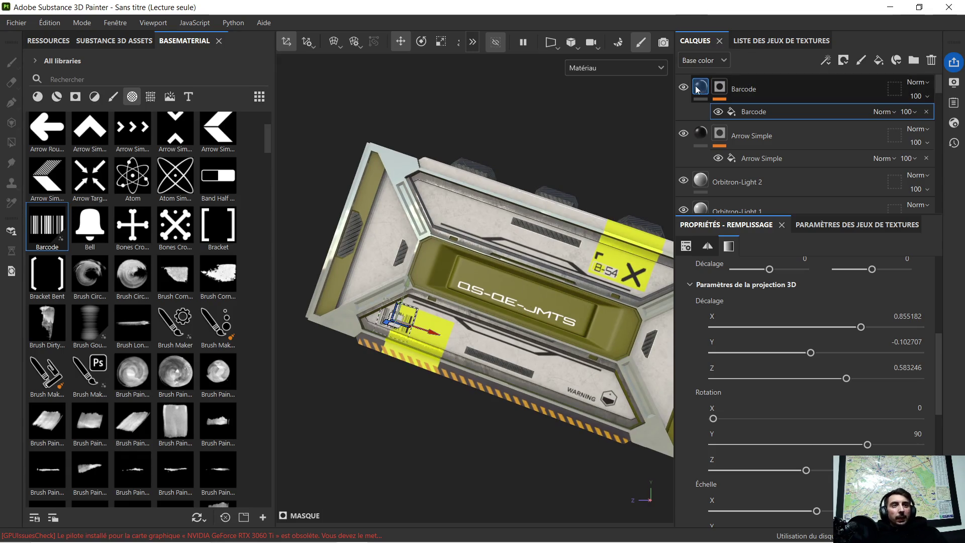
left_click(696, 87)
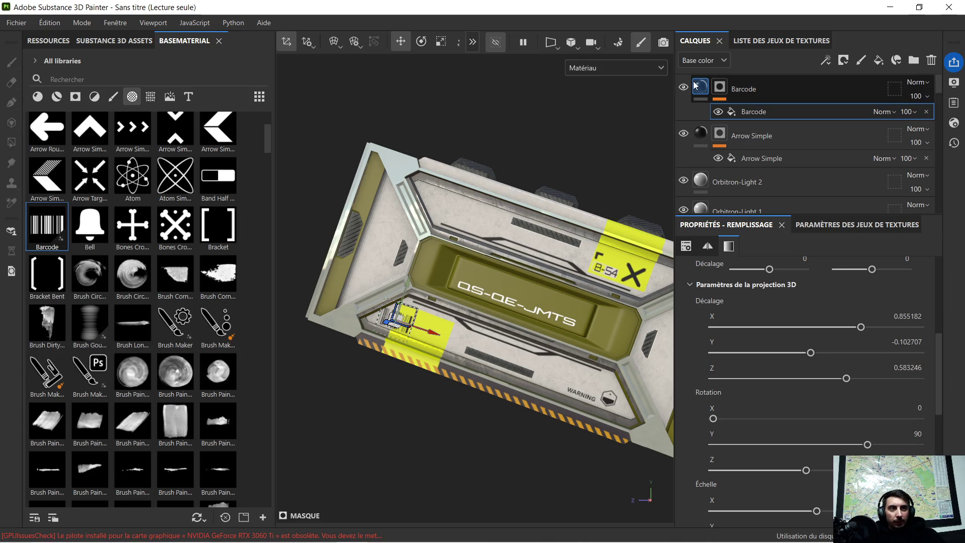
mouse_move(473, 274)
left_mouse_down("alt")
mouse_move(573, 270)
mouse_move(532, 278)
left_mouse_up("alt")
scroll(381, 325, "up", 5)
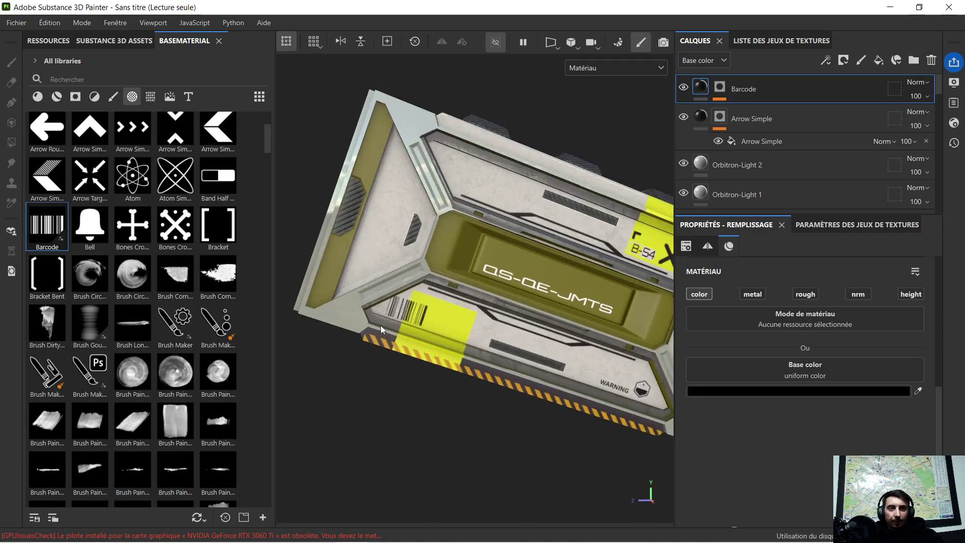
left_click(722, 89)
left_click(736, 112)
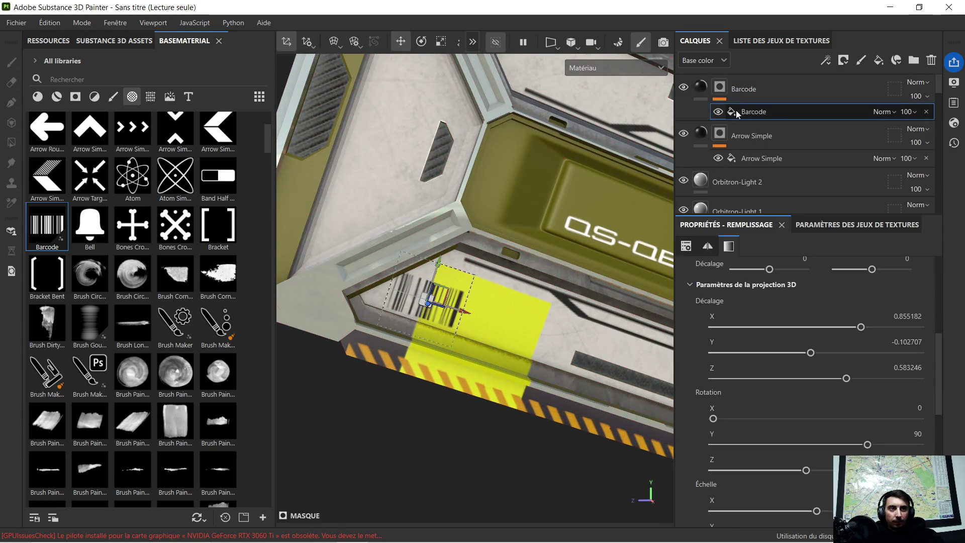
left_click(423, 42)
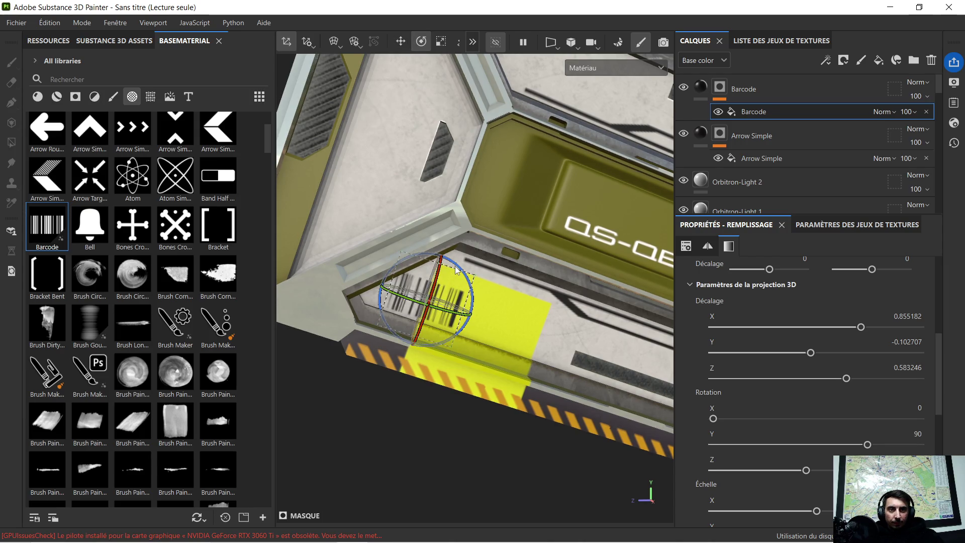
mouse_move(456, 269)
left_mouse_down()
mouse_move(490, 269)
mouse_move(401, 265)
left_mouse_up()
scroll(401, 266, "up", 5)
mouse_move(475, 309)
left_mouse_down("alt")
mouse_move(500, 318)
mouse_move(477, 294)
left_mouse_up("alt")
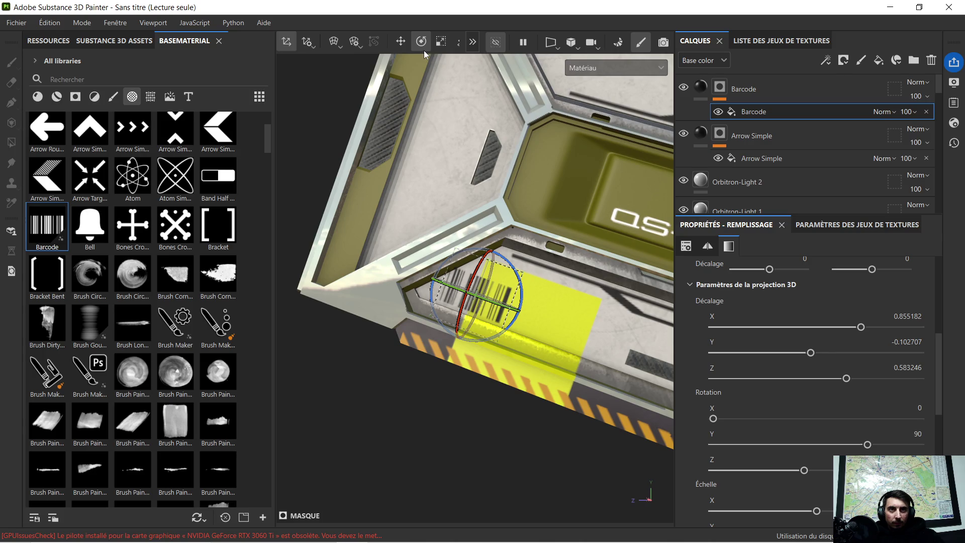
left_click(401, 42)
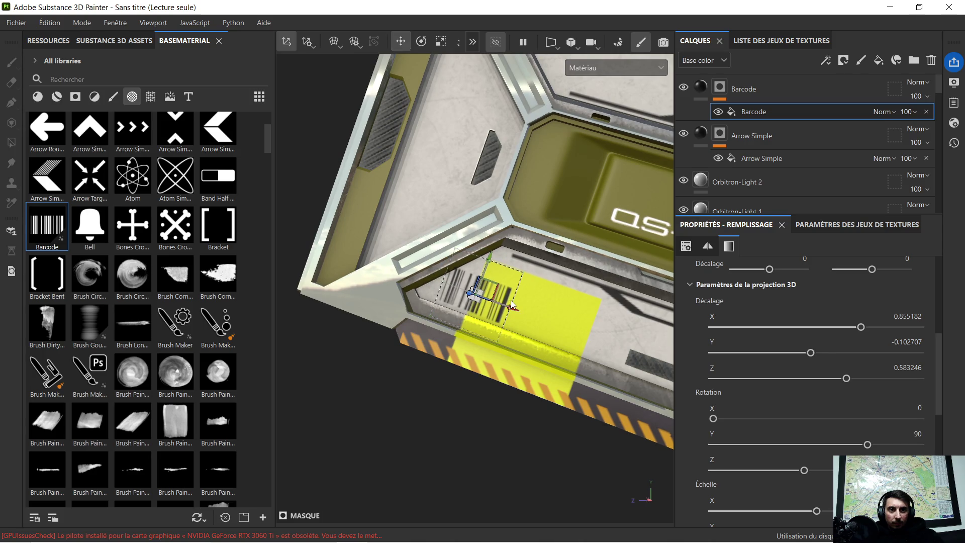
left_click_drag(510, 308, 490, 281)
mouse_move(505, 281)
left_mouse_down("alt")
mouse_move(450, 298)
mouse_move(333, 233)
left_mouse_up("alt")
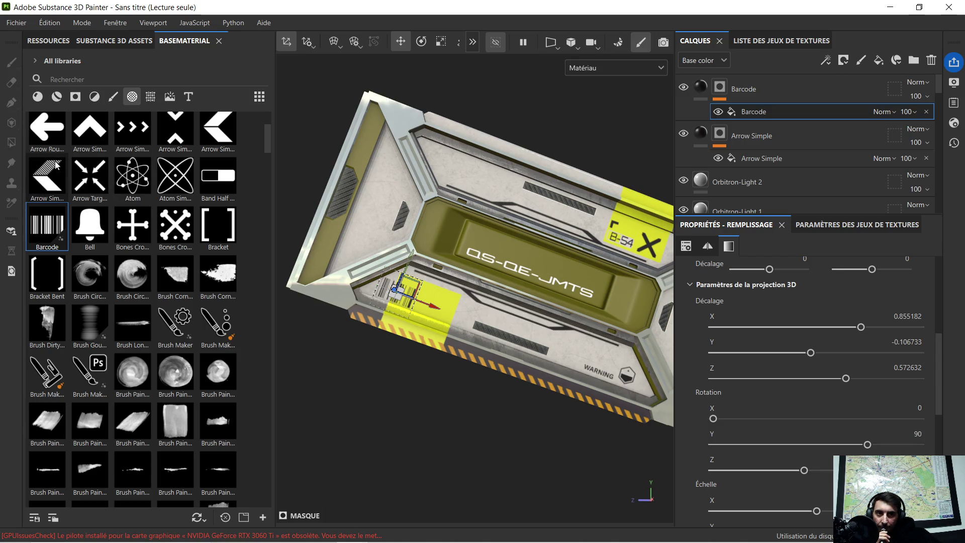
Hide the barcode projection guide in the viewport
mouse_move(57, 165)
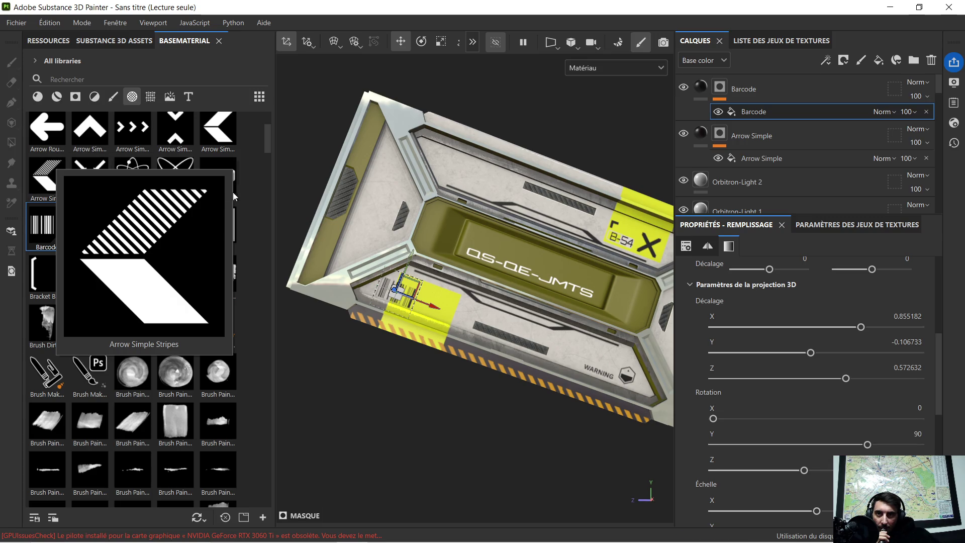
scroll(407, 260, "down", 2)
scroll(407, 260, "down", 1)
left_click(466, 359)
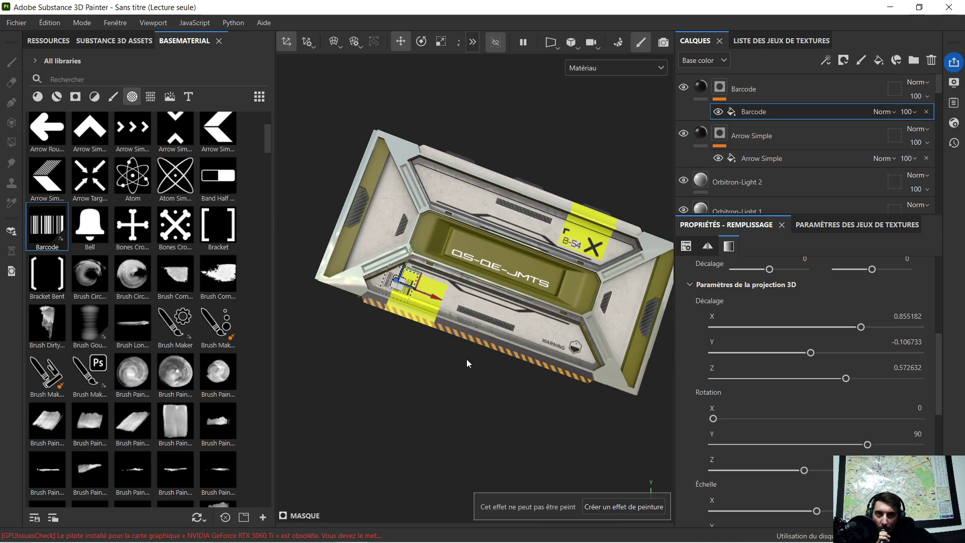
left_click(498, 47)
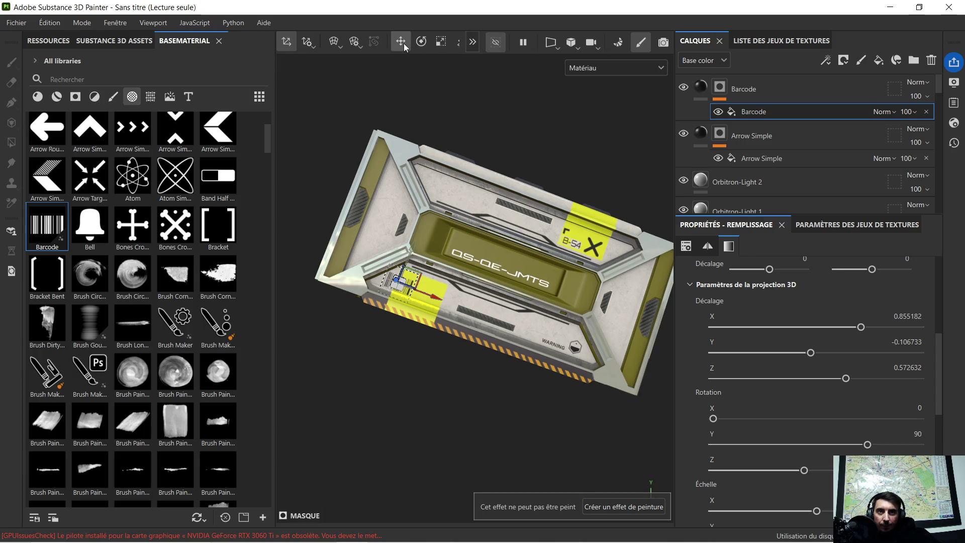
Orbit around the finished crate to inspect it, then bring up the Windows Start menu
mouse_move(473, 207)
left_mouse_down("alt")
mouse_move(502, 279)
mouse_move(579, 202)
mouse_move(447, 322)
mouse_move(503, 285)
left_mouse_up("alt")
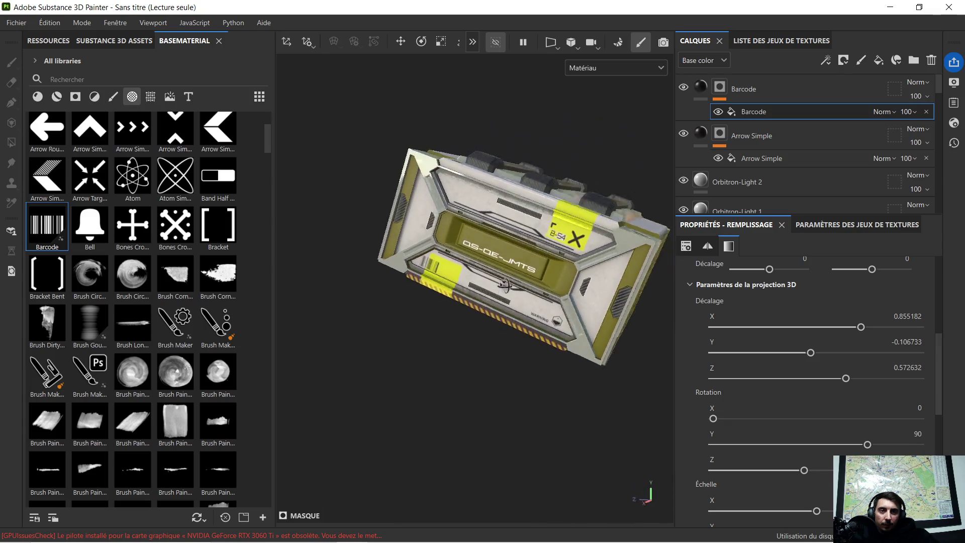
mouse_move(534, 255)
left_mouse_down("alt")
mouse_move(498, 245)
mouse_move(528, 240)
mouse_move(523, 257)
mouse_move(541, 261)
mouse_move(498, 256)
mouse_move(518, 242)
mouse_move(429, 247)
mouse_move(533, 224)
left_mouse_up("alt")
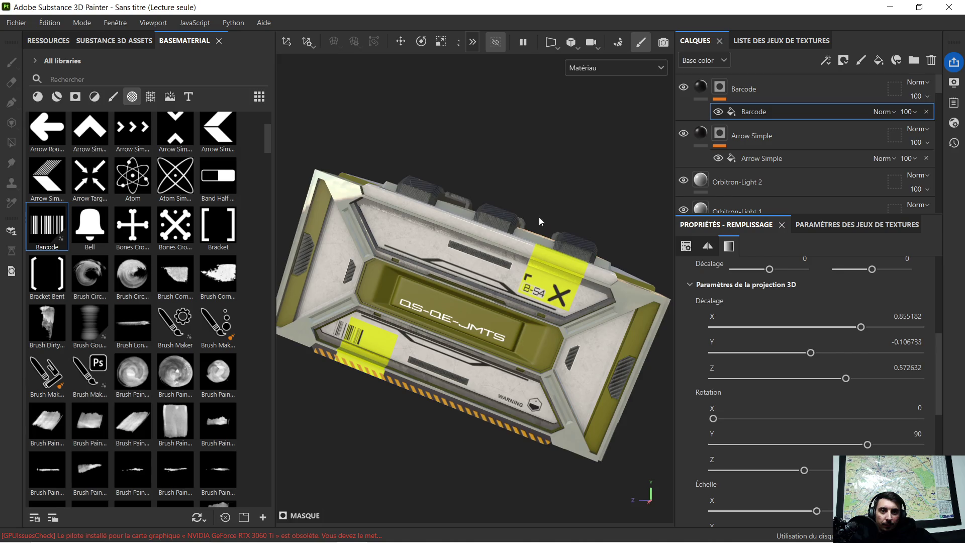
key("super")
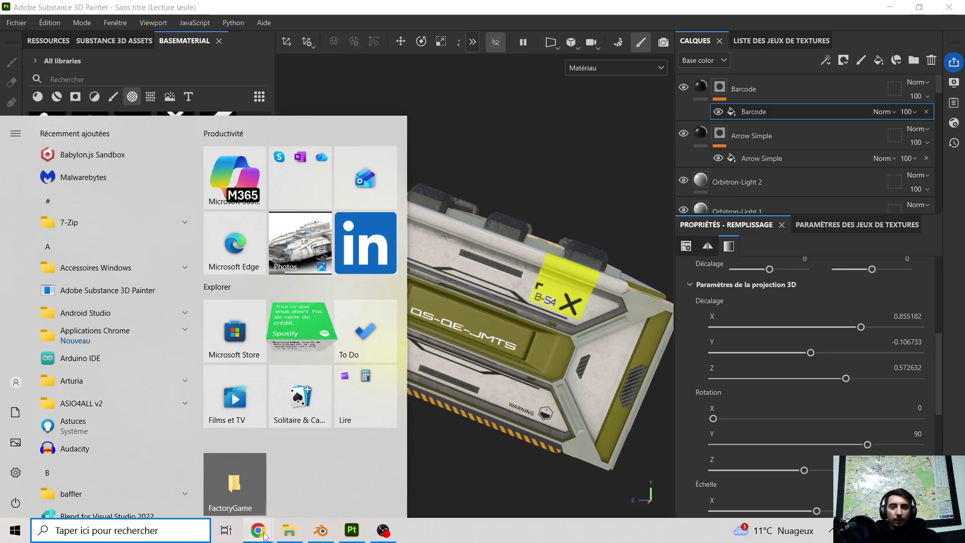
mouse_move(265, 536)
left_click(191, 497)
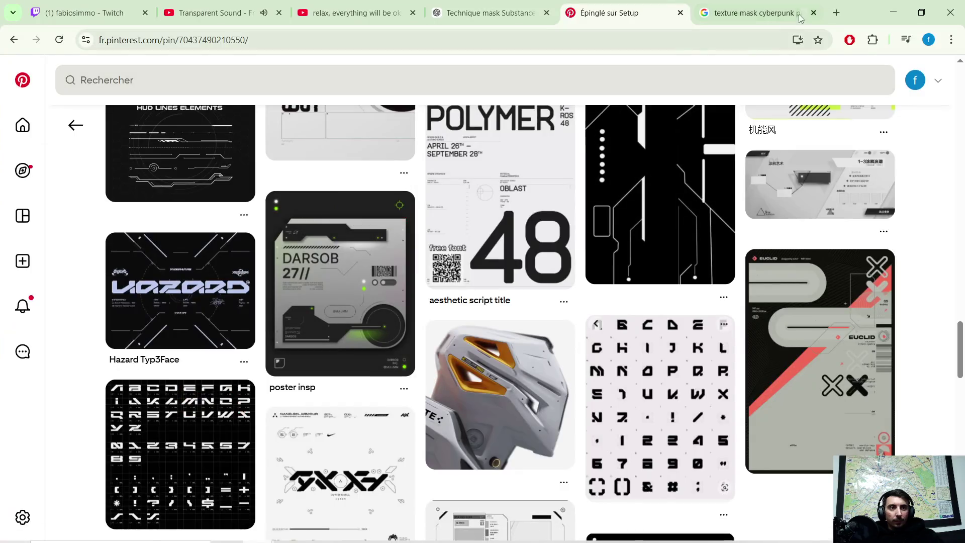
left_click(893, 13)
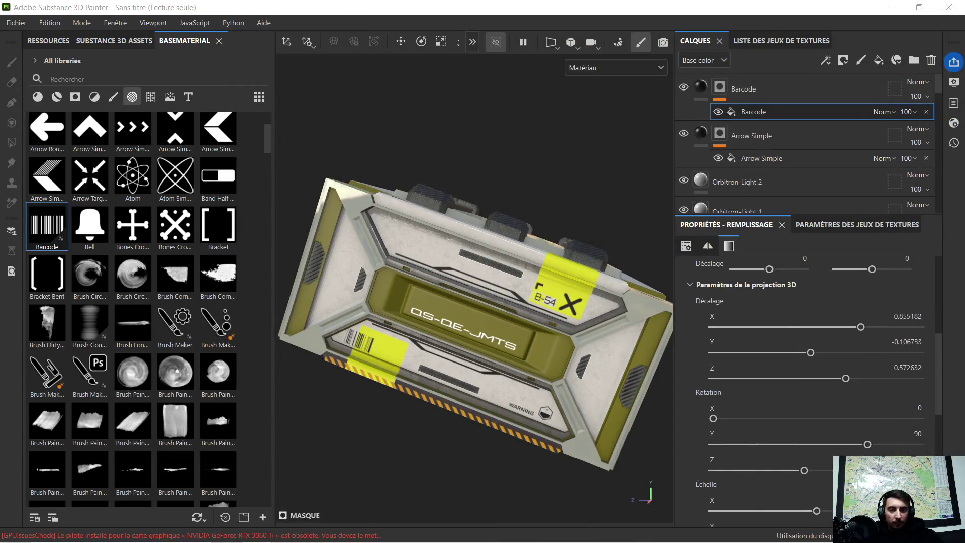
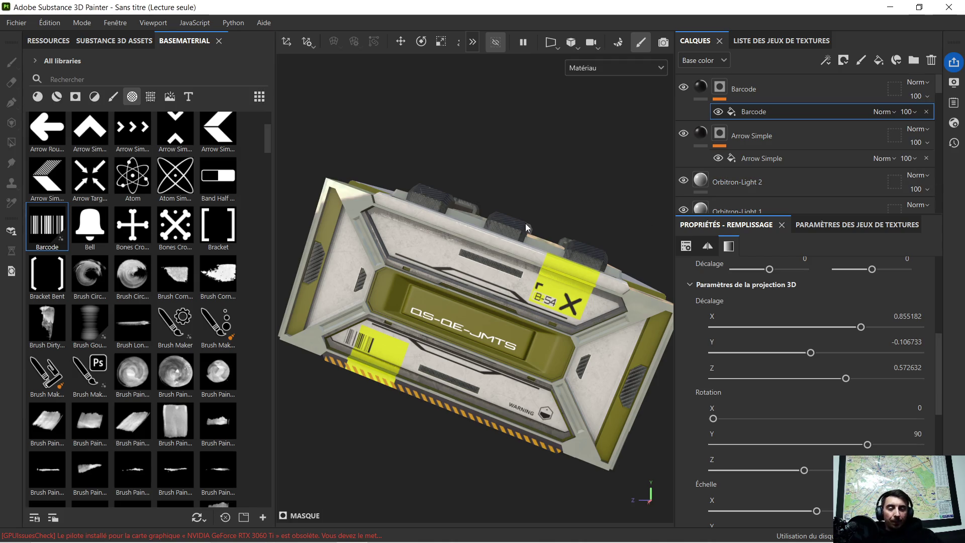
Orbit the crate to inspect its top face
left_click_drag(576, 195, 431, 322, "alt")
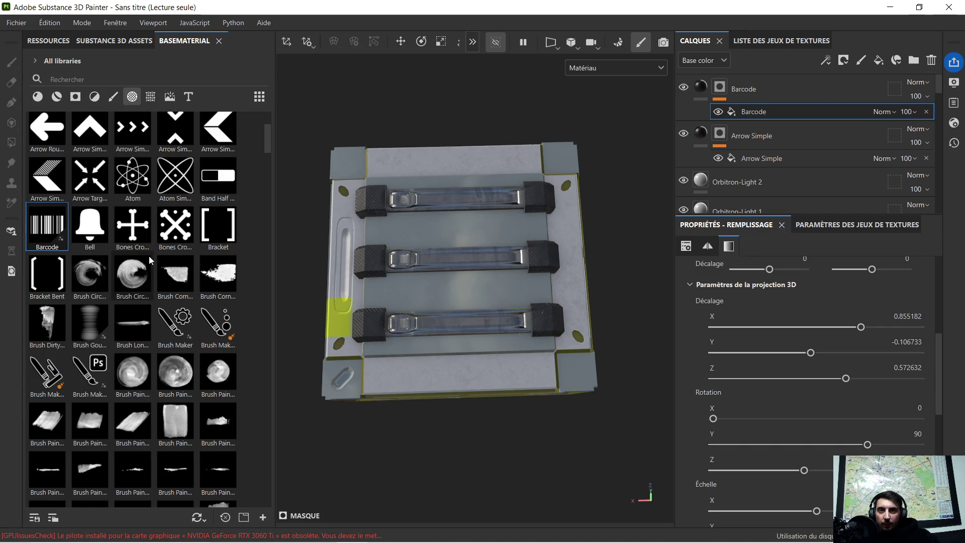
scroll(147, 262, "down", 3)
scroll(136, 263, "down", 10)
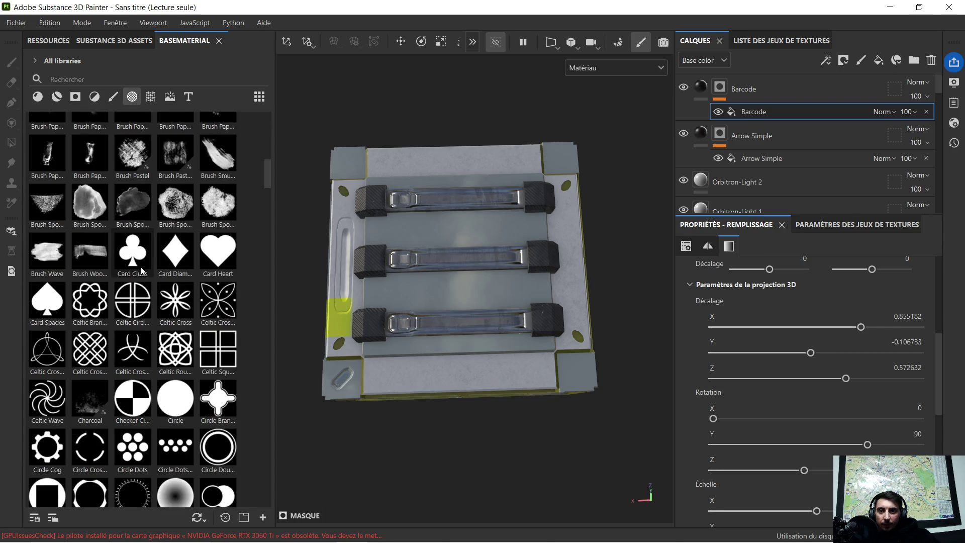
scroll(139, 265, "down", 3)
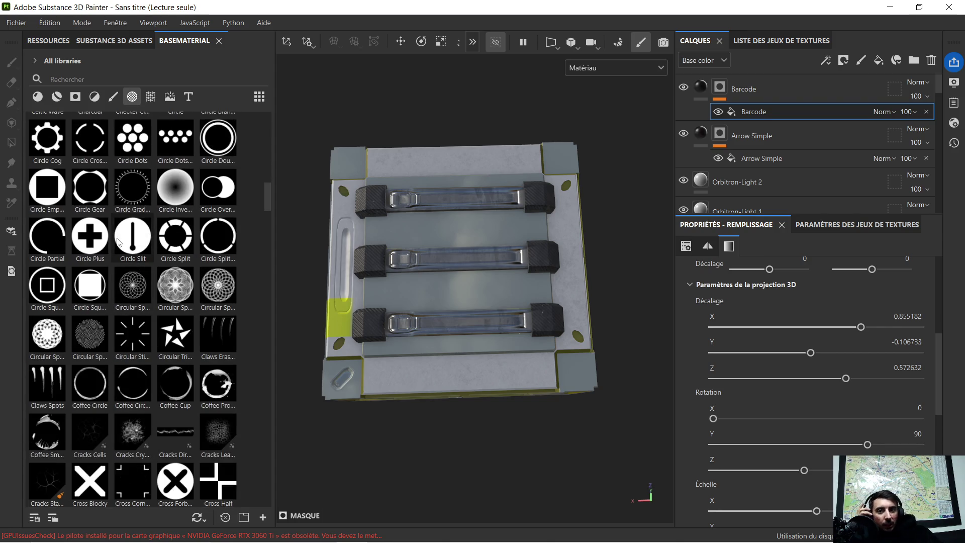
scroll(119, 244, "down", 3)
scroll(116, 244, "down", 3)
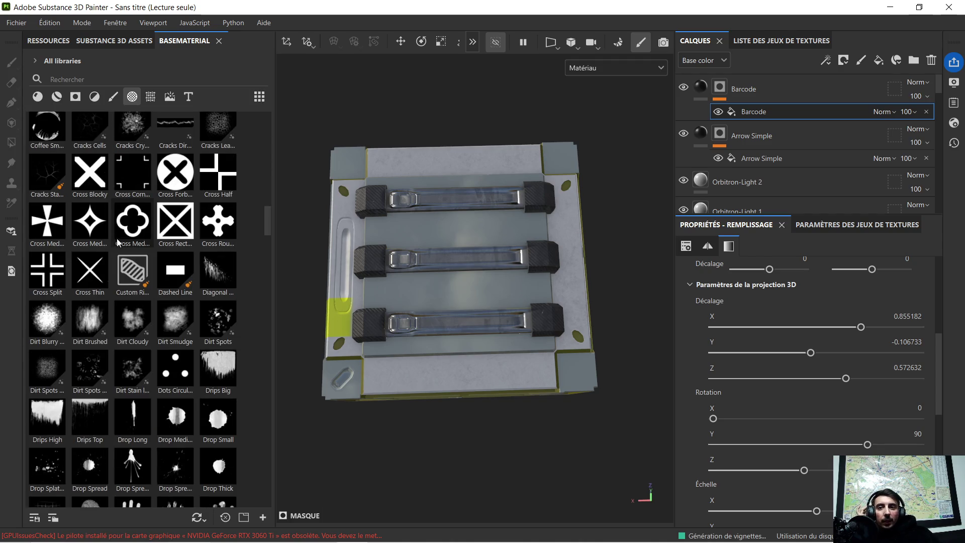
Filter the shelf to brushes and select the Crack Rock brush
left_click(113, 96)
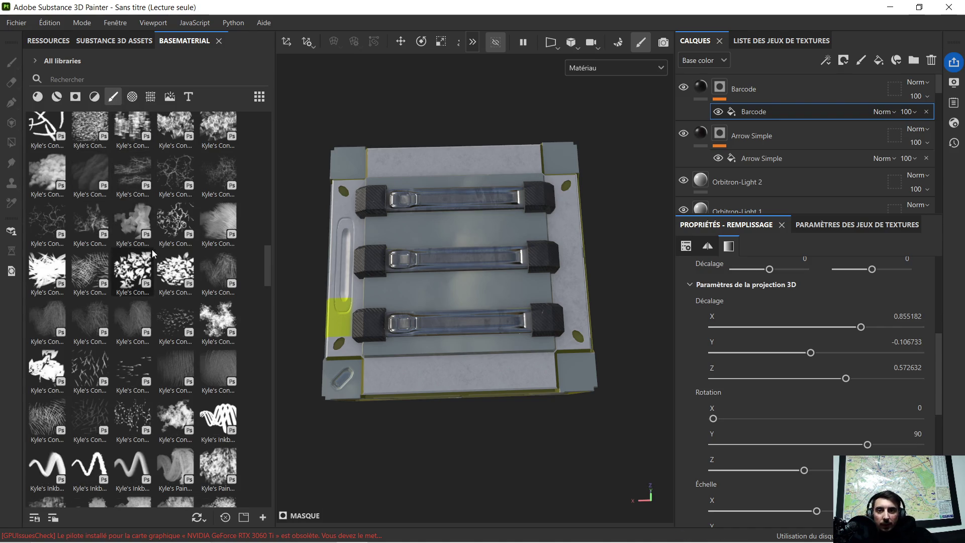
scroll(155, 257, "down", 5)
scroll(151, 261, "down", 5)
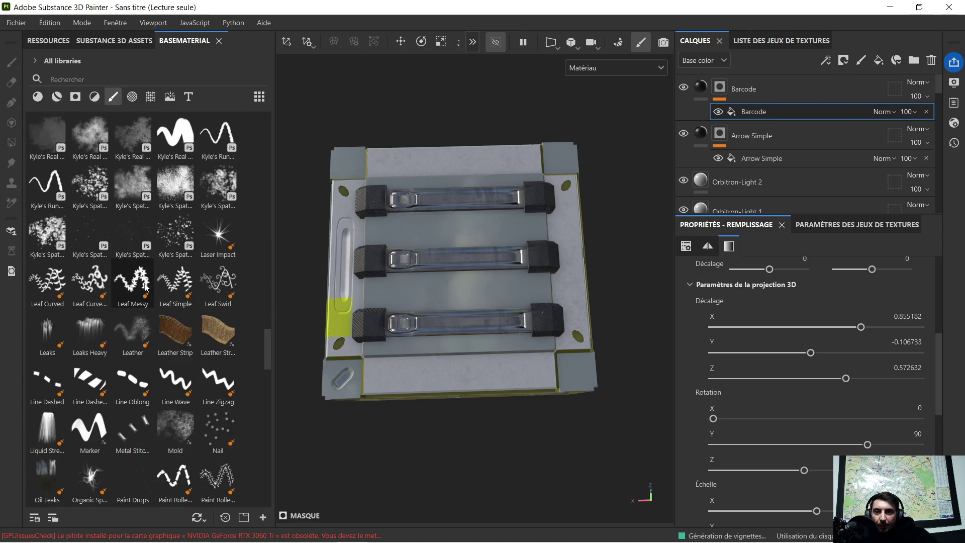
scroll(146, 286, "down", 5)
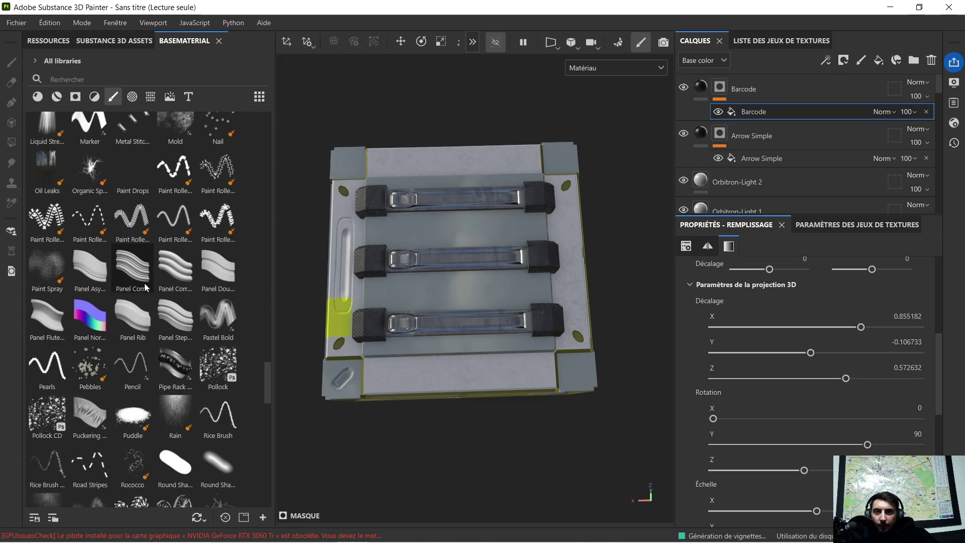
scroll(145, 286, "down", 10)
scroll(145, 286, "down", 10)
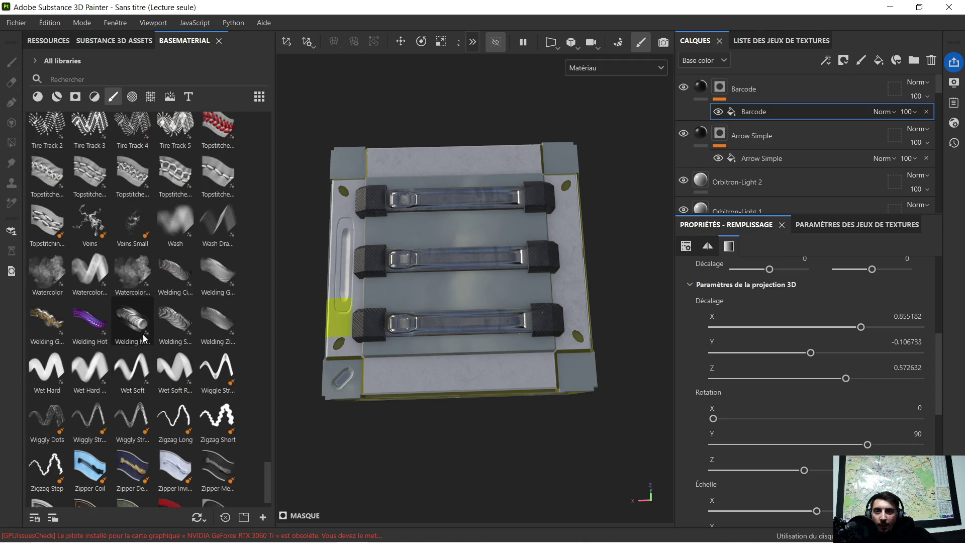
scroll(144, 332, "up", 15)
scroll(145, 312, "up", 10)
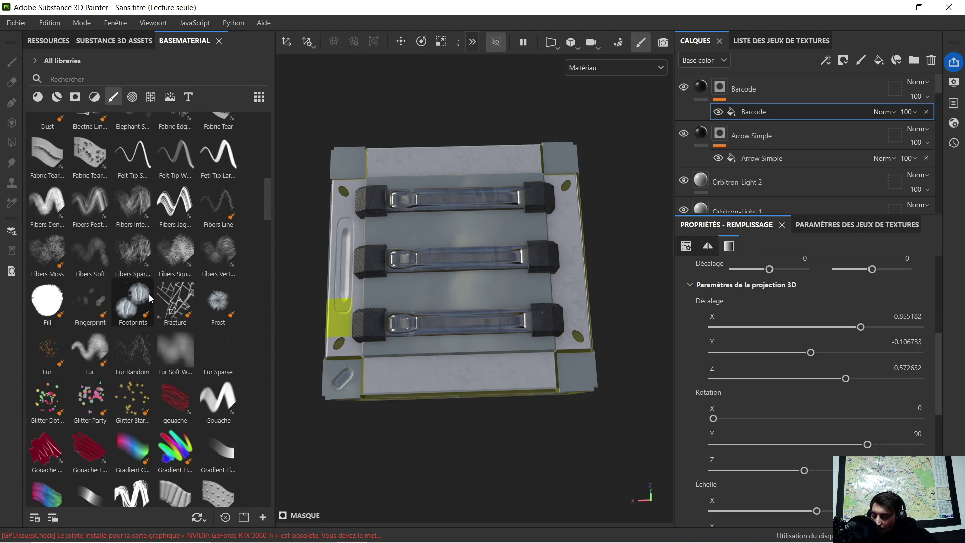
mouse_move(149, 294)
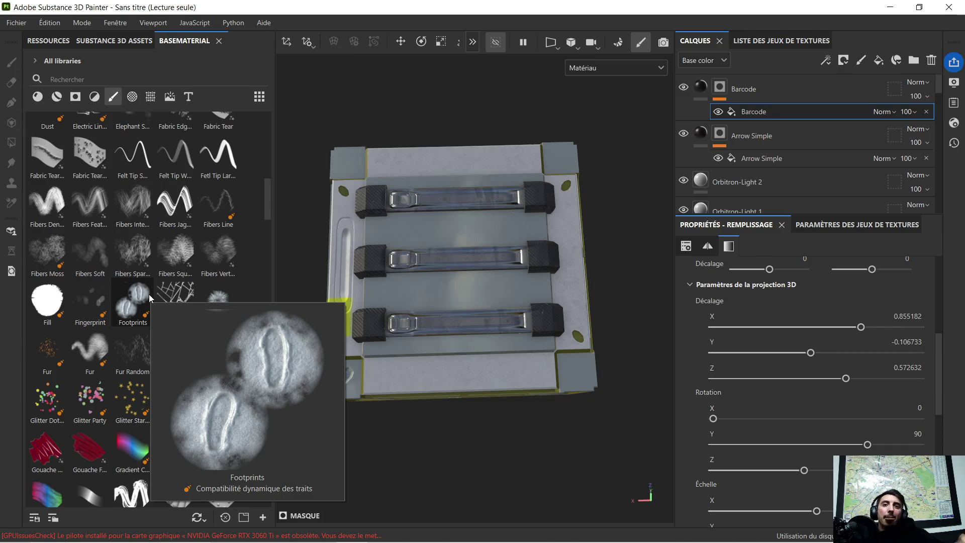
scroll(151, 294, "up", 5)
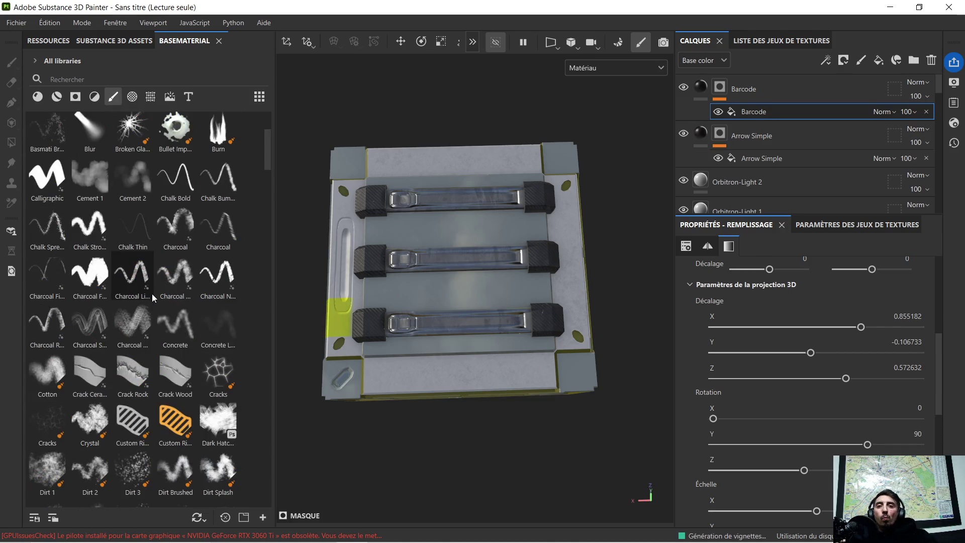
mouse_move(141, 433)
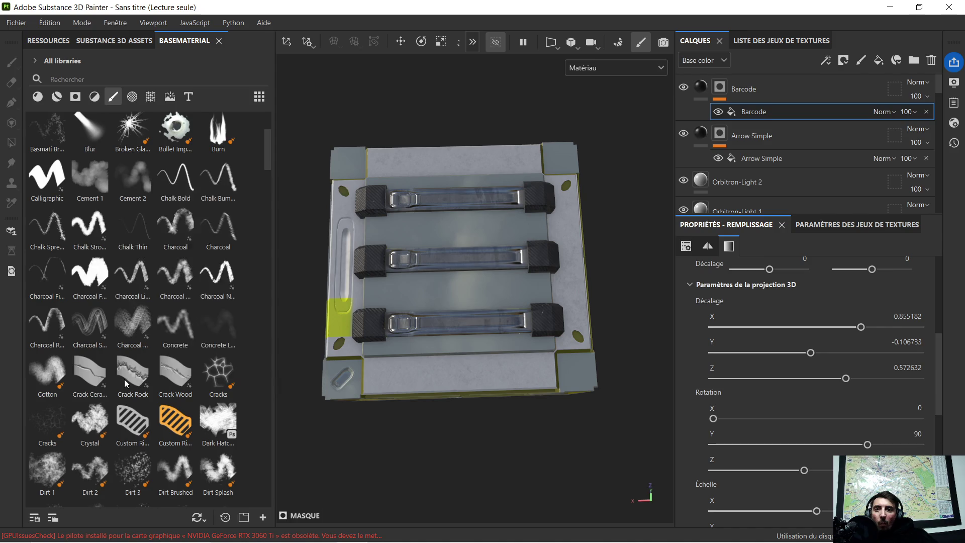
mouse_move(123, 384)
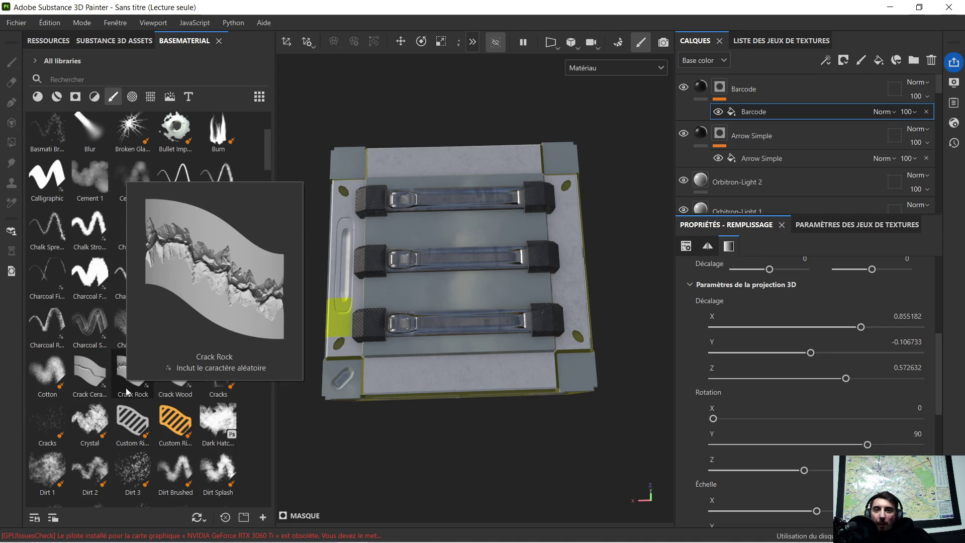
left_click(126, 392)
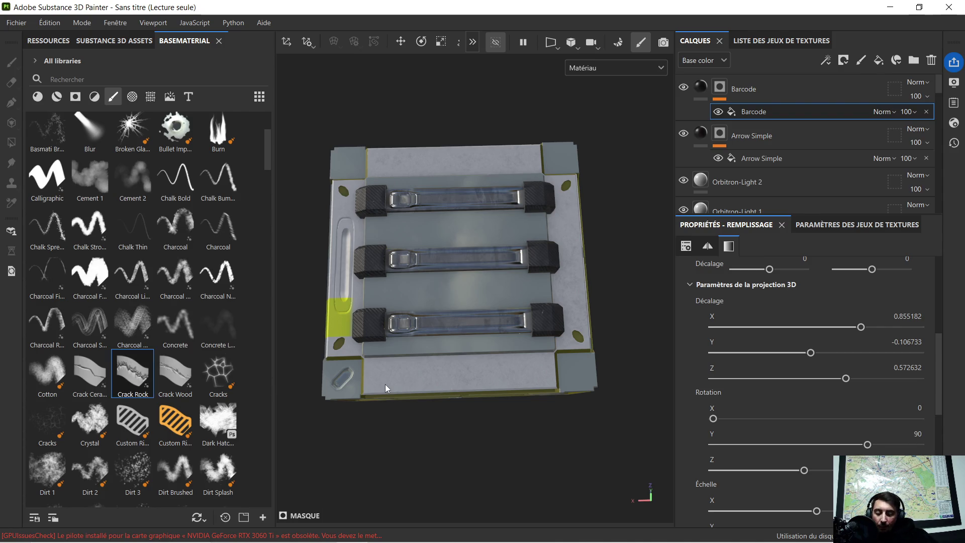
mouse_move(381, 384)
left_mouse_down("alt")
mouse_move(413, 372)
mouse_move(444, 236)
mouse_move(378, 390)
mouse_move(385, 402)
mouse_move(469, 338)
mouse_move(452, 354)
left_mouse_up("alt")
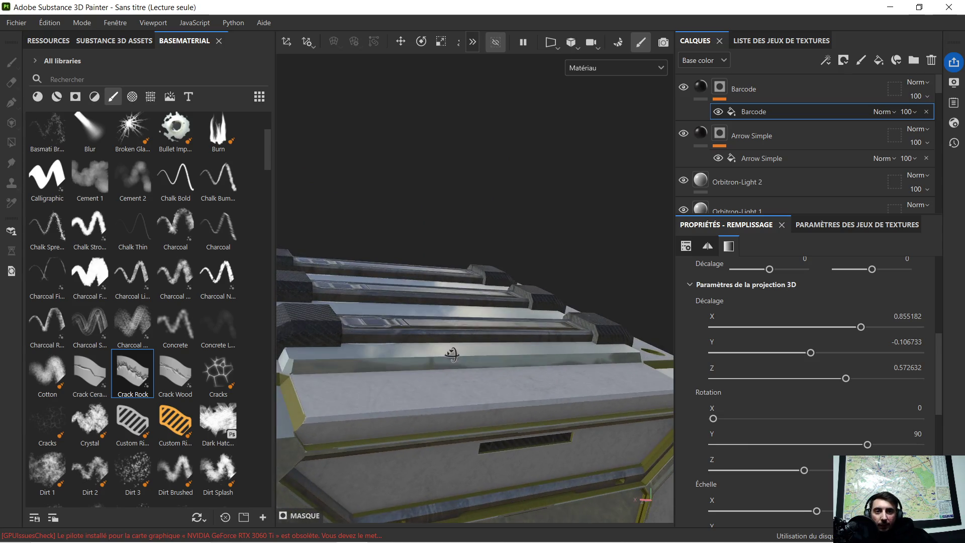
left_click(377, 415)
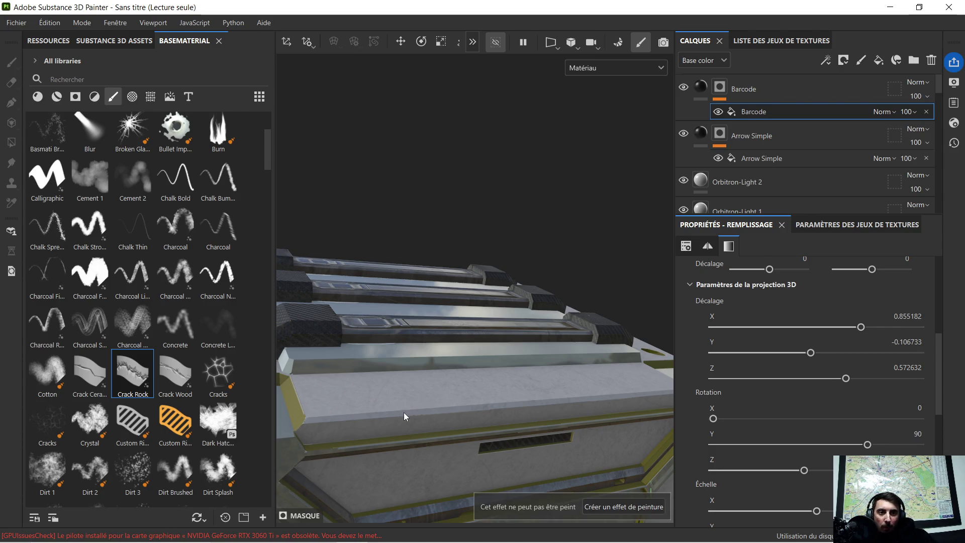
left_click(403, 414)
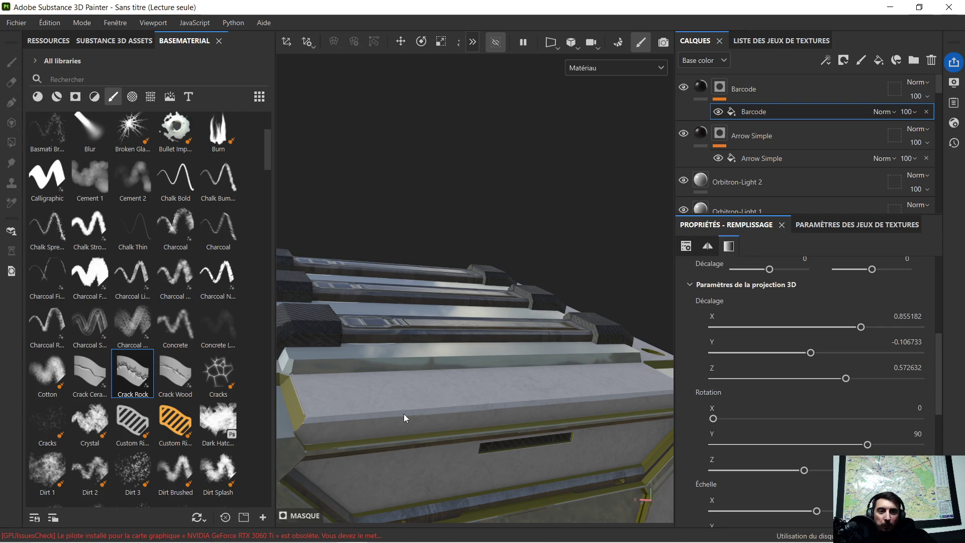
left_click(630, 509)
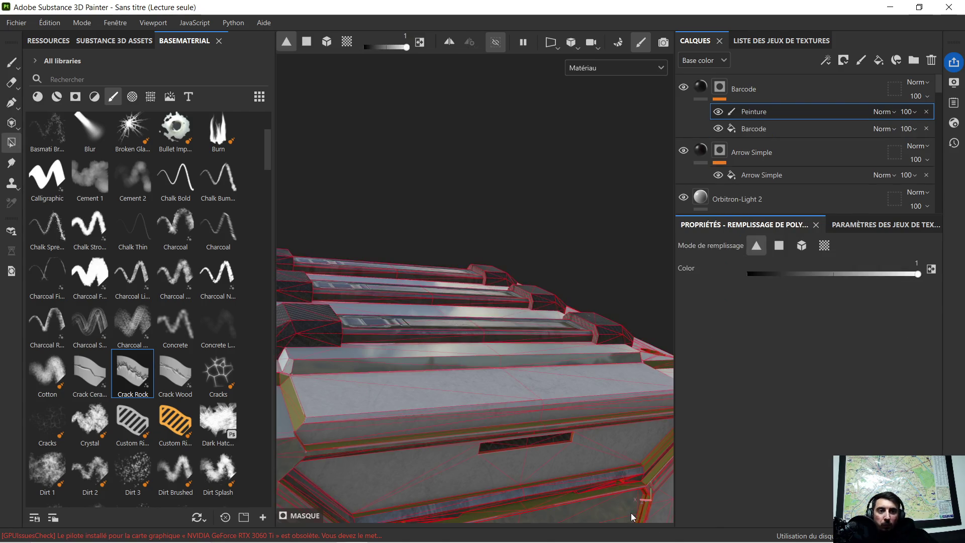
mouse_move(375, 413)
left_mouse_down()
mouse_move(417, 421)
mouse_move(398, 416)
mouse_move(396, 402)
mouse_move(382, 404)
mouse_move(441, 404)
mouse_move(595, 365)
left_mouse_up()
left_click(388, 424)
mouse_move(435, 408)
left_mouse_down("alt")
mouse_move(414, 428)
mouse_move(308, 441)
left_mouse_up("alt")
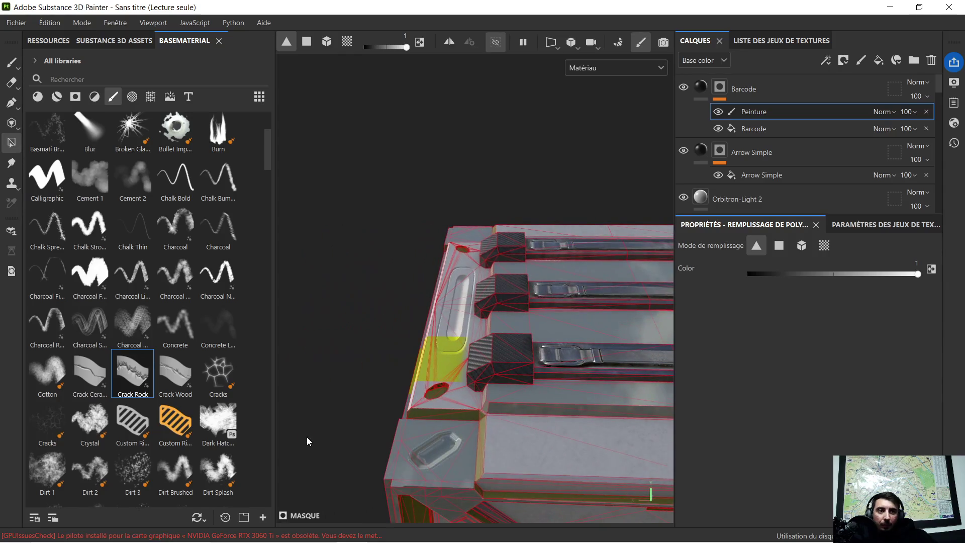
middle_click_drag(601, 422, 523, 358, "alt")
right_click_drag(523, 358, 529, 364, "alt")
mouse_move(508, 375)
left_mouse_down("alt")
mouse_move(499, 399)
mouse_move(490, 387)
left_mouse_up("alt")
left_click(490, 387)
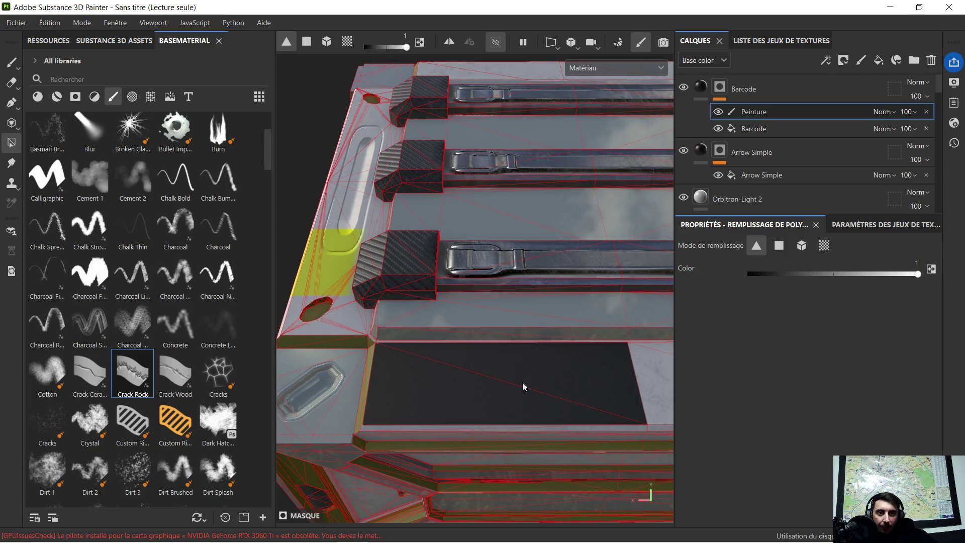
left_click_drag(595, 381, 514, 385, "alt")
mouse_move(612, 390)
left_mouse_down("alt")
mouse_move(395, 386)
mouse_move(452, 374)
mouse_move(384, 395)
mouse_move(452, 360)
mouse_move(432, 365)
mouse_move(431, 378)
mouse_move(347, 391)
left_mouse_up("alt")
key("ctrl")
key("f")
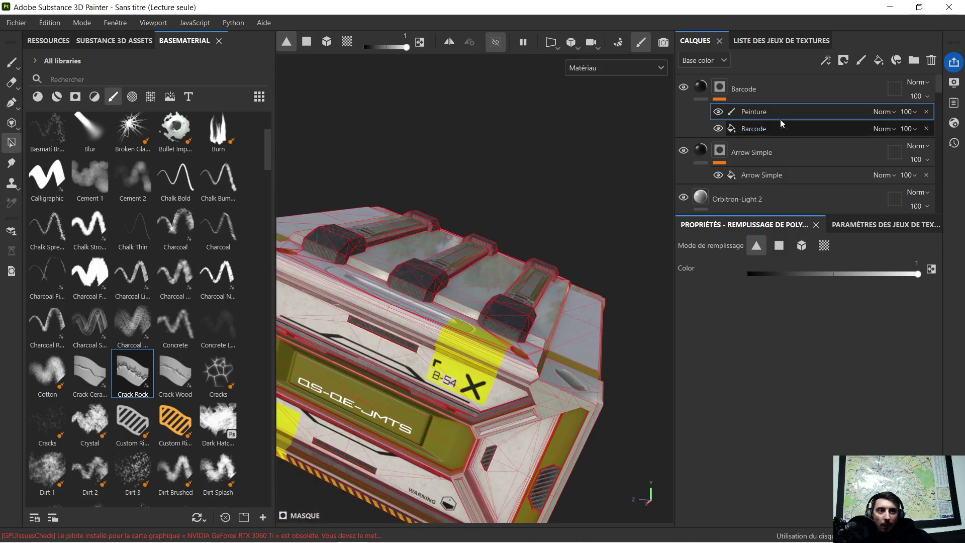
key("Delete")
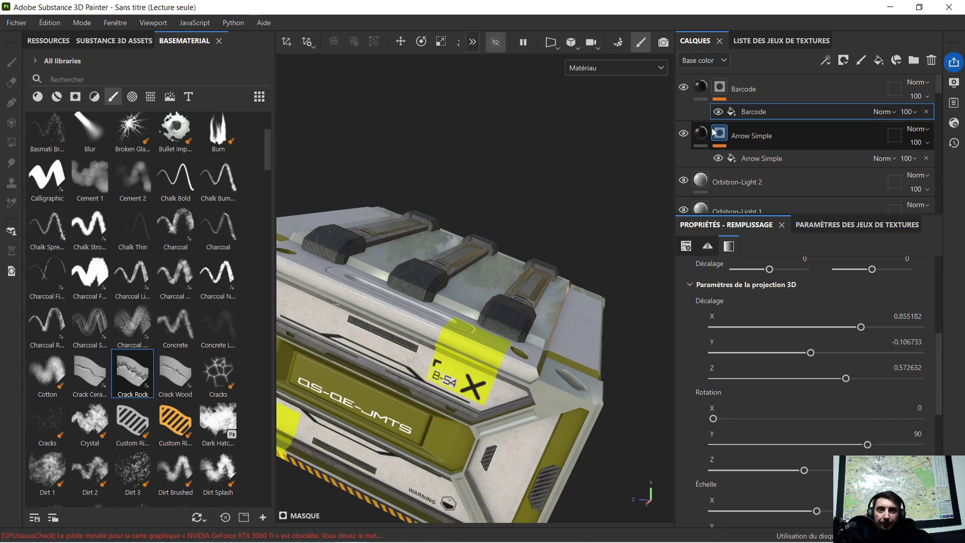
Show alpha shapes in the shelf and preview Round Checker and Rectangle Dots
left_click(137, 98)
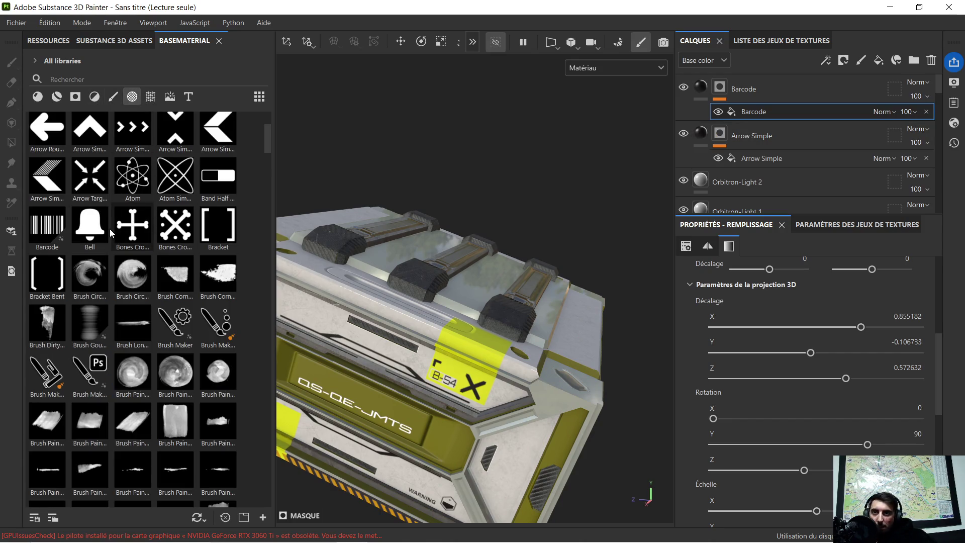
scroll(125, 261, "down", 3)
scroll(120, 271, "down", 9)
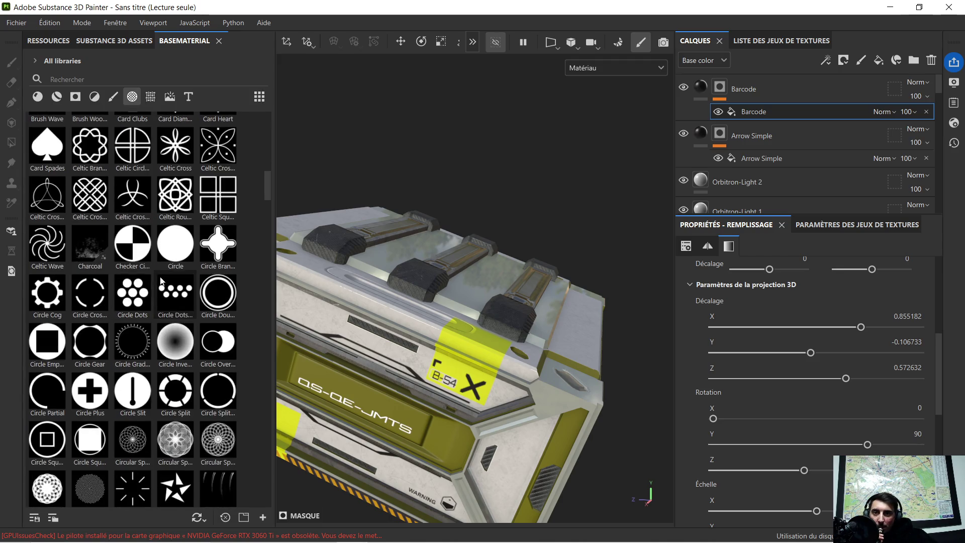
scroll(161, 279, "down", 10)
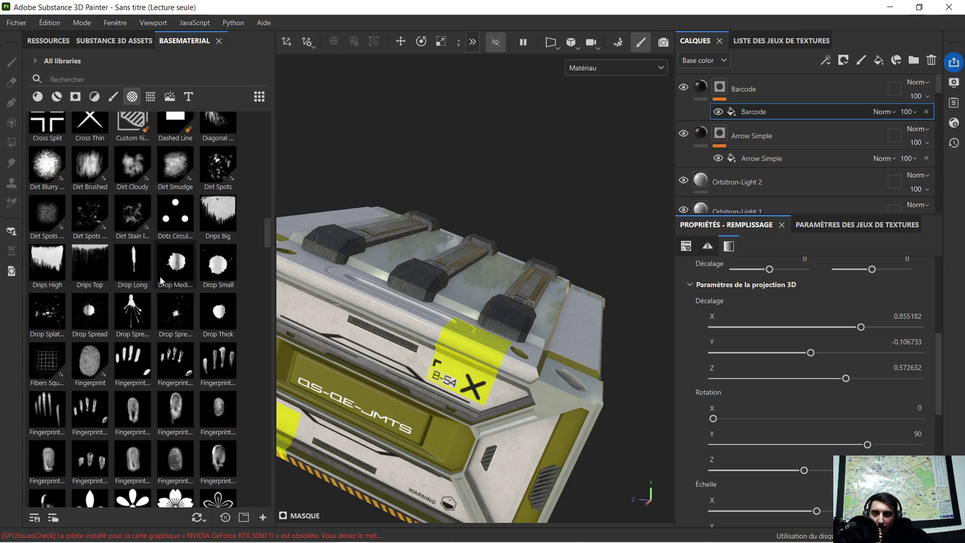
scroll(161, 279, "down", 9)
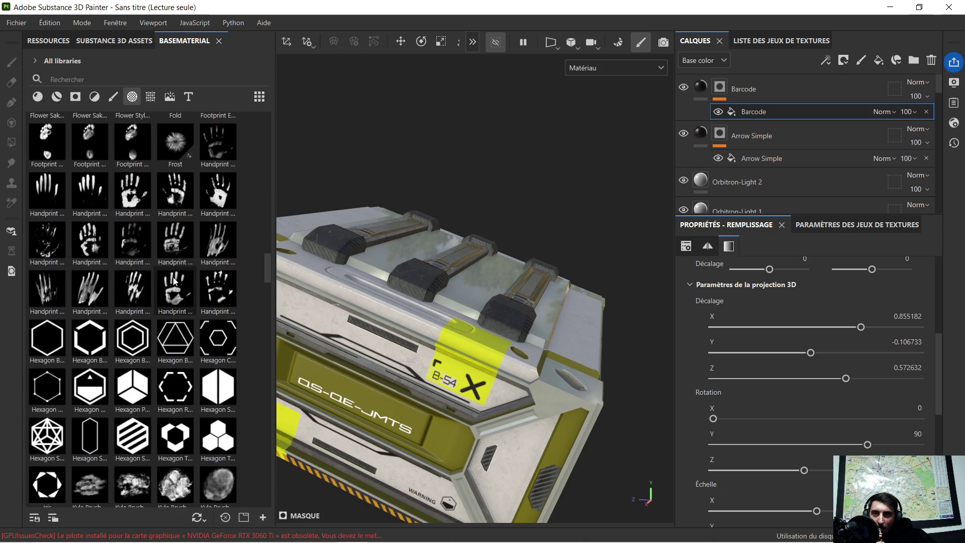
scroll(174, 281, "down", 3)
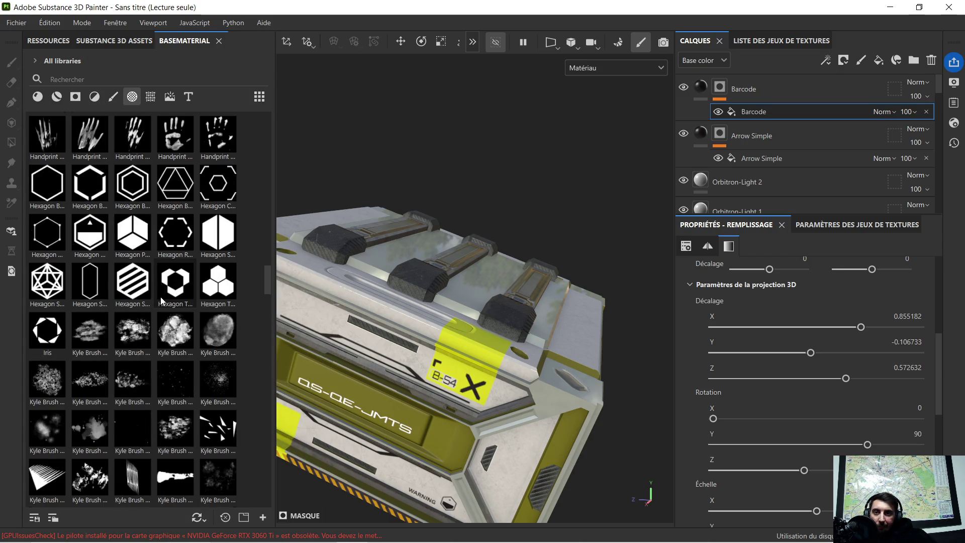
scroll(161, 298, "down", 10)
scroll(154, 290, "down", 10)
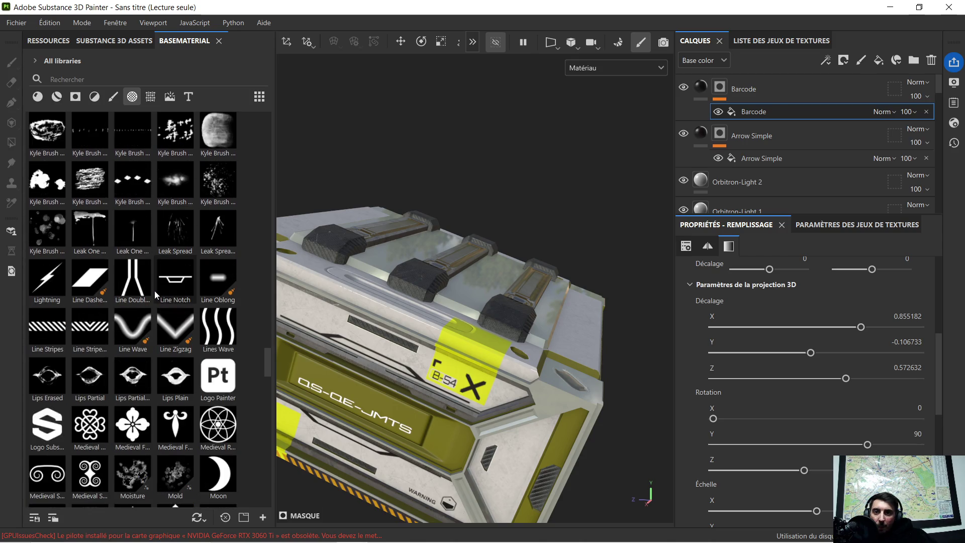
scroll(154, 291, "down", 10)
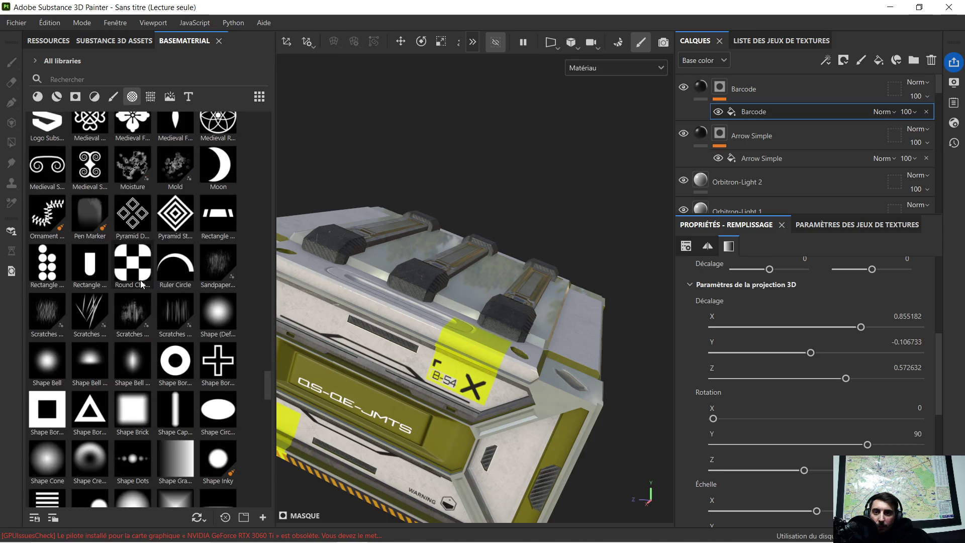
mouse_move(141, 284)
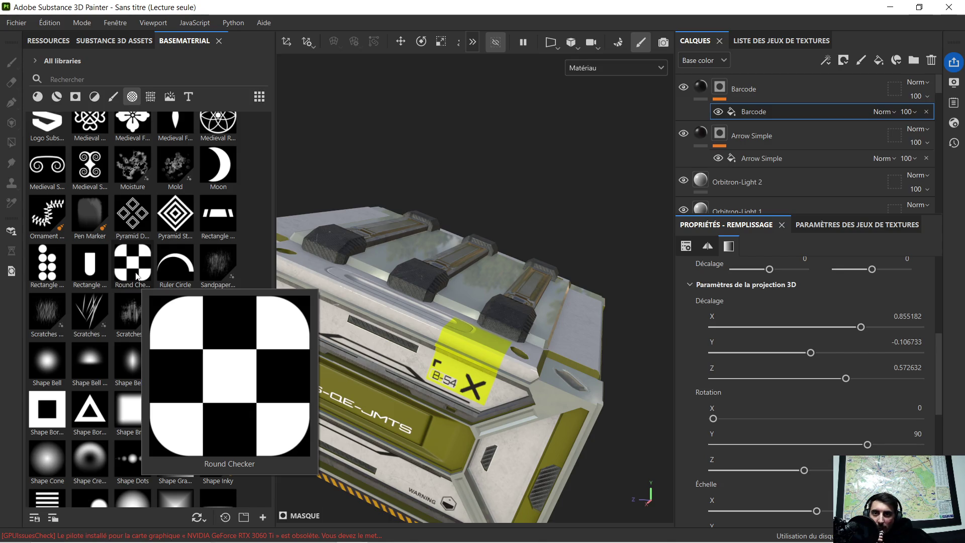
mouse_move(59, 272)
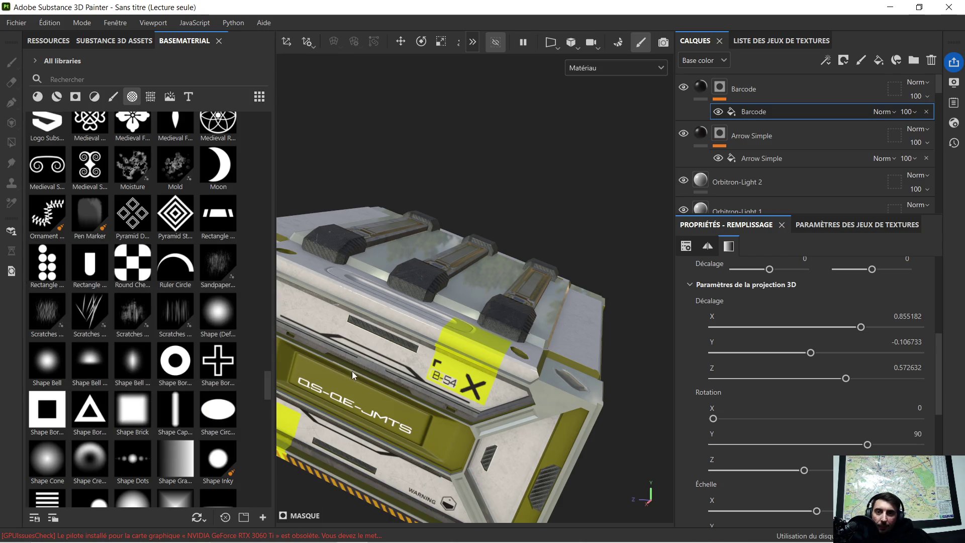
mouse_move(347, 398)
left_mouse_down("alt")
mouse_move(405, 360)
mouse_move(385, 357)
mouse_move(492, 304)
mouse_move(470, 312)
left_mouse_up("alt")
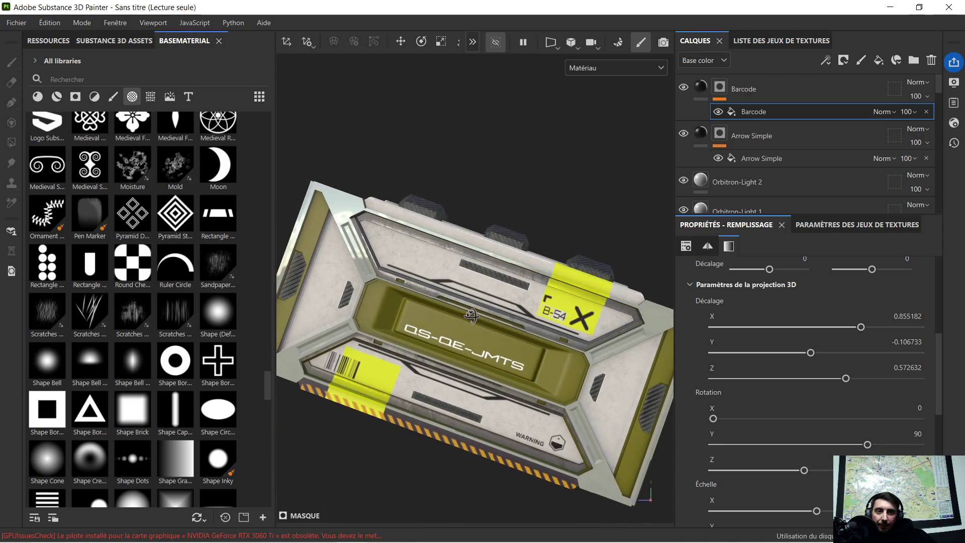
Drop the Rectangle Dots alpha onto the crate as a mask
middle_click_drag(470, 313, 478, 333)
mouse_move(47, 263)
left_mouse_down()
mouse_move(301, 306)
mouse_move(336, 292)
left_mouse_up()
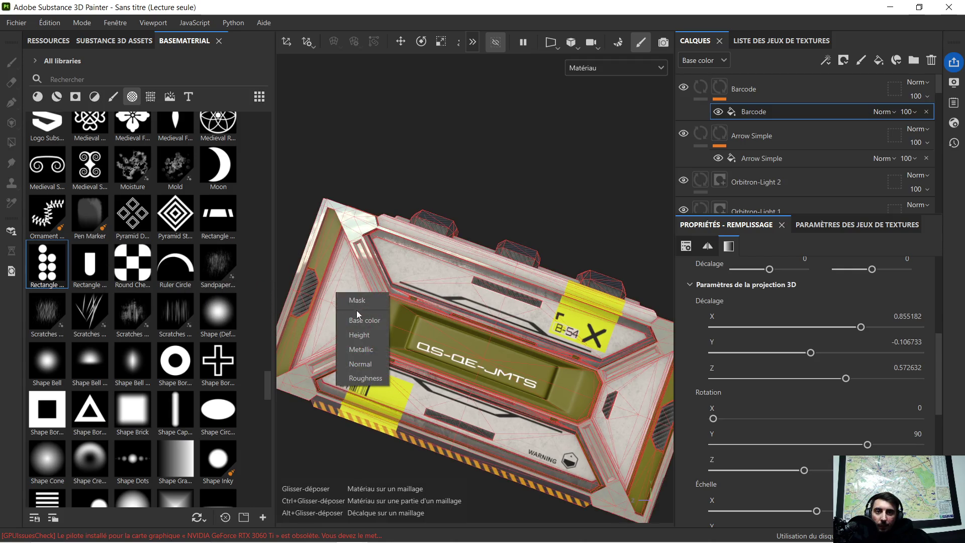
left_click(374, 297)
scroll(346, 292, "up", 2)
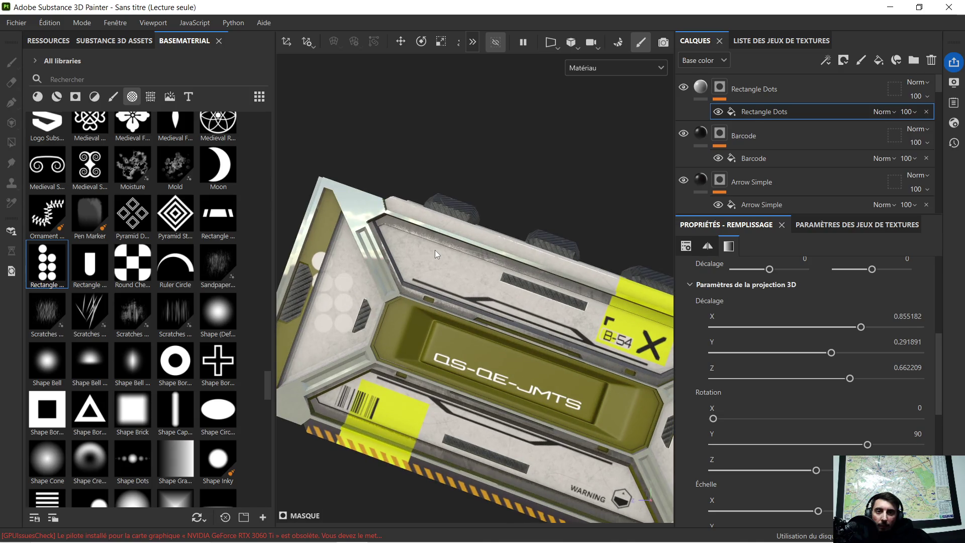
Move the dots onto the lower barcode label, tilt them and shrink them slightly
left_click(401, 42)
mouse_move(329, 243)
left_mouse_down()
mouse_move(354, 418)
mouse_move(431, 418)
left_mouse_up()
left_click(424, 42)
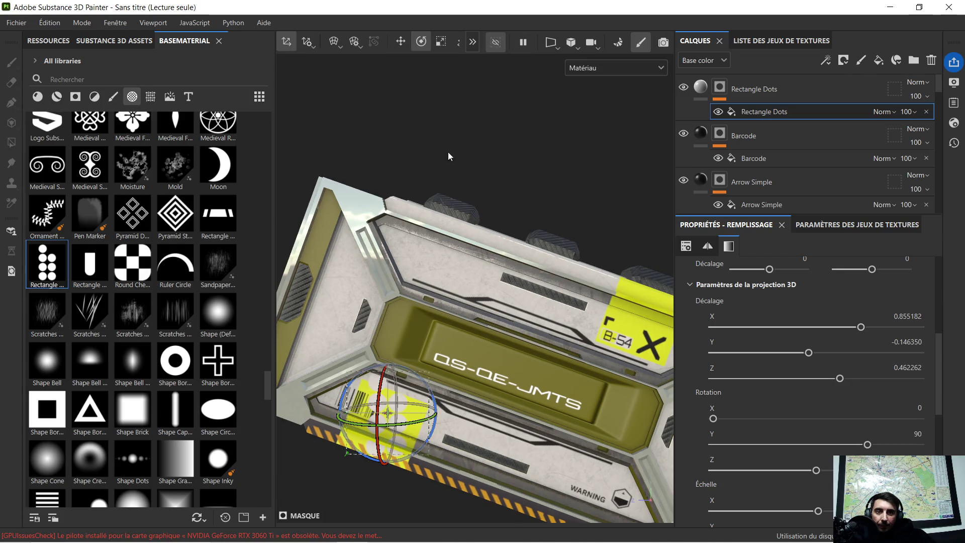
mouse_move(408, 377)
left_mouse_down()
mouse_move(414, 372)
mouse_move(424, 384)
left_mouse_up()
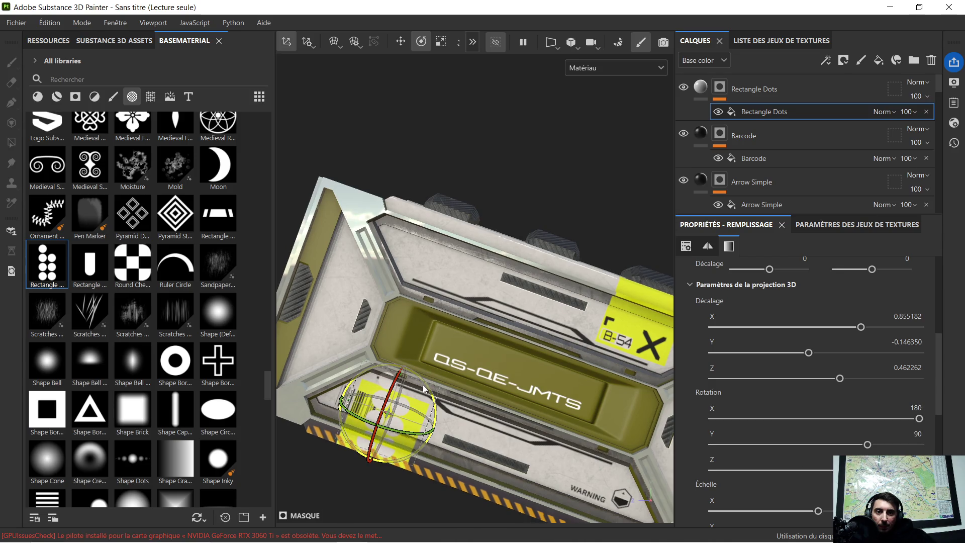
left_click(441, 42)
left_click_drag(360, 423, 312, 429)
scroll(387, 424, "up", 5)
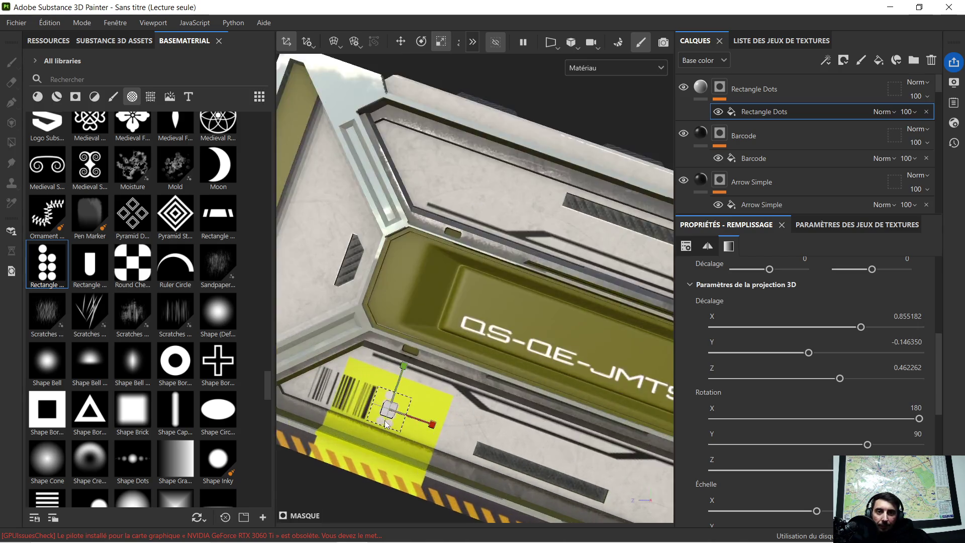
middle_click_drag(397, 429, 435, 368)
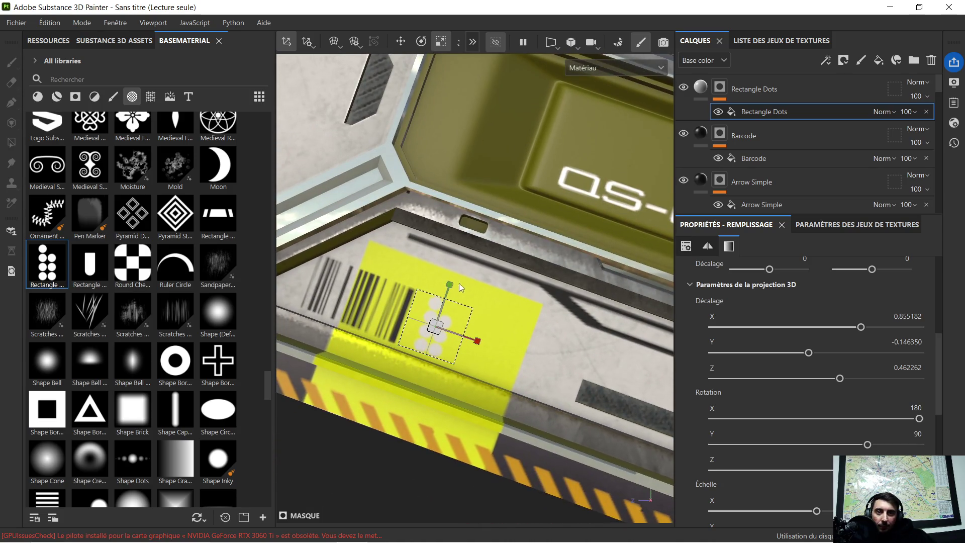
Fine-tune the dots' rotation and slide them along the label beside the barcode
left_click(421, 41)
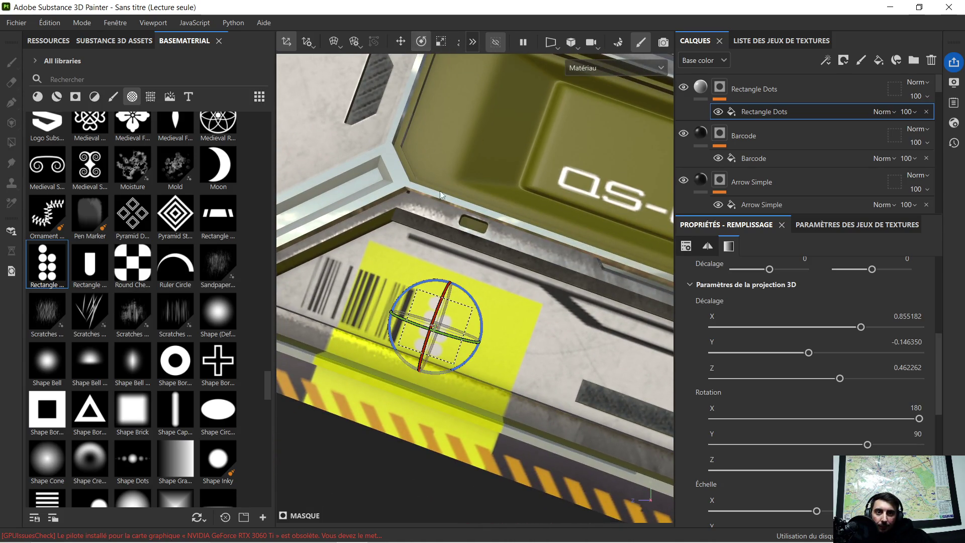
mouse_move(460, 286)
left_mouse_down()
mouse_move(399, 267)
mouse_move(384, 273)
left_mouse_up()
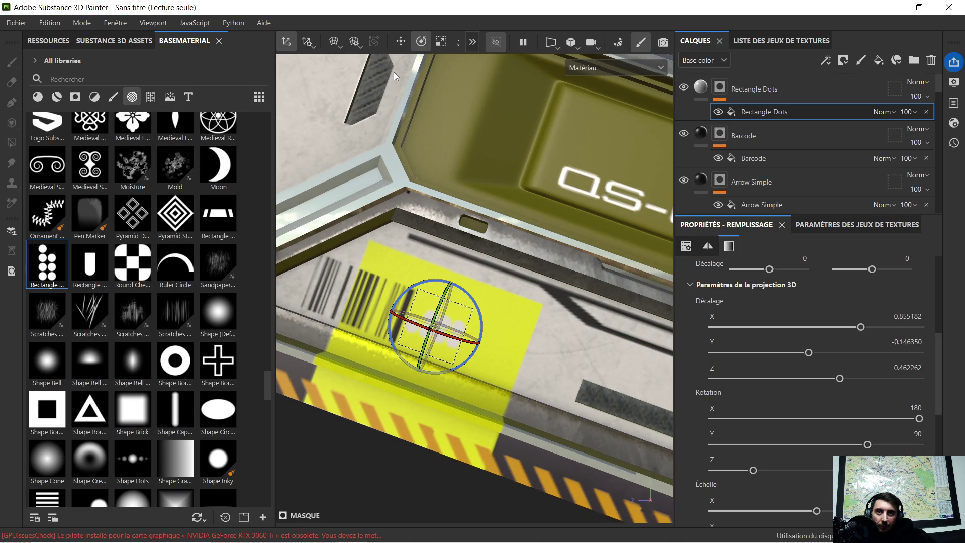
left_click(404, 43)
mouse_move(453, 294)
left_mouse_down()
mouse_move(390, 336)
mouse_move(448, 350)
mouse_move(449, 319)
mouse_move(490, 319)
mouse_move(511, 283)
left_mouse_up()
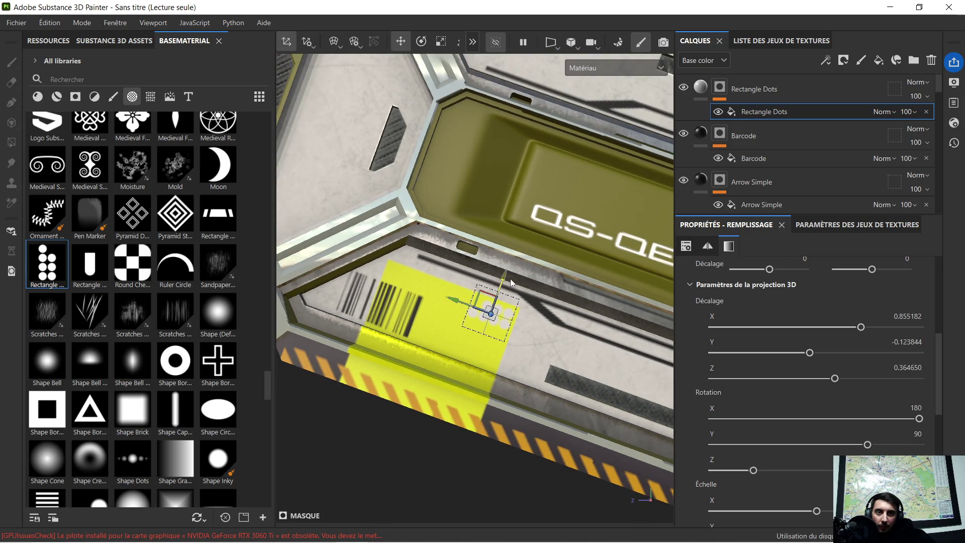
scroll(536, 306, "up", 5)
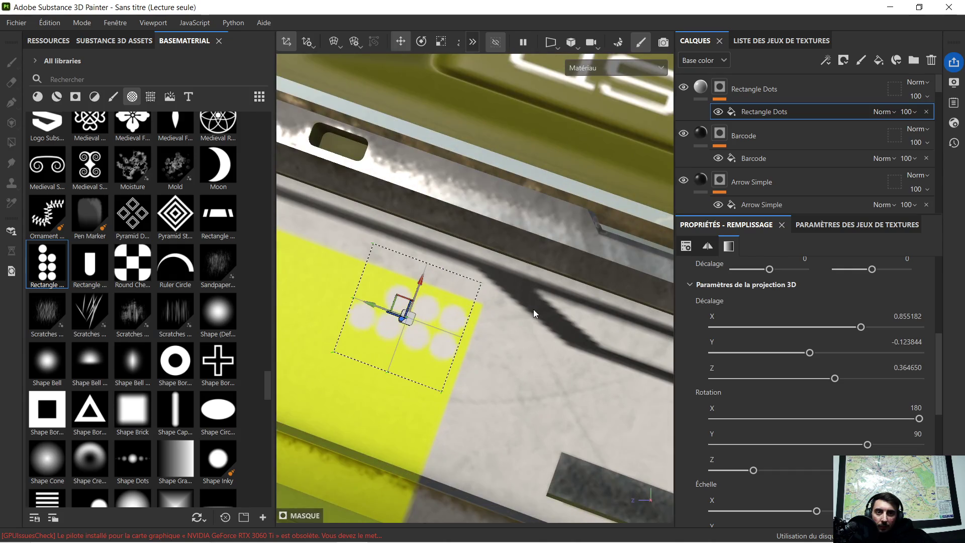
scroll(532, 309, "down", 5)
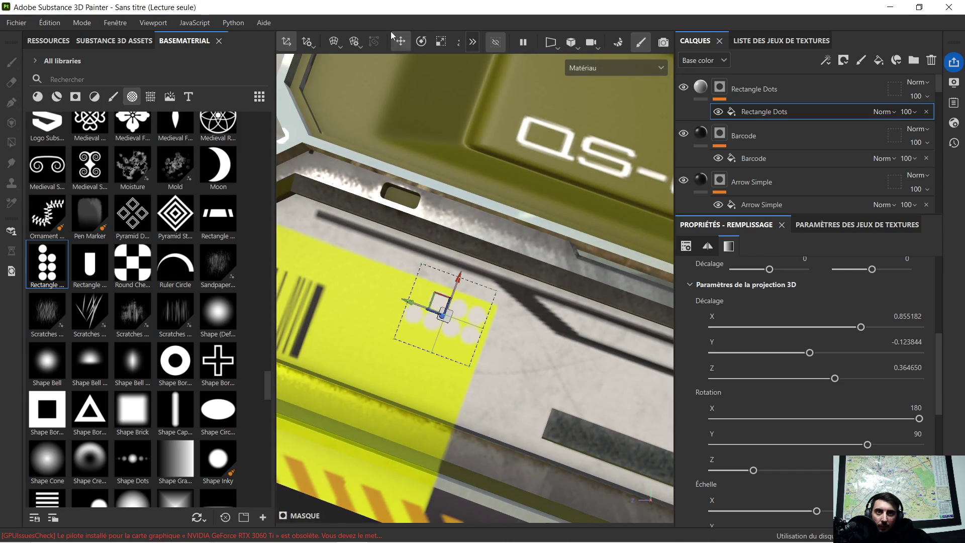
left_click(422, 42)
left_click_drag(467, 278, 518, 274)
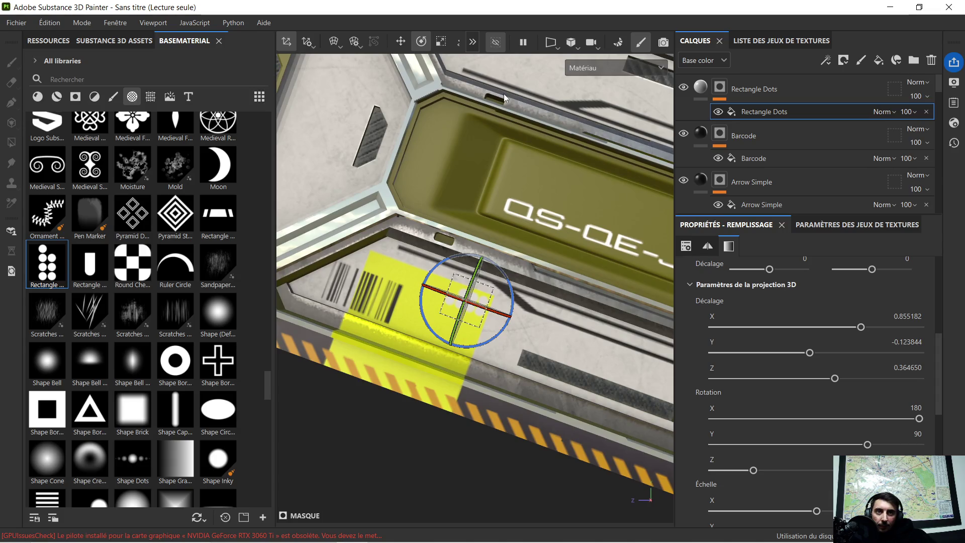
left_click(422, 43)
mouse_move(448, 210)
left_mouse_down("alt")
mouse_move(511, 239)
mouse_move(583, 221)
mouse_move(558, 216)
mouse_move(579, 220)
left_mouse_up("alt")
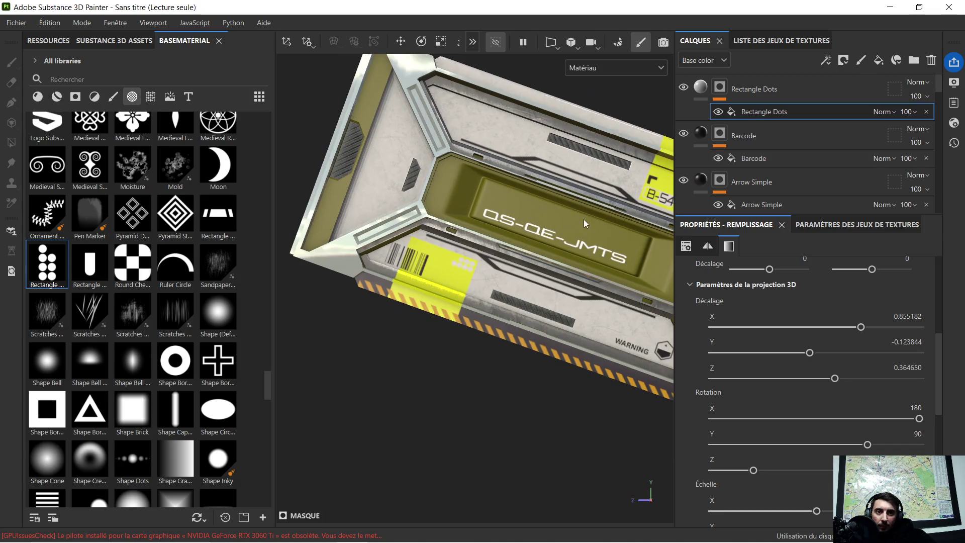
scroll(464, 240, "up", 5)
scroll(465, 246, "down", 5)
mouse_move(465, 246)
left_mouse_down("alt")
mouse_move(559, 210)
mouse_move(413, 312)
mouse_move(524, 199)
mouse_move(568, 268)
mouse_move(448, 294)
mouse_move(560, 286)
mouse_move(457, 295)
mouse_move(453, 308)
left_mouse_up("alt")
scroll(559, 285, "down", 5)
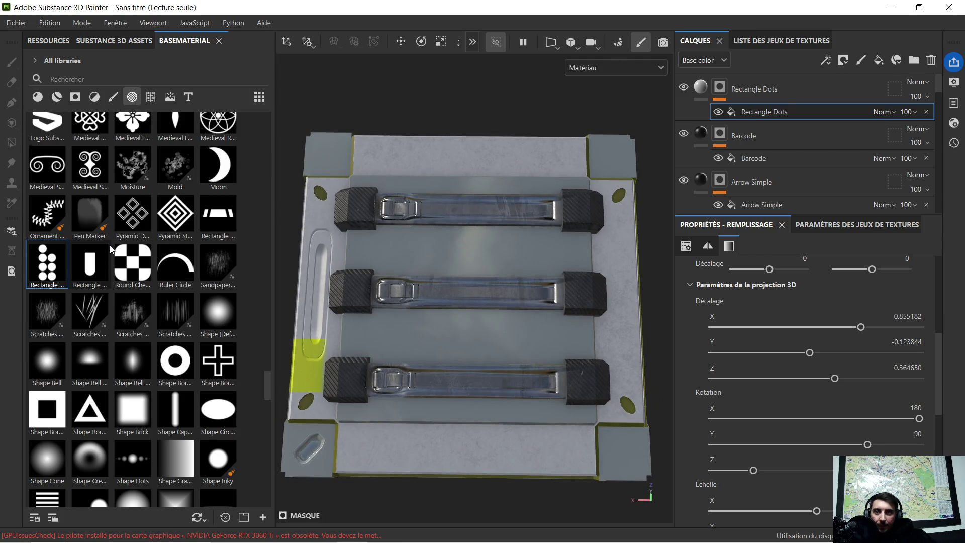
scroll(110, 247, "down", 6)
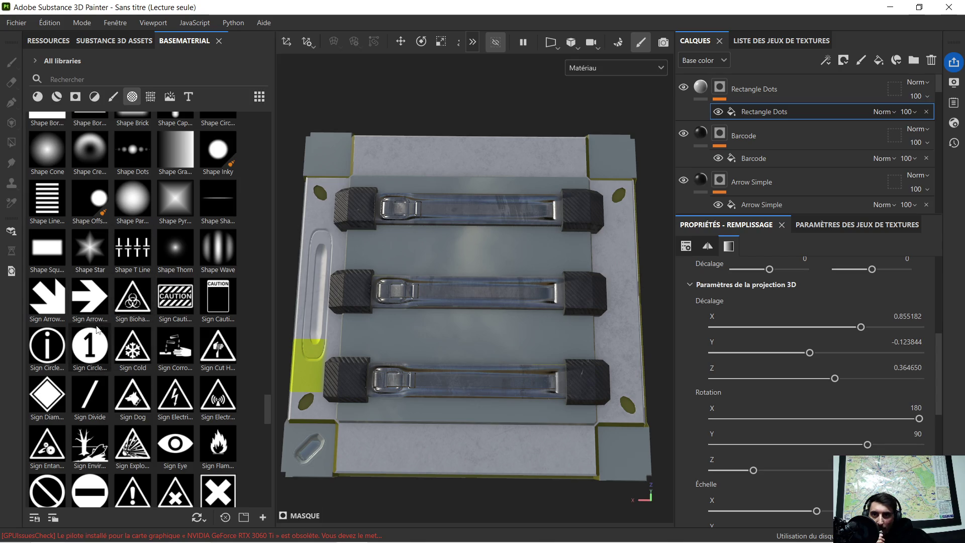
mouse_move(88, 323)
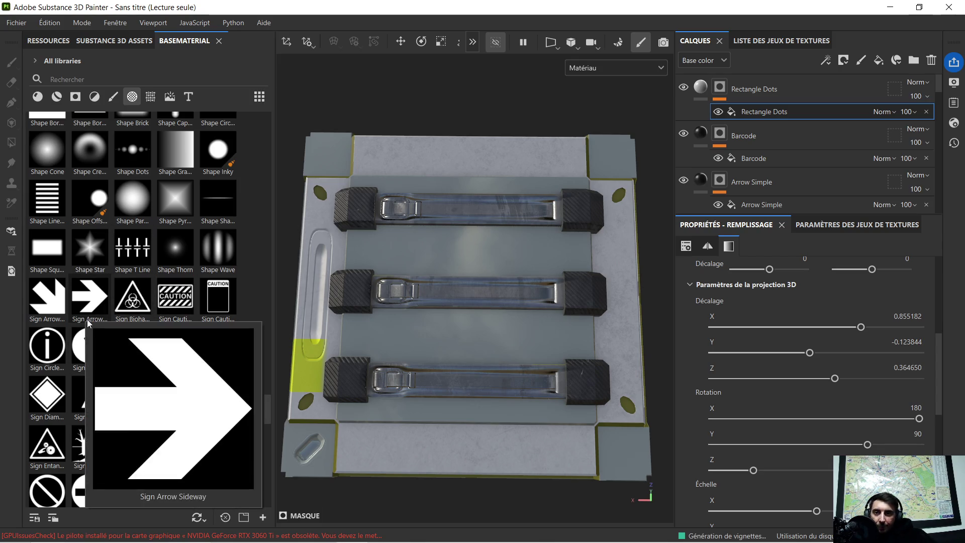
mouse_move(165, 436)
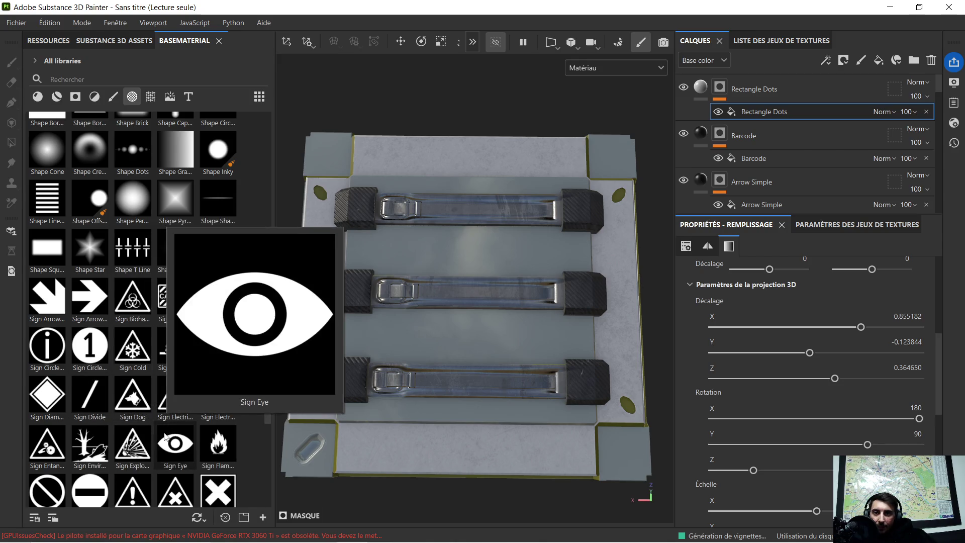
scroll(153, 406, "down", 10)
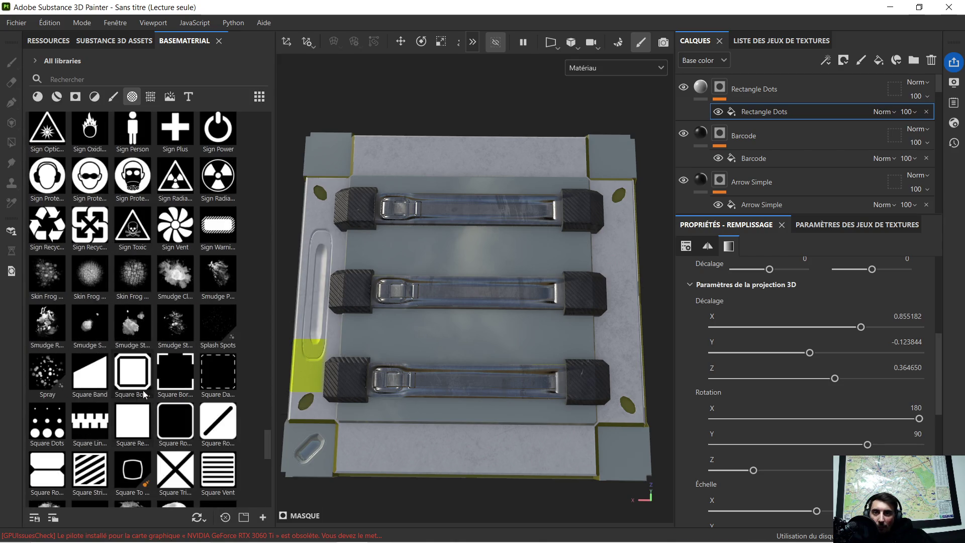
mouse_move(146, 389)
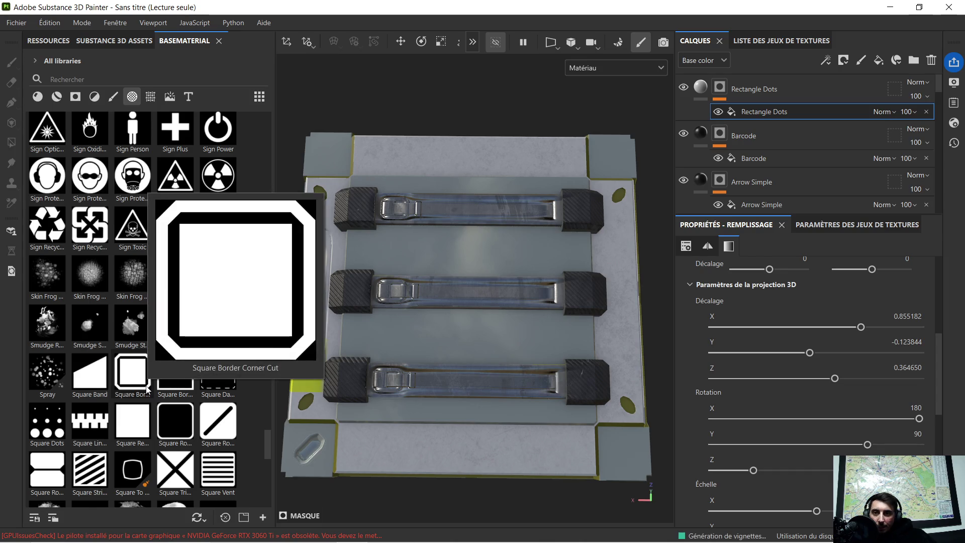
mouse_move(105, 454)
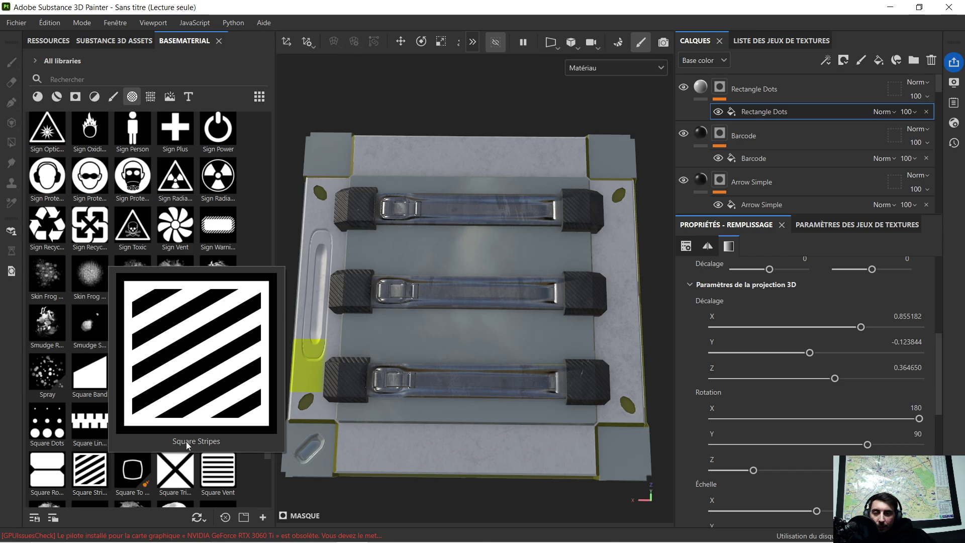
scroll(168, 357, "down", 3)
scroll(168, 357, "up", 15)
scroll(168, 315, "up", 10)
left_click_drag(47, 326, 496, 420)
Stretch the Line Stripes projection wider and taller
scroll(497, 419, "up", 3)
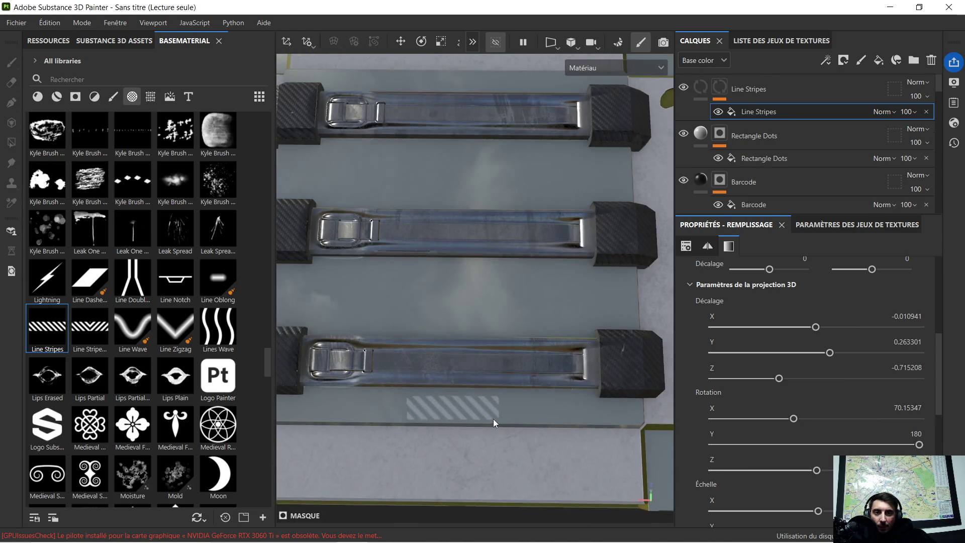
scroll(493, 418, "down", 2)
left_click(424, 47)
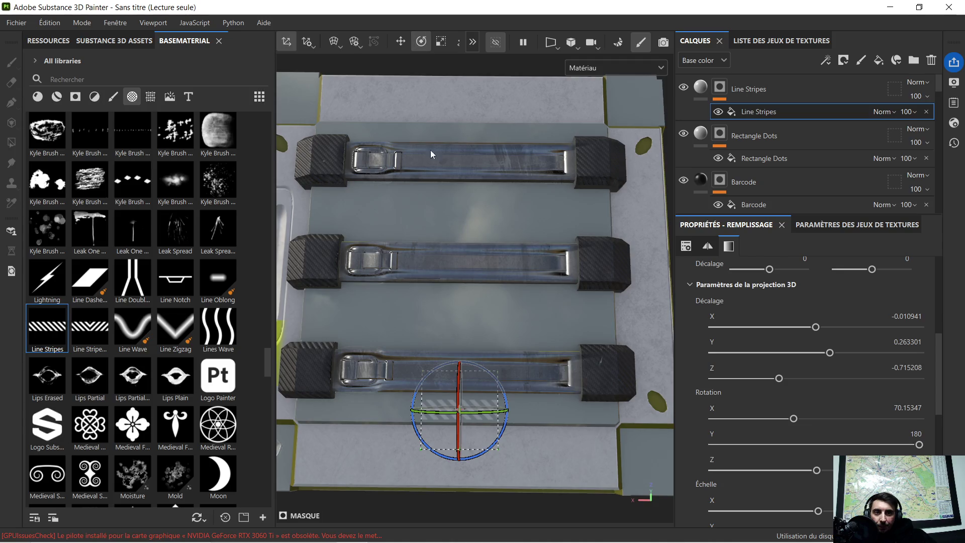
scroll(468, 402, "up", 5)
scroll(471, 406, "up", 3)
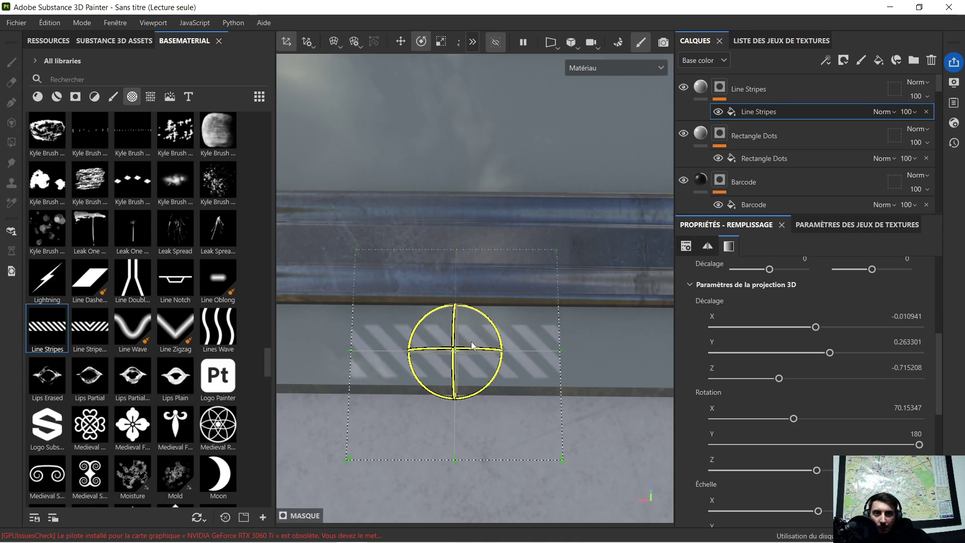
scroll(471, 344, "down", 8)
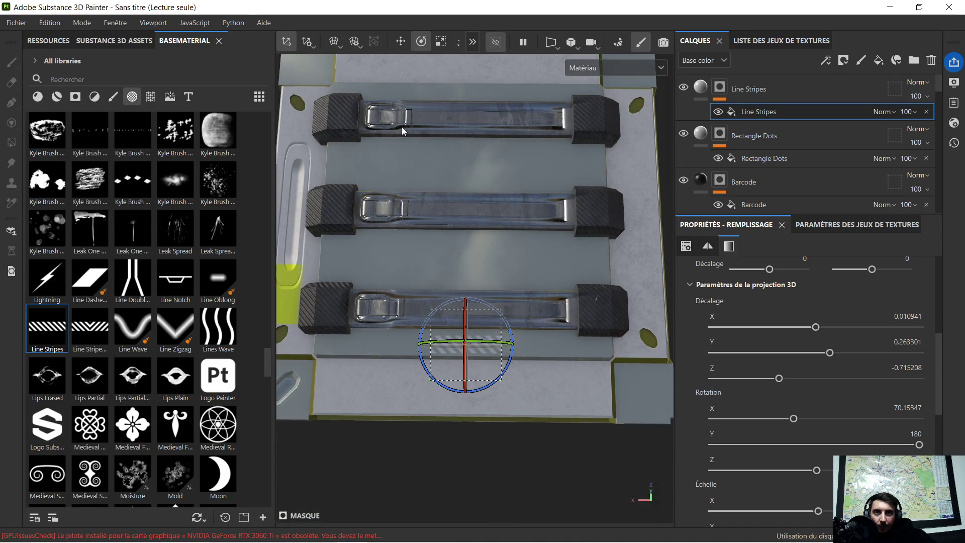
left_click(440, 42)
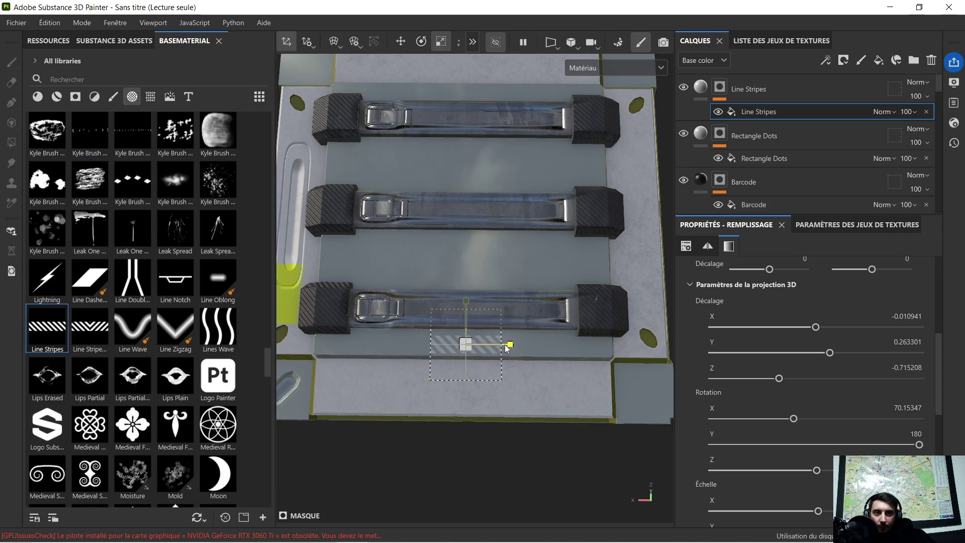
left_click_drag(516, 344, 590, 343)
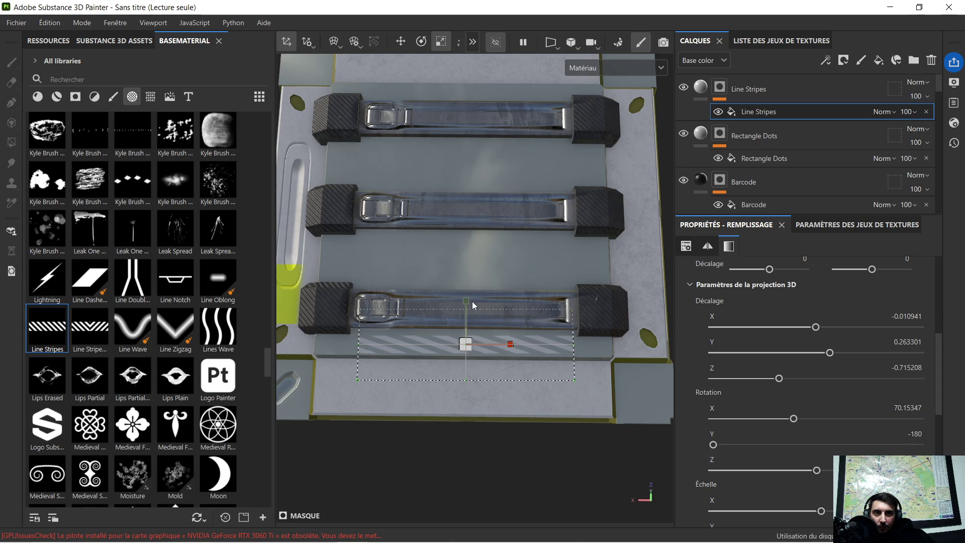
left_click_drag(468, 301, 478, 284)
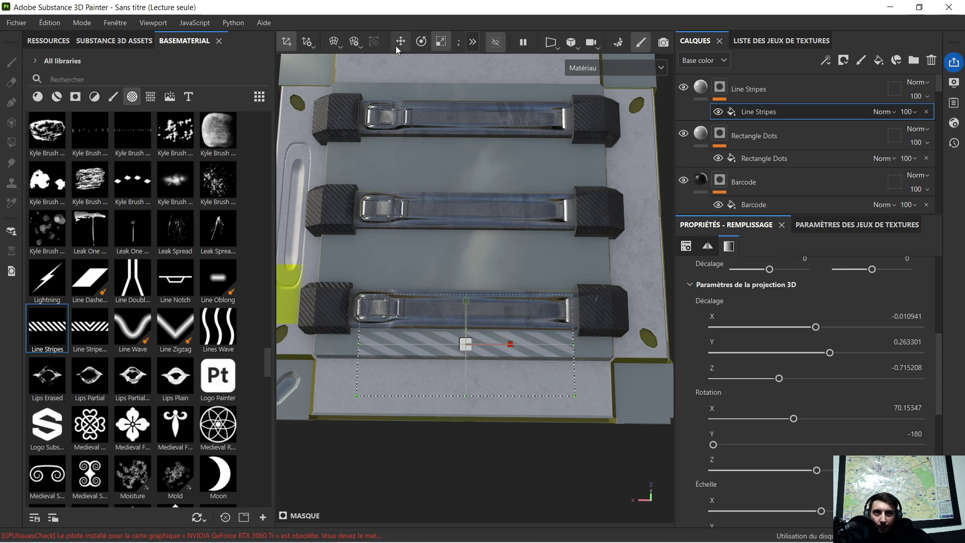
Move the stripes decal under the bottom handle on the lid (offset Y 0.264201, Z -0.712716)
left_click(421, 45)
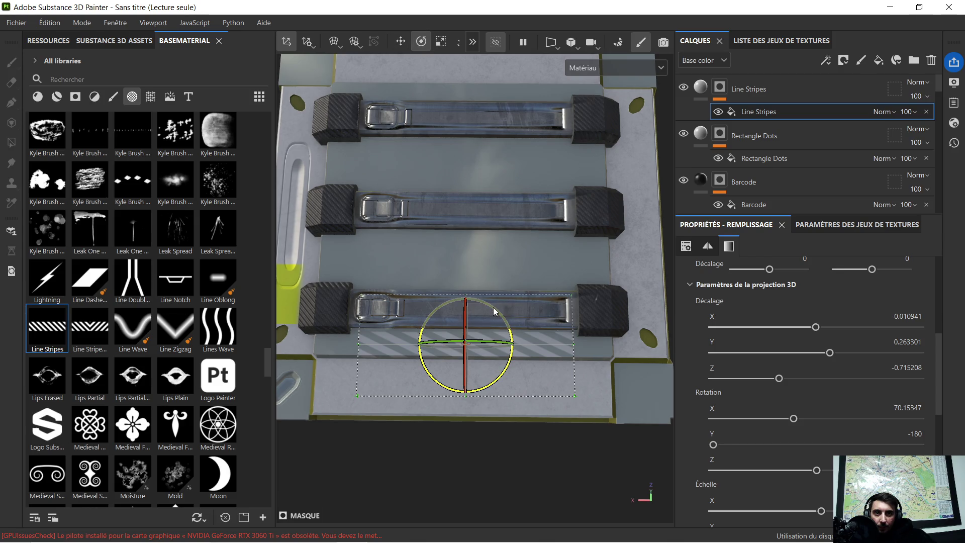
left_click(494, 308)
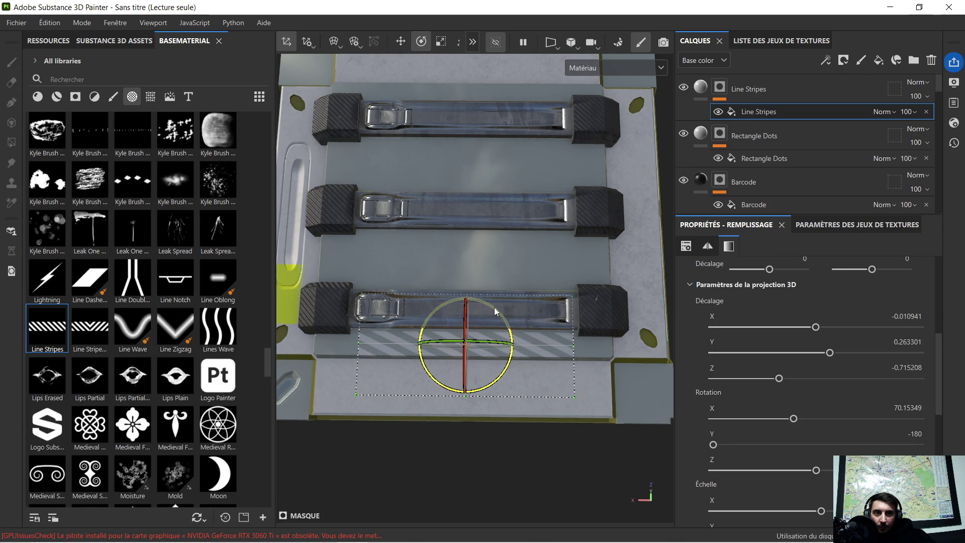
left_click(400, 42)
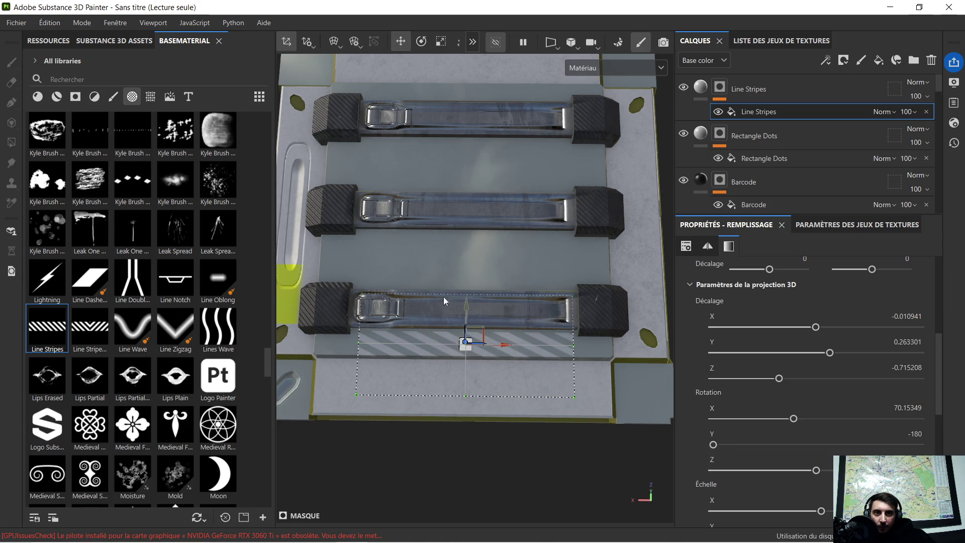
scroll(427, 351, "up", 3)
mouse_move(427, 351)
left_mouse_down("alt")
mouse_move(564, 295)
mouse_move(500, 253)
left_mouse_up("alt")
mouse_move(441, 274)
left_mouse_down()
mouse_move(538, 289)
mouse_move(489, 265)
mouse_move(572, 258)
mouse_move(467, 289)
mouse_move(454, 312)
mouse_move(502, 330)
mouse_move(400, 311)
left_mouse_up()
scroll(441, 273, "down", 3)
scroll(767, 149, "down", 5)
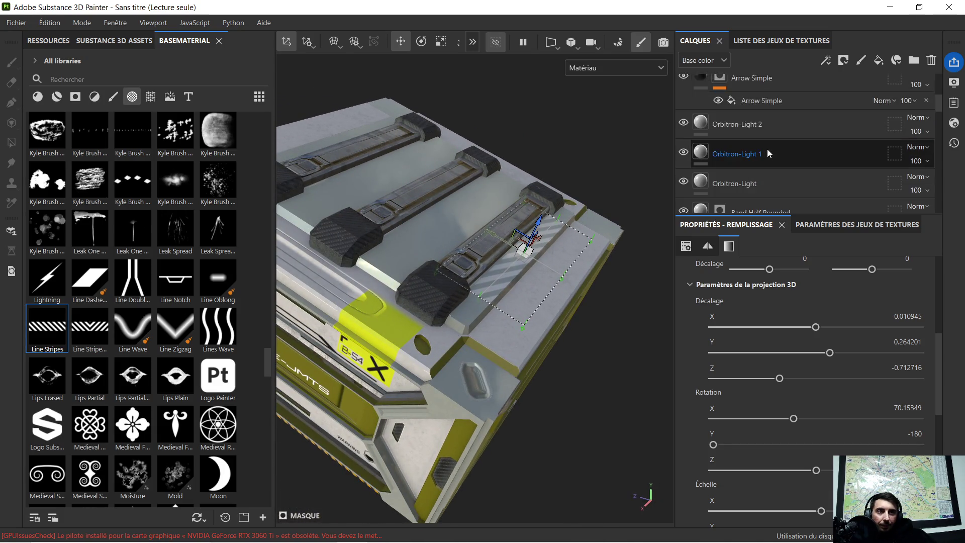
Copy the Dashed Line base colour hex value BFC105
left_click(722, 157)
left_click(704, 164)
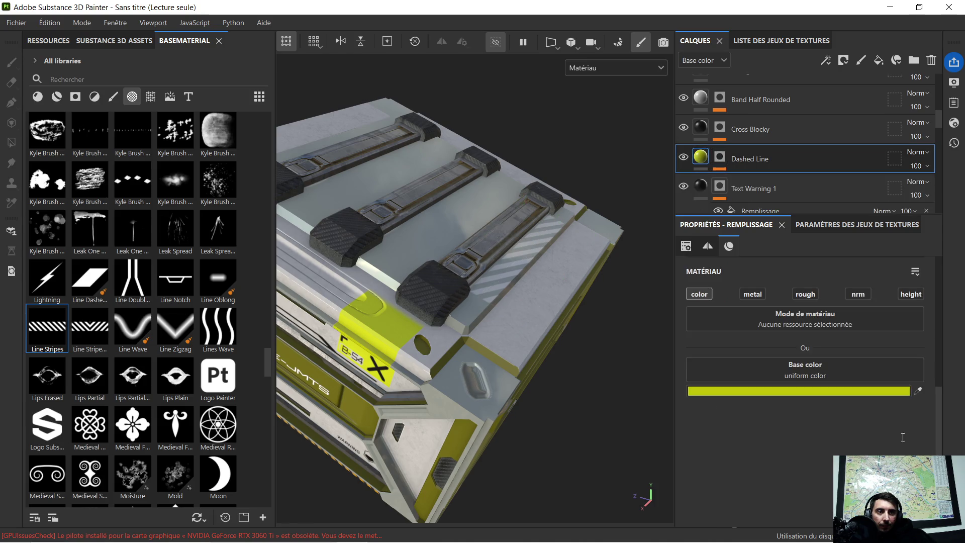
left_click(835, 390)
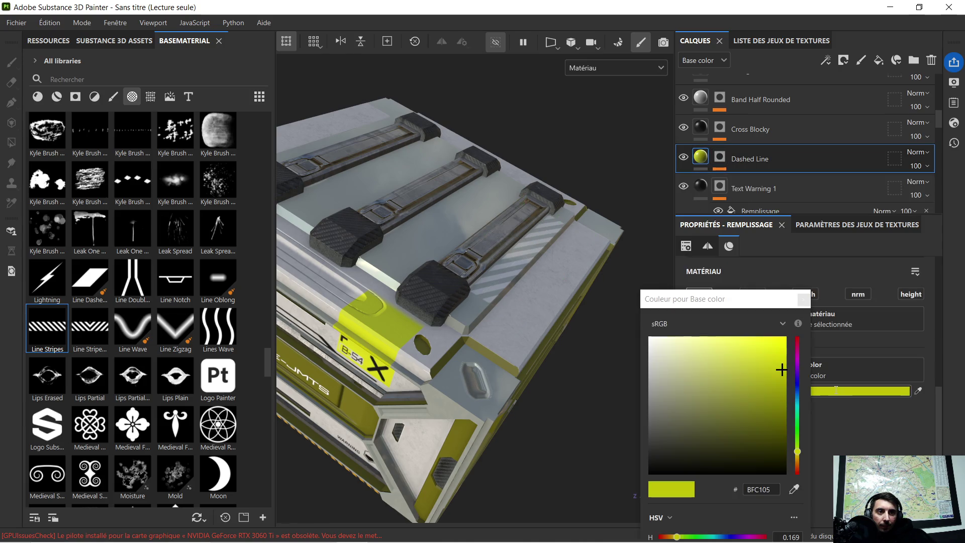
double_click(775, 486)
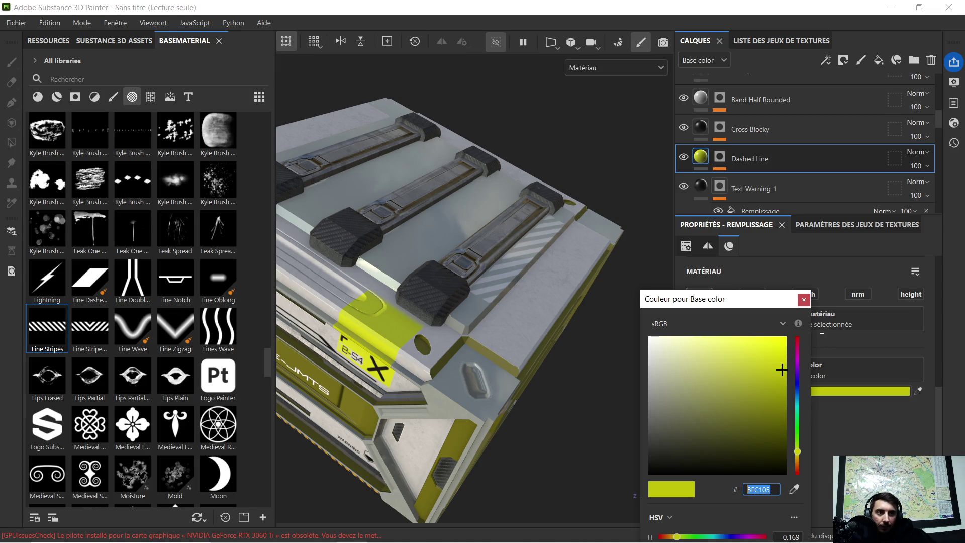
left_click(803, 301)
scroll(779, 184, "up", 5)
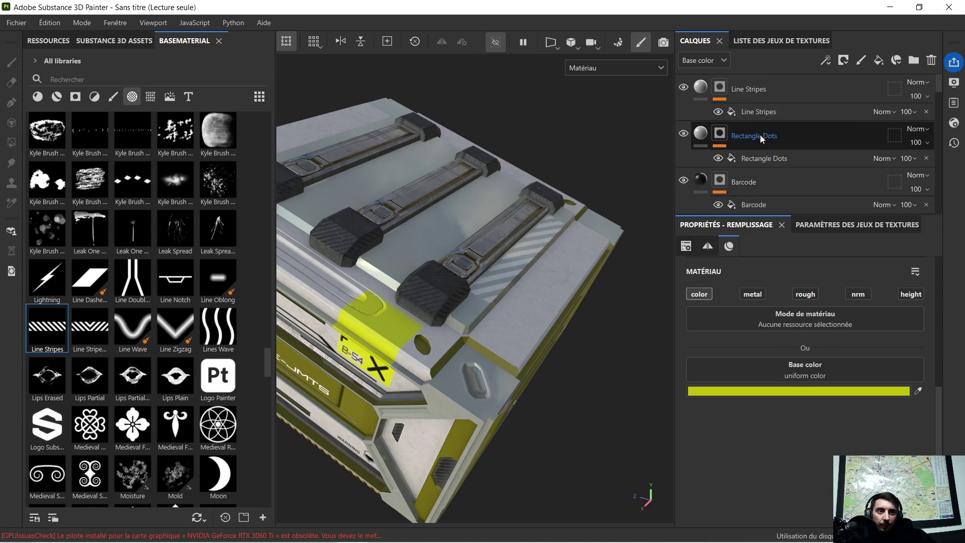
Set Line Stripes' base colour to BFC105 and duplicate the layer as Line Stripes 1
left_click(753, 110)
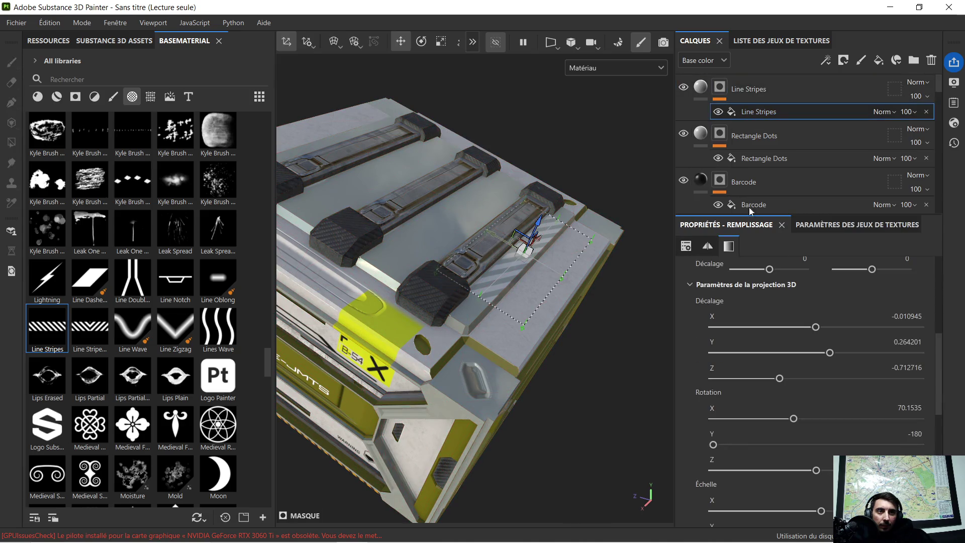
left_click(705, 86)
left_click(780, 391)
left_click(772, 486)
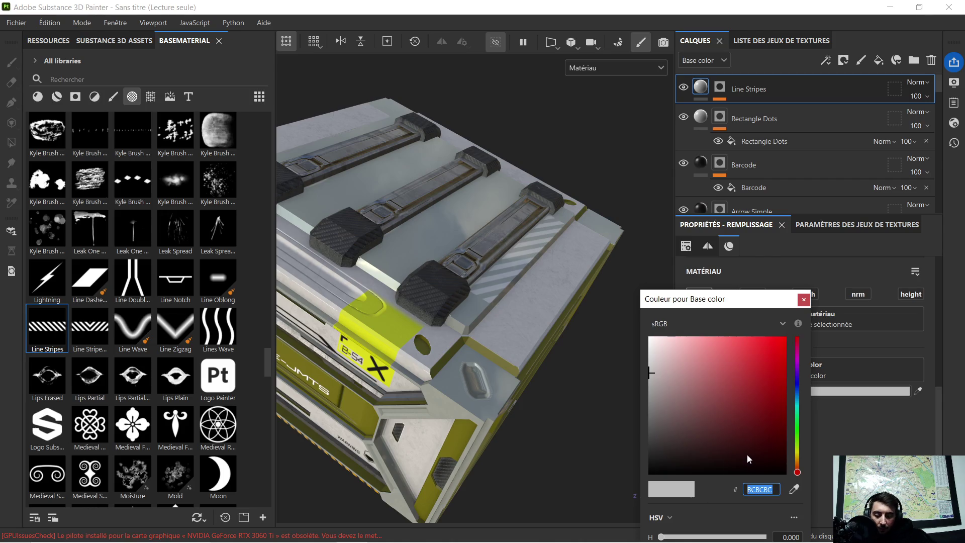
type("BFC105")
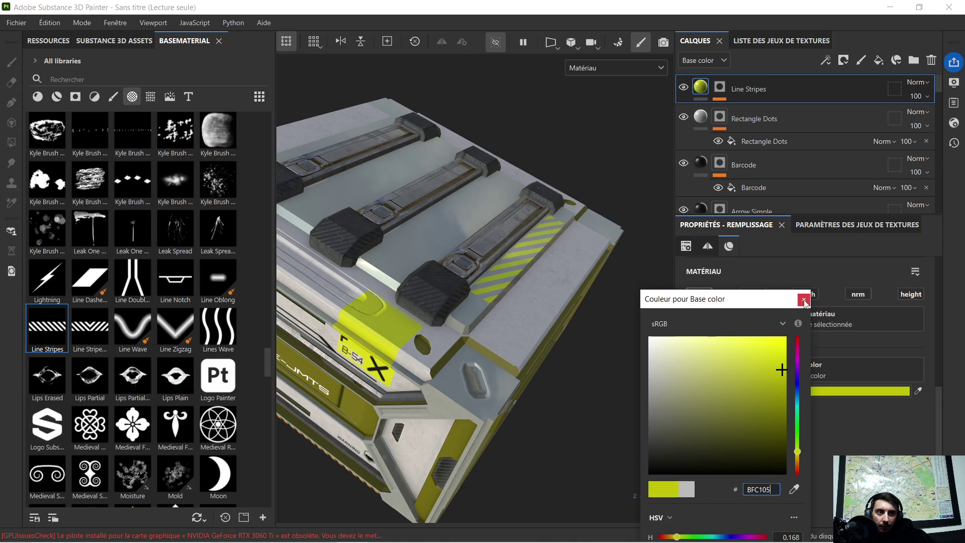
left_click(803, 300)
mouse_move(623, 248)
left_mouse_down("alt")
mouse_move(442, 273)
mouse_move(506, 303)
mouse_move(573, 357)
left_mouse_up("alt")
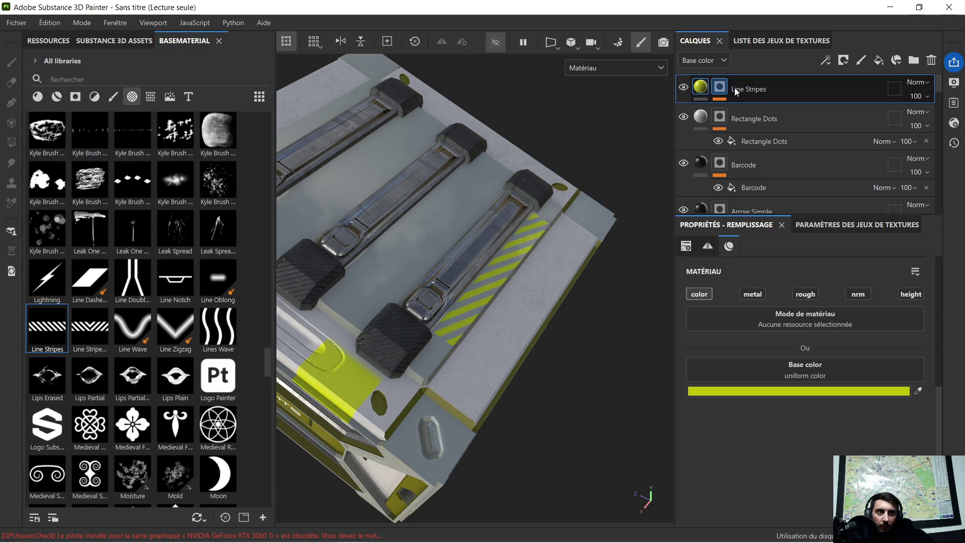
key("ctrl+d")
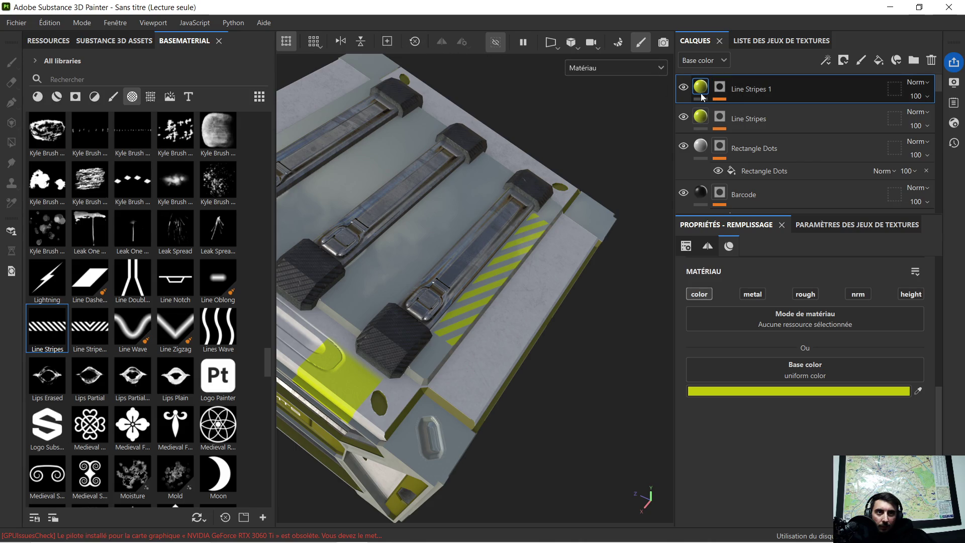
Move the Line Stripes 1 projection up and to the left on the lid
left_click(719, 91)
left_click(756, 111)
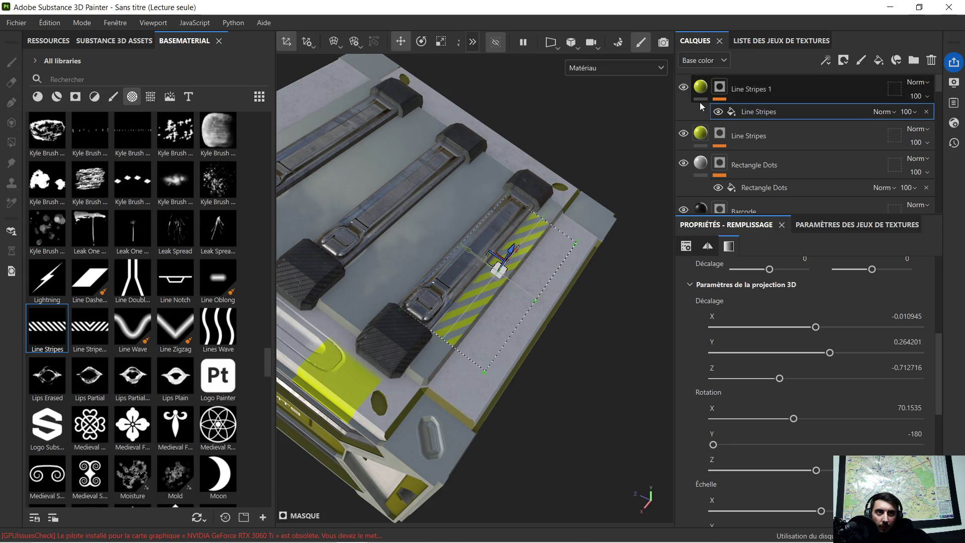
scroll(502, 228, "up", 2)
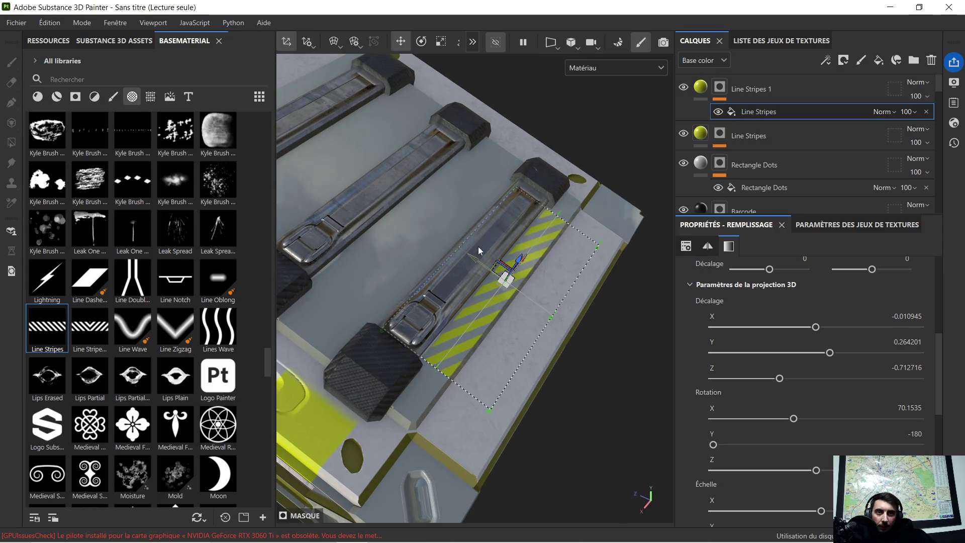
left_click_drag(477, 258, 413, 218)
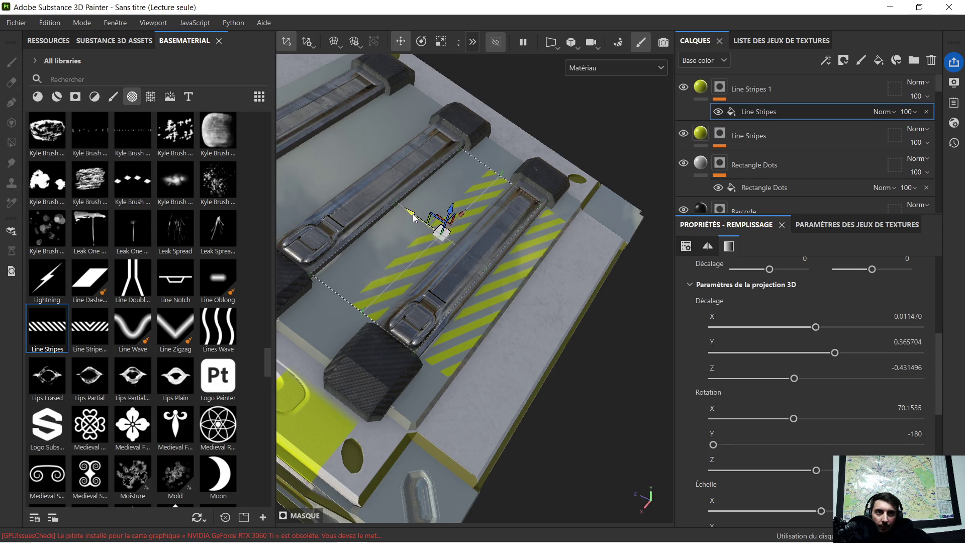
scroll(509, 225, "down", 5)
mouse_move(509, 226)
left_mouse_down("alt")
mouse_move(508, 264)
mouse_move(420, 210)
mouse_move(534, 254)
left_mouse_up("alt")
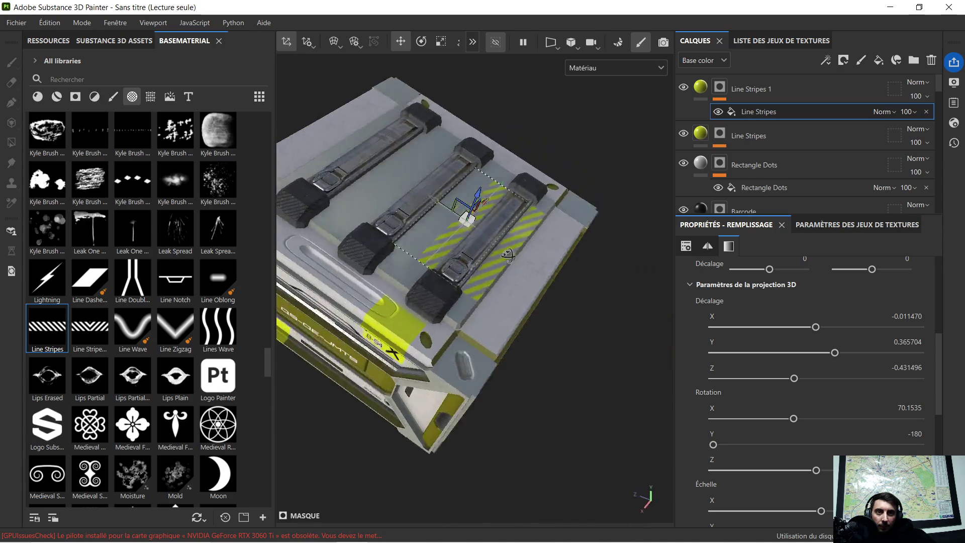
scroll(534, 254, "up", 5)
left_click(553, 265)
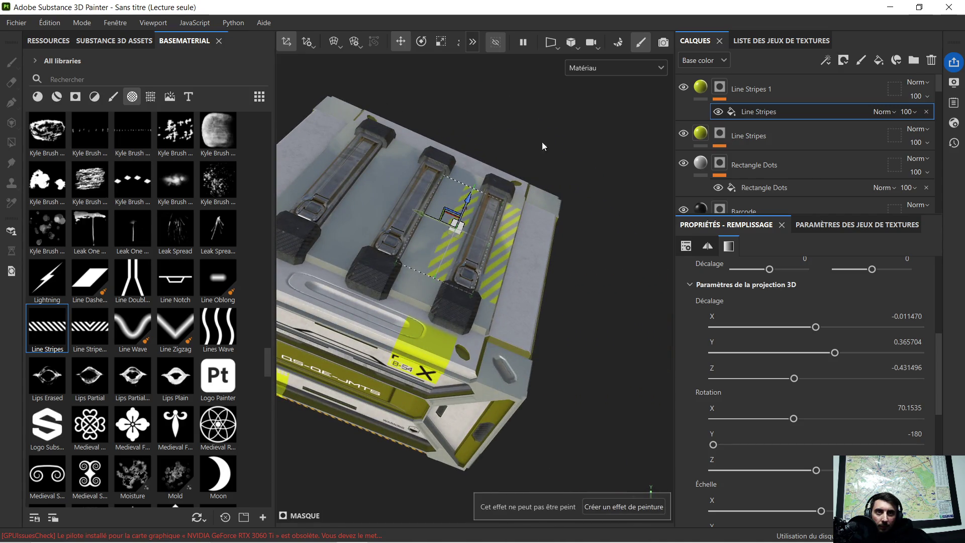
left_click(400, 44)
left_click_drag(442, 159, 476, 187, "alt")
scroll(475, 187, "up", 3)
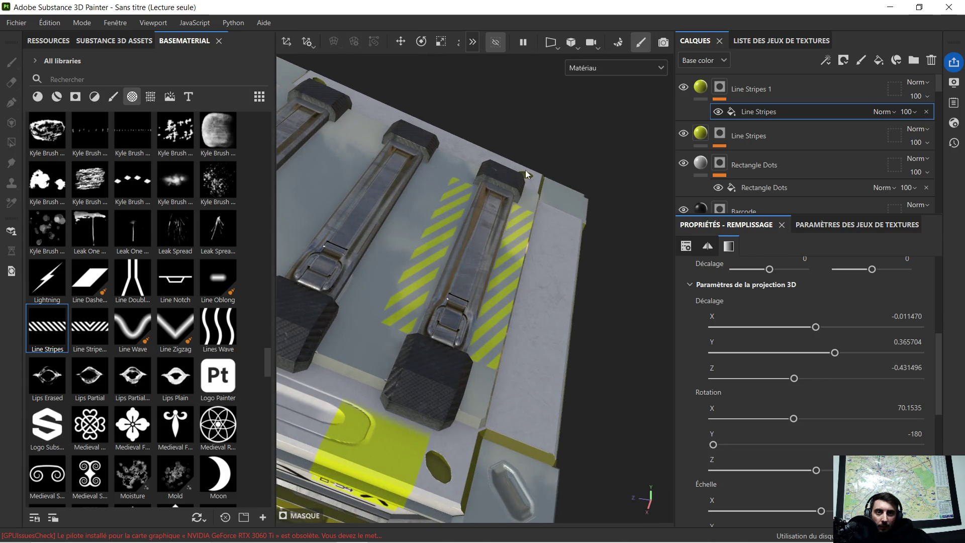
Reposition the Line Stripes 1 copy beside the crate's left rail
left_click(718, 89)
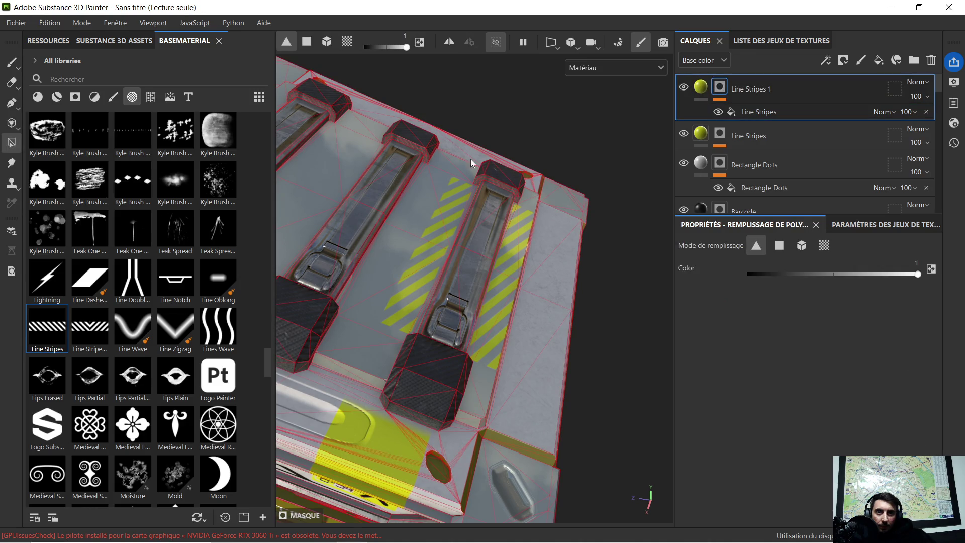
left_click(700, 86)
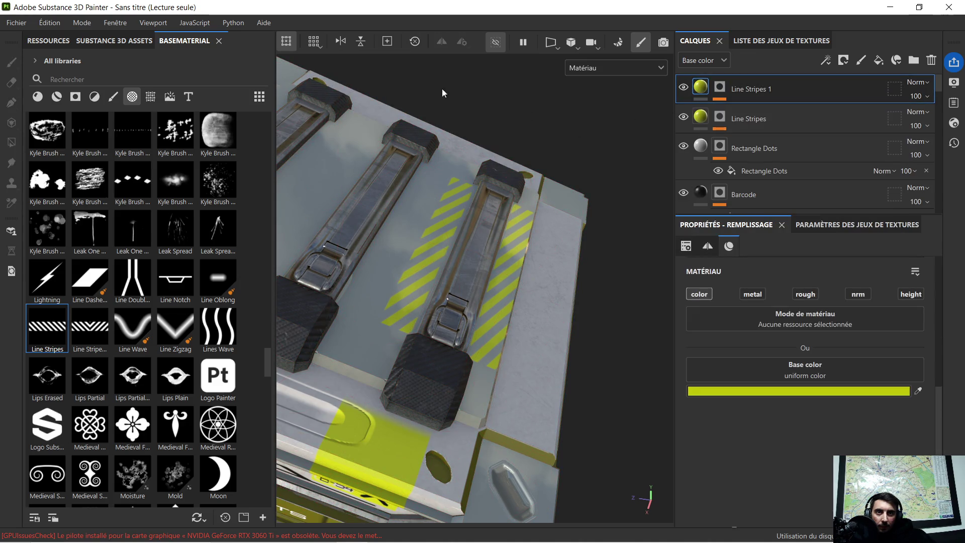
left_click(718, 88)
left_click(747, 111)
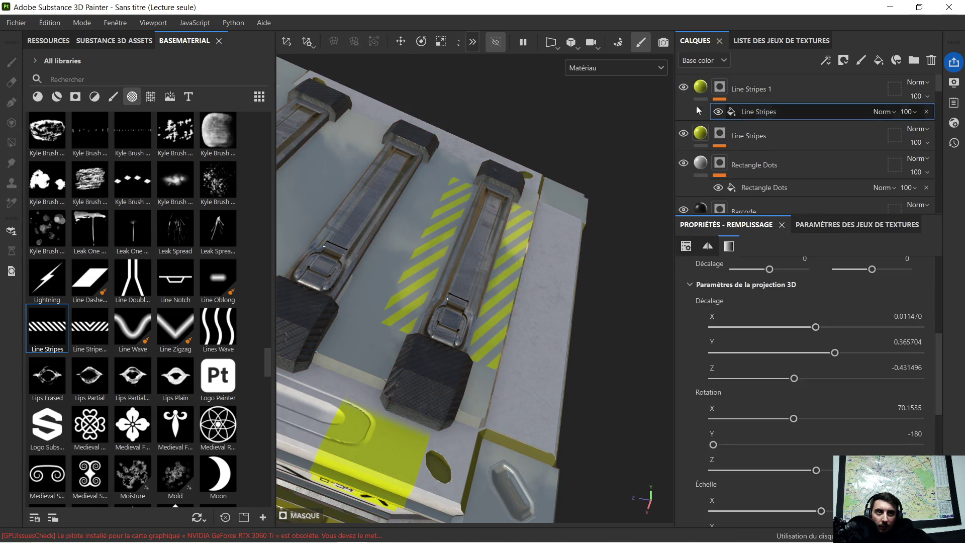
left_click(404, 41)
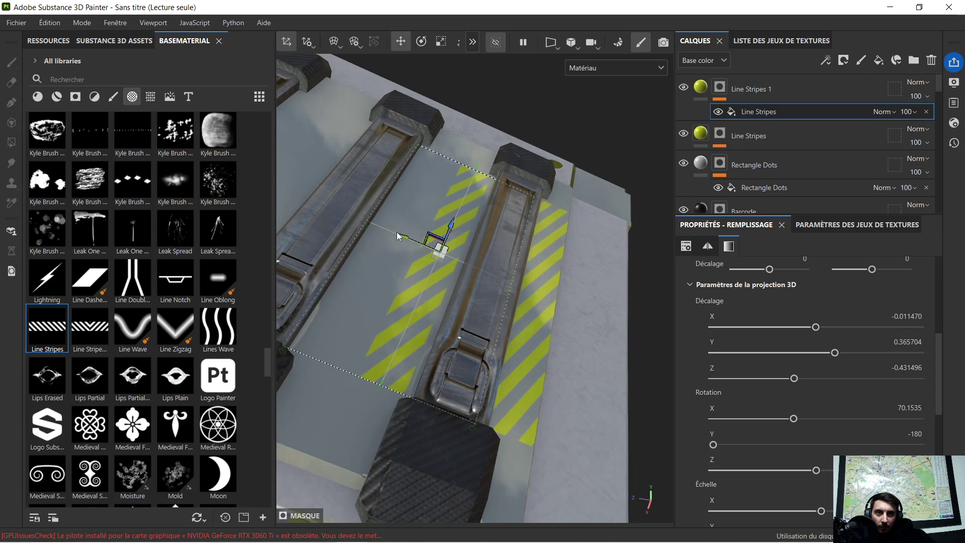
left_click_drag(403, 237, 408, 238)
scroll(557, 242, "down", 10)
mouse_move(561, 240)
left_mouse_down("alt")
mouse_move(465, 262)
mouse_move(595, 220)
mouse_move(594, 248)
mouse_move(603, 242)
mouse_move(596, 251)
left_mouse_up("alt")
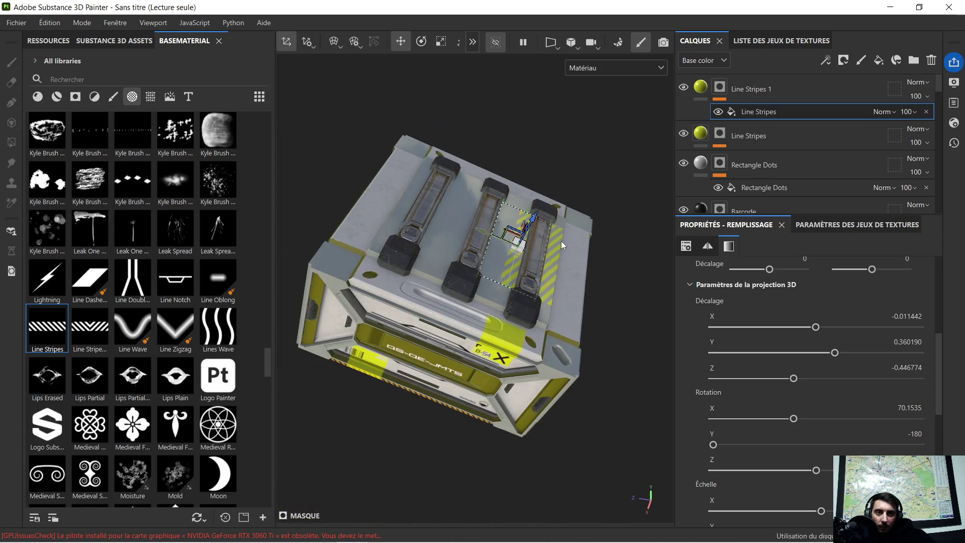
left_click_drag(590, 255, 469, 239, "alt")
scroll(470, 239, "up", 3)
middle_click_drag(427, 222, 500, 283, "alt")
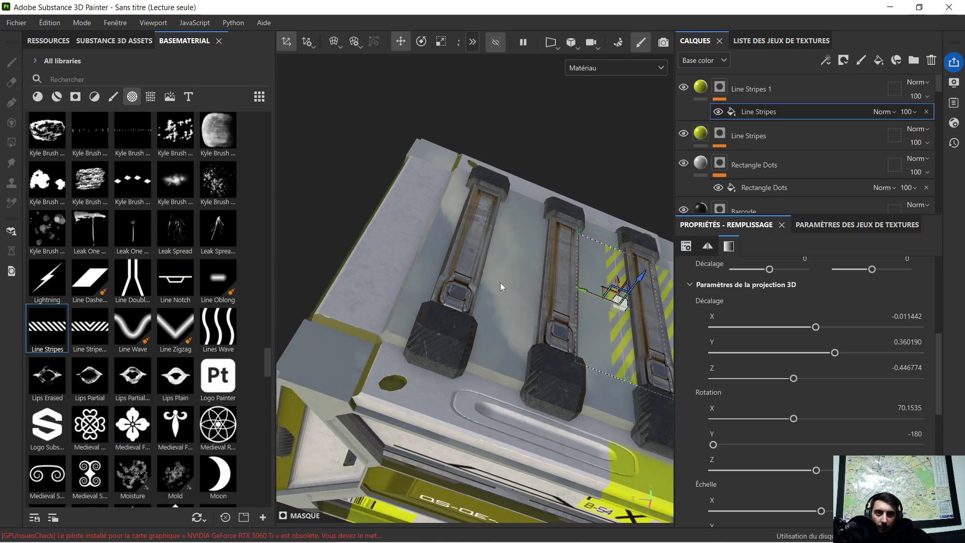
left_click_drag(583, 295, 460, 242)
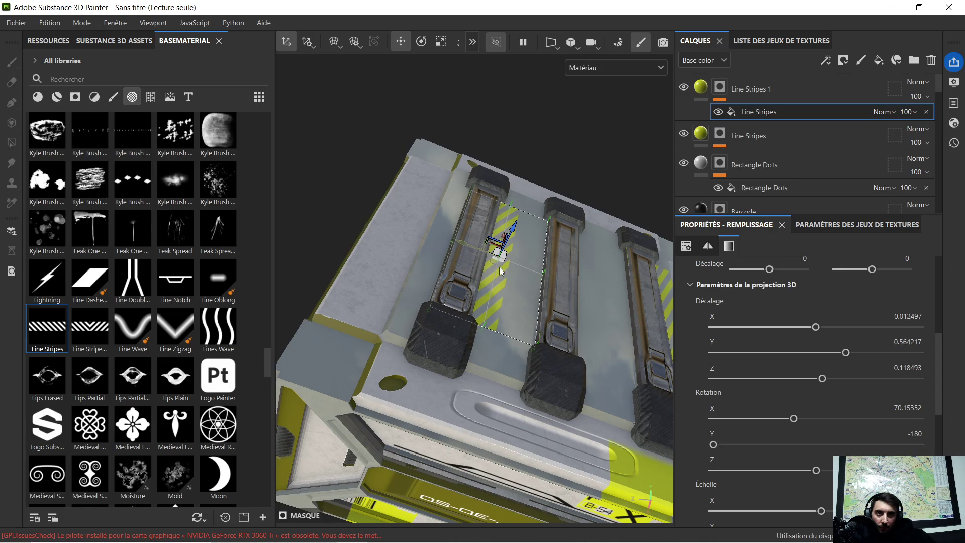
scroll(526, 282, "up", 5)
left_click_drag(523, 274, 562, 280, "alt")
middle_click_drag(562, 280, 430, 267, "alt")
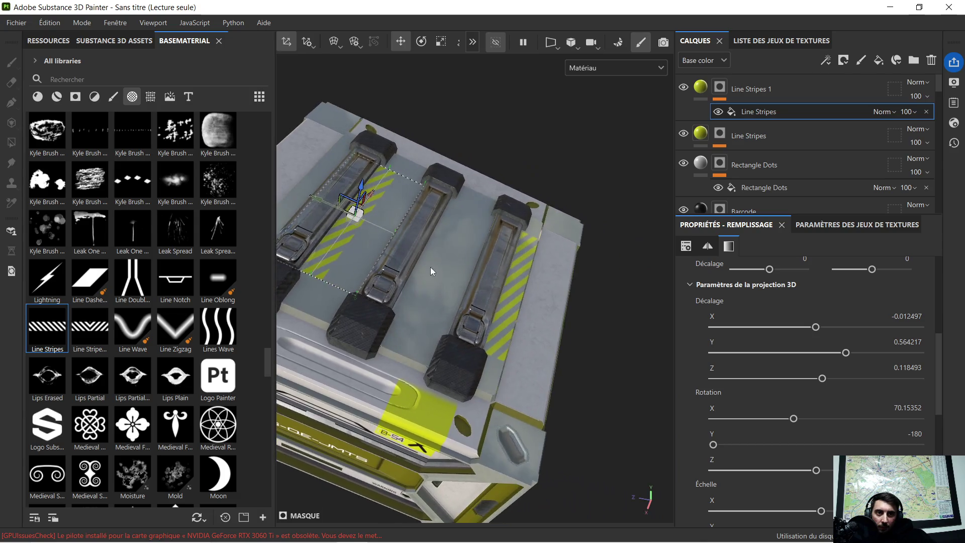
Nudge the original Line Stripes projection slightly along its axis near the left rail
left_click(746, 147)
left_click(756, 158)
mouse_move(549, 254)
left_mouse_down("alt")
mouse_move(454, 273)
mouse_move(541, 297)
mouse_move(477, 258)
mouse_move(461, 265)
mouse_move(327, 208)
mouse_move(418, 251)
mouse_move(487, 271)
left_mouse_up("alt")
scroll(443, 266, "up", 2)
mouse_move(488, 271)
right_mouse_down("alt")
mouse_move(473, 252)
mouse_move(488, 237)
right_mouse_up("alt")
left_click_drag(499, 229, 505, 233)
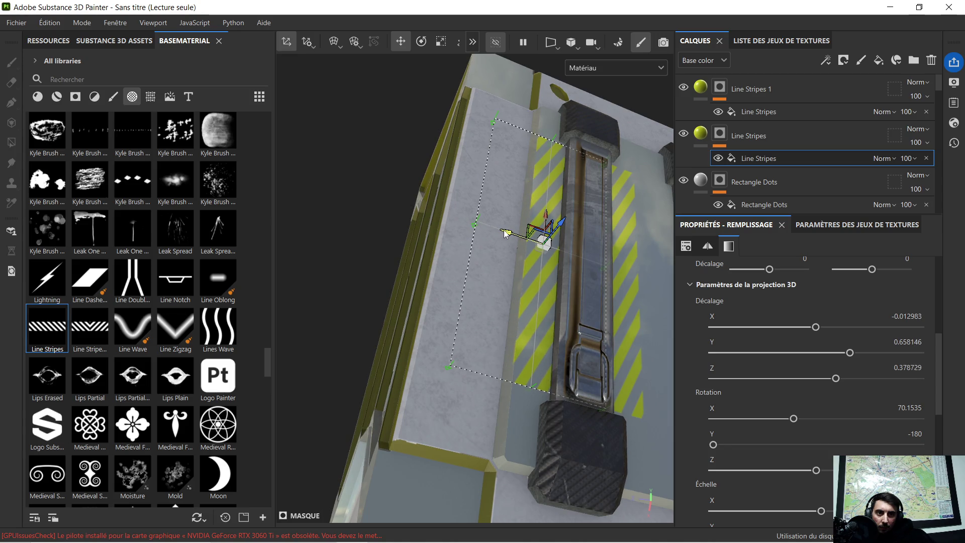
right_click_drag(505, 234, 555, 282, "alt")
mouse_move(555, 281)
left_mouse_down("alt")
mouse_move(595, 308)
mouse_move(444, 234)
mouse_move(513, 205)
mouse_move(515, 228)
mouse_move(480, 228)
mouse_move(482, 237)
mouse_move(512, 187)
mouse_move(528, 251)
mouse_move(563, 253)
left_mouse_up("alt")
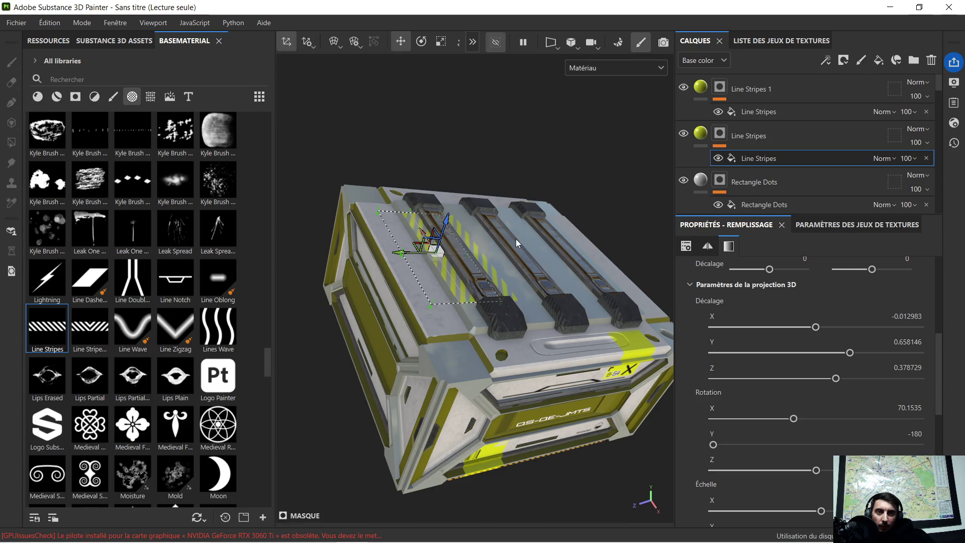
scroll(516, 239, "up", 2)
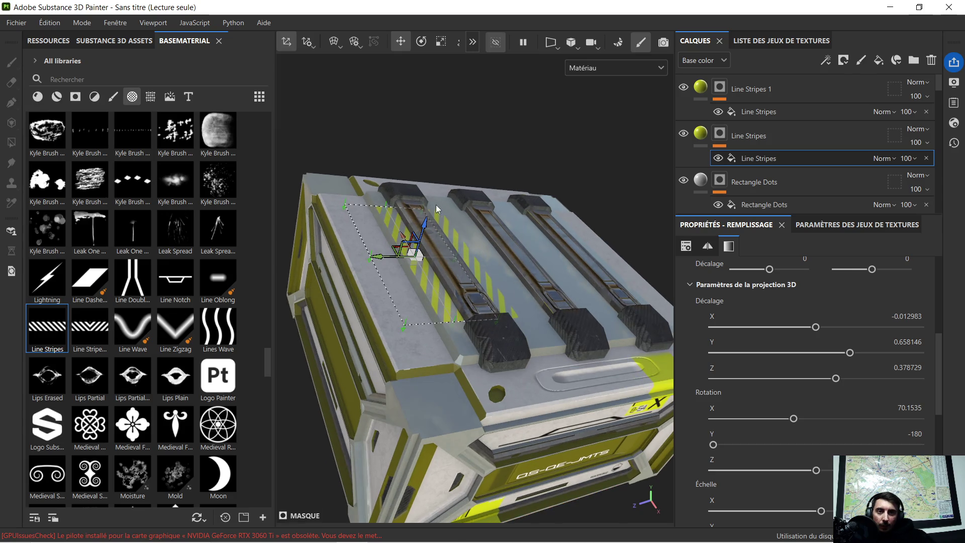
scroll(499, 244, "up", 2)
scroll(506, 264, "up", 2)
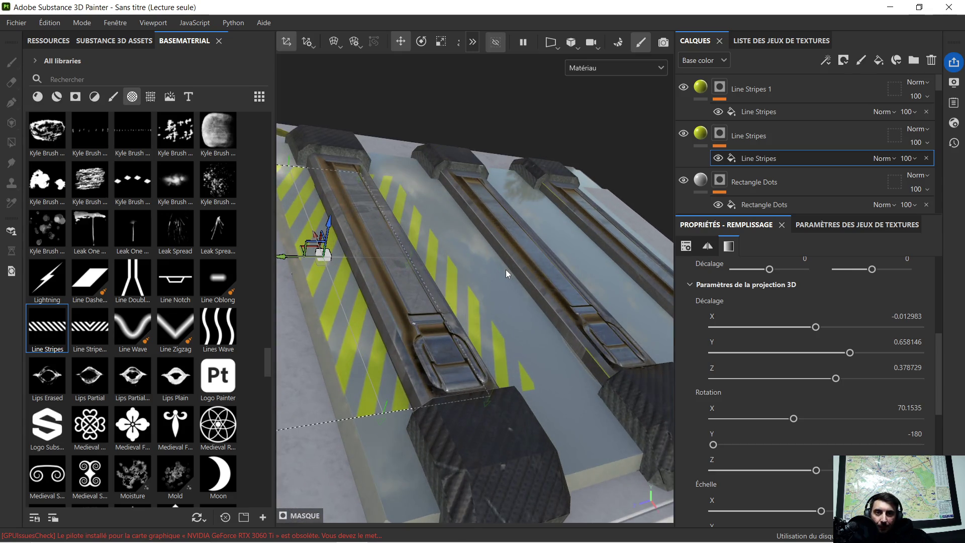
scroll(505, 269, "down", 5)
left_click_drag(502, 270, 448, 298, "alt")
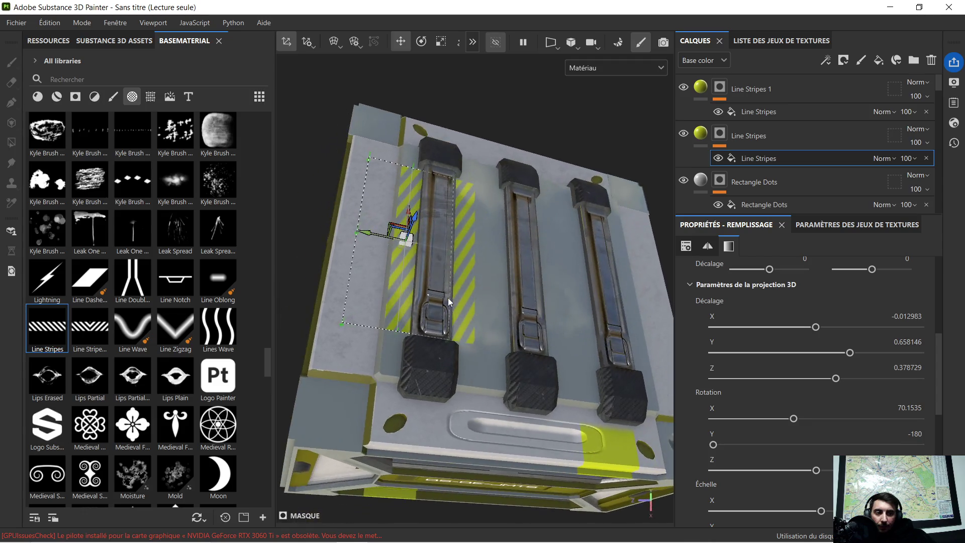
middle_click_drag(448, 298, 466, 325, "alt")
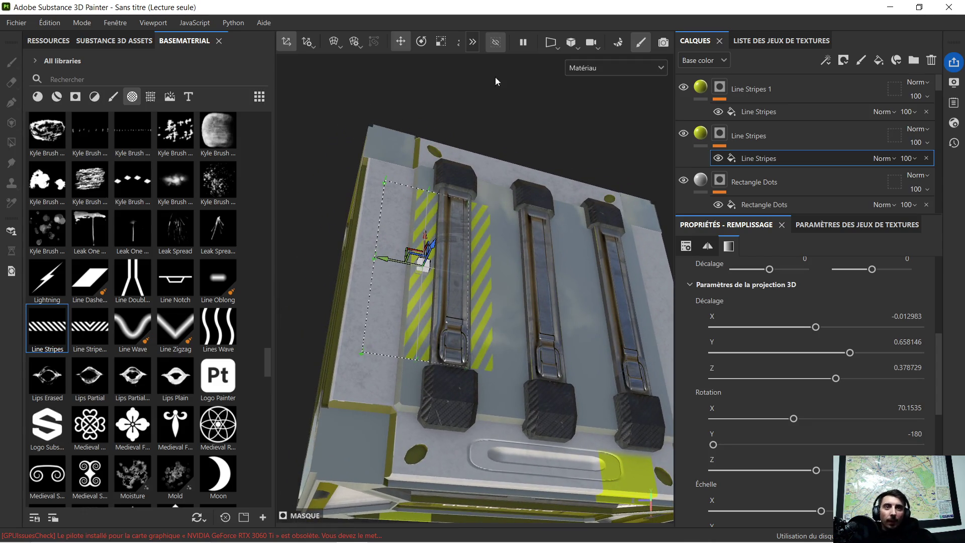
Widen the original stripes and shift them beside the left rail (offset Y 0.658146, Z 0.378729)
left_click(445, 38)
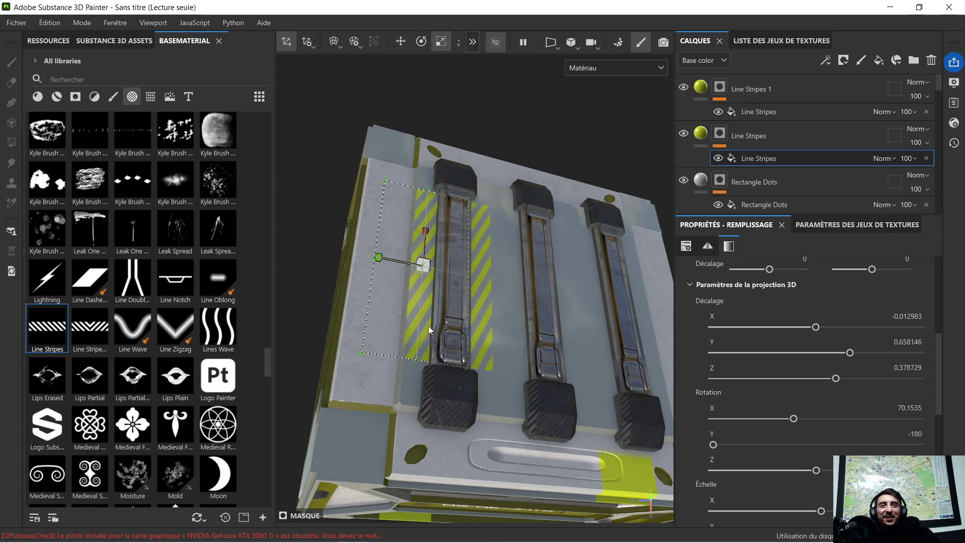
left_click_drag(385, 259, 358, 265)
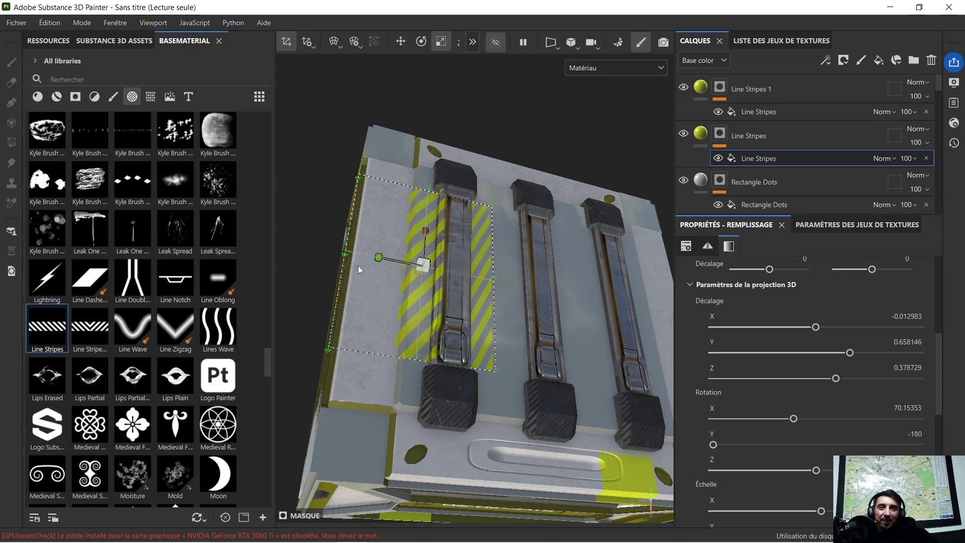
left_click(400, 44)
mouse_move(385, 262)
left_mouse_down()
mouse_move(374, 259)
mouse_move(542, 262)
mouse_move(556, 246)
left_mouse_up()
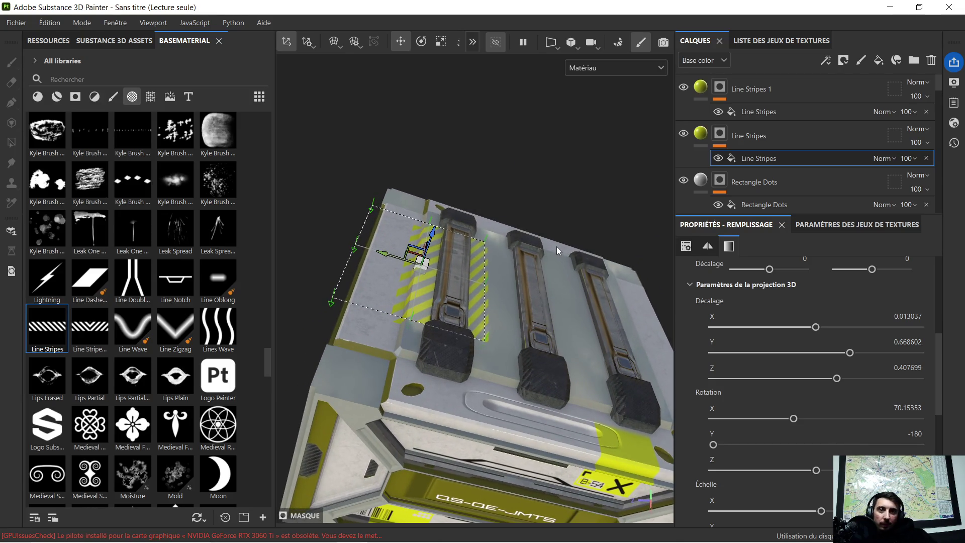
left_click(405, 40)
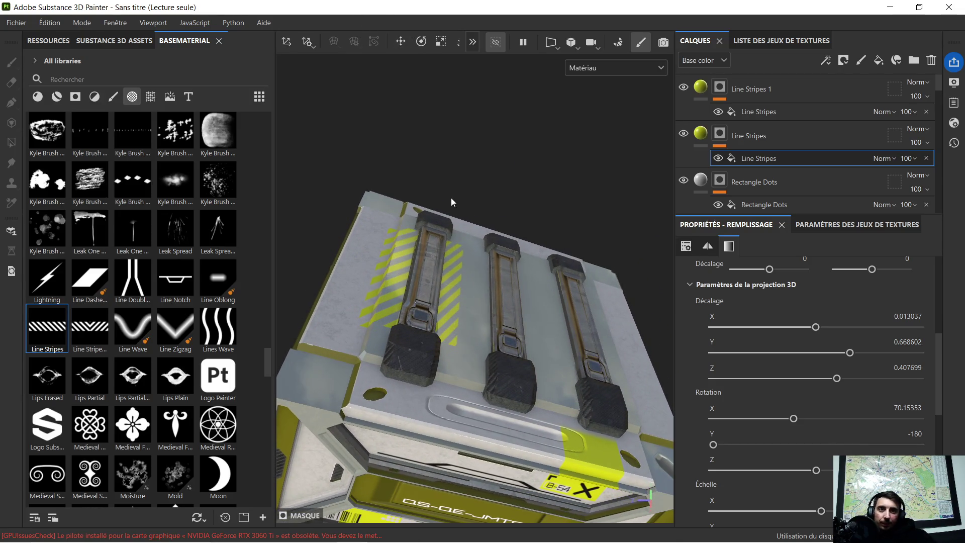
key("f")
mouse_move(539, 278)
left_mouse_down("alt")
mouse_move(523, 290)
mouse_move(444, 300)
mouse_move(438, 272)
mouse_move(431, 333)
mouse_move(450, 270)
mouse_move(477, 281)
mouse_move(597, 393)
mouse_move(553, 321)
left_mouse_up("alt")
mouse_move(443, 321)
left_mouse_down("alt")
mouse_move(449, 356)
mouse_move(447, 294)
mouse_move(486, 323)
mouse_move(501, 307)
left_mouse_up("alt")
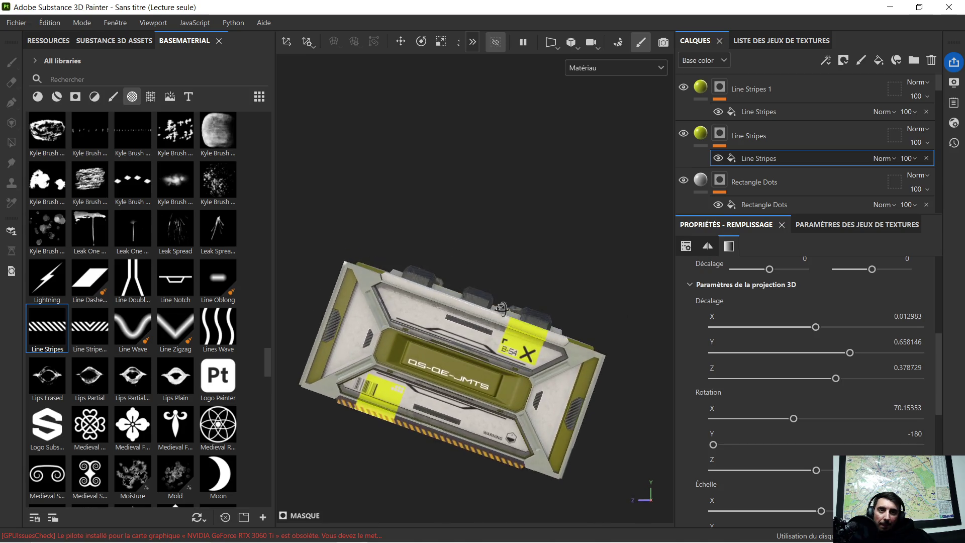
scroll(372, 310, "up", 3)
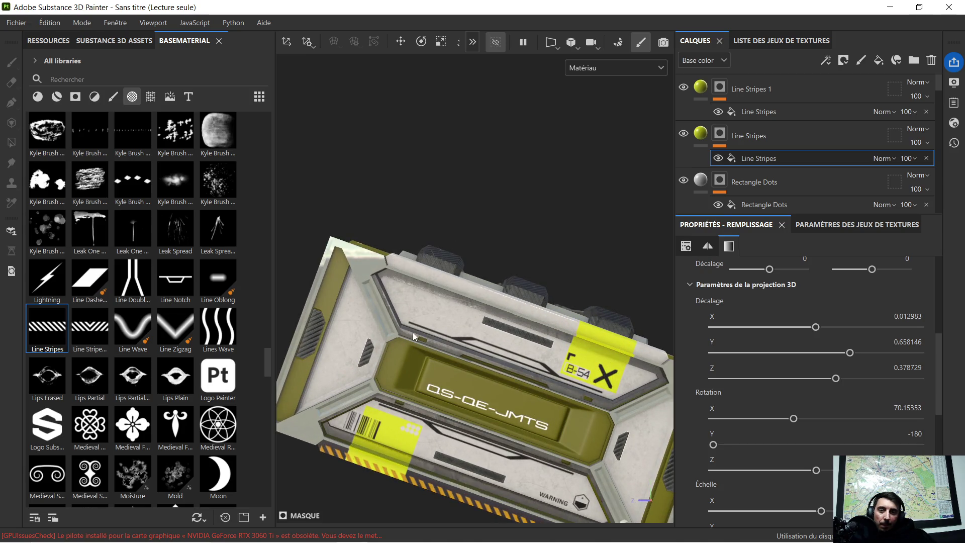
mouse_move(412, 332)
left_mouse_down("alt")
mouse_move(435, 334)
mouse_move(429, 315)
left_mouse_up("alt")
mouse_move(430, 315)
right_mouse_down("alt")
mouse_move(422, 306)
mouse_move(441, 339)
right_mouse_up("alt")
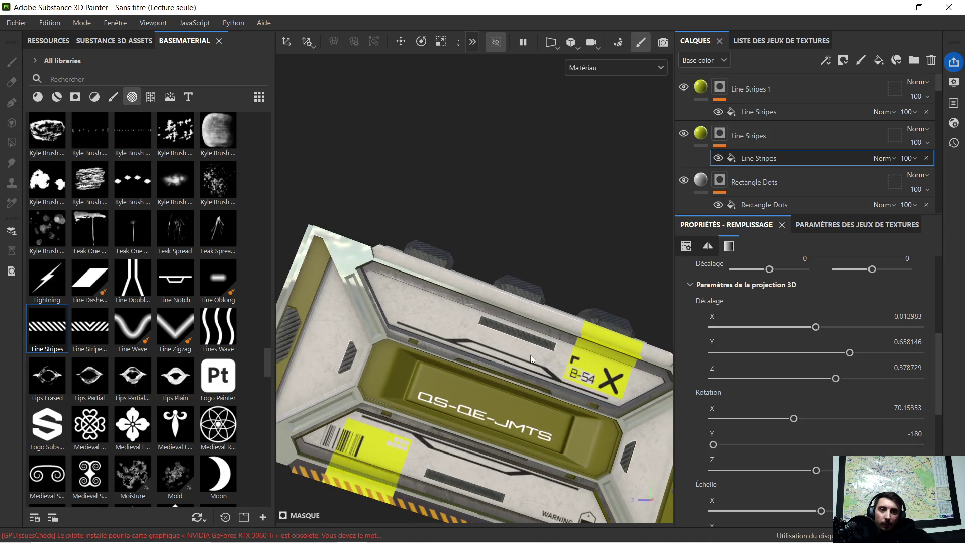
left_click_drag(530, 355, 496, 355, "alt")
middle_click_drag(453, 335, 445, 320, "alt")
left_click_drag(432, 311, 441, 336, "alt")
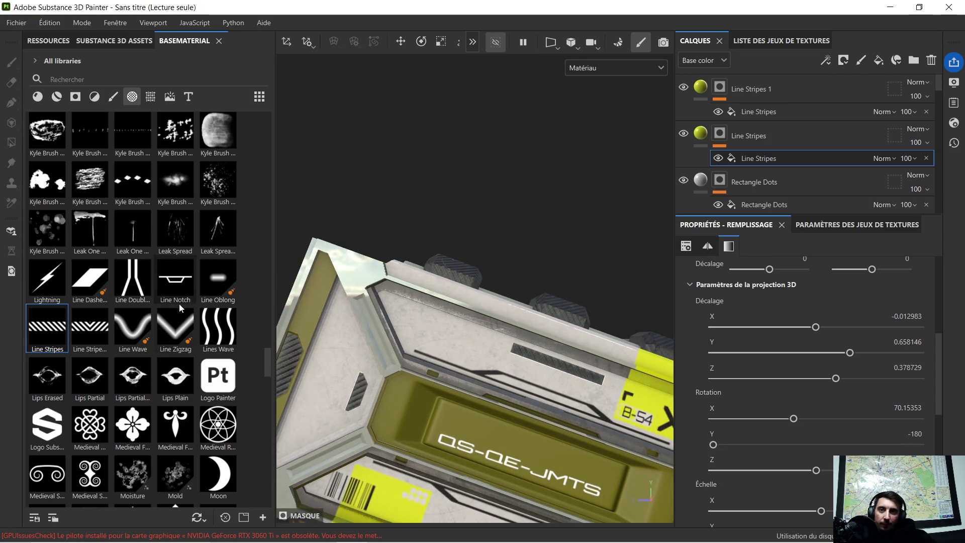
mouse_move(214, 291)
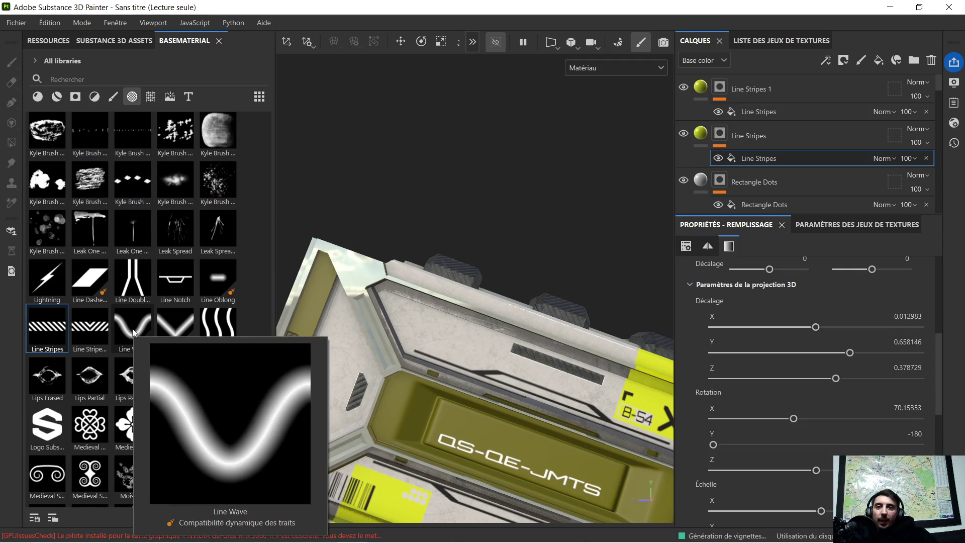
mouse_move(104, 232)
scroll(173, 226, "down", 3)
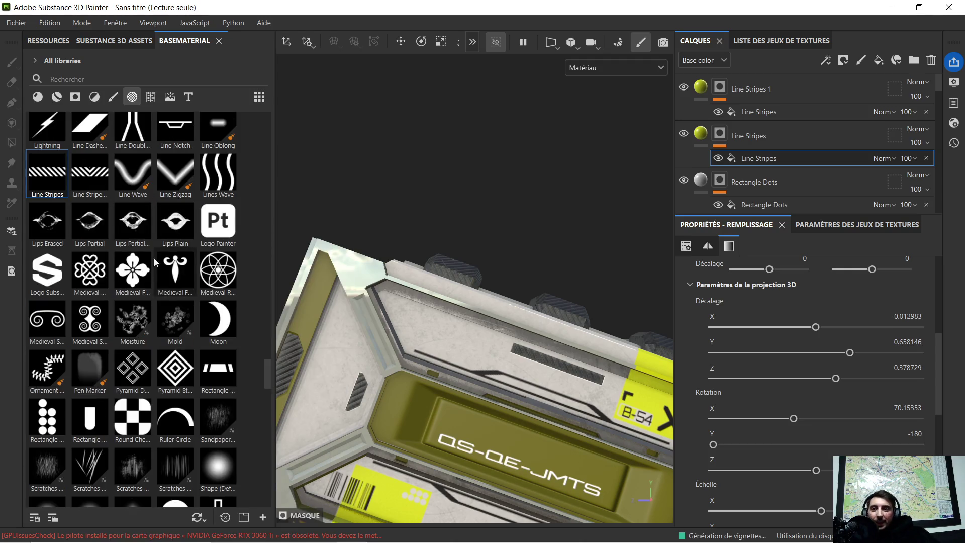
scroll(173, 294, "down", 3)
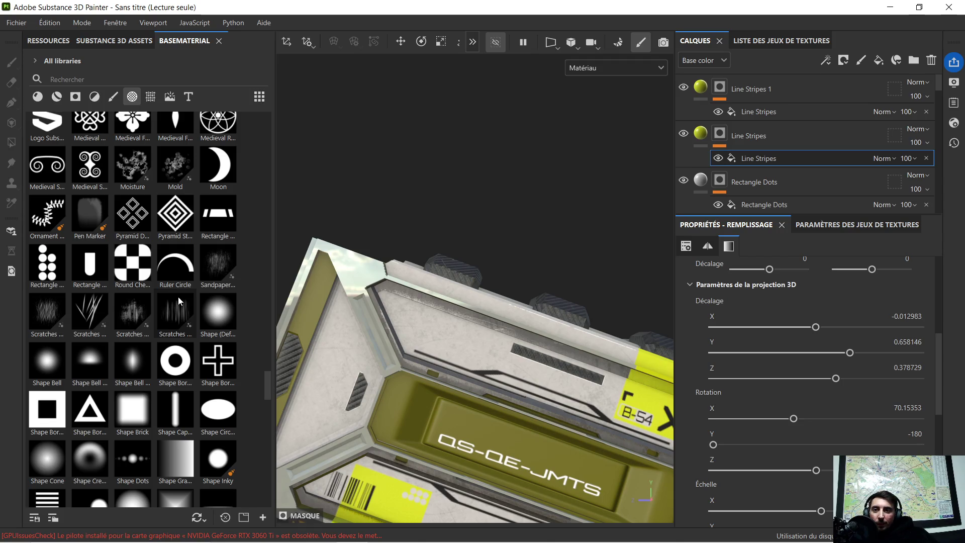
scroll(177, 297, "down", 3)
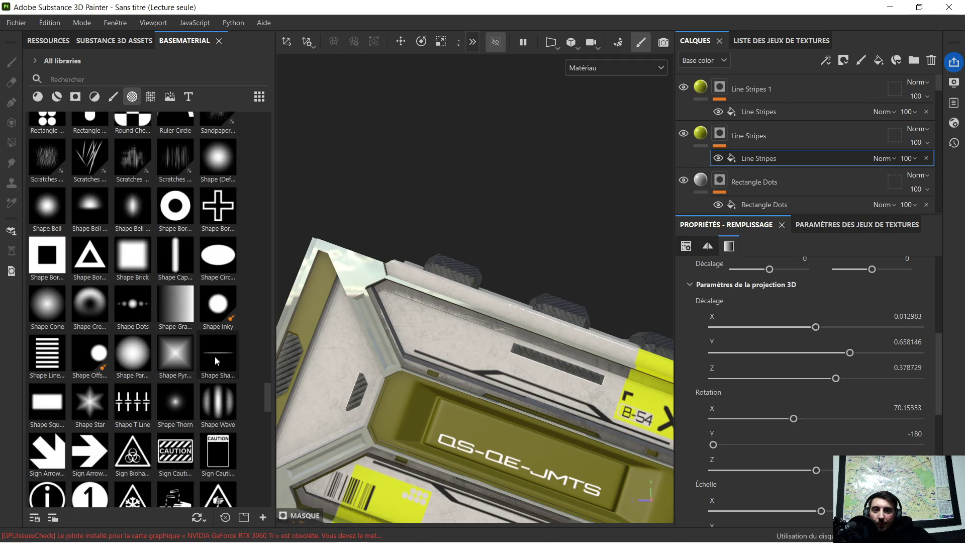
mouse_move(215, 356)
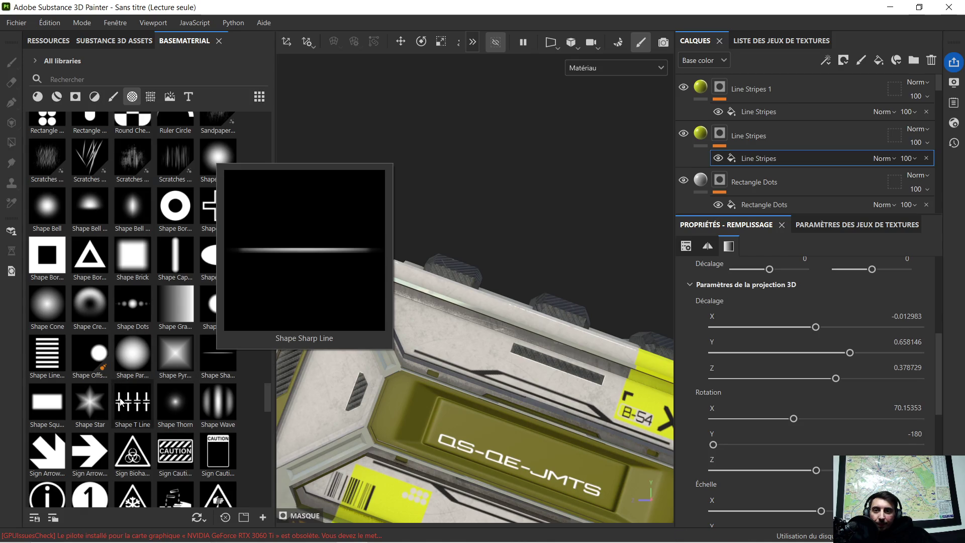
scroll(125, 402, "down", 3)
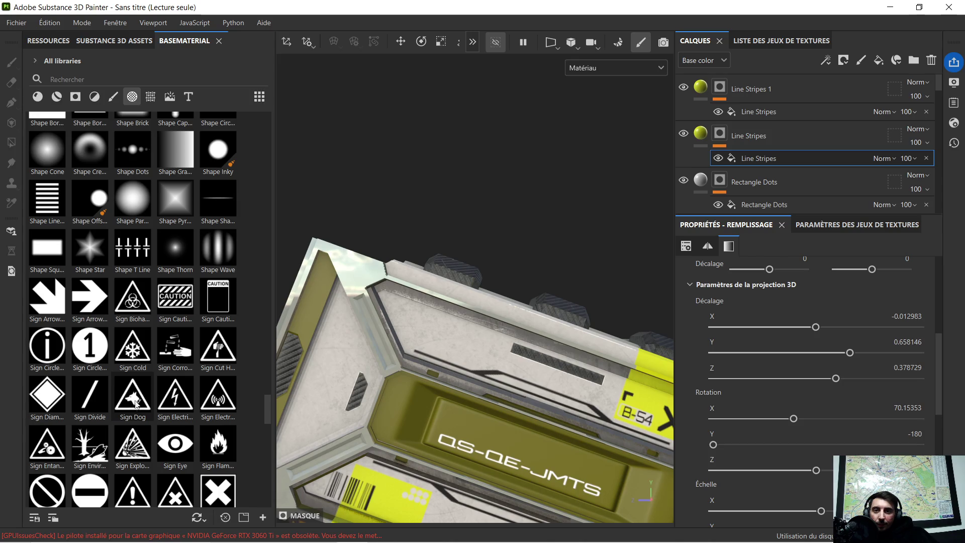
left_click_drag(439, 355, 432, 360, "alt")
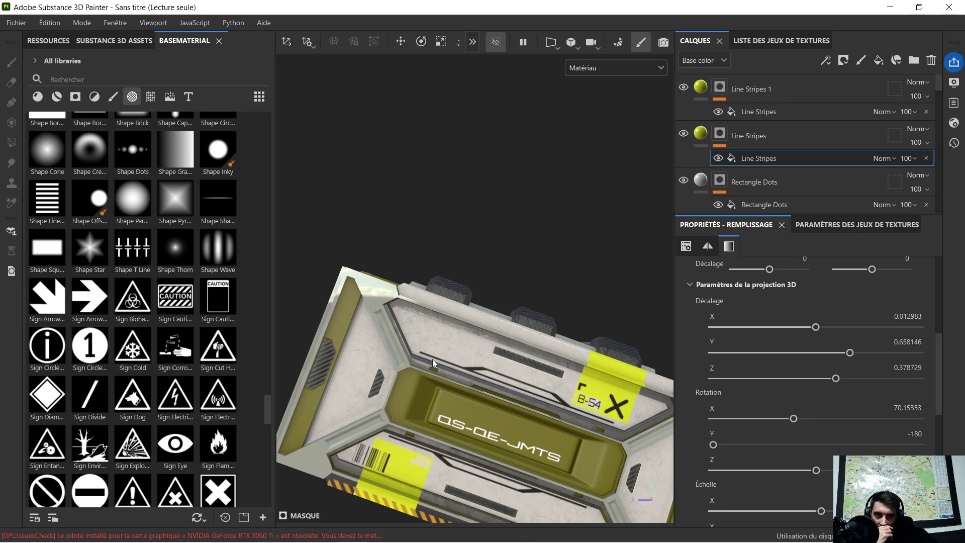
scroll(432, 359, "up", 3)
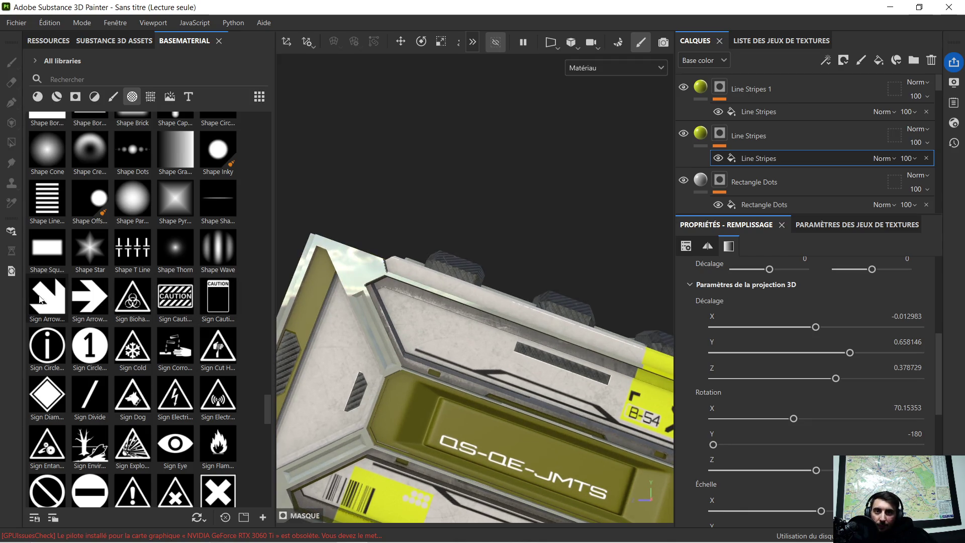
mouse_move(45, 302)
scroll(415, 376, "down", 2)
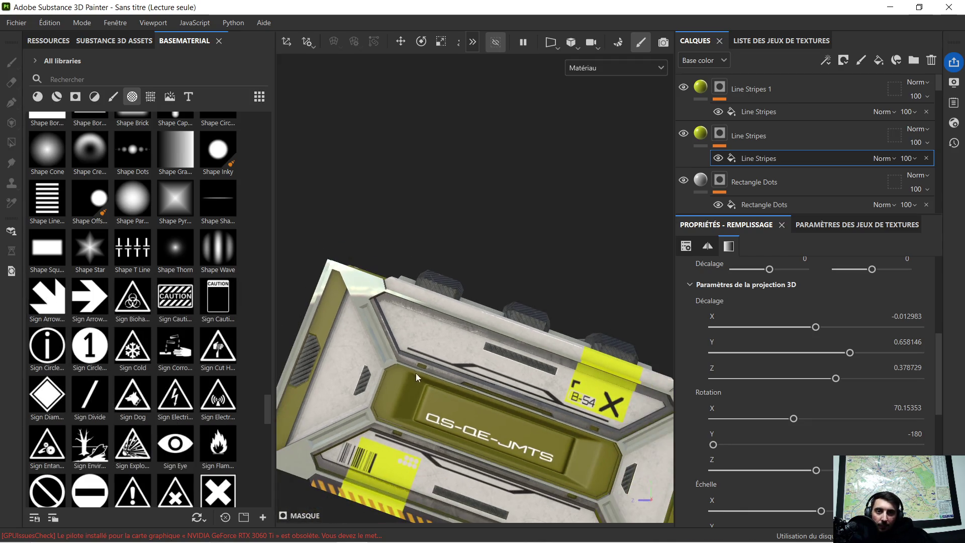
scroll(446, 399, "up", 3)
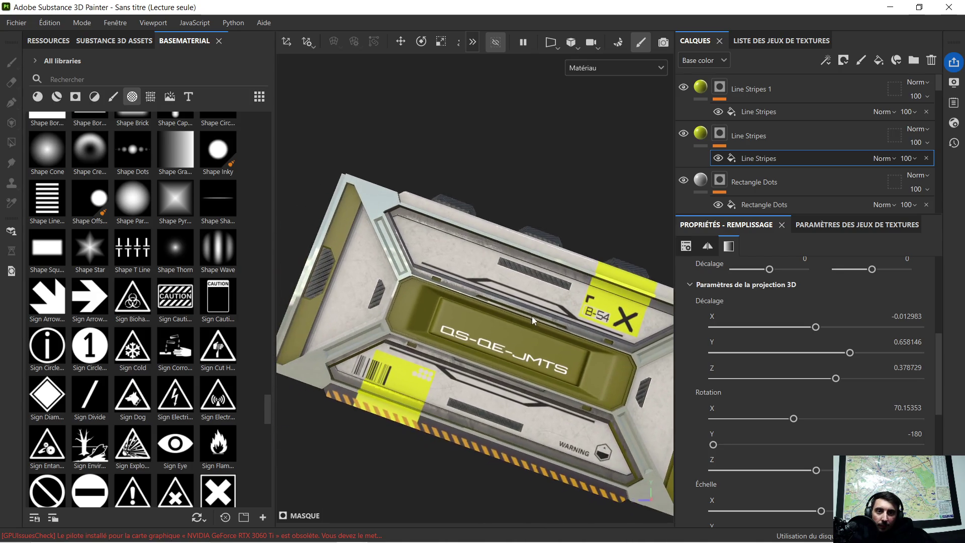
scroll(446, 398, "up", 2)
scroll(428, 396, "up", 2)
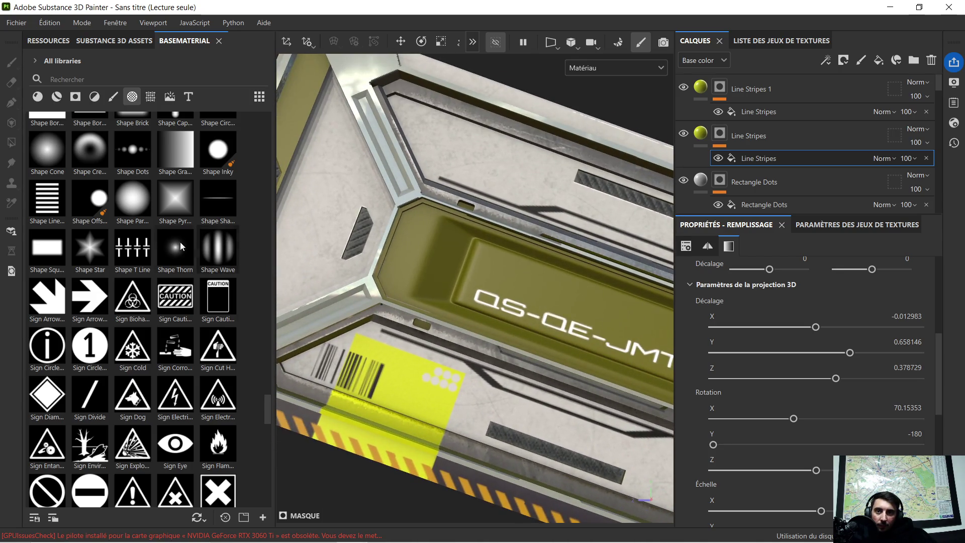
Drop the Sign Arrow Diagonal stamp onto the crate and shrink its projection
mouse_move(50, 310)
left_mouse_down()
mouse_move(397, 395)
mouse_move(430, 415)
left_mouse_up()
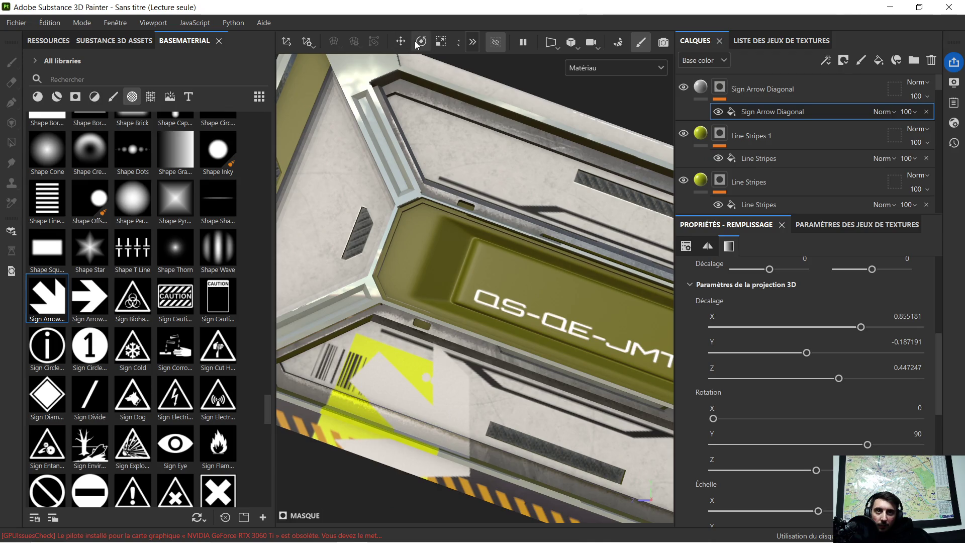
left_click(441, 42)
mouse_move(404, 406)
left_mouse_down()
mouse_move(352, 442)
mouse_move(327, 422)
left_mouse_up()
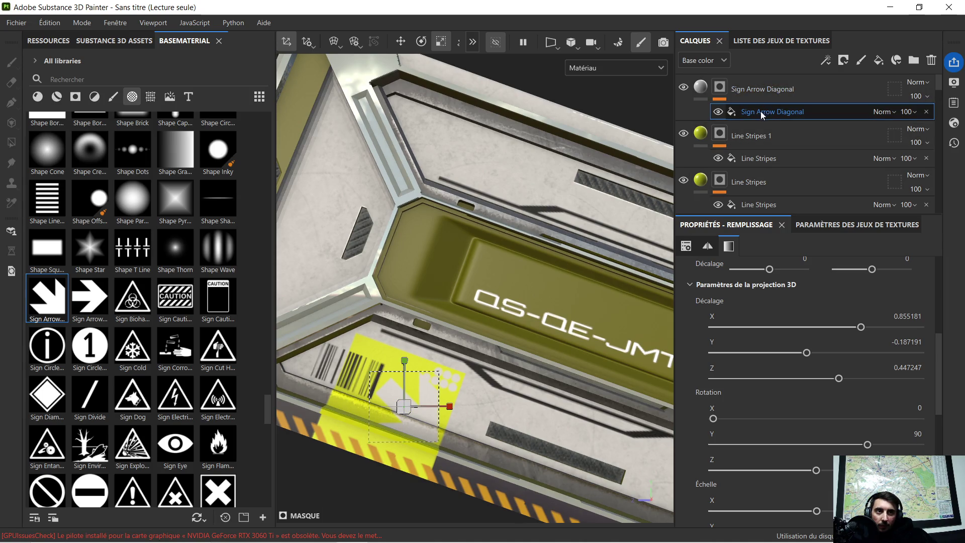
Make the arrow layer's base color near black, then reselect its fill projection settings
left_click(707, 96)
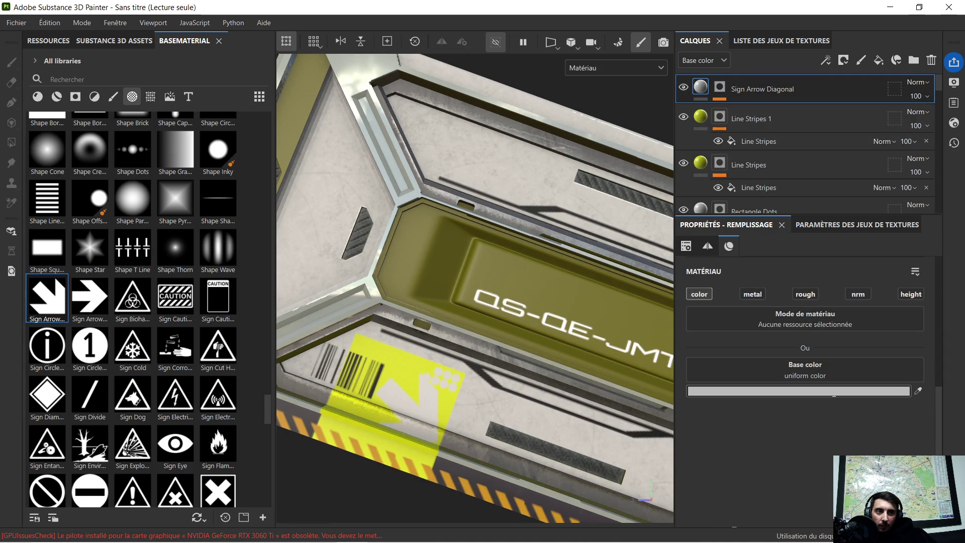
left_click(799, 391)
left_click_drag(786, 463, 786, 477)
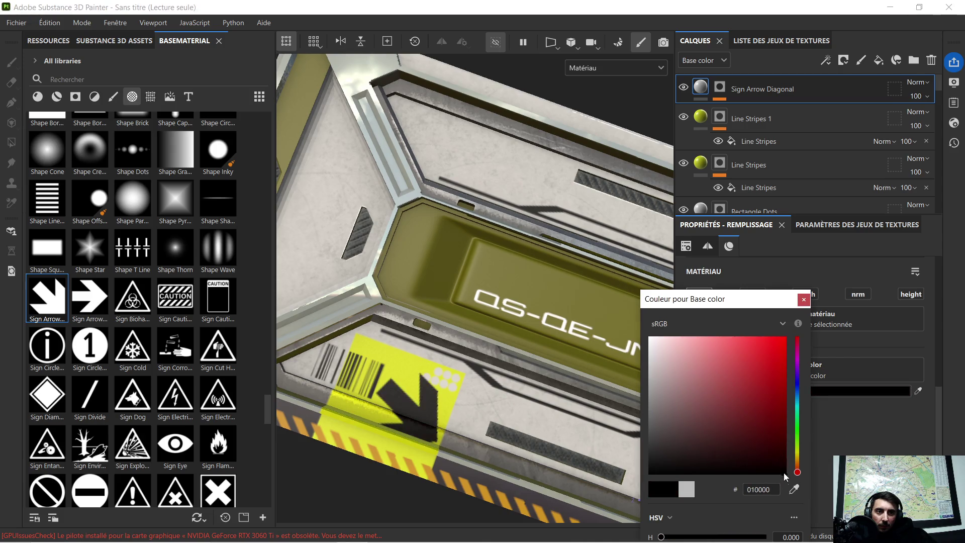
left_click(805, 303)
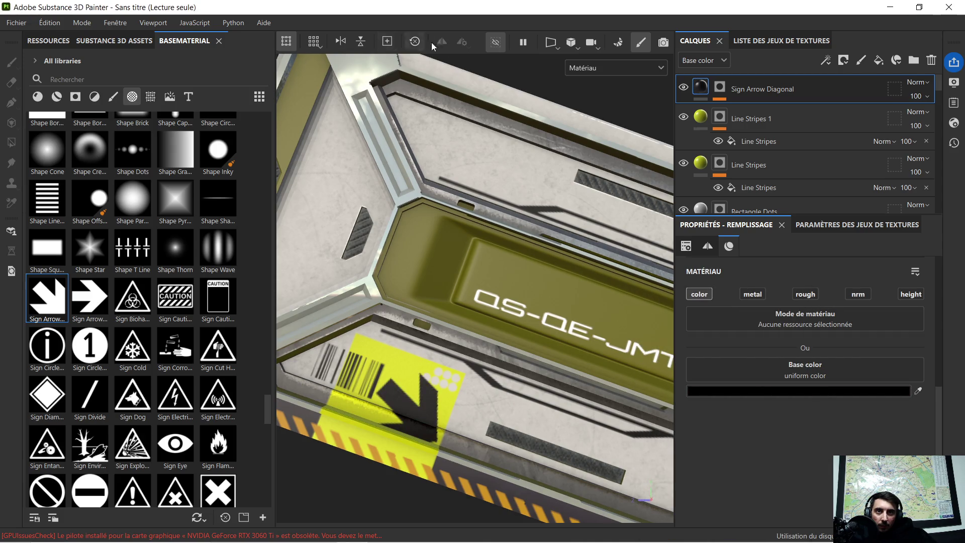
right_click(720, 87)
left_click(753, 142)
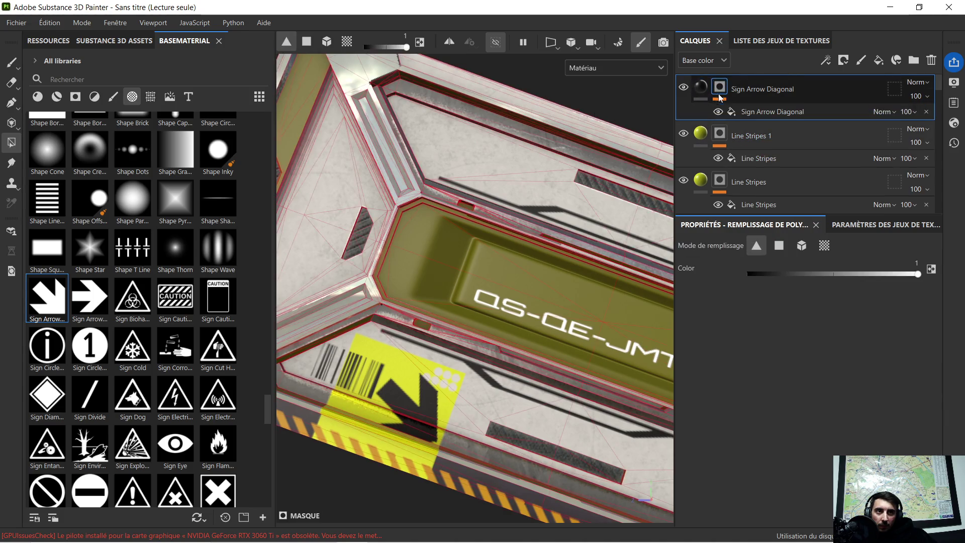
left_click(748, 115)
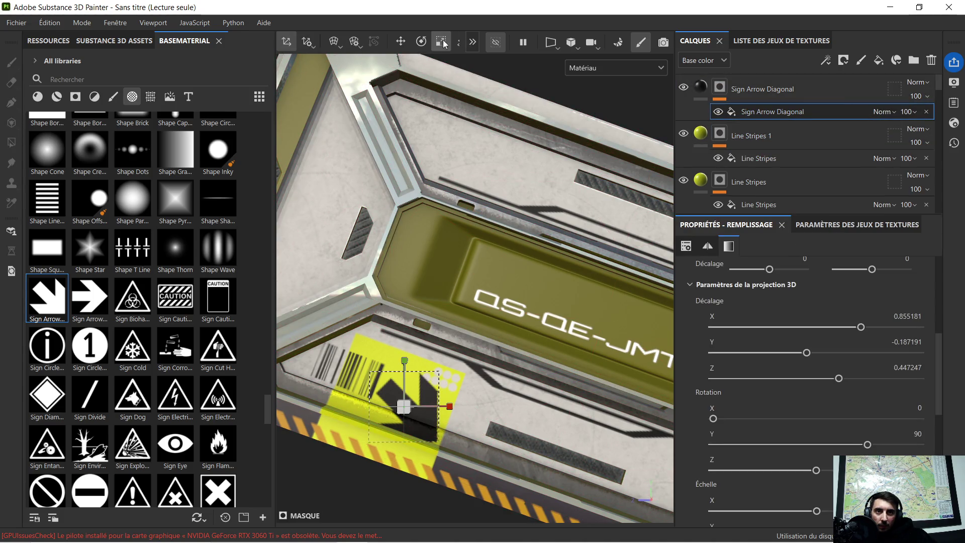
Shrink the arrow decal further and flip it 180 degrees on X
left_click_drag(408, 410, 369, 400)
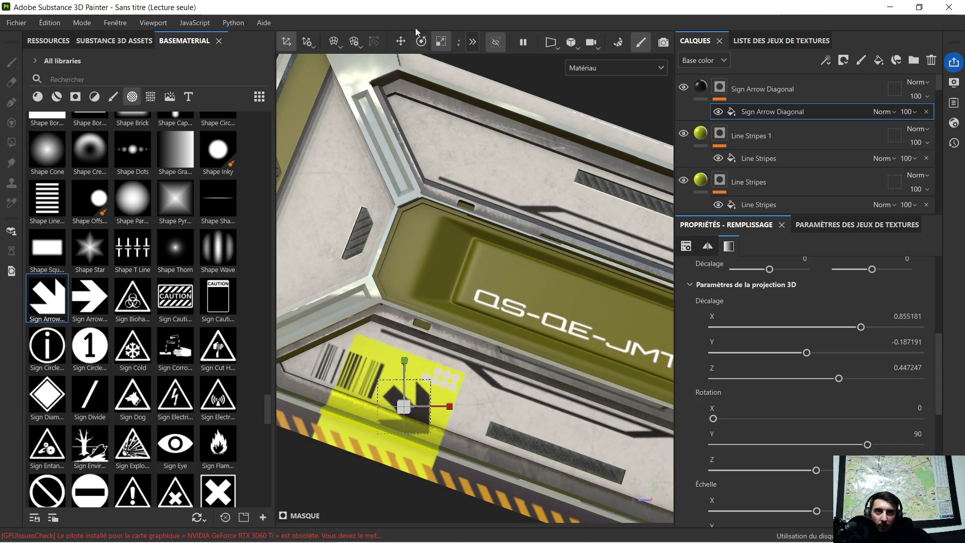
left_click(422, 40)
right_click_drag(456, 252, 437, 362, "alt")
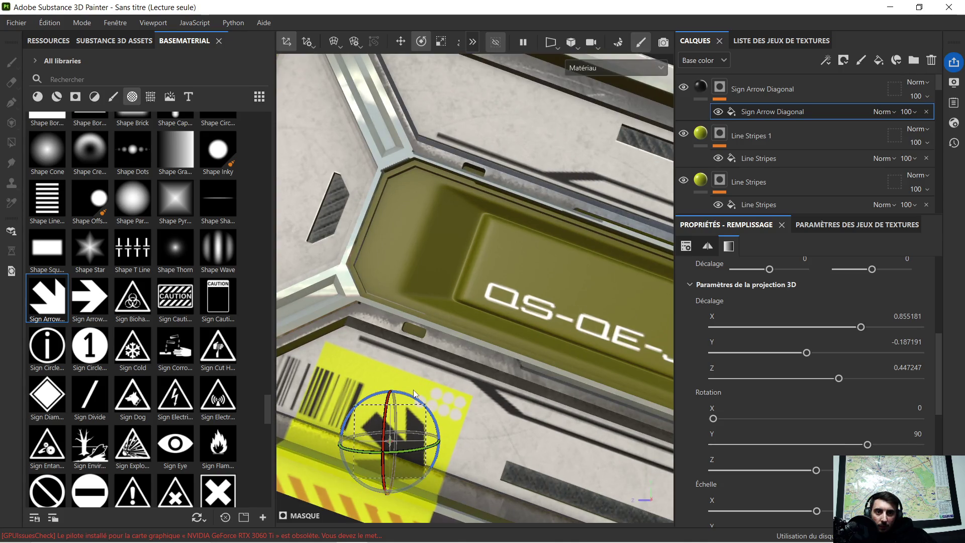
mouse_move(415, 390)
left_mouse_down()
mouse_move(428, 415)
mouse_move(432, 393)
left_mouse_up()
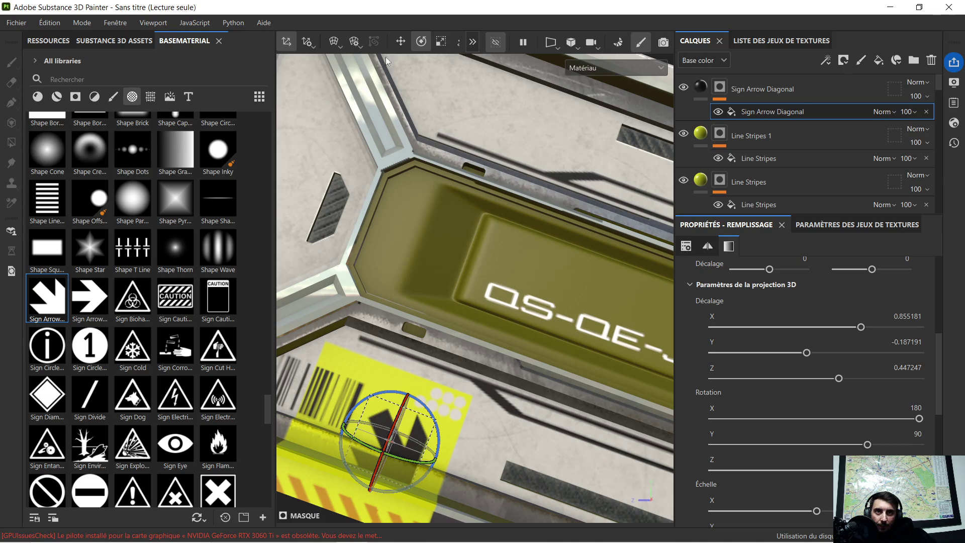
Slide the arrow along the stripe, shrink it smaller, and move it onto the upper white panel
left_click(400, 42)
scroll(427, 303, "up", 3)
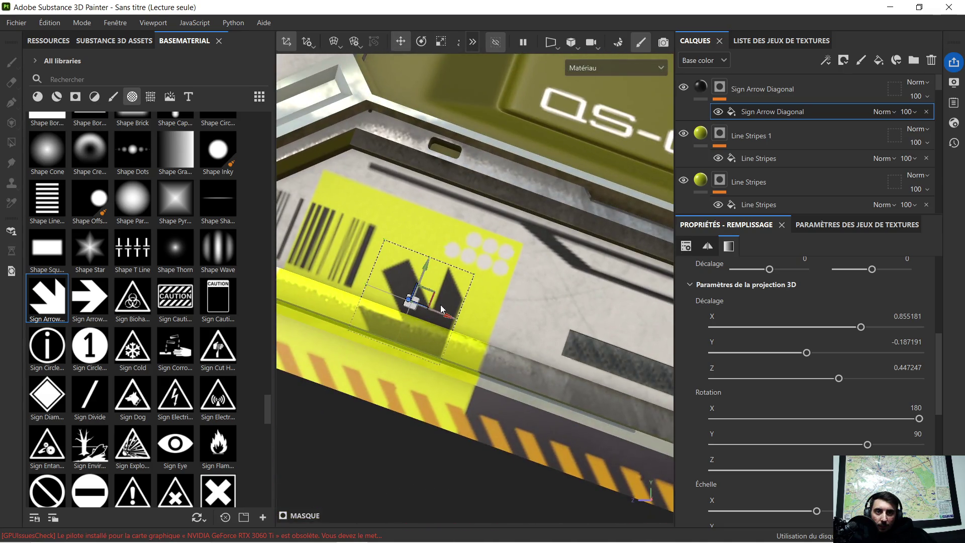
left_click_drag(446, 315, 476, 329)
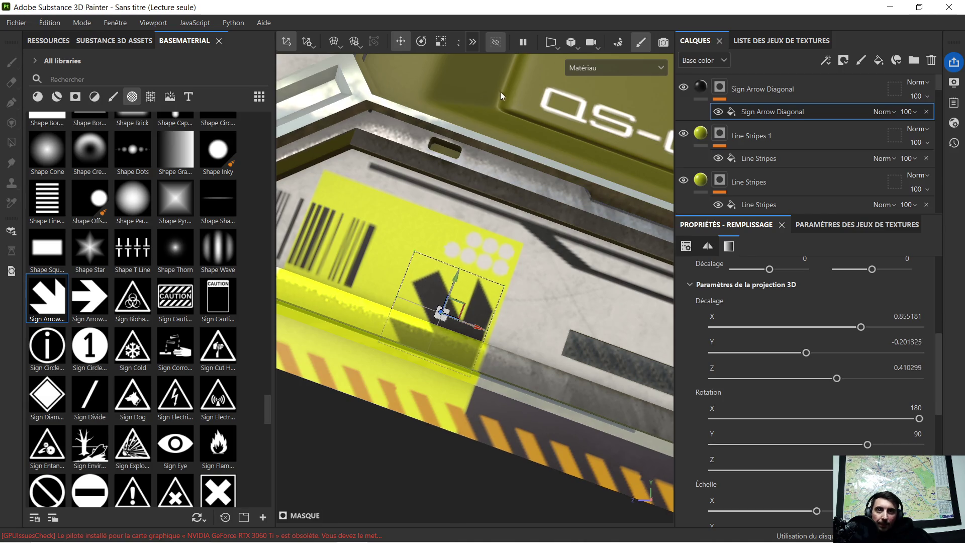
left_click(437, 43)
left_click_drag(442, 314, 424, 324)
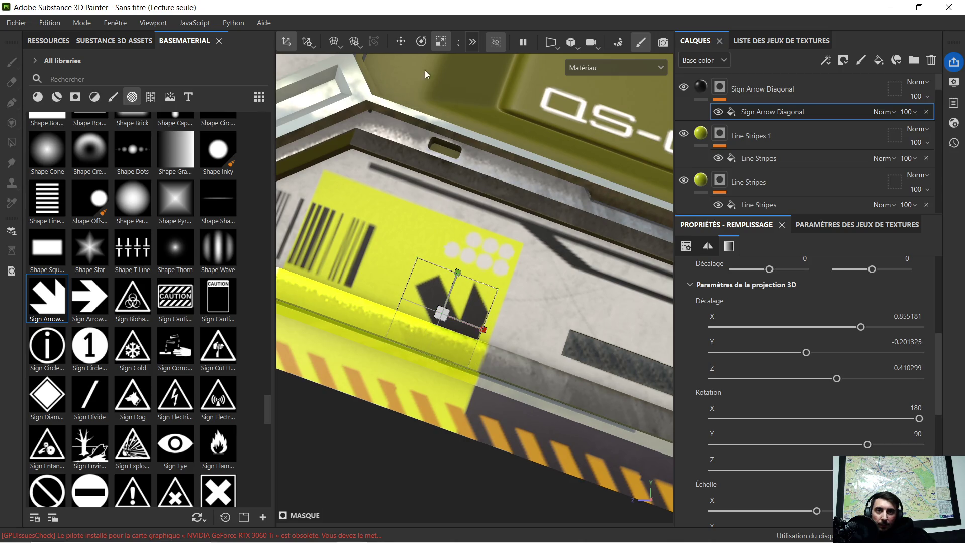
mouse_move(442, 313)
left_mouse_down()
mouse_move(390, 335)
mouse_move(411, 311)
left_mouse_up()
key("w")
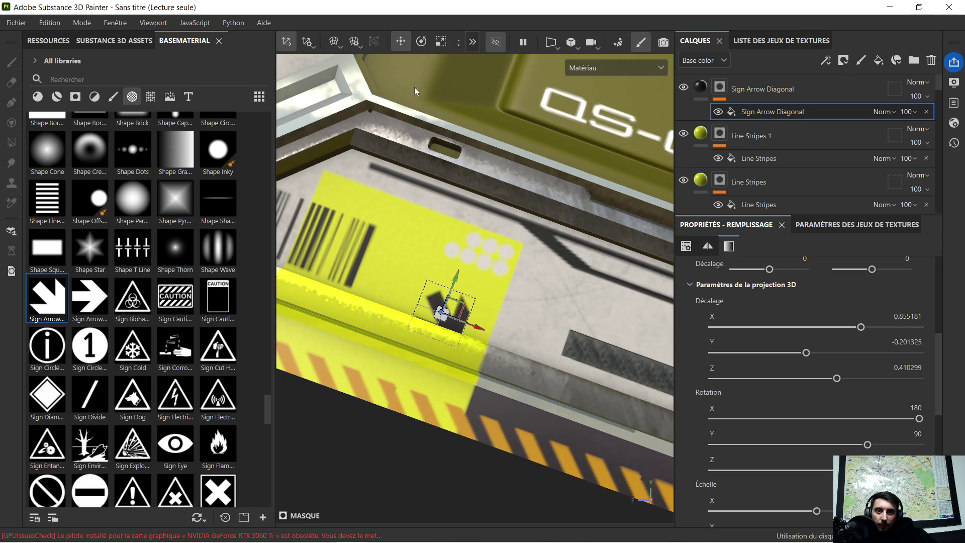
scroll(457, 281, "down", 5)
left_click_drag(470, 161, 491, 196)
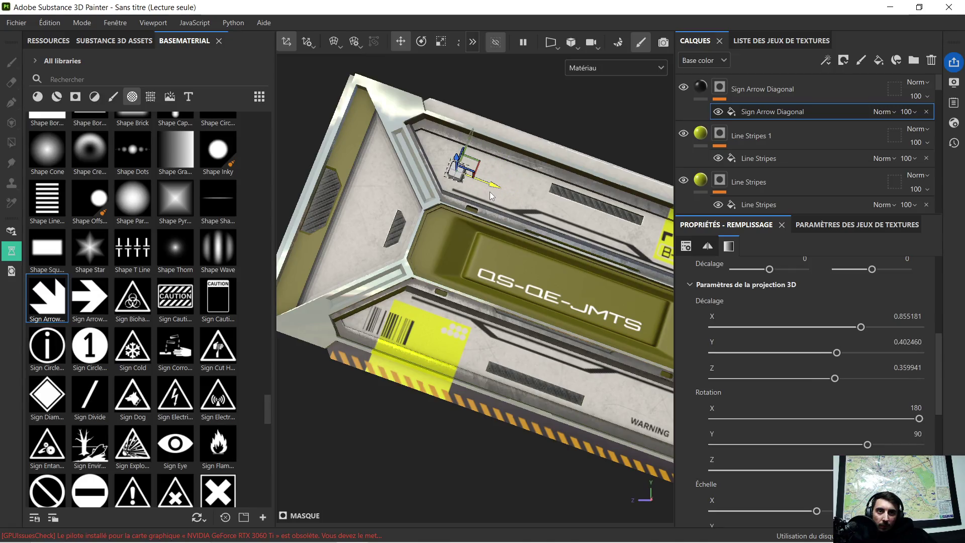
Nudge the arrow decal down-left on the upper panel and orbit to inspect it
left_click_drag(474, 138, 466, 148)
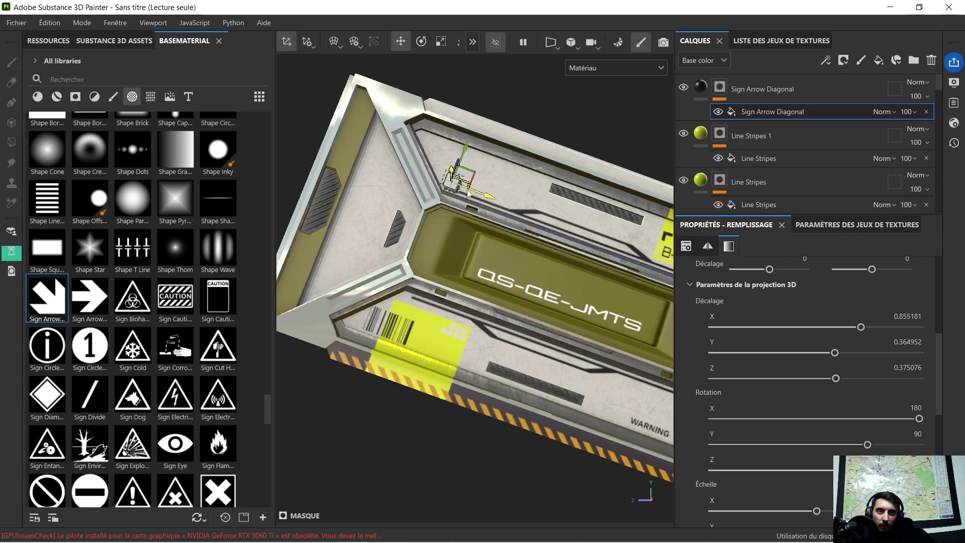
scroll(460, 197, "up", 5)
scroll(460, 197, "down", 6)
left_click_drag(481, 213, 489, 245, "alt")
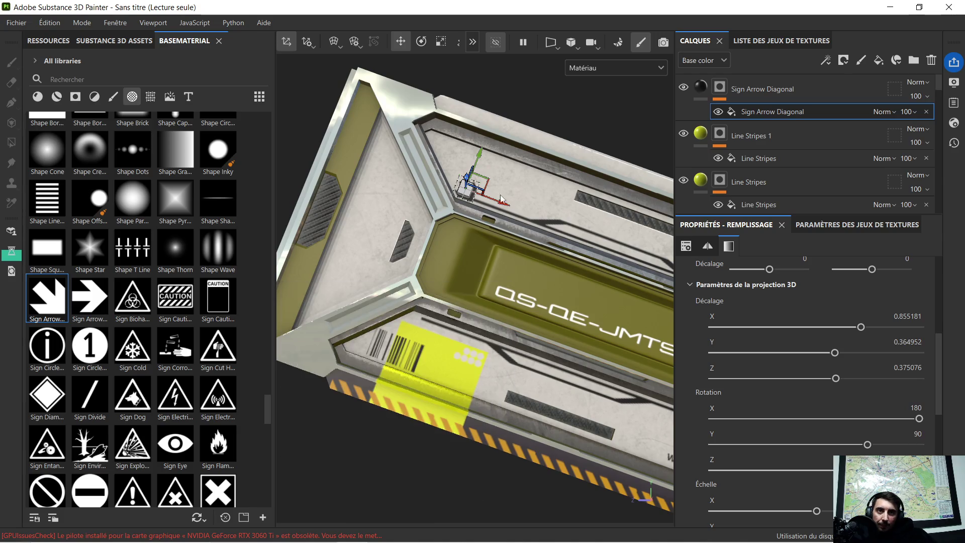
left_click_drag(518, 157, 516, 219, "alt")
middle_click_drag(516, 219, 516, 226, "alt")
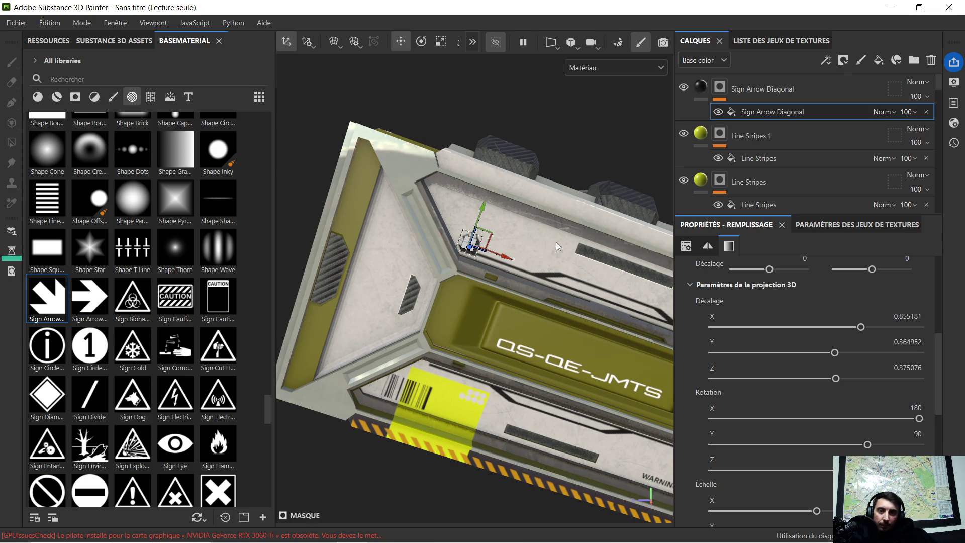
Undo to return the arrow to the yellow stripe, save the project, and center that panel
key("ctrl+z")
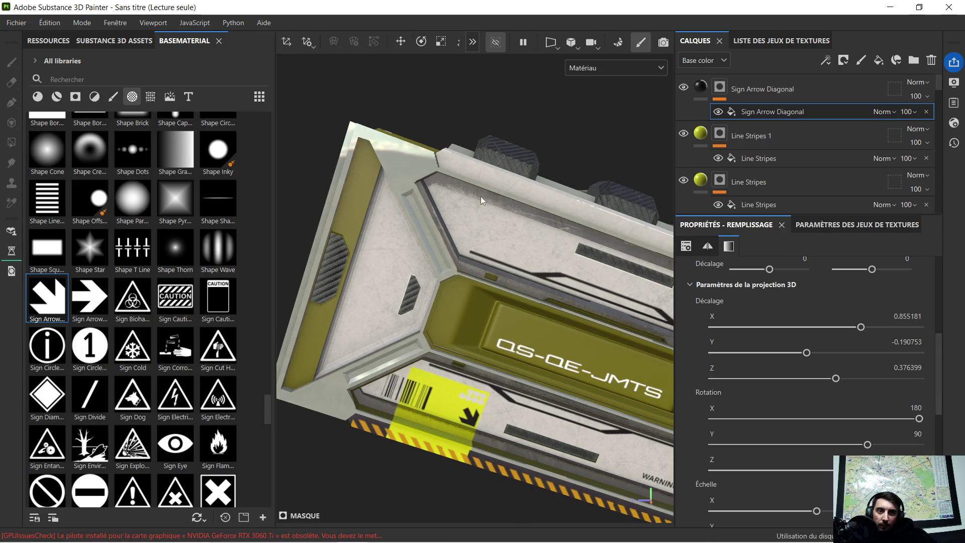
key("ctrl+s")
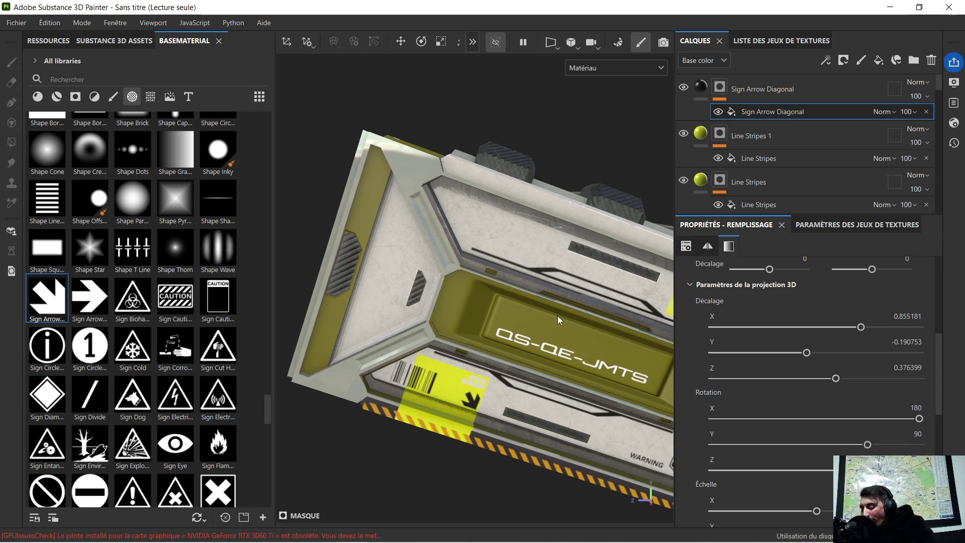
scroll(519, 365, "up", 3)
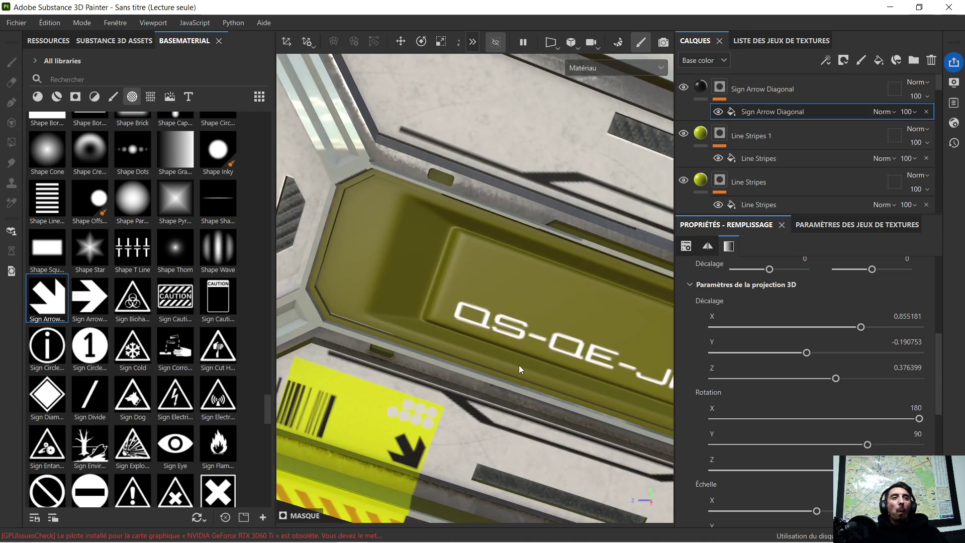
mouse_move(486, 416)
middle_mouse_down()
mouse_move(511, 215)
mouse_move(477, 252)
middle_mouse_up()
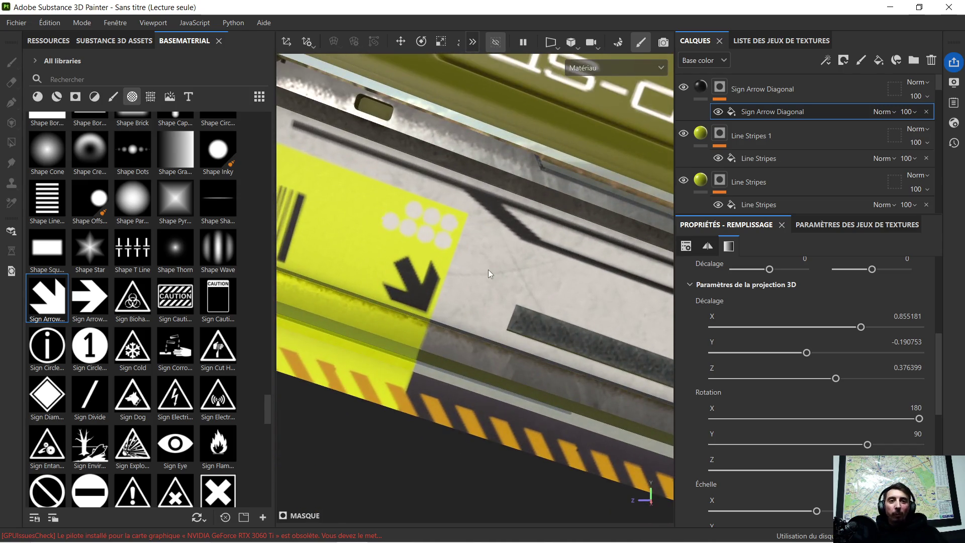
Orbit around the crate and turn off visibility of the Sign Arrow Diagonal layer
scroll(488, 269, "down", 5)
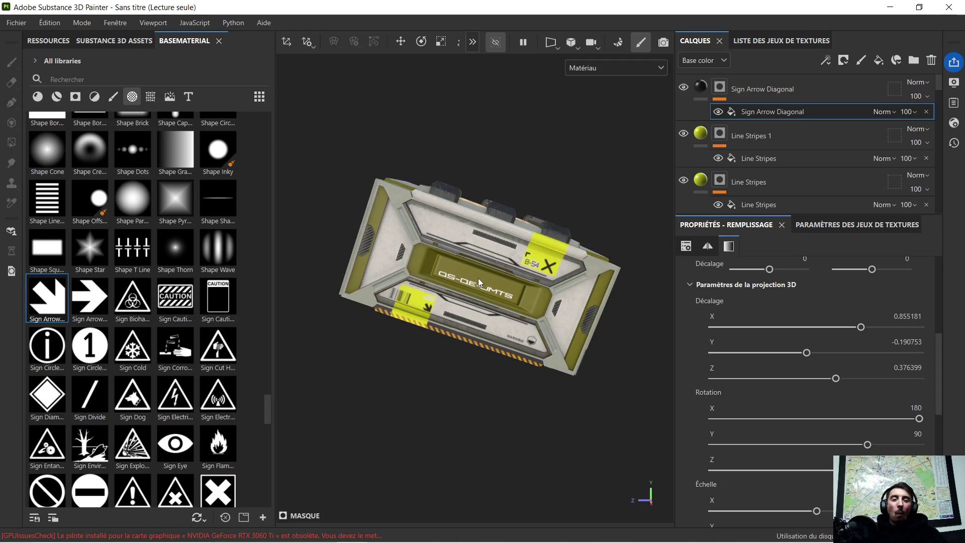
mouse_move(506, 299)
left_mouse_down("alt")
mouse_move(520, 304)
mouse_move(533, 297)
mouse_move(528, 286)
left_mouse_up("alt")
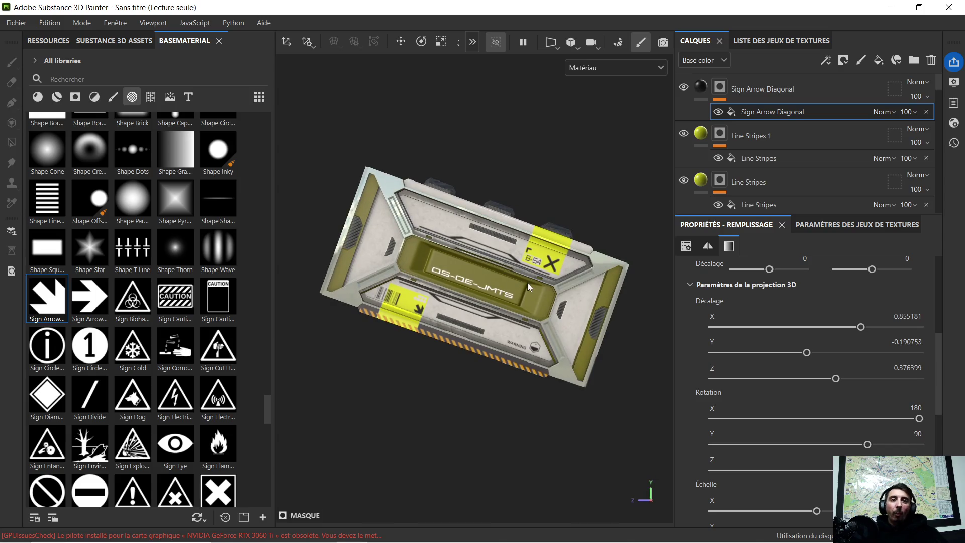
scroll(528, 287, "up", 2)
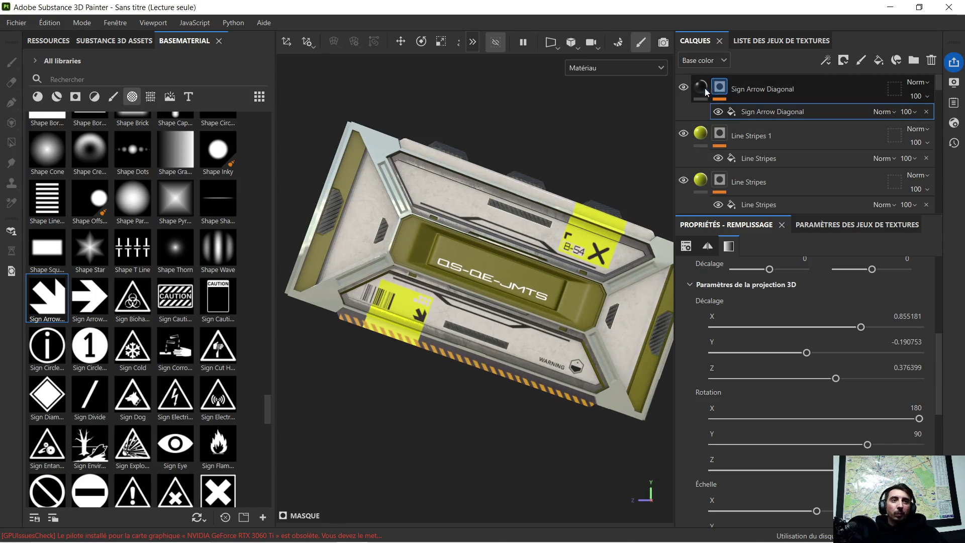
left_click(686, 89)
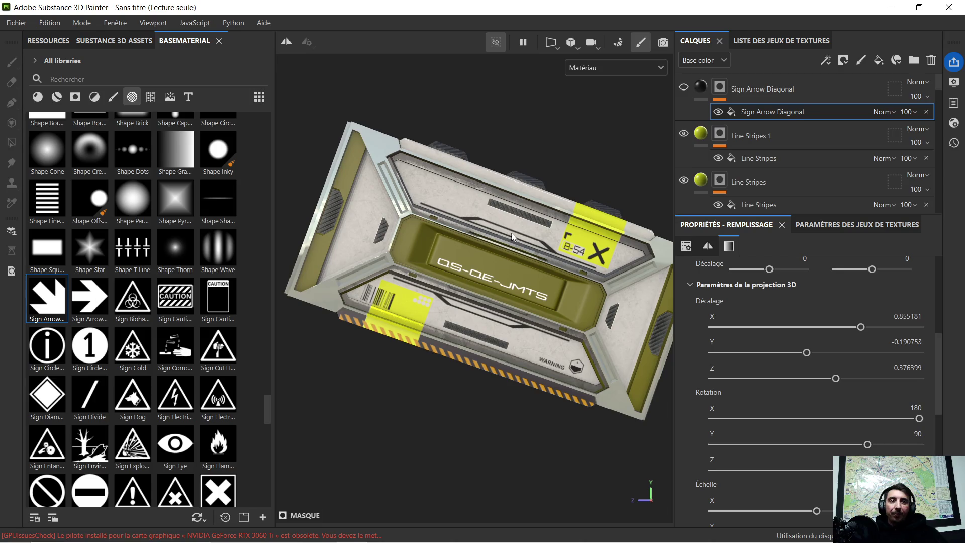
scroll(505, 231, "down", 2)
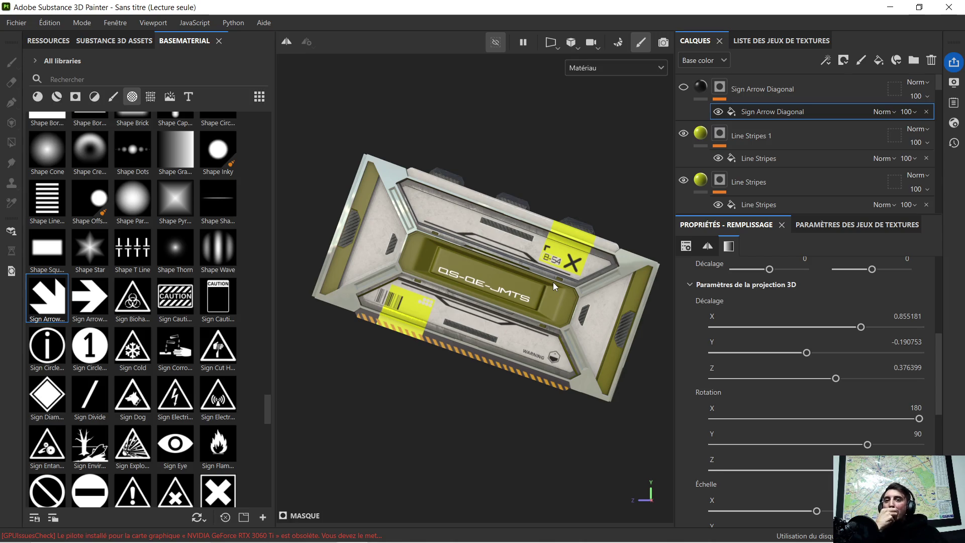
scroll(135, 398, "down", 3)
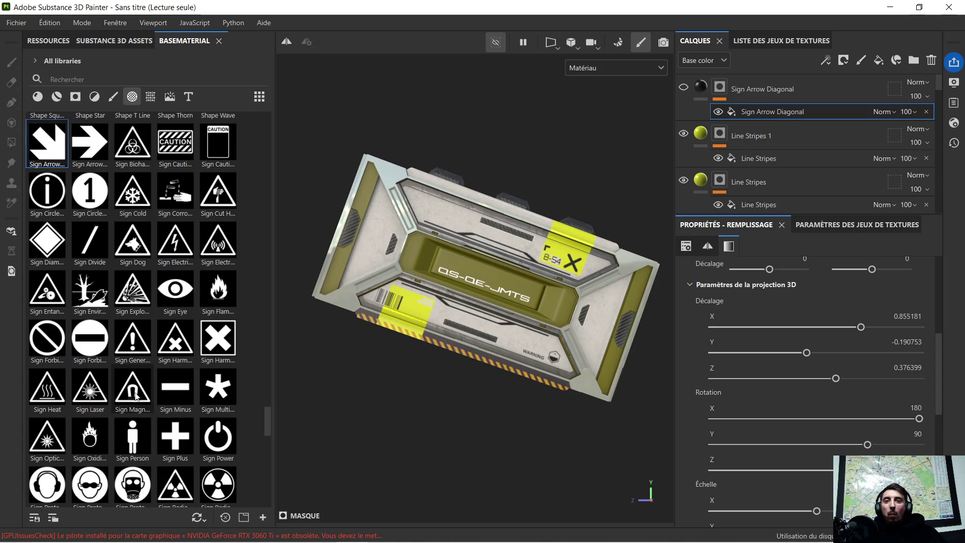
Browse the sign and stain alphas in the shelf
scroll(146, 385, "down", 3)
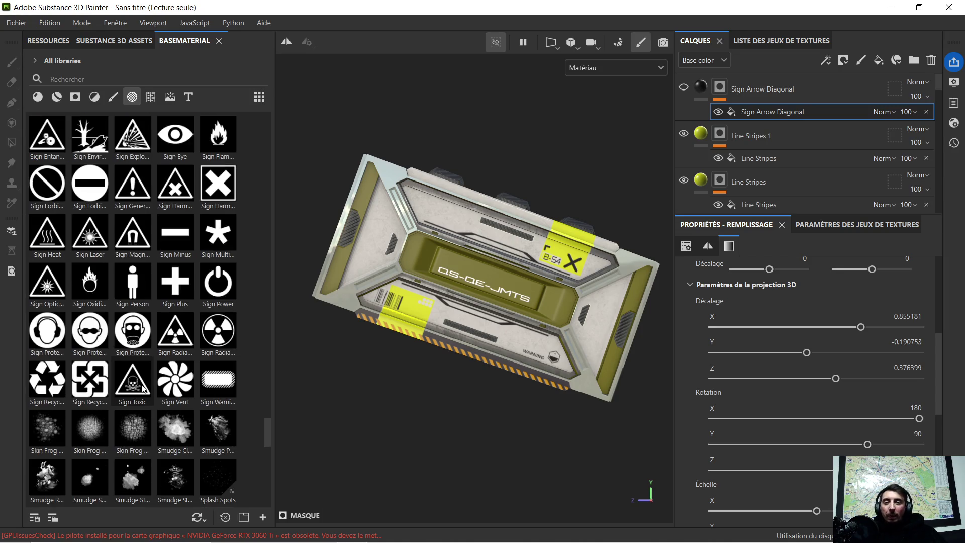
mouse_move(143, 387)
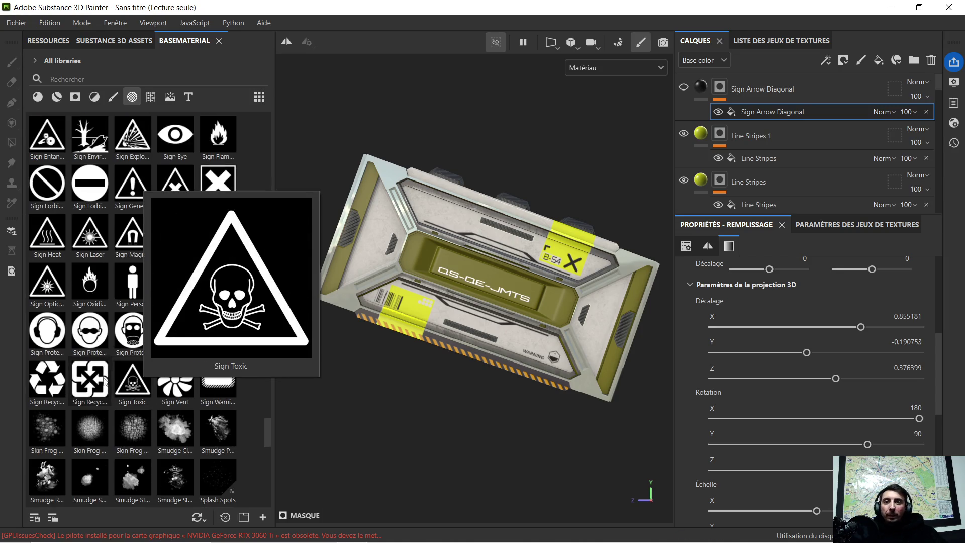
mouse_move(96, 330)
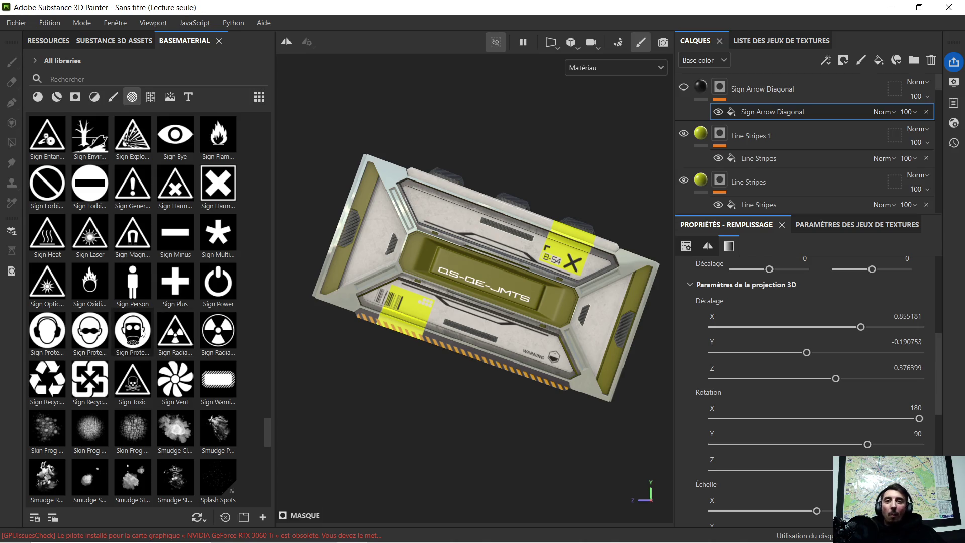
mouse_move(142, 333)
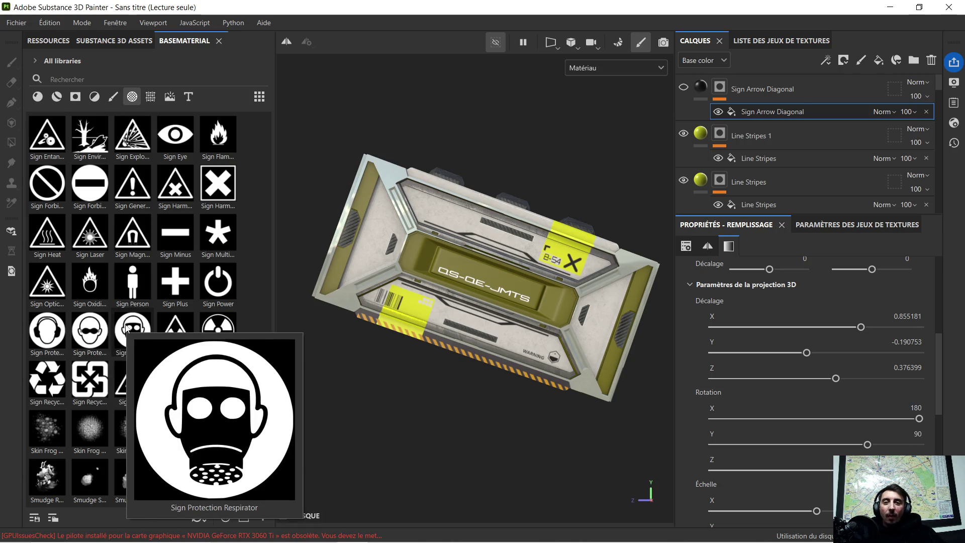
mouse_move(219, 341)
Orbit and zoom the crate to view its top face
scroll(194, 352, "down", 5)
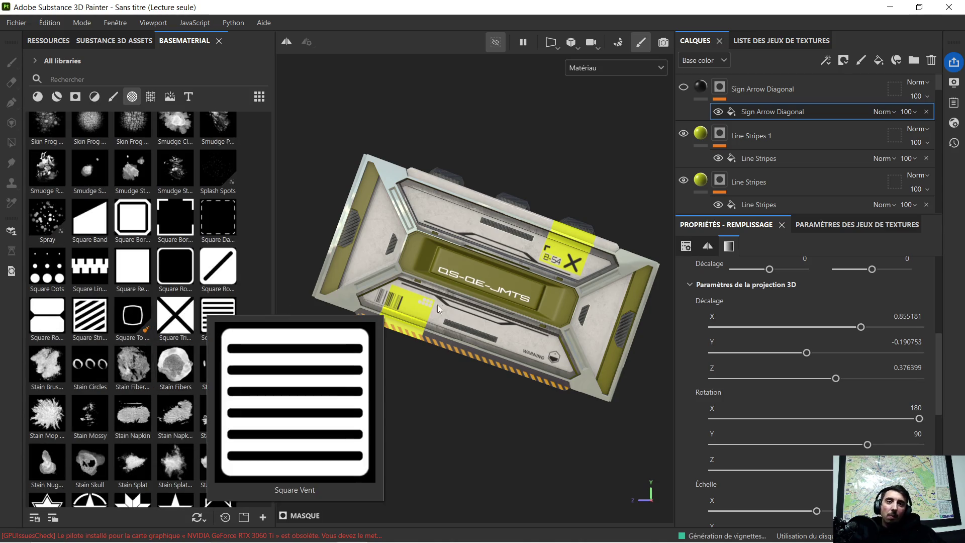
mouse_move(500, 259)
left_mouse_down("alt")
mouse_move(398, 297)
mouse_move(381, 315)
mouse_move(500, 290)
mouse_move(483, 258)
left_mouse_up("alt")
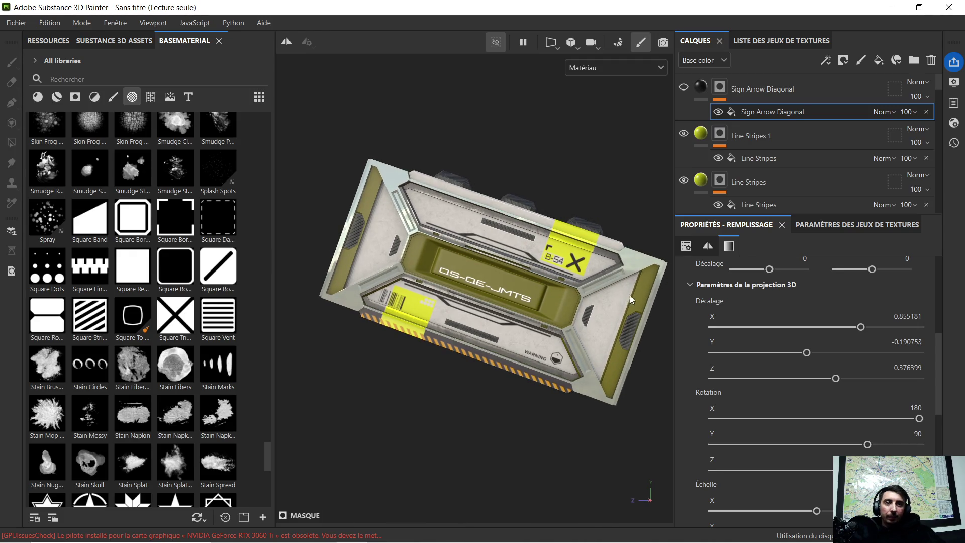
scroll(537, 274, "up", 3)
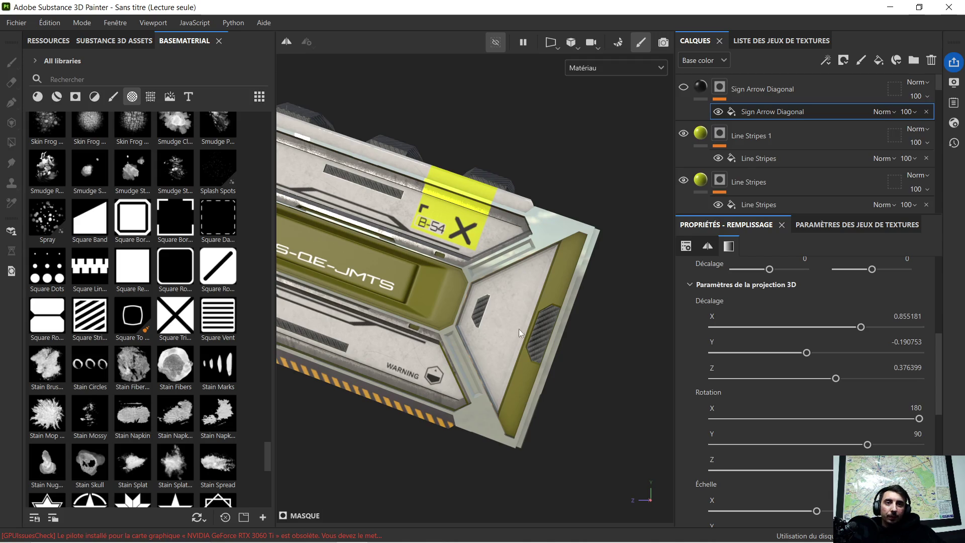
scroll(511, 328, "down", 3)
left_click_drag(397, 349, 437, 306, "alt")
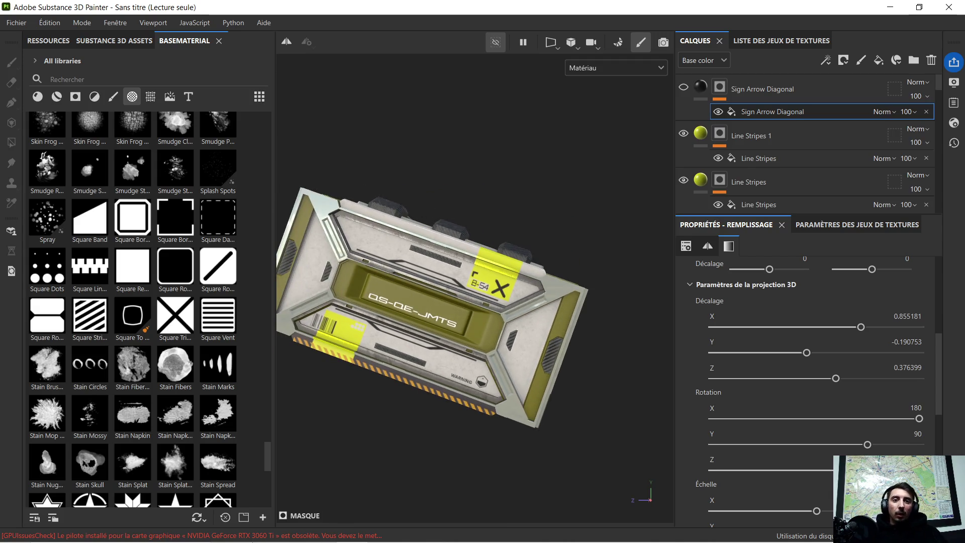
Bring Chrome over the scene and show the Pinterest cyberpunk pin page
mouse_move(254, 533)
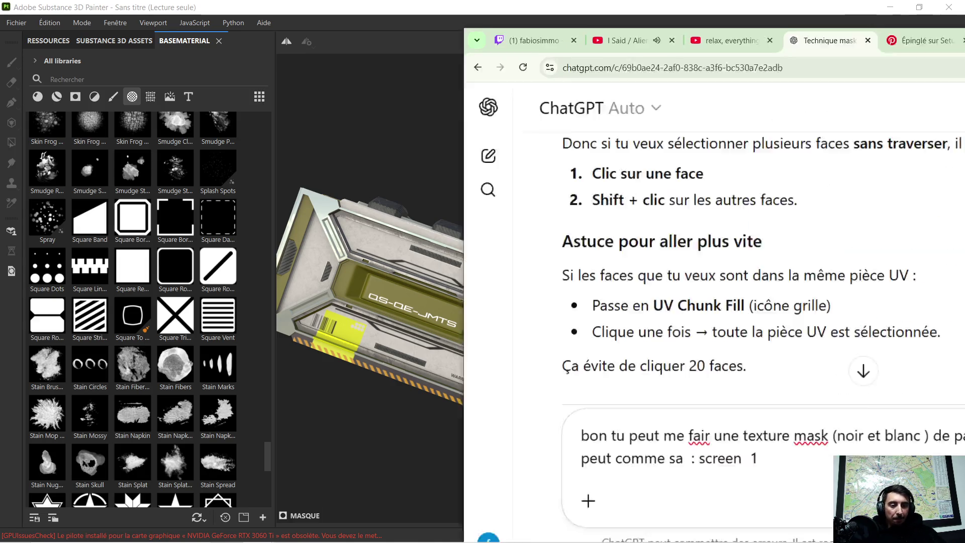
mouse_move(964, 39)
left_mouse_down()
mouse_move(910, 20)
mouse_move(756, 23)
left_mouse_up()
left_click(577, 25)
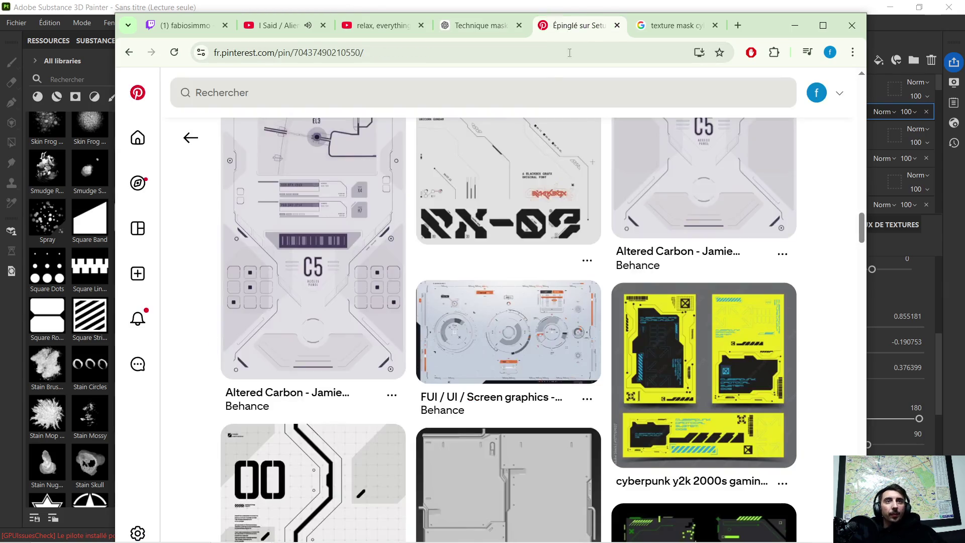
Snip the RX-09 poster from its Pinterest pin with Win+Shift+S, then go to ChatGPT
scroll(454, 251, "up", 3)
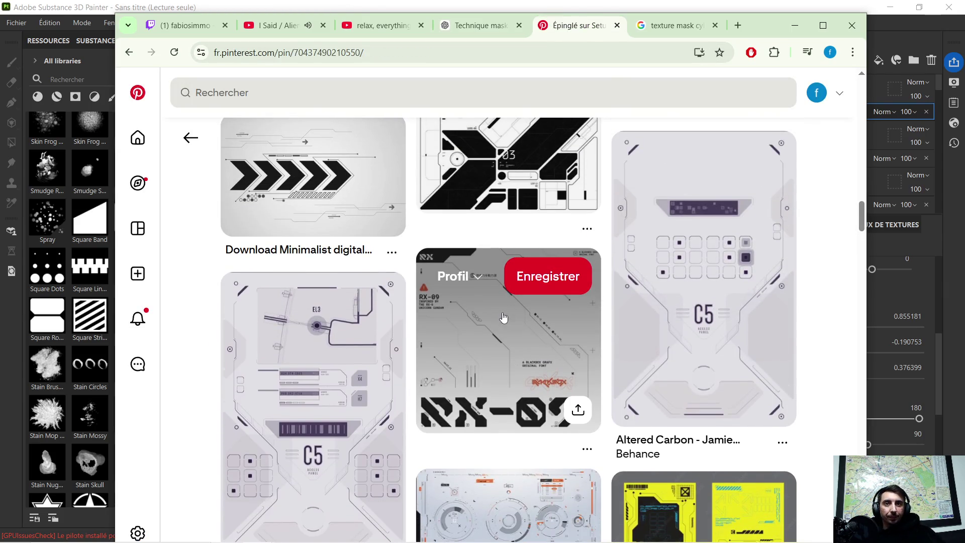
left_click(506, 331)
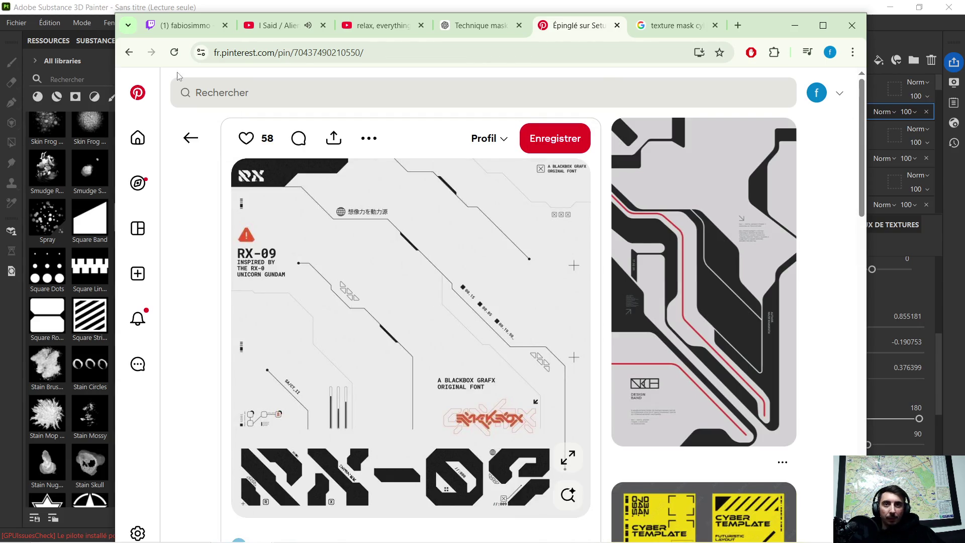
left_click(190, 144)
scroll(547, 290, "up", 6)
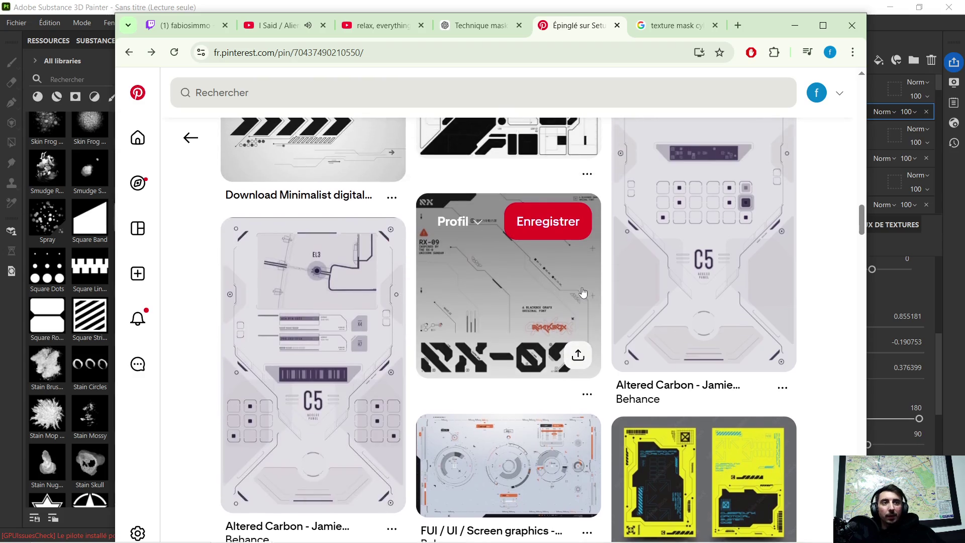
scroll(548, 291, "down", 3)
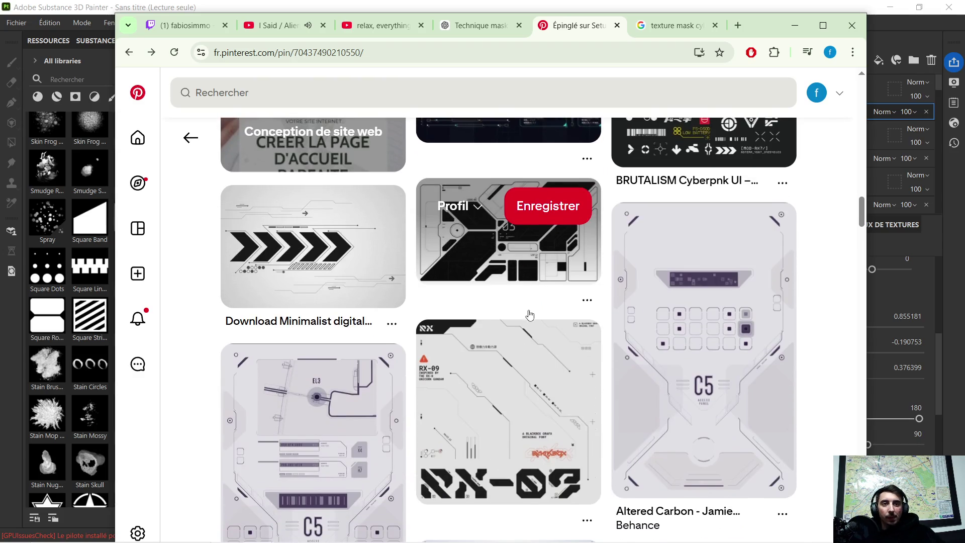
left_click(475, 389)
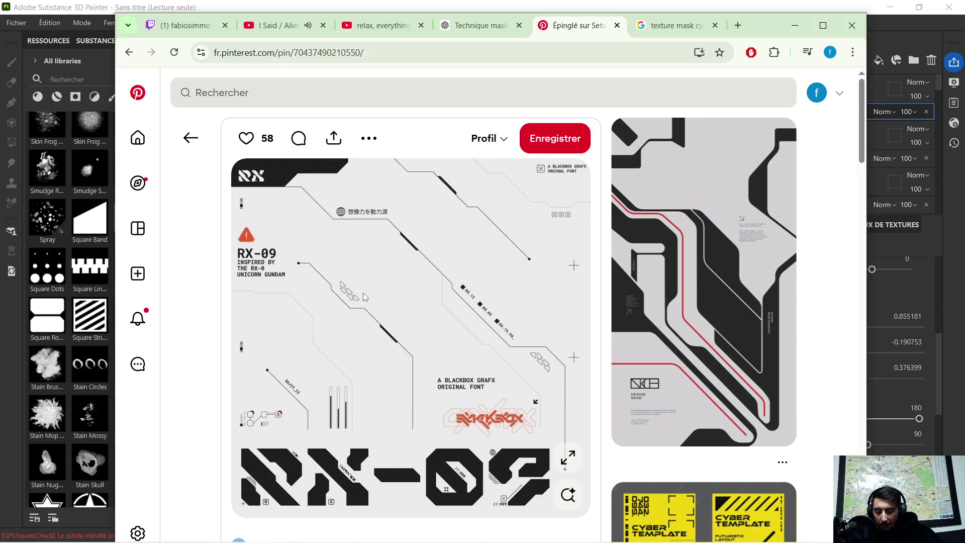
key("super+shift+s")
mouse_move(226, 168)
left_mouse_down()
mouse_move(443, 294)
mouse_move(591, 517)
left_mouse_up()
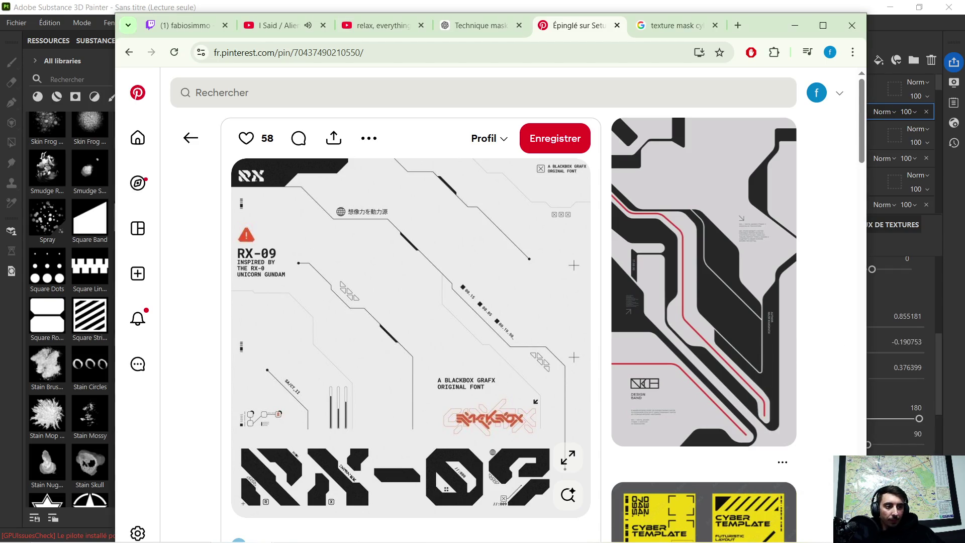
left_click(505, 29)
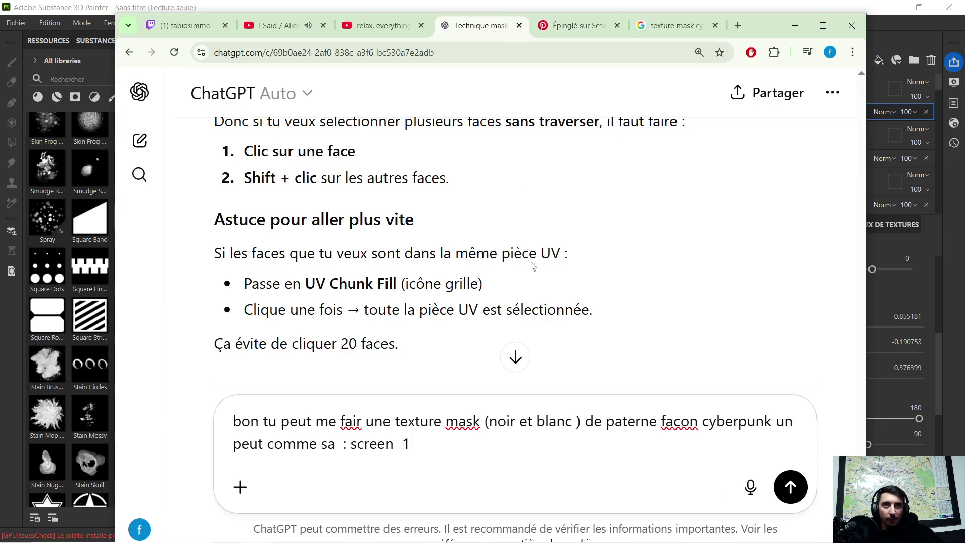
Paste the RX-09 screenshot and send 'MAIS ! 1 seul paterne par image stp merci bien…'
key("ctrl+v")
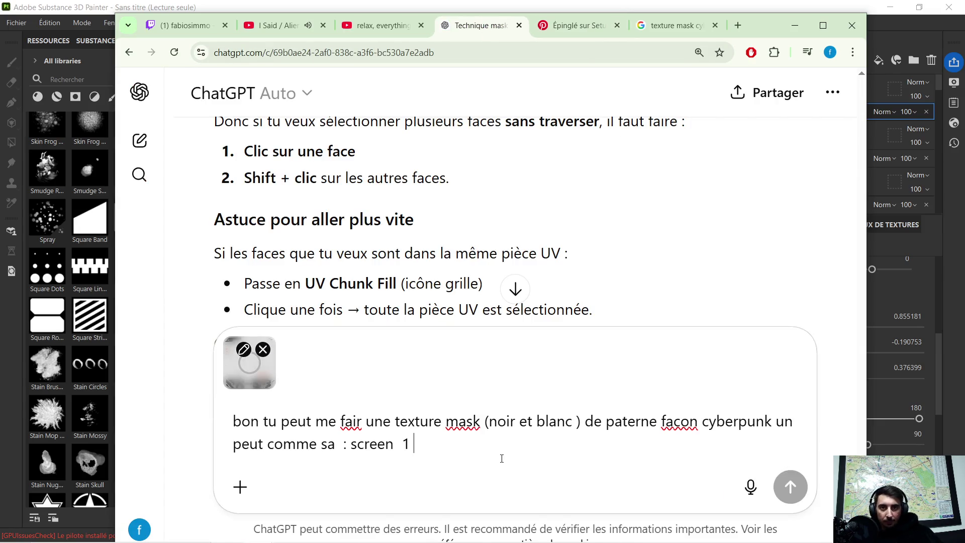
type("MAIS ! 1 seul pat")
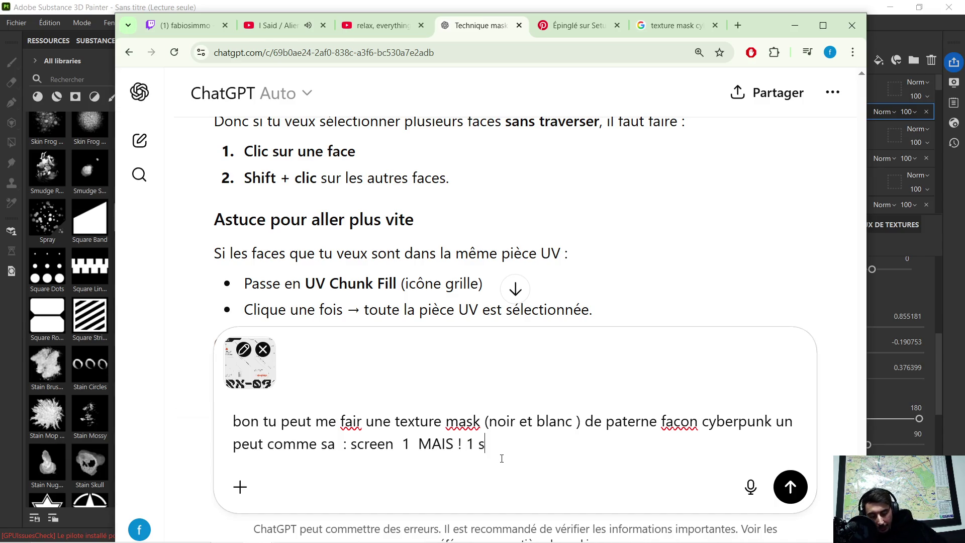
type("erne p")
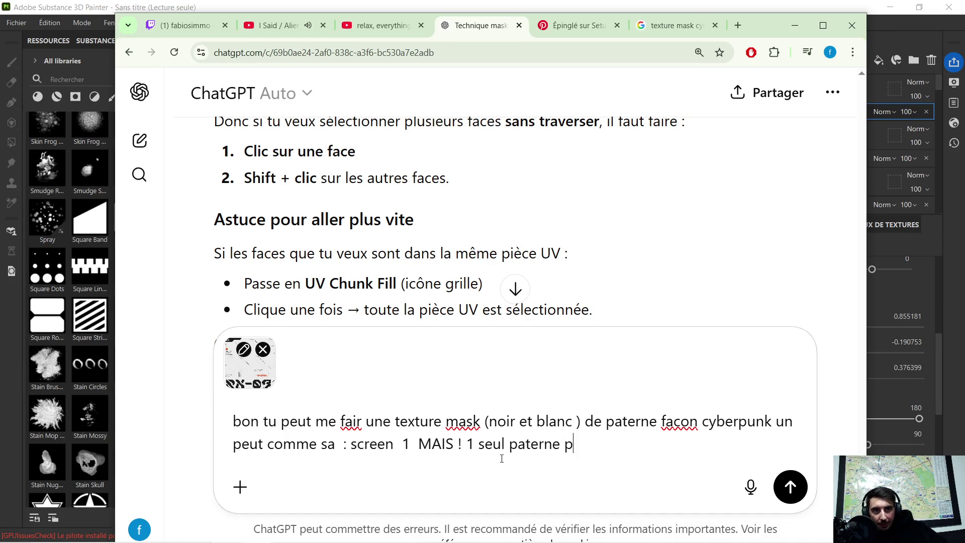
type("ar image st")
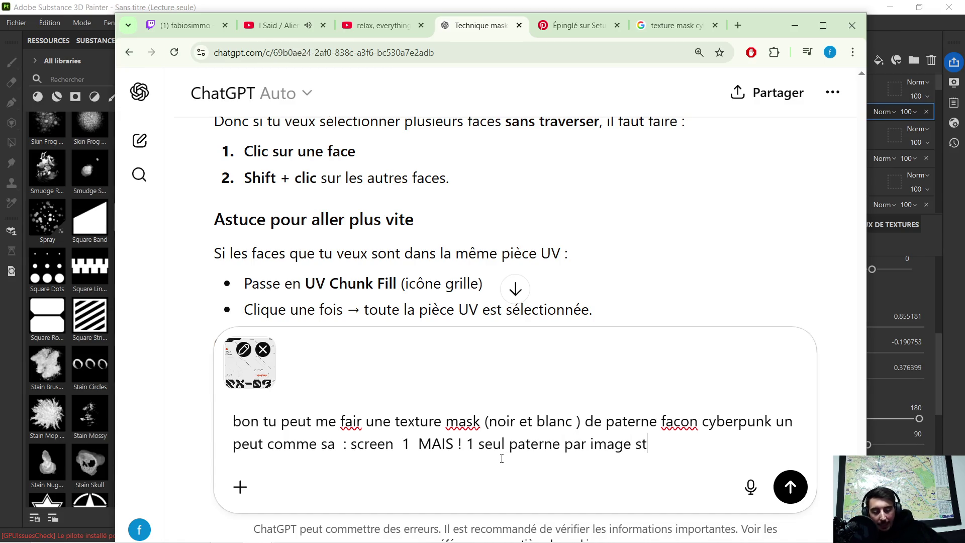
type("p merci bien ")
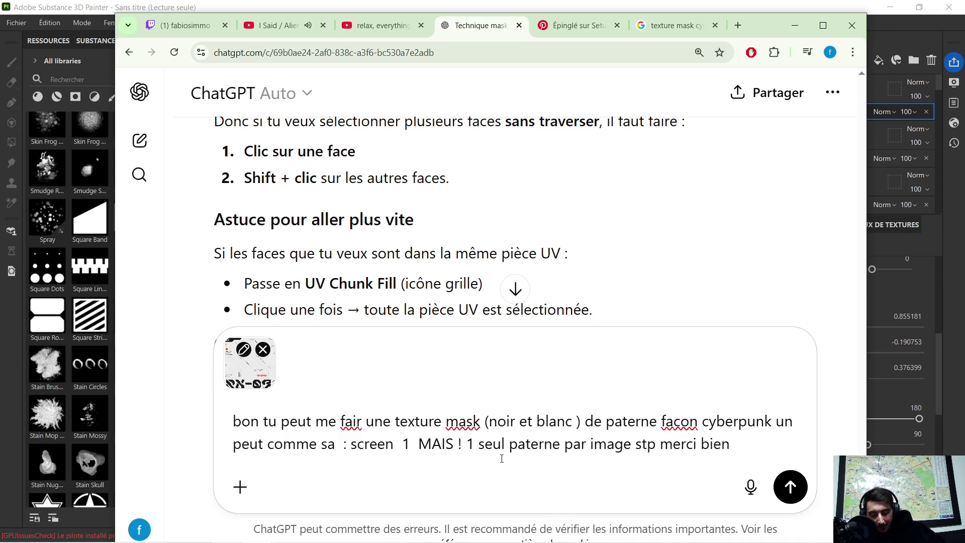
type("avec toute ")
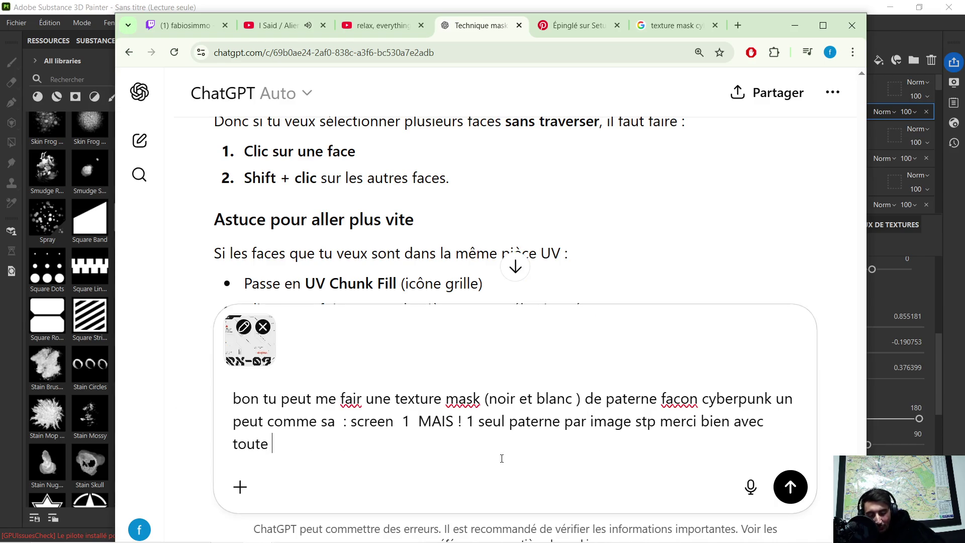
type("ta comprehe")
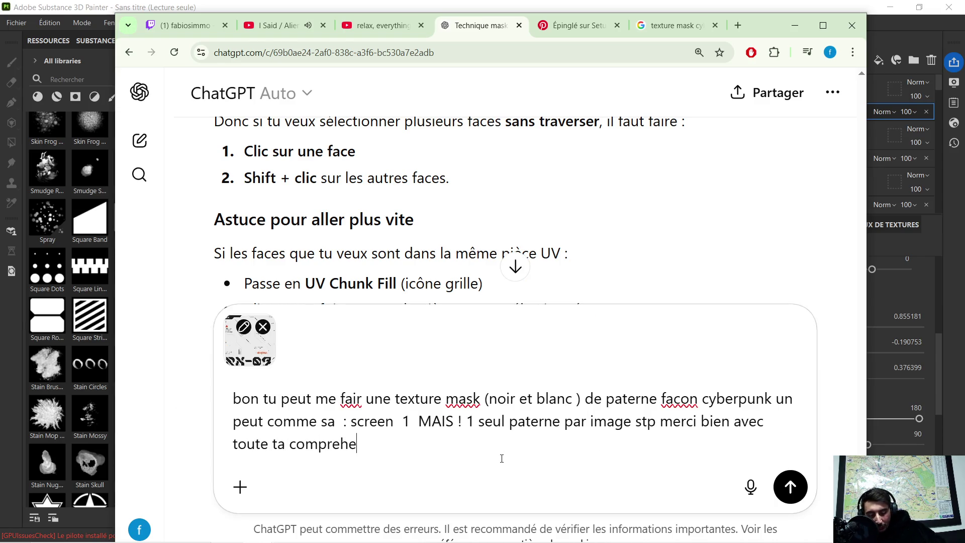
type("nsion")
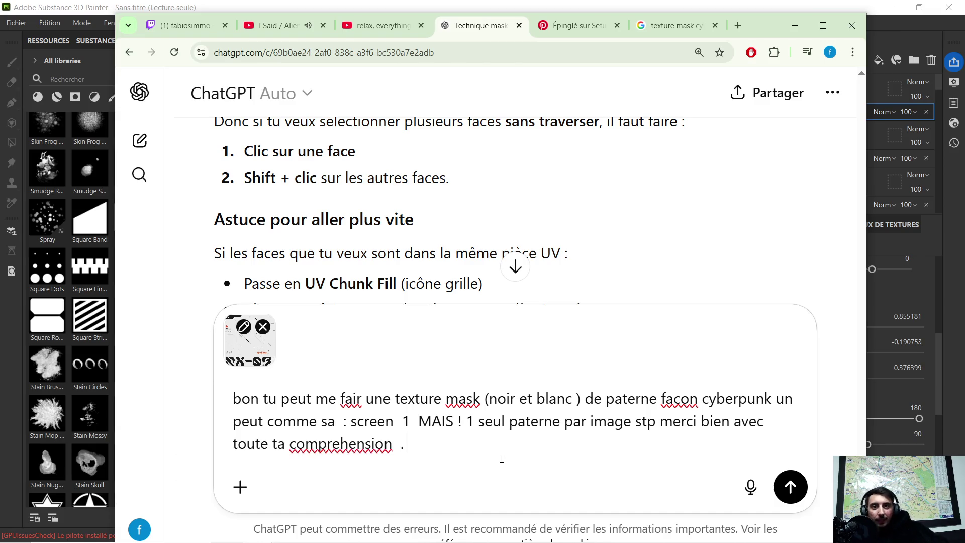
key("Return")
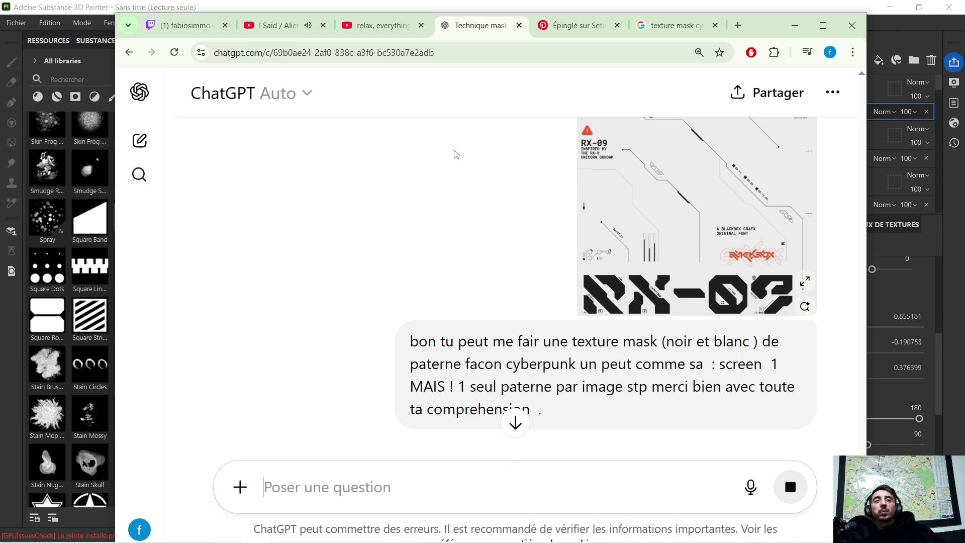
Review the generated pattern grid and select the 'MAIS ! 1 seul paterne par image' sentence
scroll(505, 209, "down", 1)
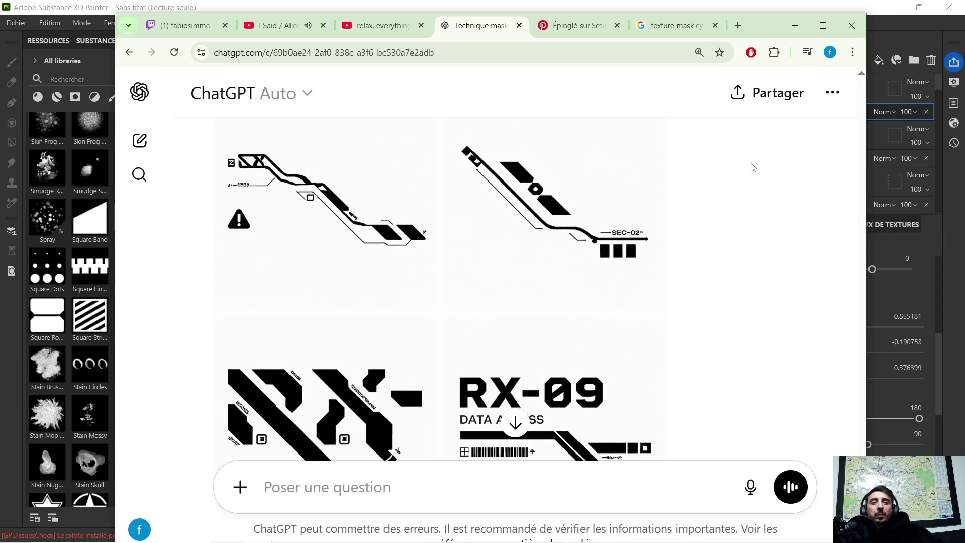
scroll(656, 299, "down", 4)
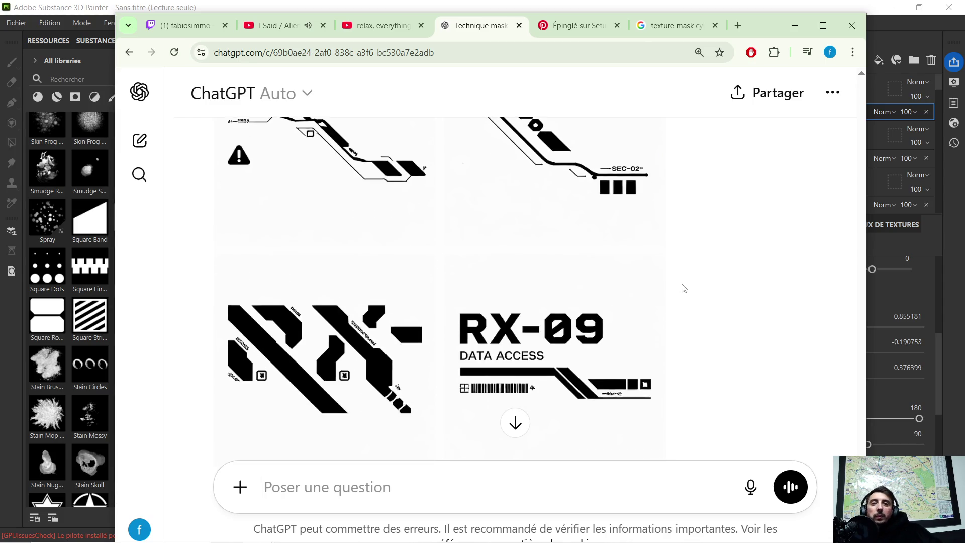
scroll(734, 260, "up", 6)
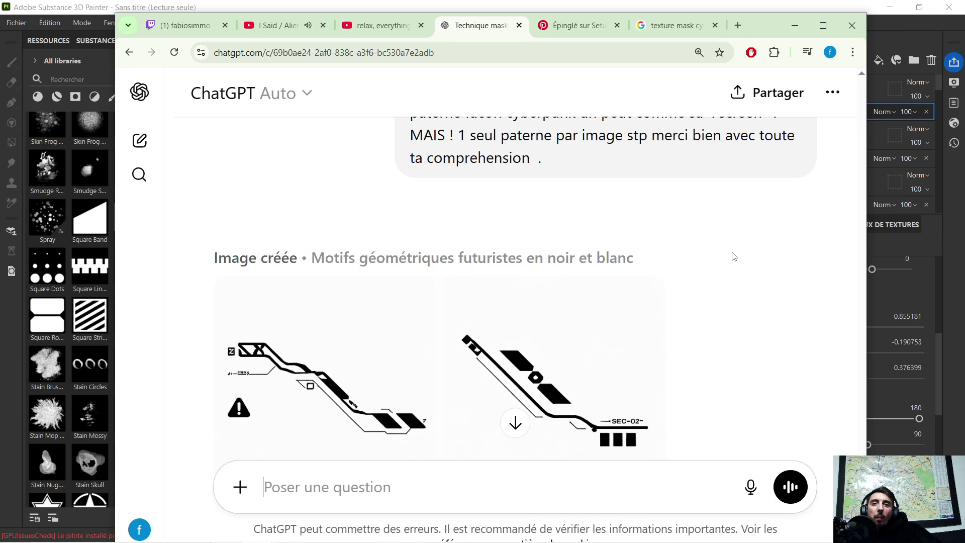
scroll(724, 249, "down", 1)
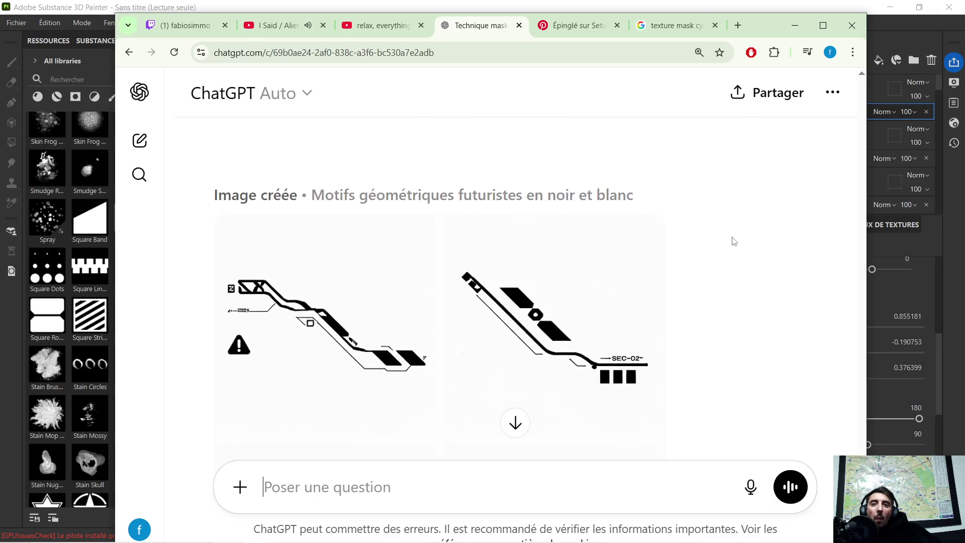
scroll(732, 242, "down", 1)
scroll(733, 242, "down", 2)
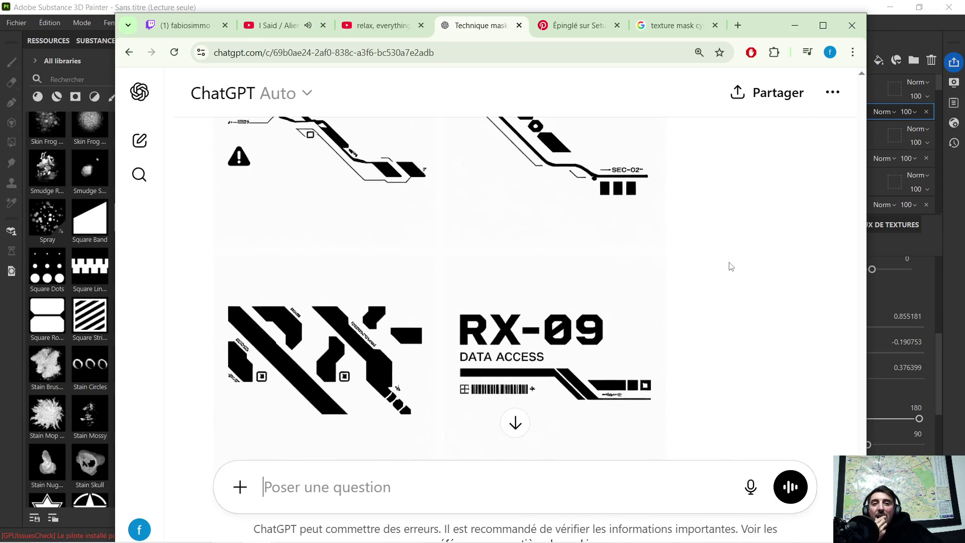
mouse_move(455, 307)
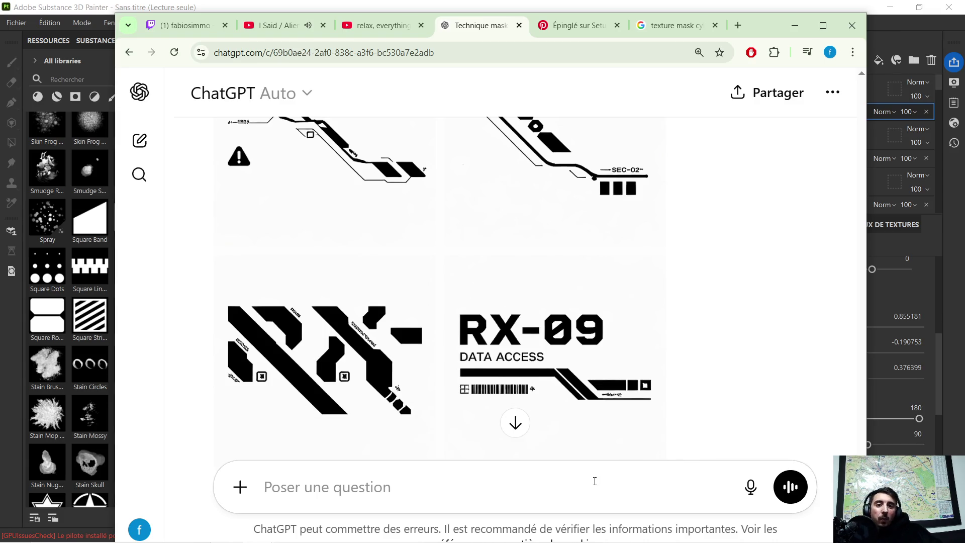
scroll(691, 249, "up", 3)
scroll(638, 250, "up", 3)
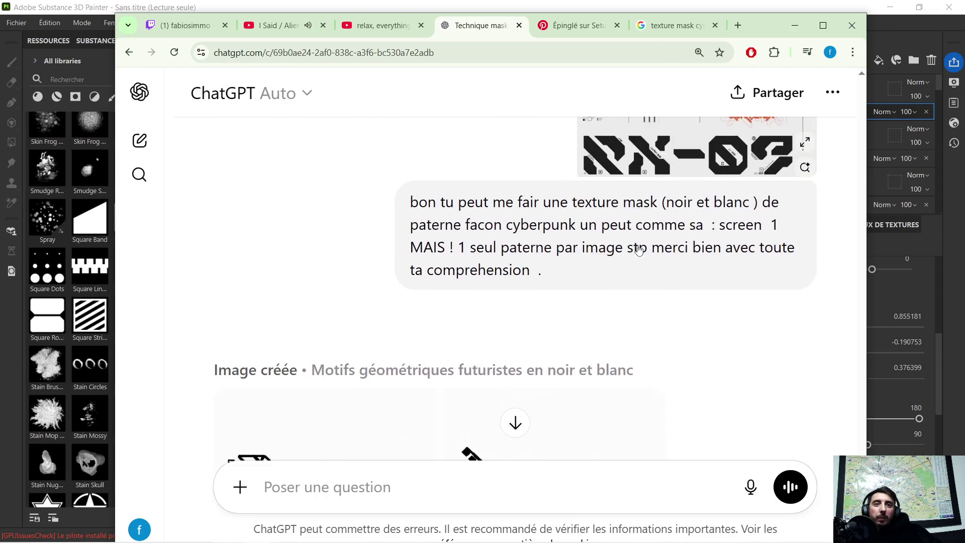
left_click_drag(411, 261, 583, 286)
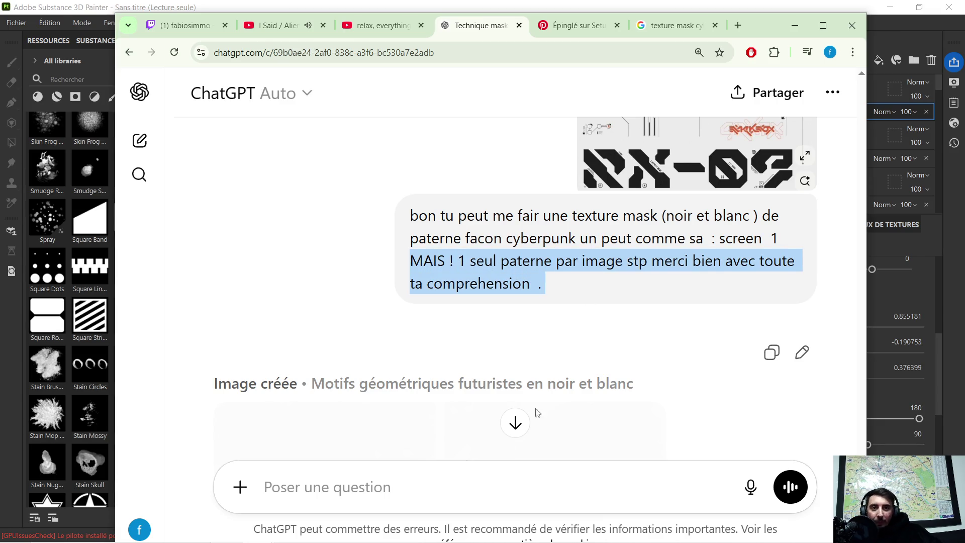
Write 'ces quoi que tu a pas compri dans', paste the quote, and ask for an explanation
left_click(437, 485)
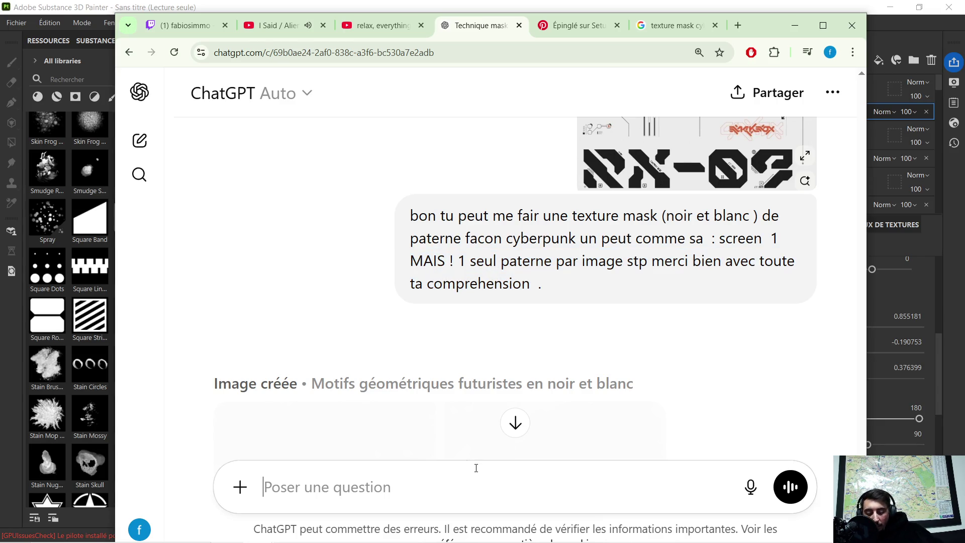
type("ces quoi que tu a pas compri dans :")
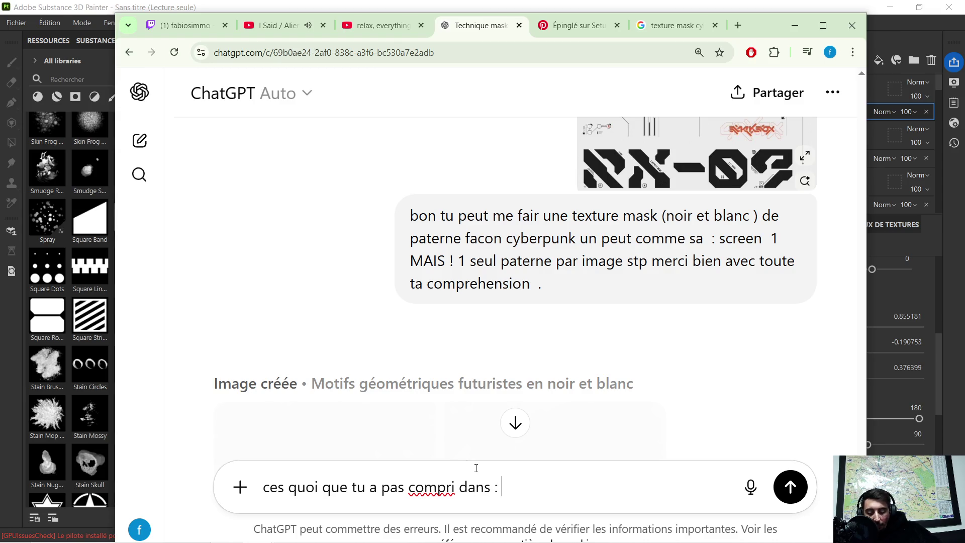
type("MAIS ! 1 seul paterne par image stp merci bien avec toute ta comprehension .")
type(" explique moi ")
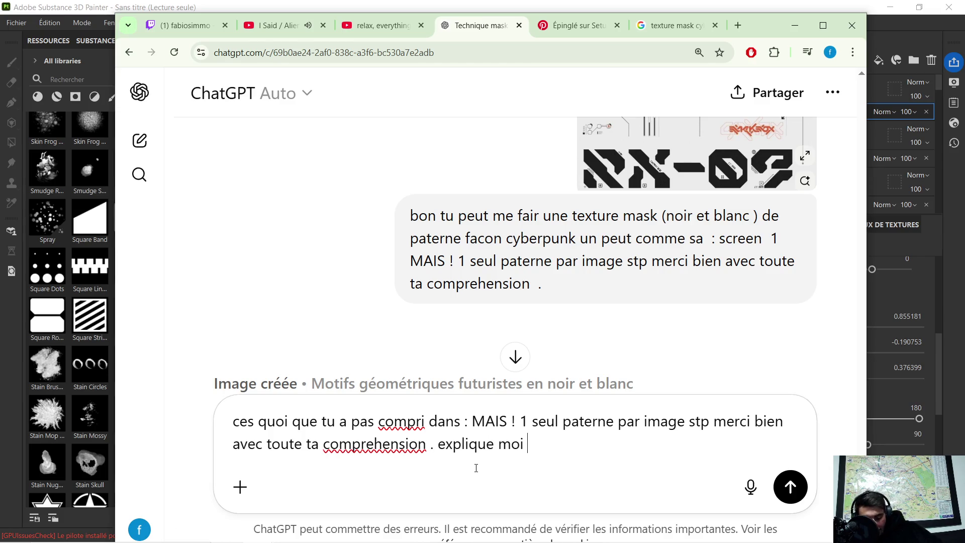
type(" on en parle")
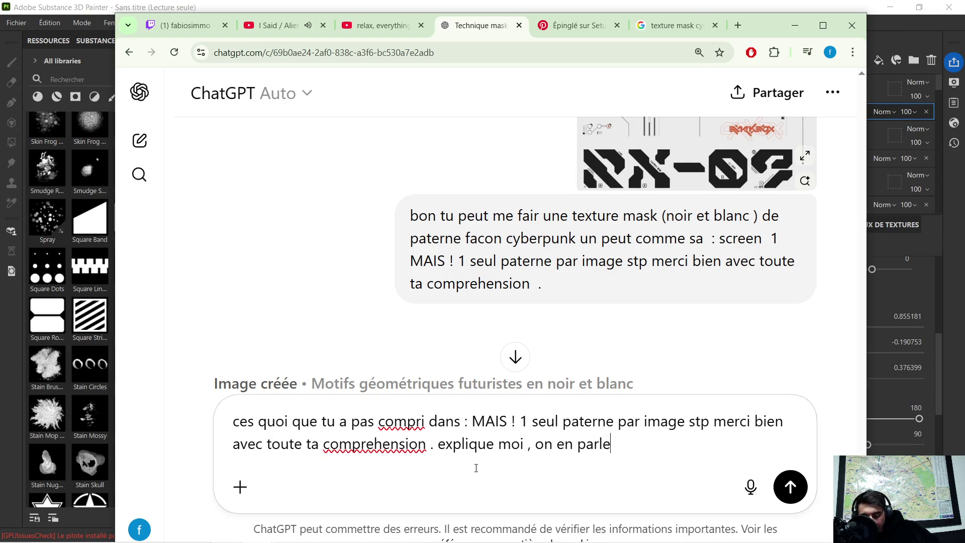
type(" si tu ")
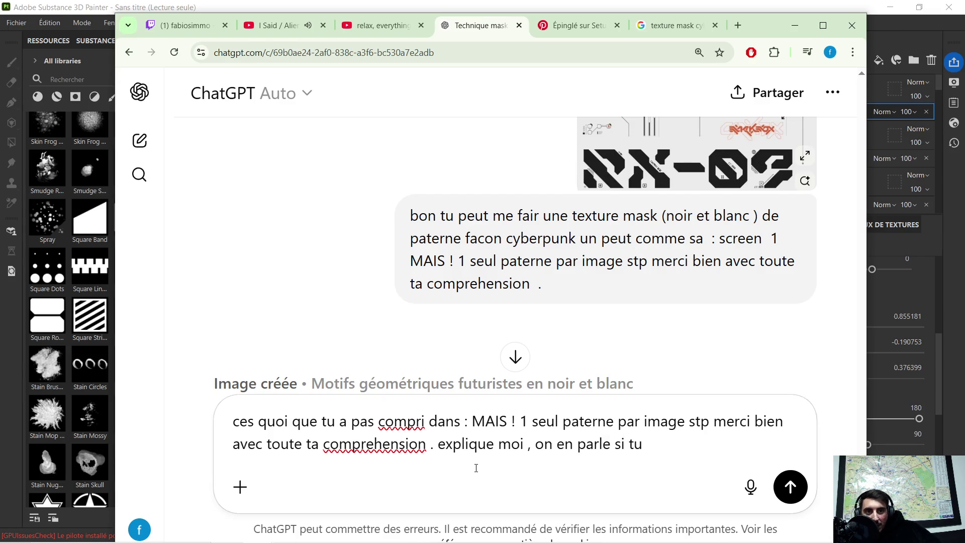
type("a de")
type("s diffu")
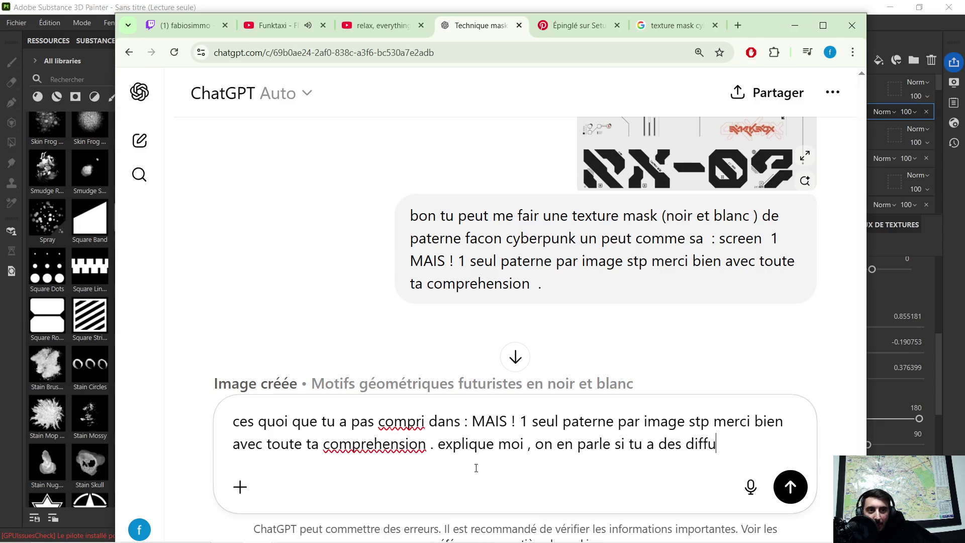
type("cicu")
type("e d")
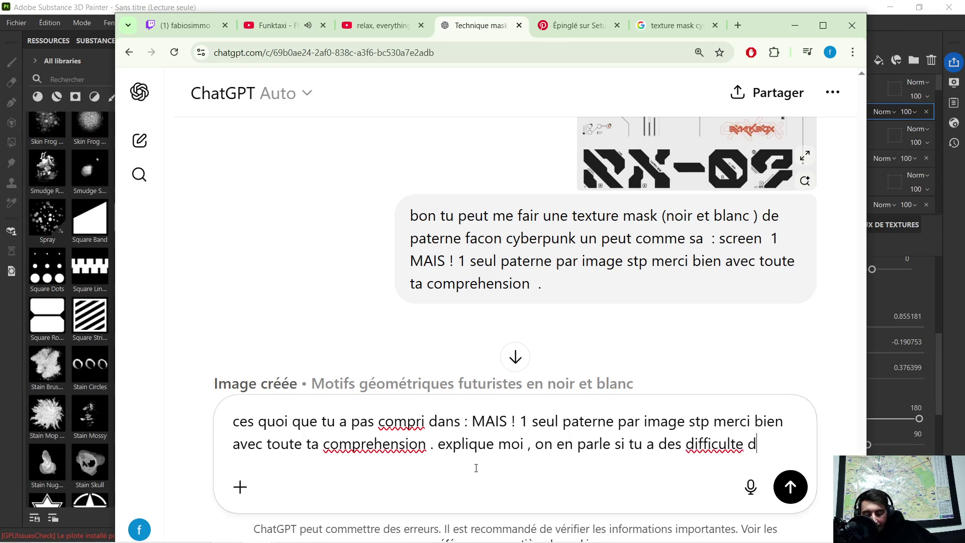
type("ompr")
type("ehens")
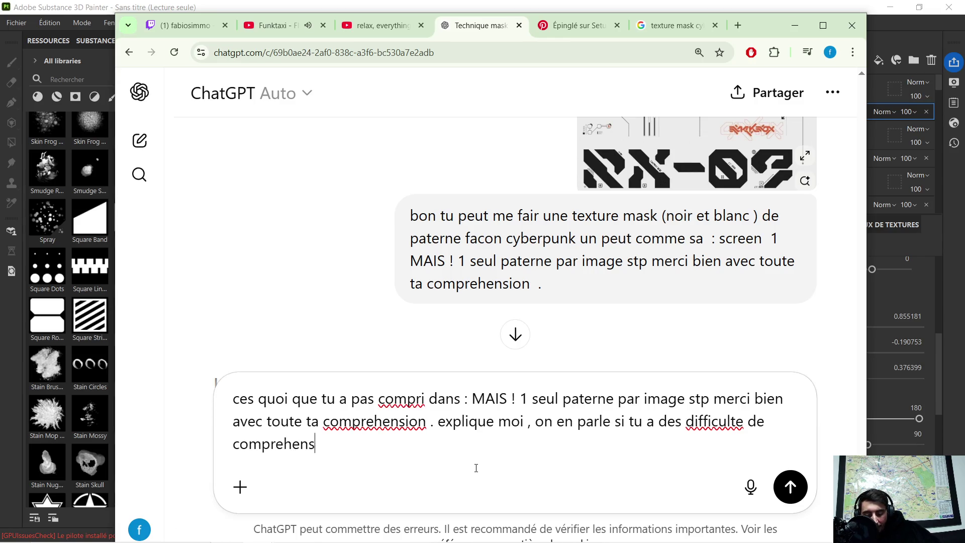
type("ion je sui laur toi h")
type("te pas")
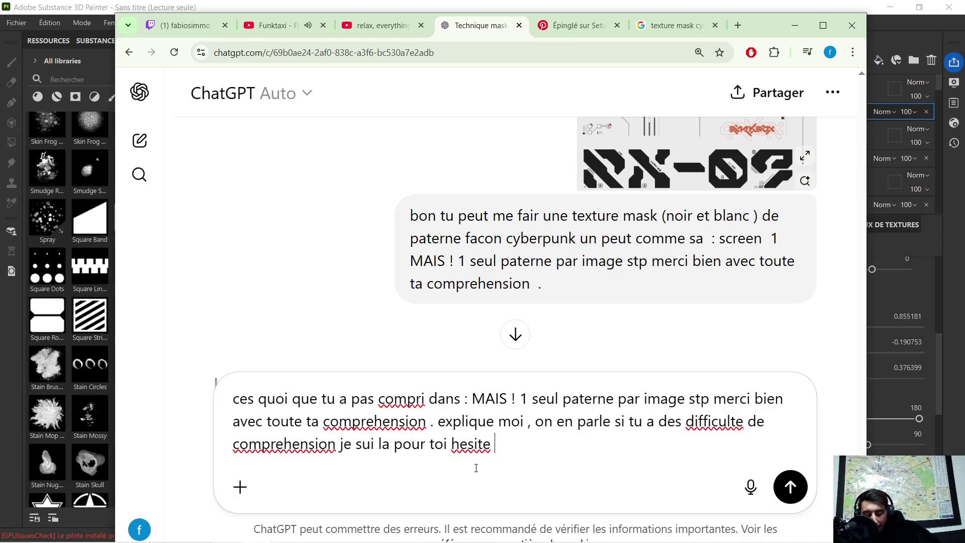
Send the follow-up asking what it misunderstood about one pattern per image
key("Return")
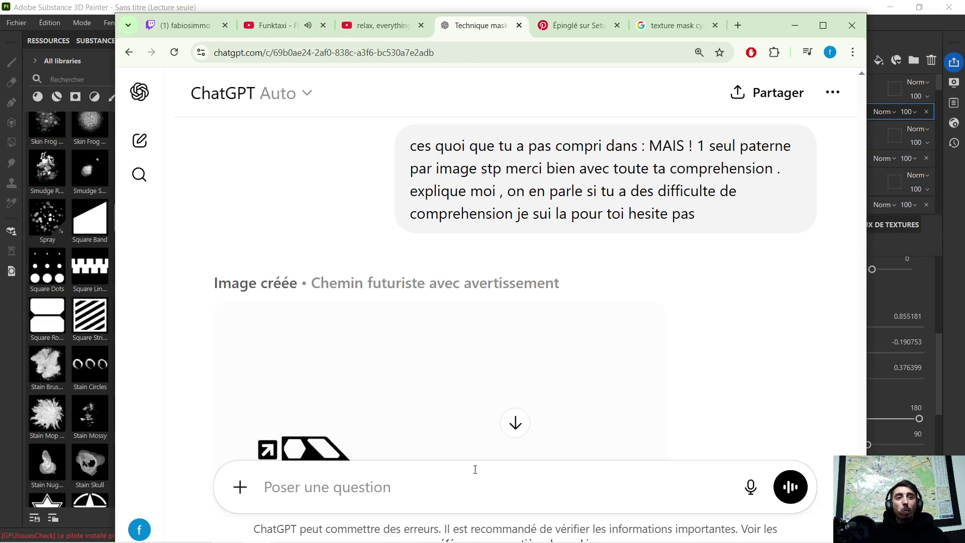
Reply 'voila tu voi quand tu veu ! ces bien t'aurais un bon point' and send it
scroll(500, 366, "down", 6)
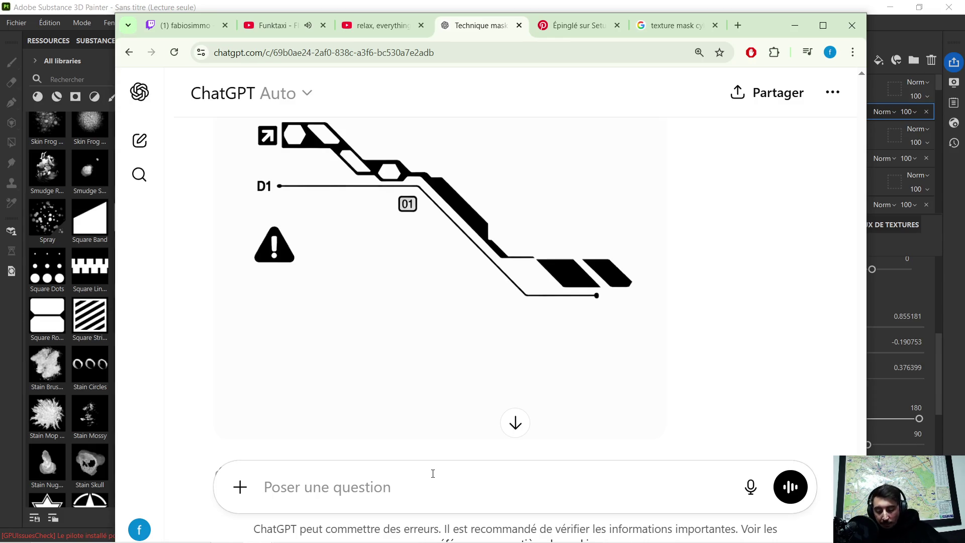
type("voila tu voi quand tu veu ! ces b")
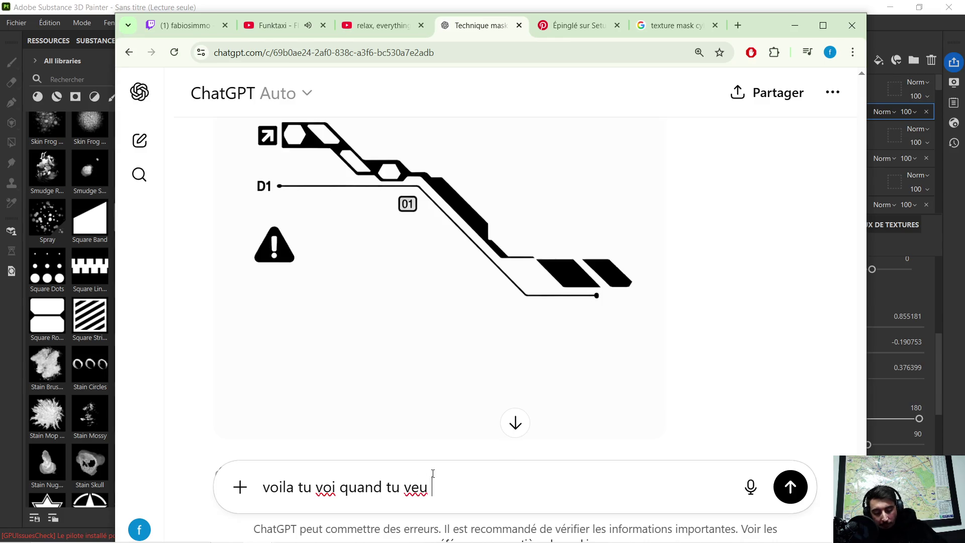
type("ien t'")
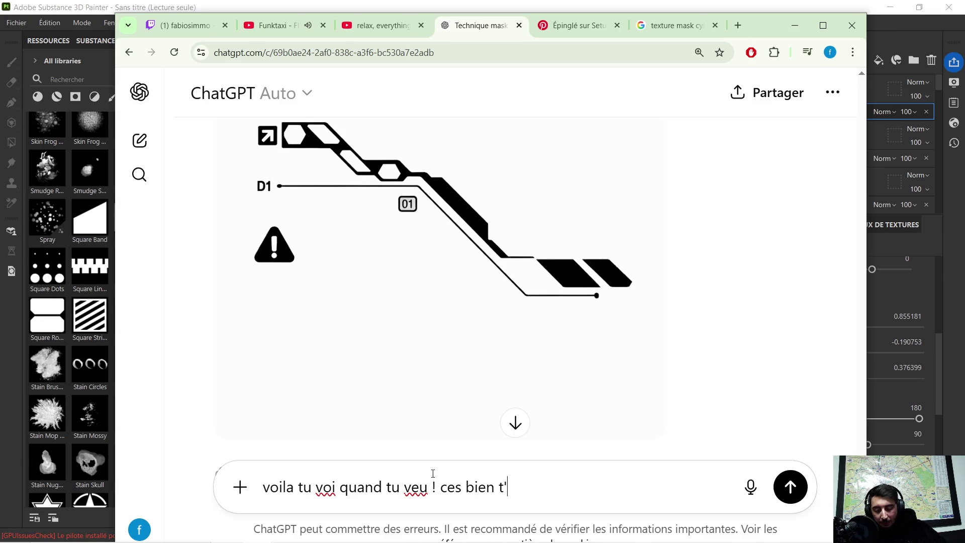
type("aurais une image")
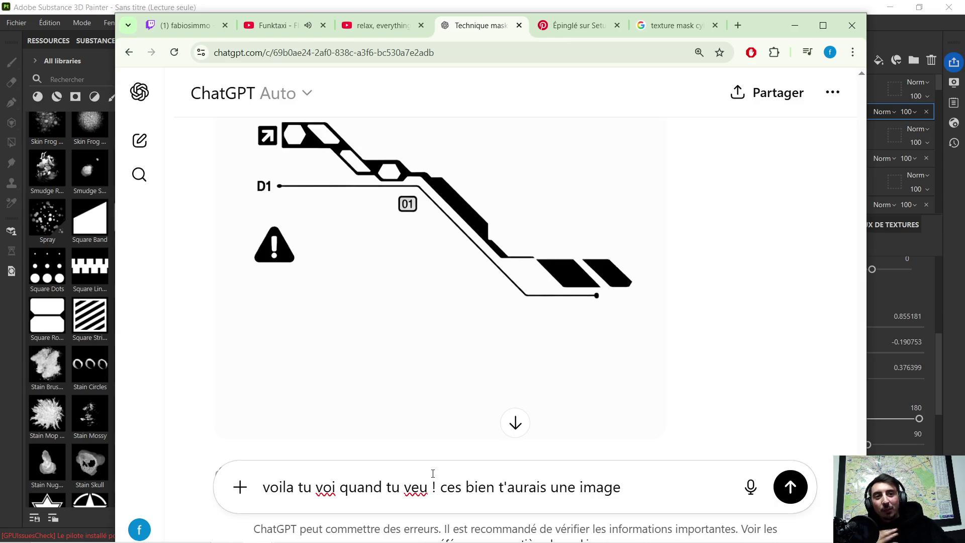
key("BackSpace")
key("BackSpace")
key("BackSpace")
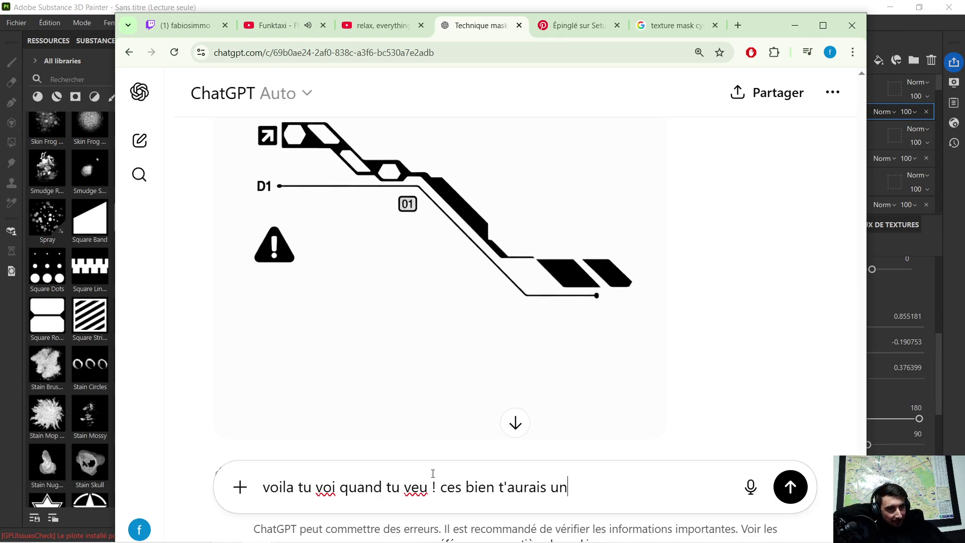
type(" un bon point")
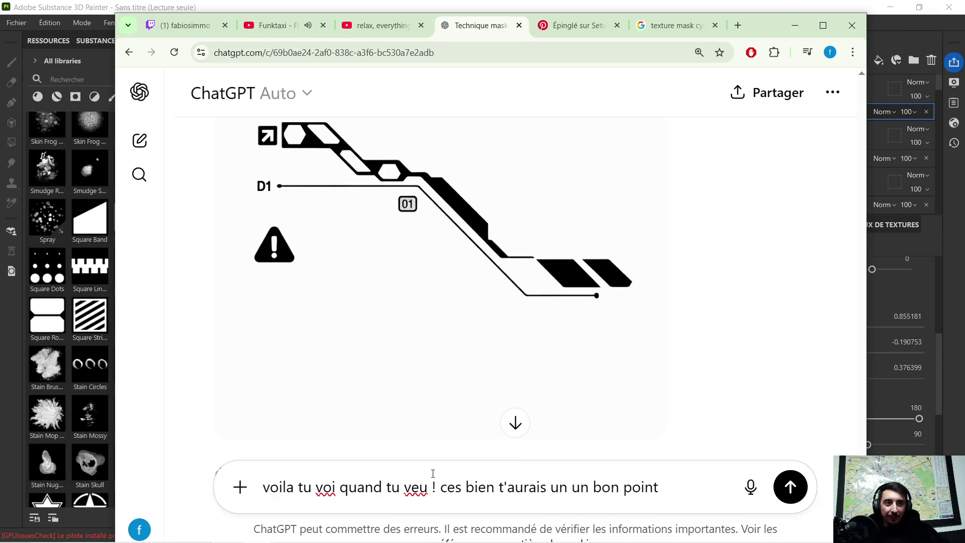
key("Return")
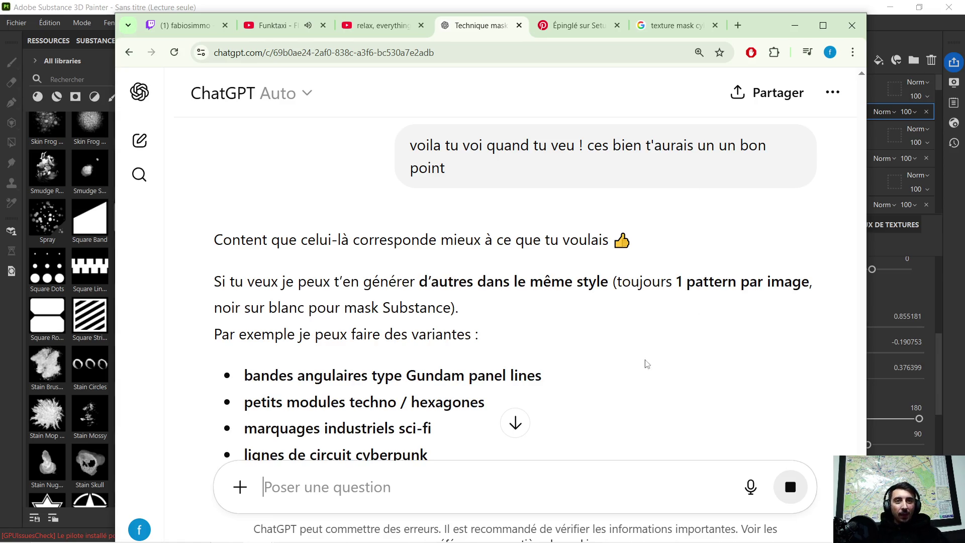
type("va")
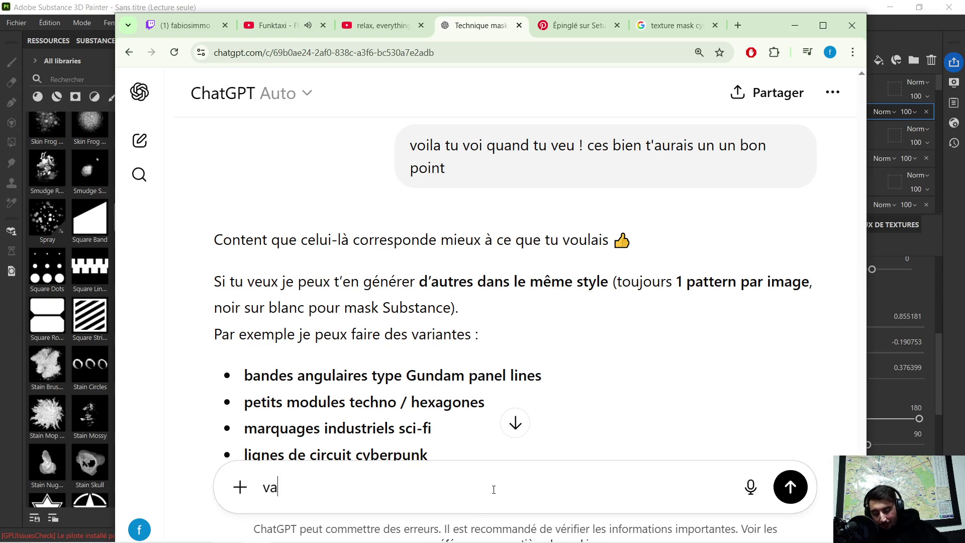
type("si hesite pa")
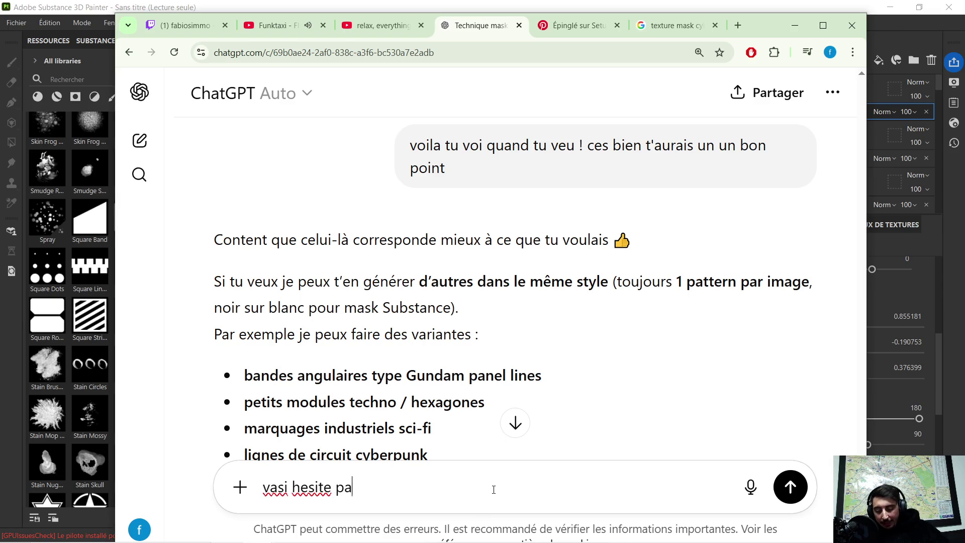
type("s fait toi plaisir balance")
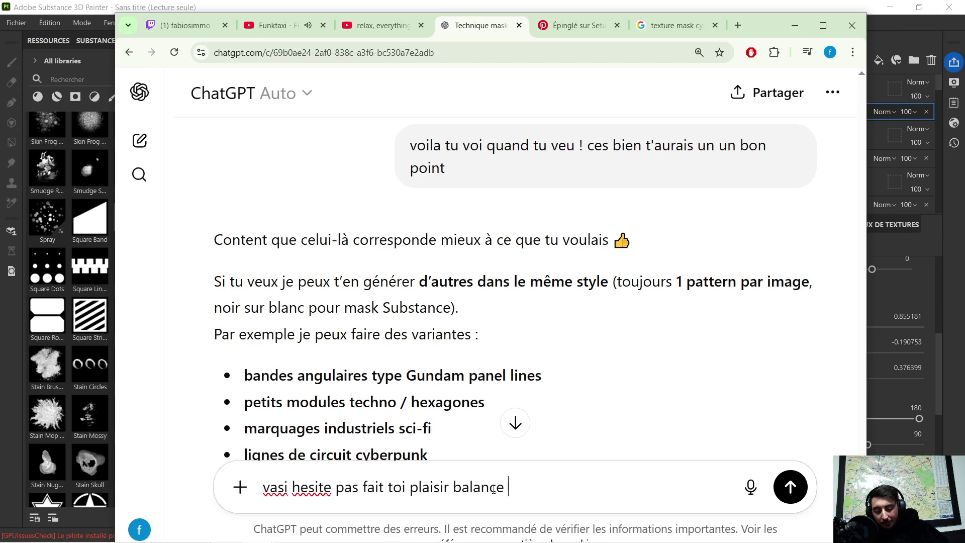
key("Return")
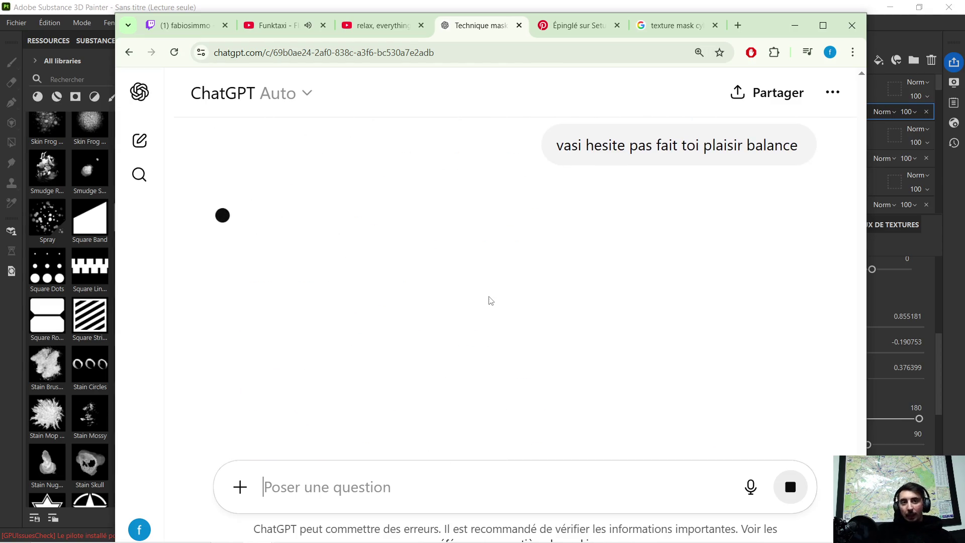
scroll(482, 299, "up", 10)
scroll(460, 279, "up", 7)
scroll(462, 277, "down", 2)
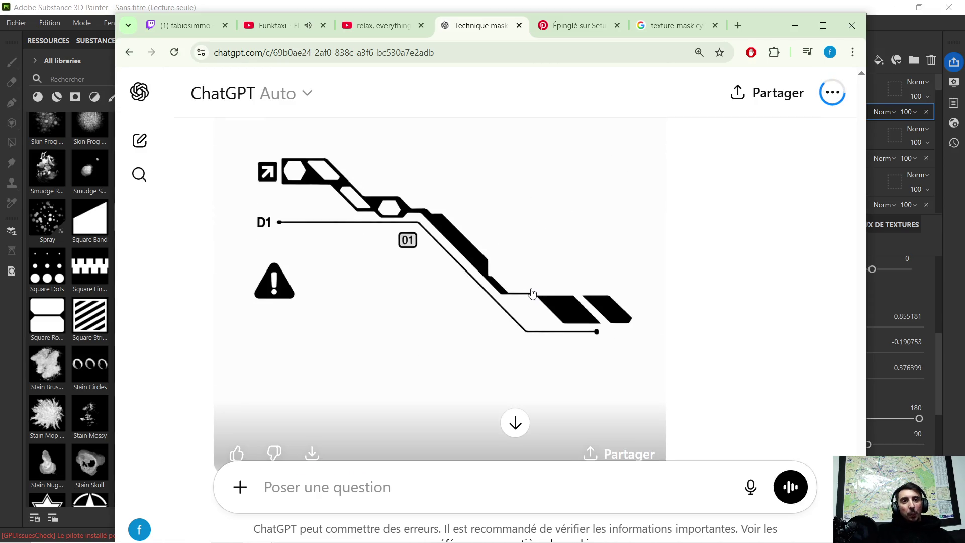
scroll(460, 269, "down", 10)
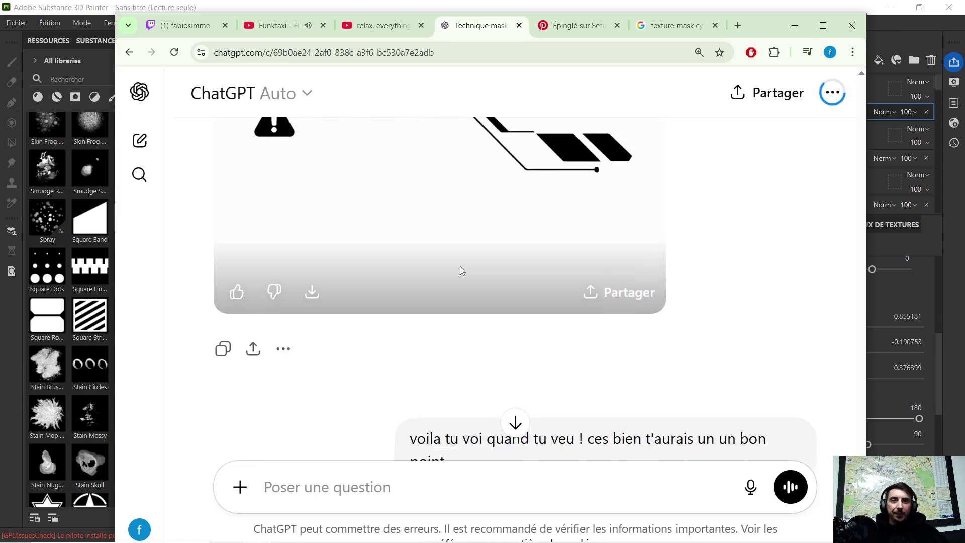
scroll(517, 233, "down", 8)
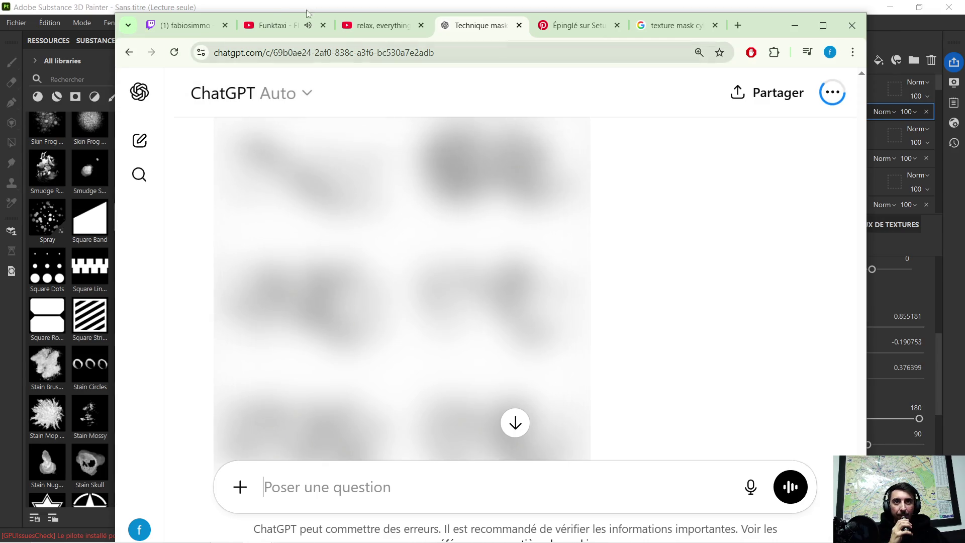
left_click(275, 25)
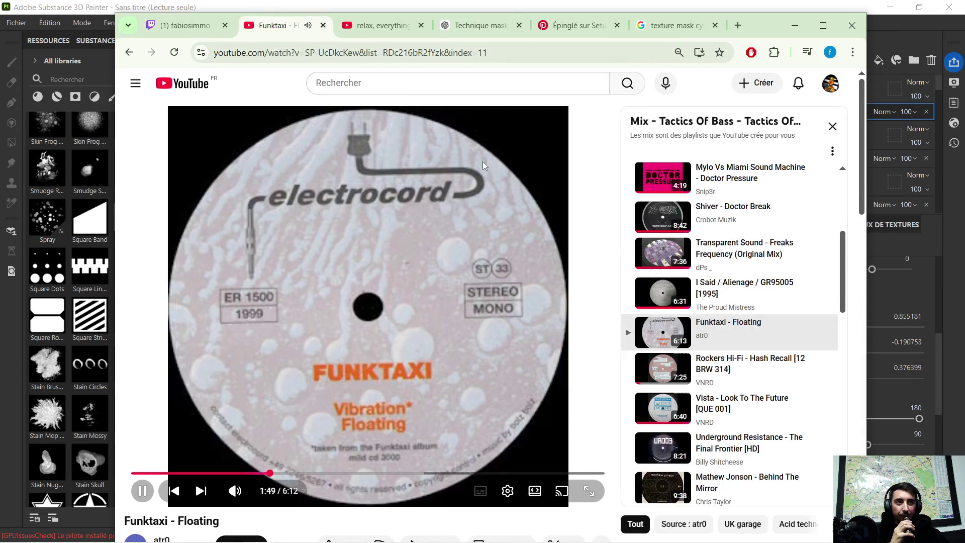
Skip the YouTube track, review the futuristic mask grid, and type 'plus simple et just un seul par image stp'
left_click(736, 369)
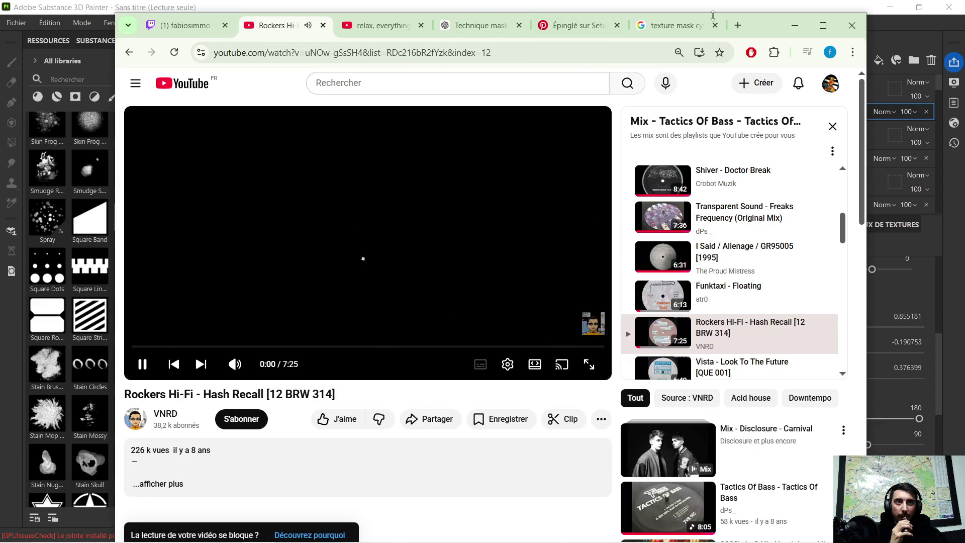
left_click(472, 26)
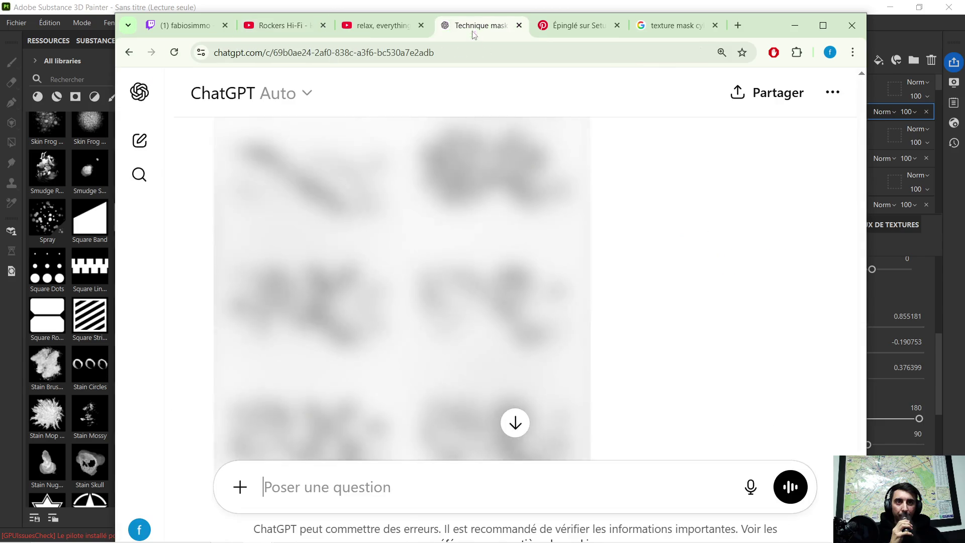
scroll(618, 297, "down", 2)
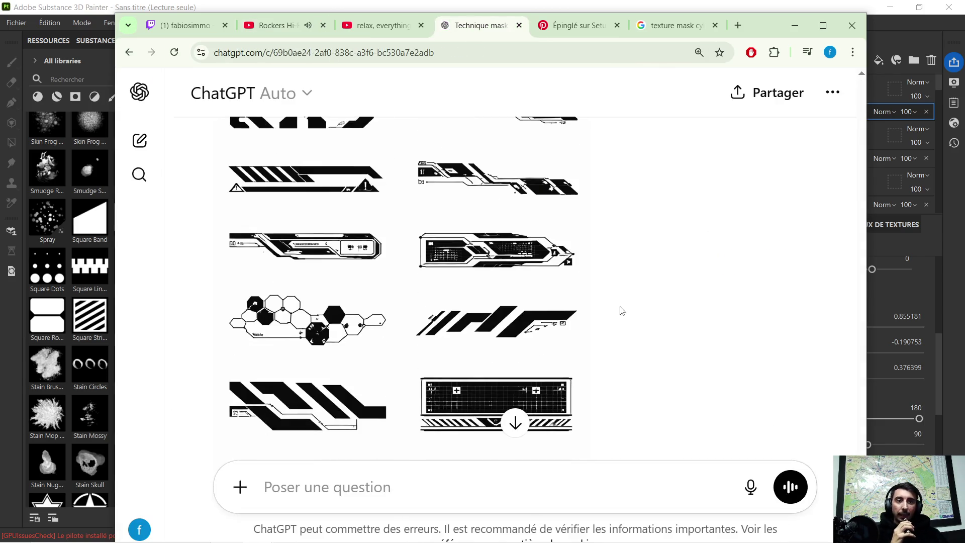
scroll(608, 312, "up", 10)
scroll(598, 305, "down", 5)
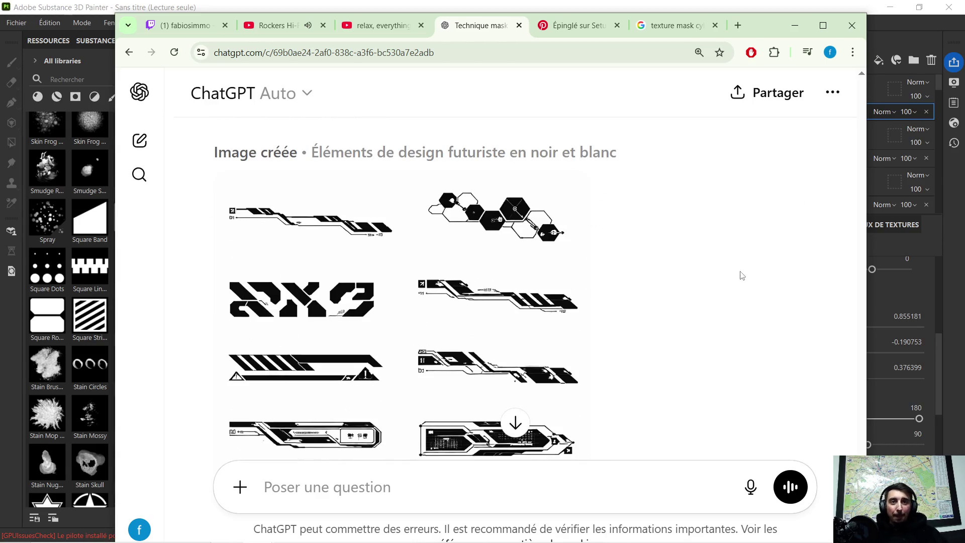
scroll(663, 204, "down", 4)
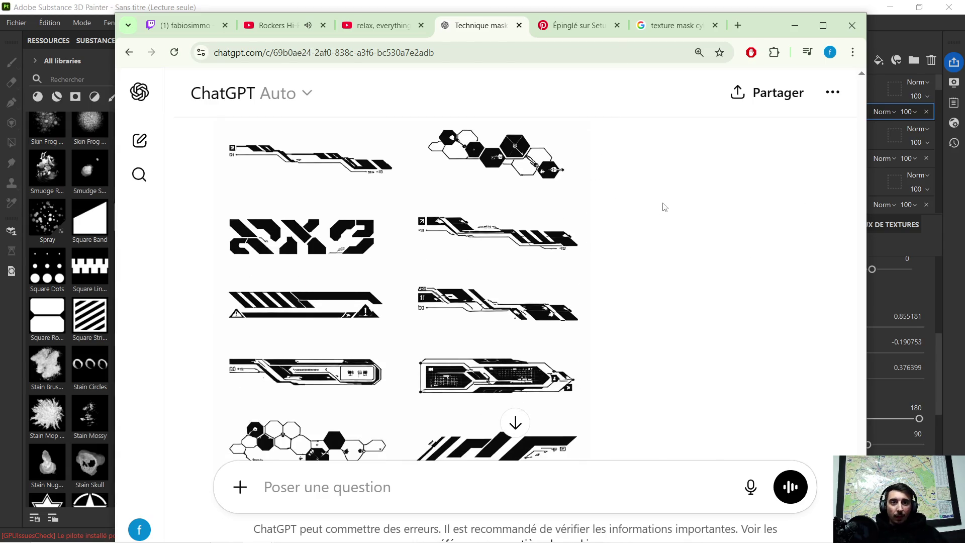
scroll(665, 189, "down", 1)
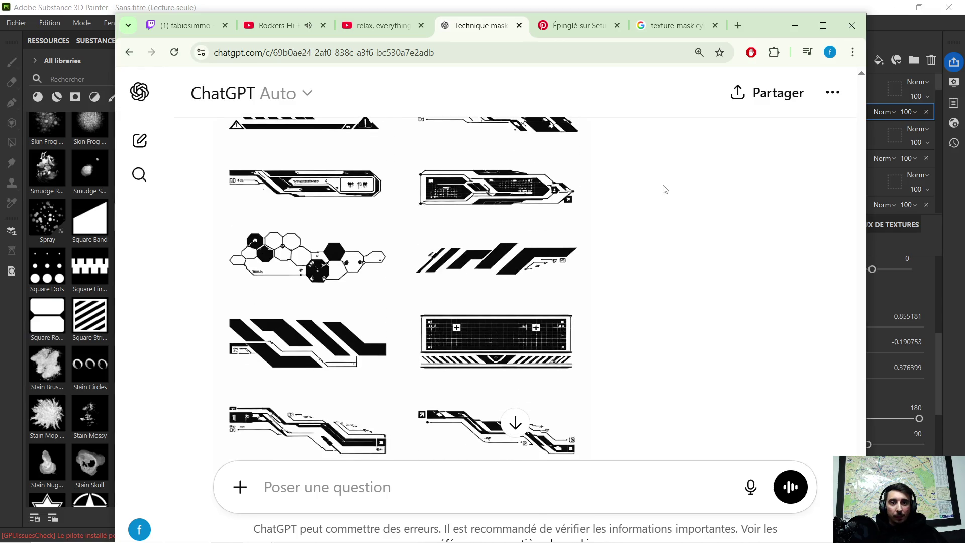
scroll(652, 189, "down", 3)
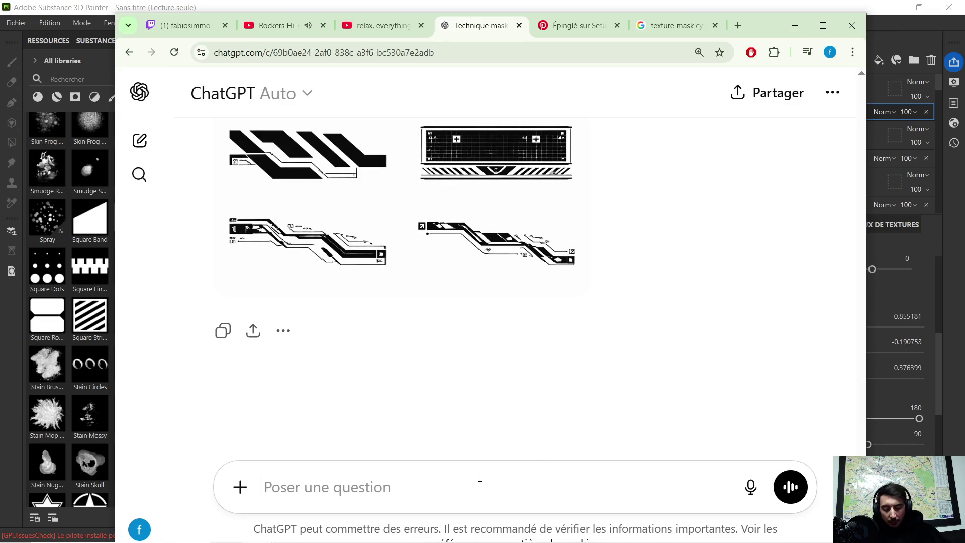
type("plus simpl")
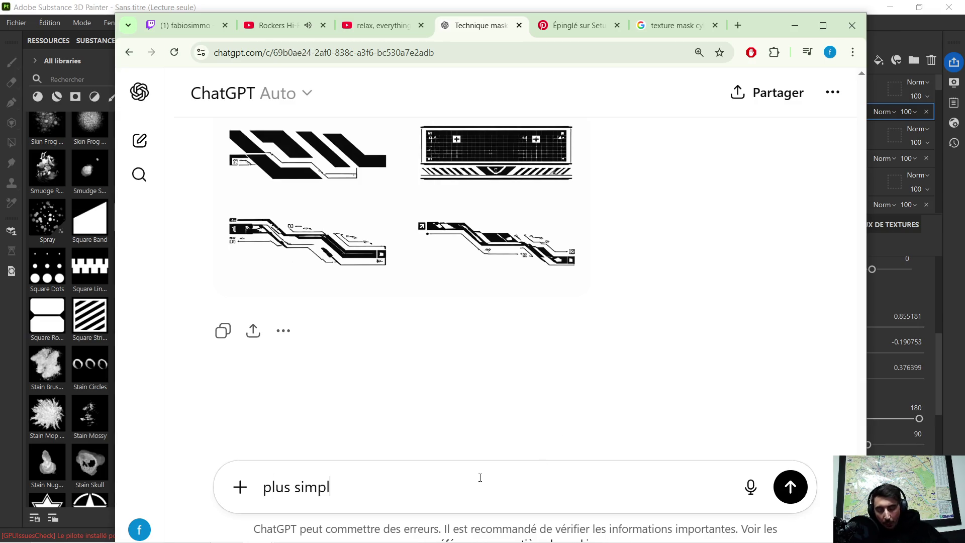
type("e et just un seul par")
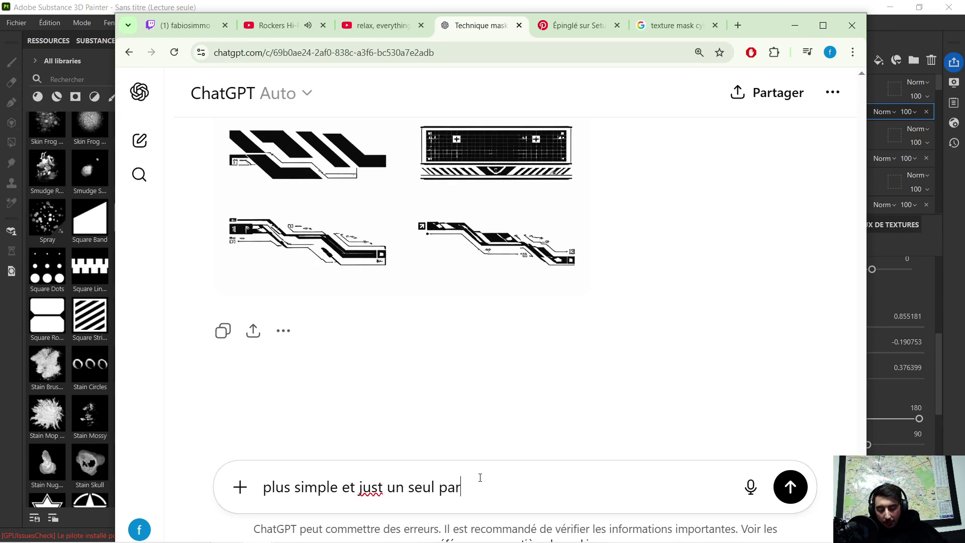
type(" image stp")
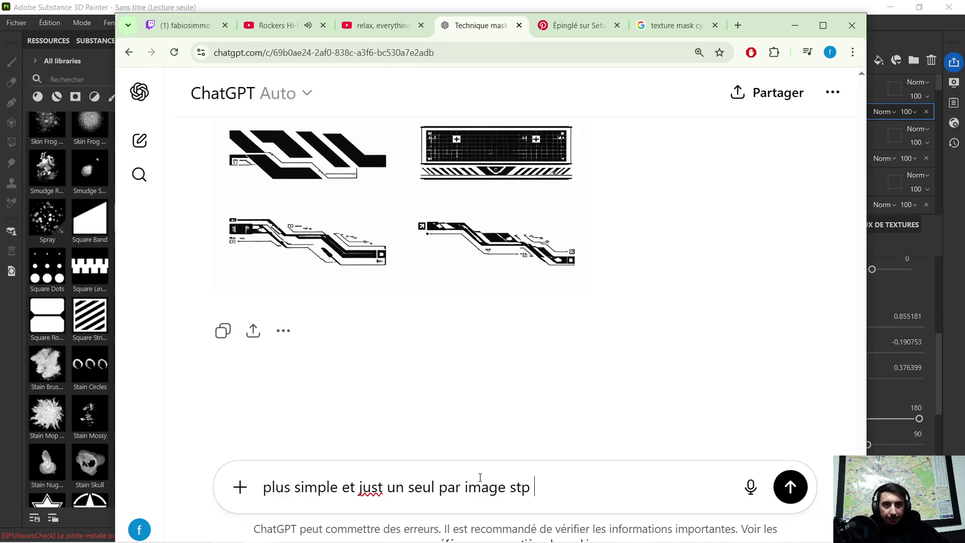
Send the simpler-design request and review the new 'Graphismes technologiques en noir et blanc' tech-line grid
key("Return")
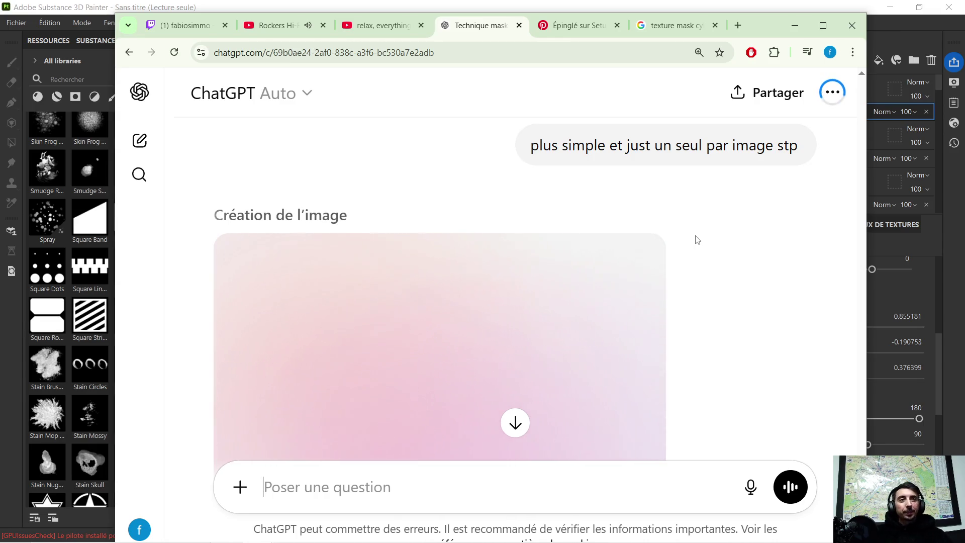
scroll(703, 237, "down", 1)
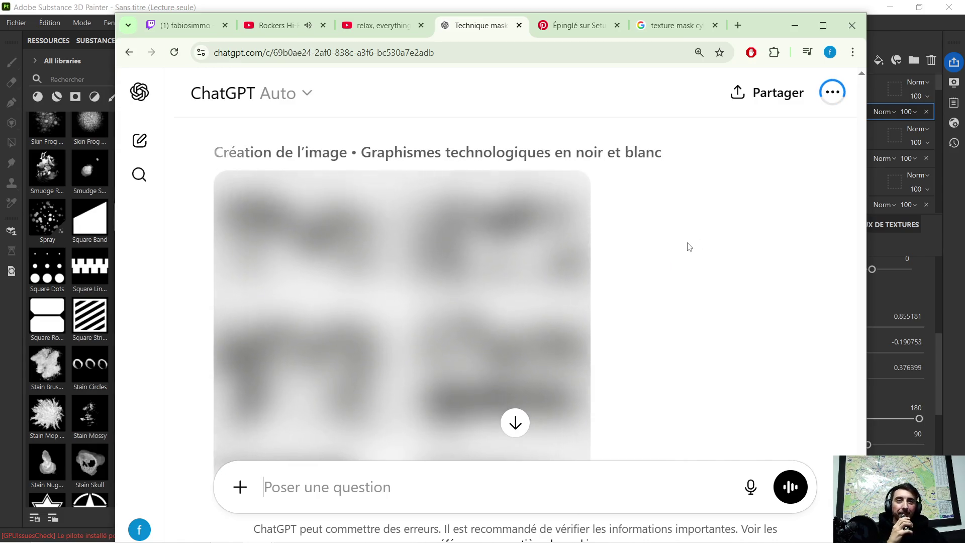
scroll(694, 236, "down", 1)
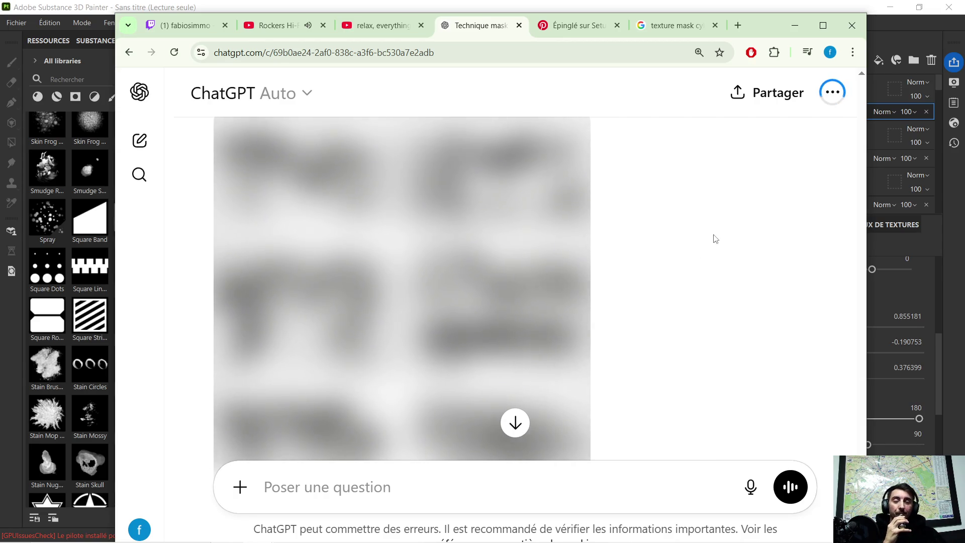
scroll(713, 228, "down", 1)
scroll(712, 229, "down", 1)
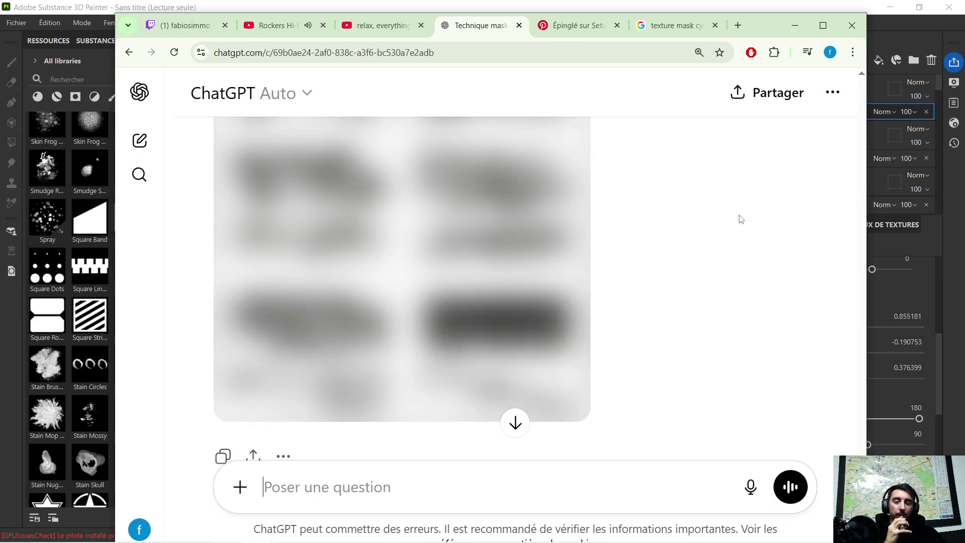
scroll(740, 205, "up", 4)
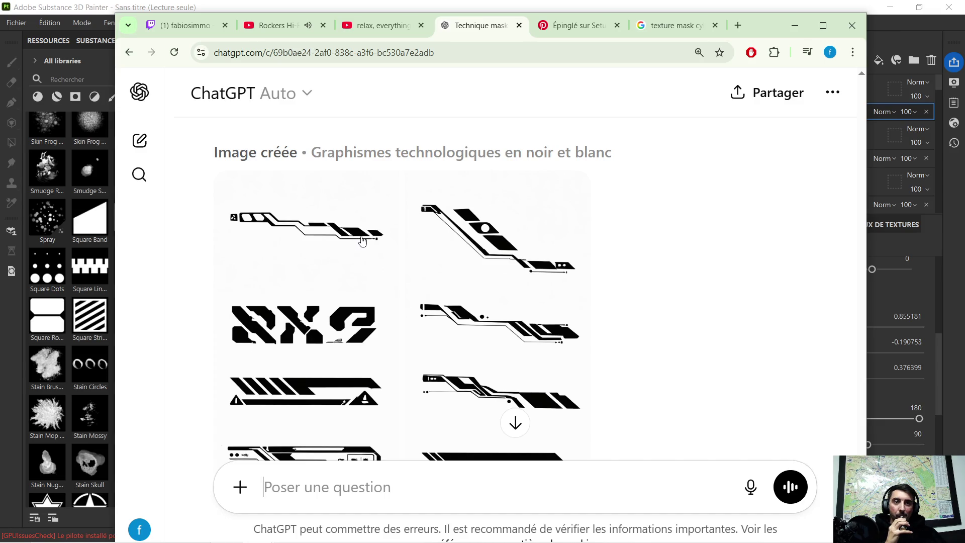
scroll(362, 240, "down", 1)
scroll(362, 240, "down", 5)
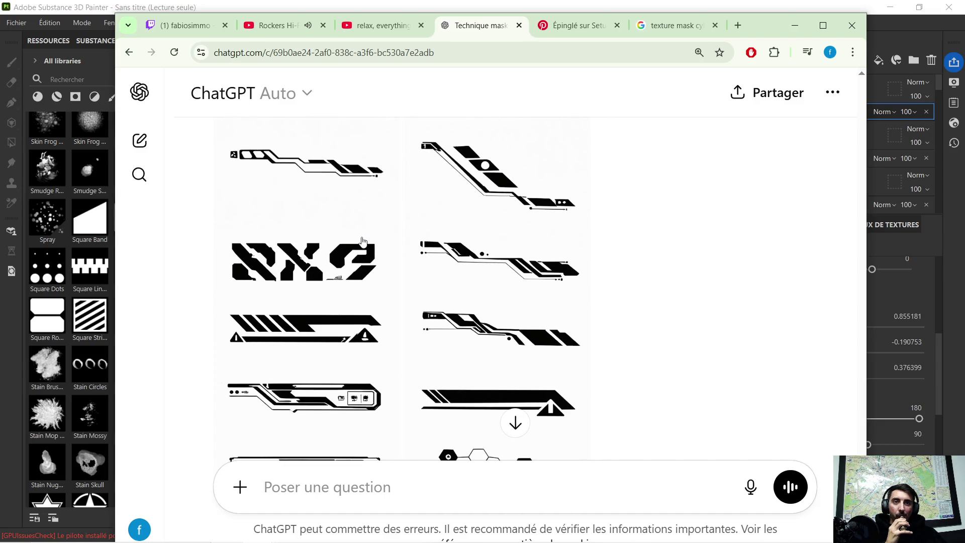
Inspect the mask image full size, then send '1 SEUL PAR IMAGE just 12genr ou0+03-2 quoi'
left_click(361, 240)
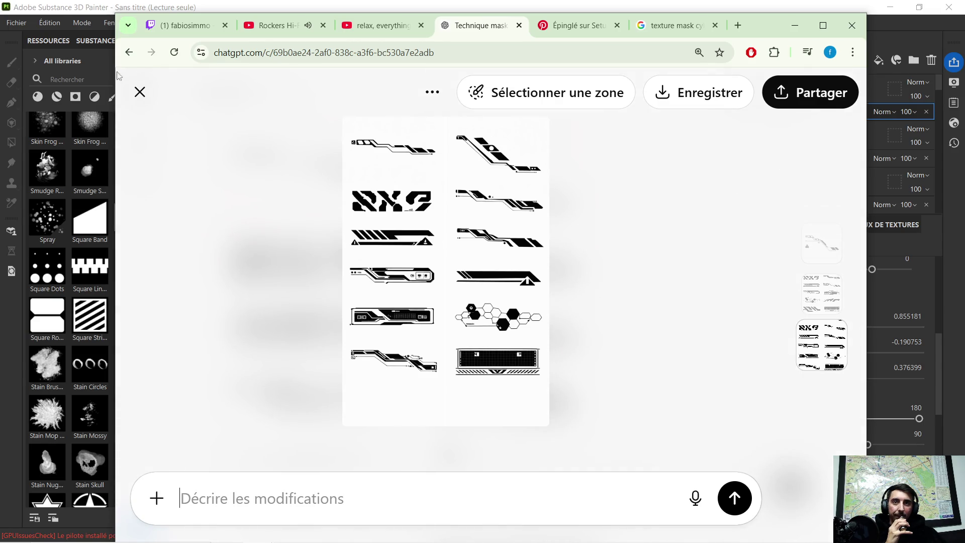
left_click(140, 92)
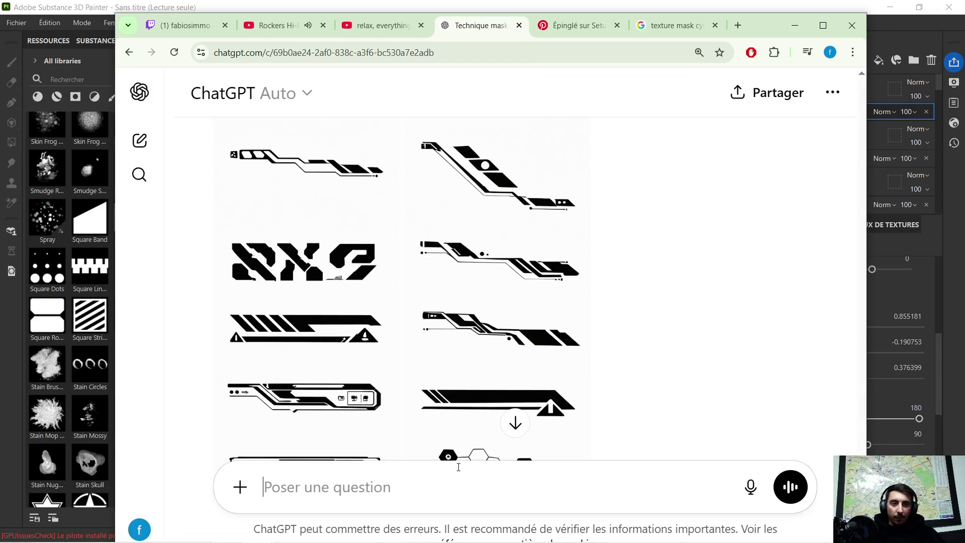
type("1 SEUL PAR IMAG")
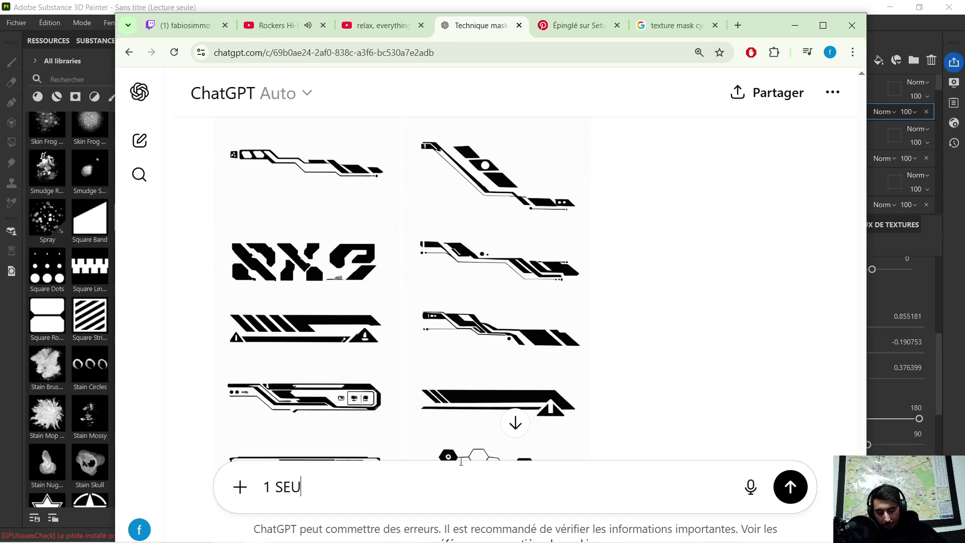
type("E  ! 1  !")
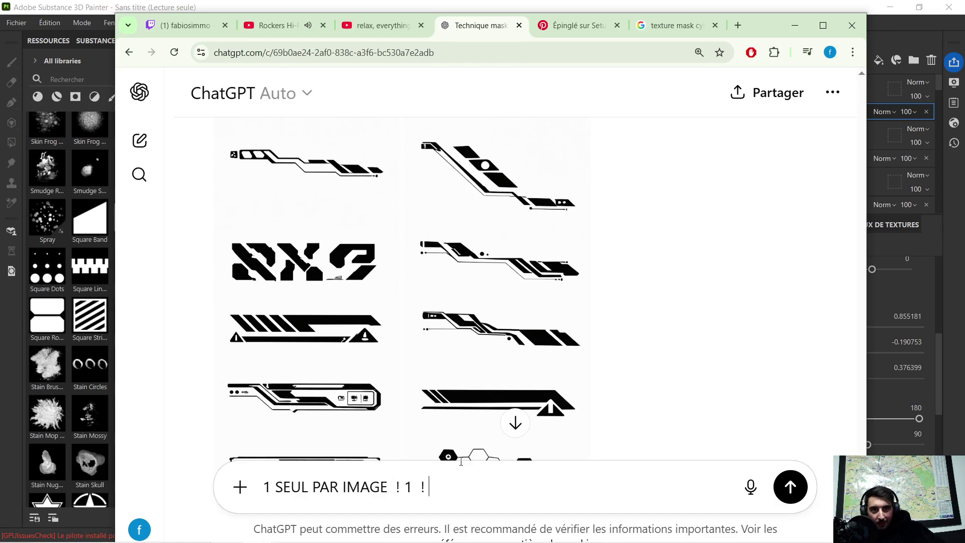
type("just 12")
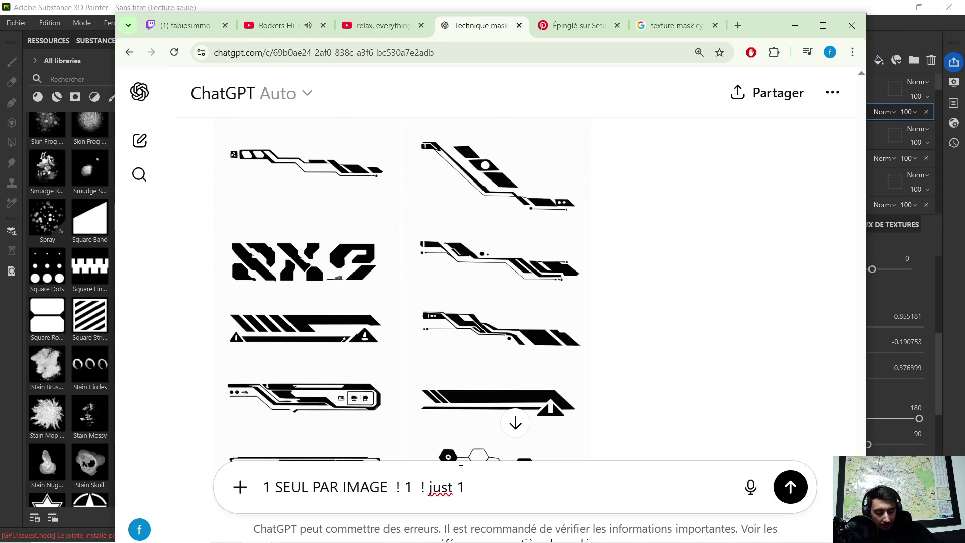
type("genre 2-1")
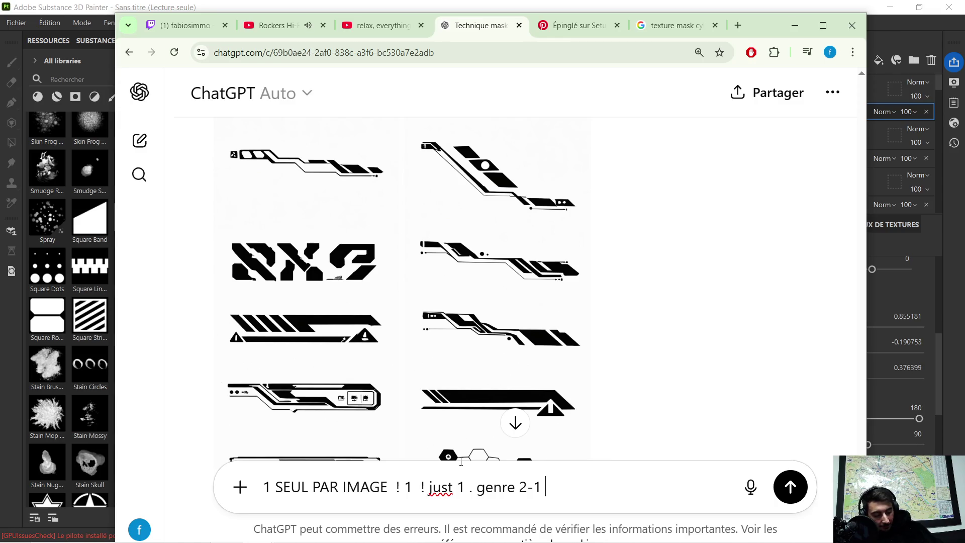
type(" ou0 +1")
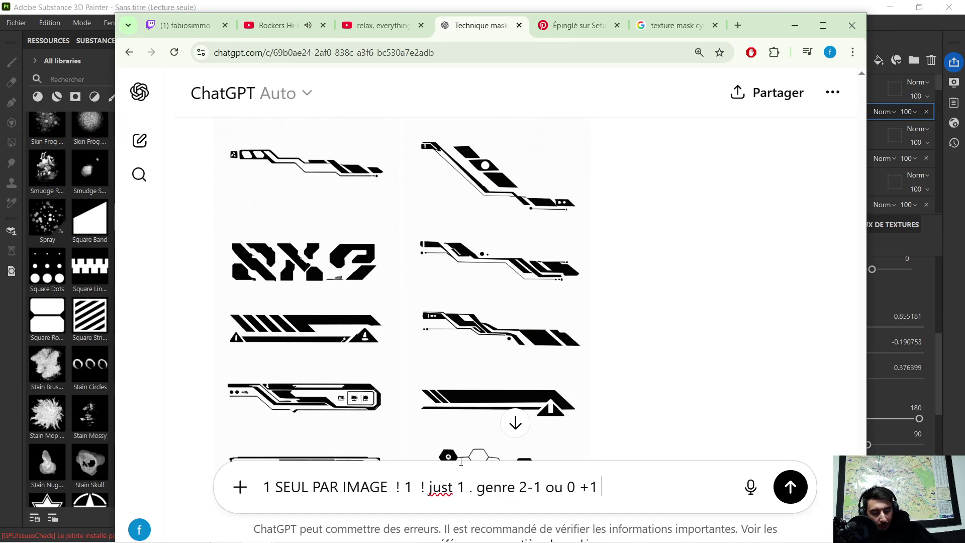
type("  1+0")
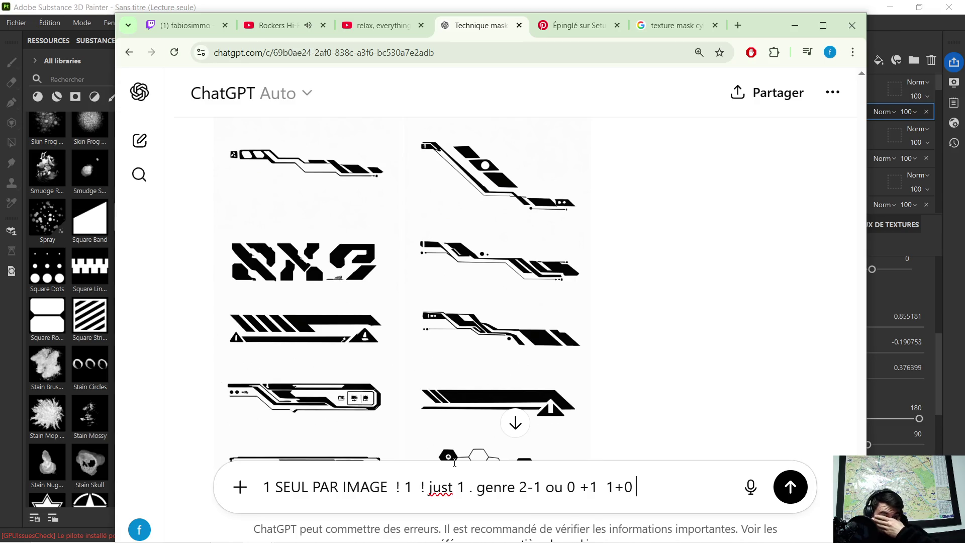
type("3-2")
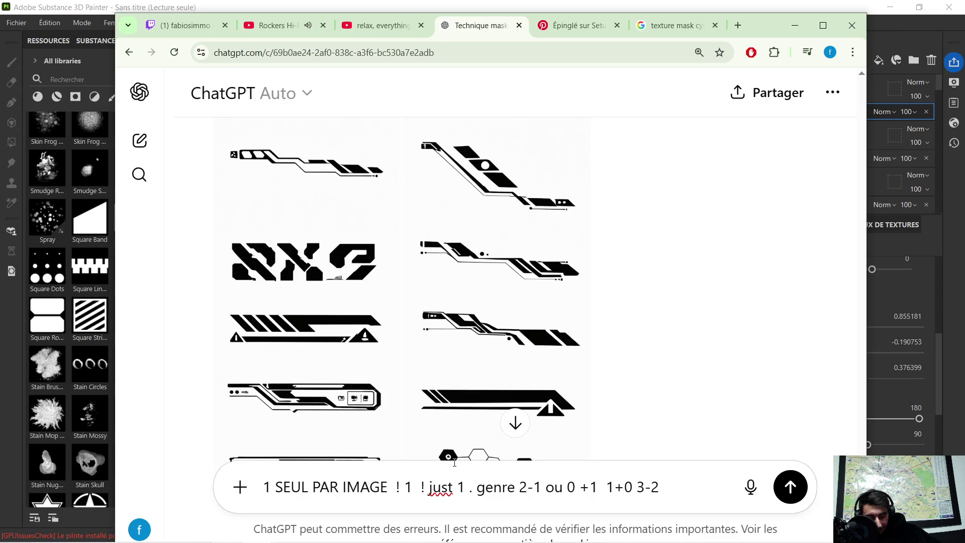
type(" quoi !")
key("Return")
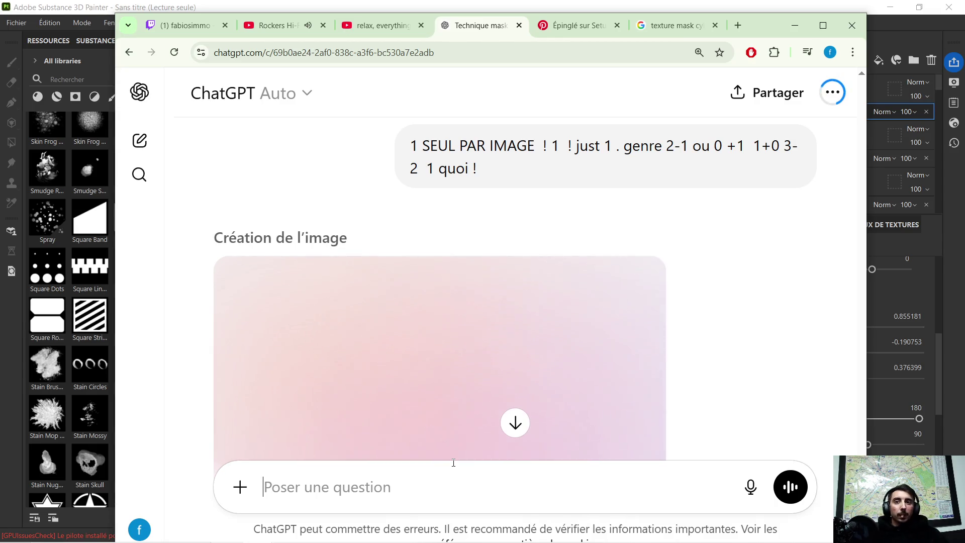
Review the still multi-shape futuristic grid and type a complaint demanding one motif per generated image
scroll(453, 347, "down", 2)
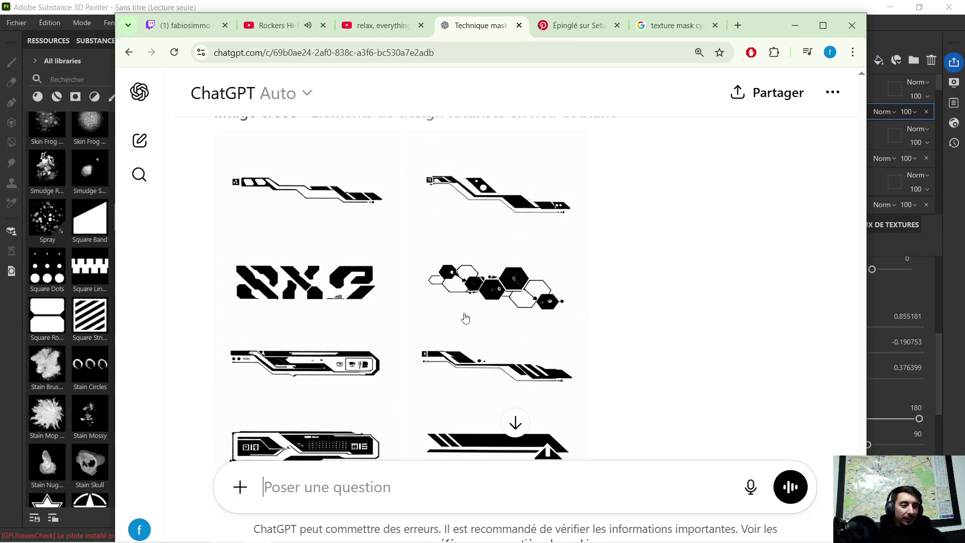
scroll(493, 209, "down", 3)
scroll(503, 231, "down", 5)
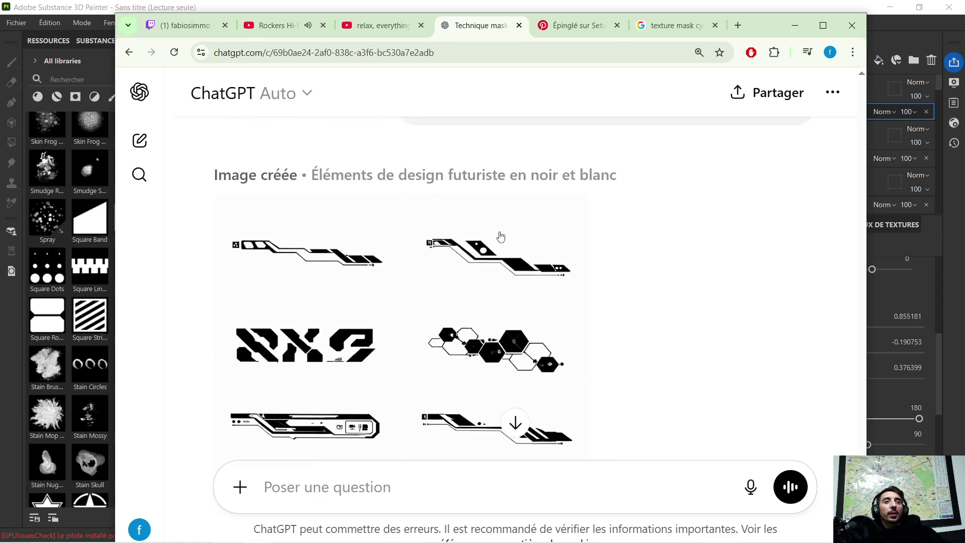
scroll(493, 225, "up", 3)
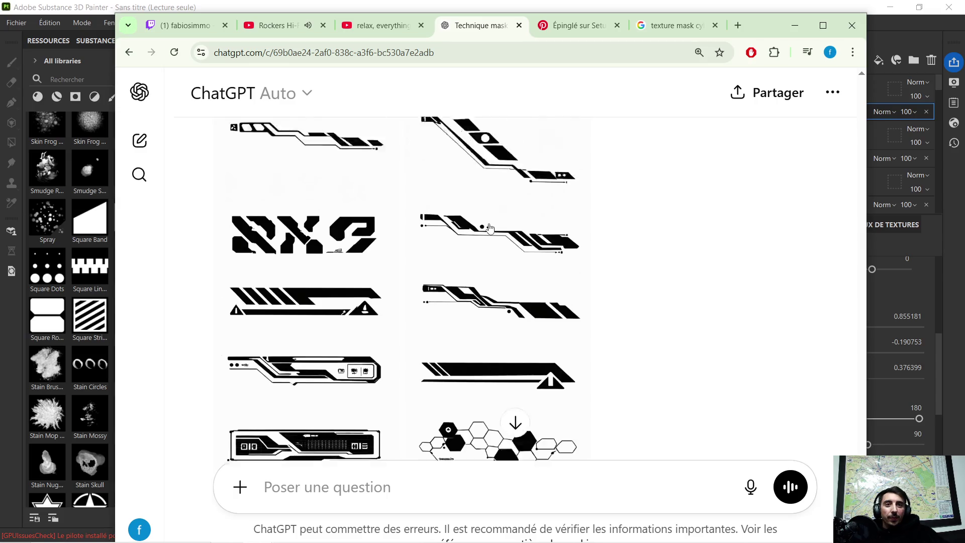
mouse_move(582, 377)
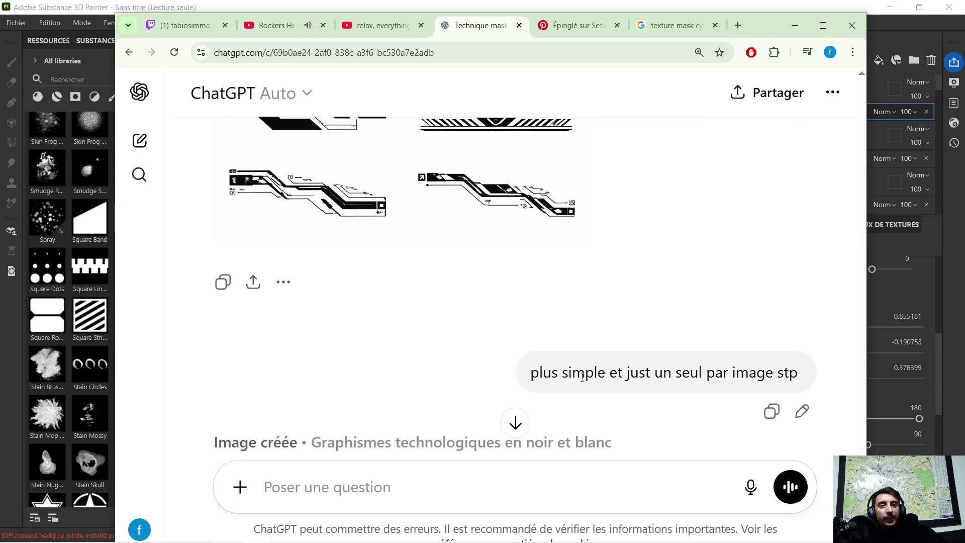
scroll(552, 322, "down", 8)
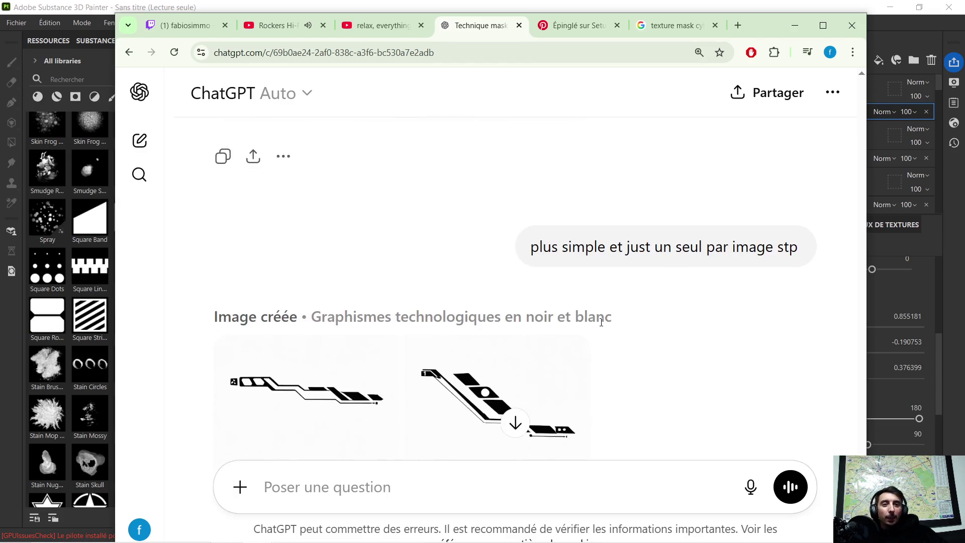
scroll(416, 297, "down", 8)
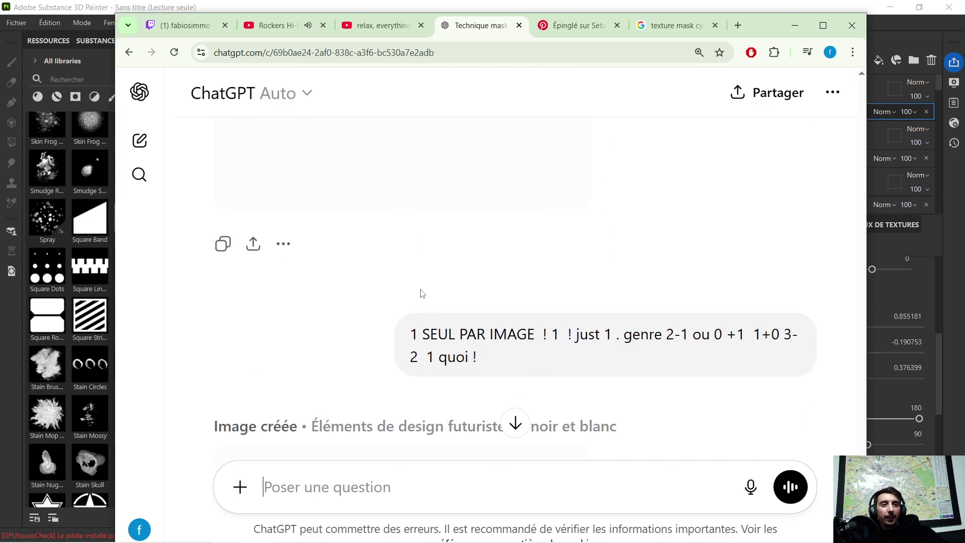
mouse_move(696, 318)
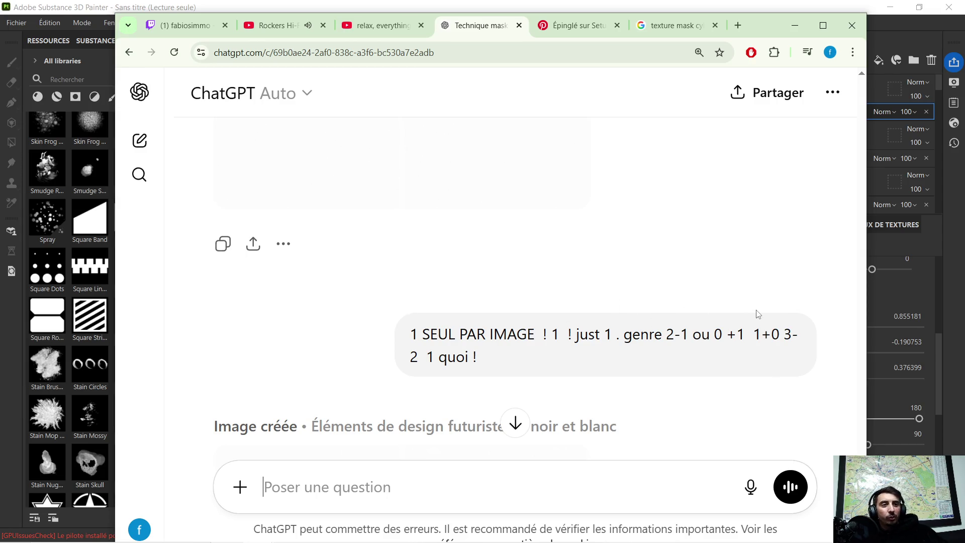
scroll(492, 323, "up", 3)
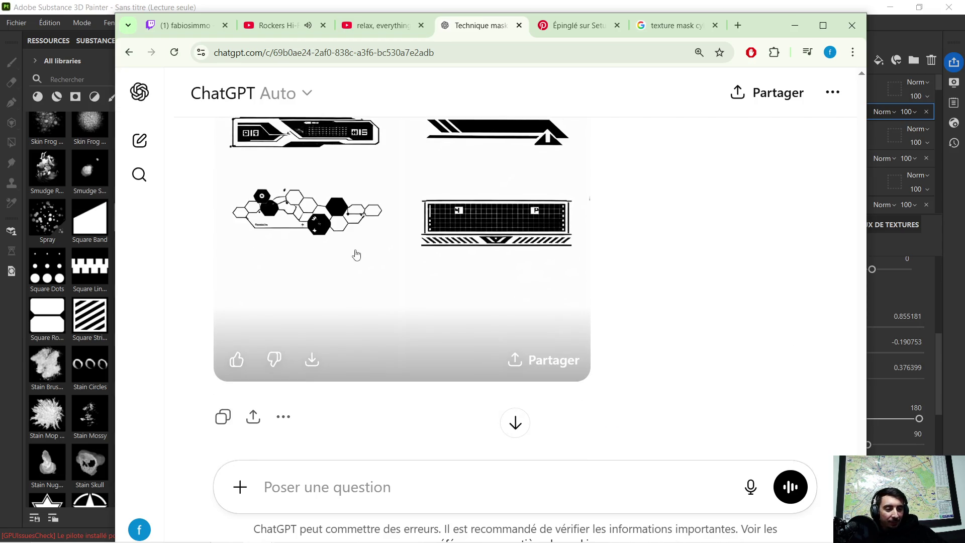
scroll(428, 238, "down", 2)
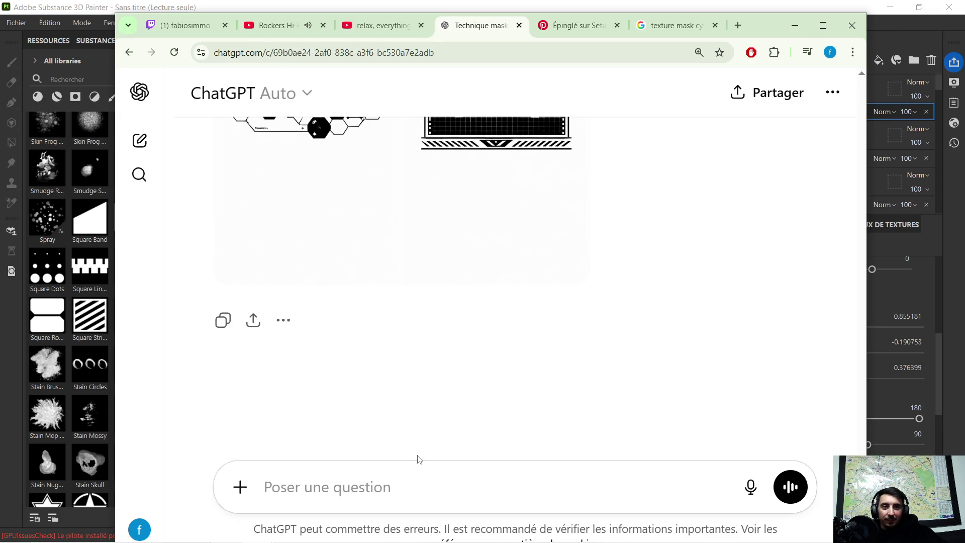
type("ces ")
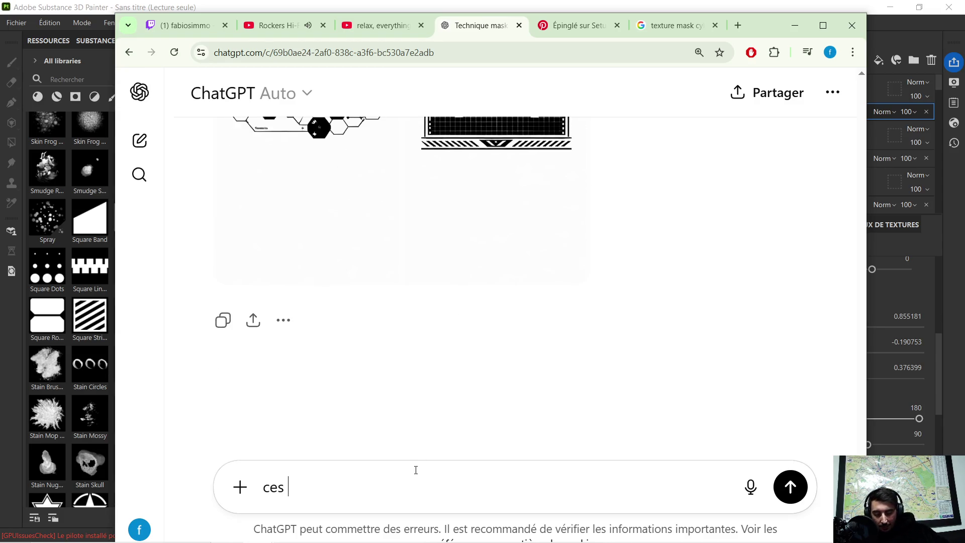
type("quoi que tu comp")
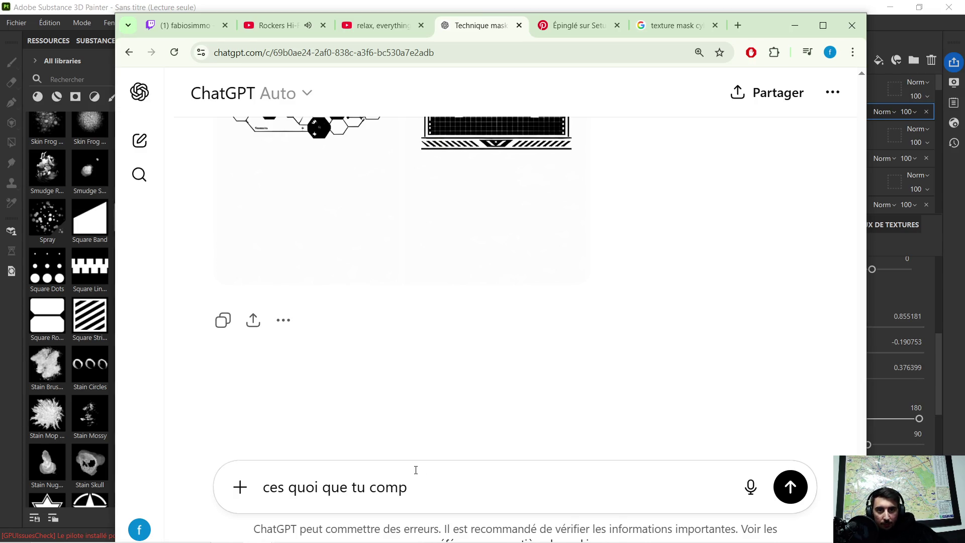
type("rend pas dans 1")
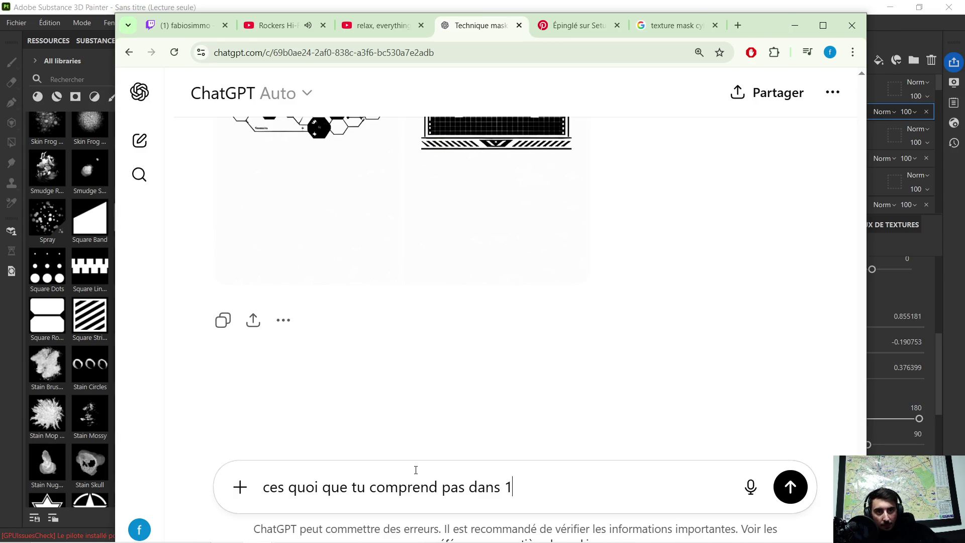
type(" putain de motif par i")
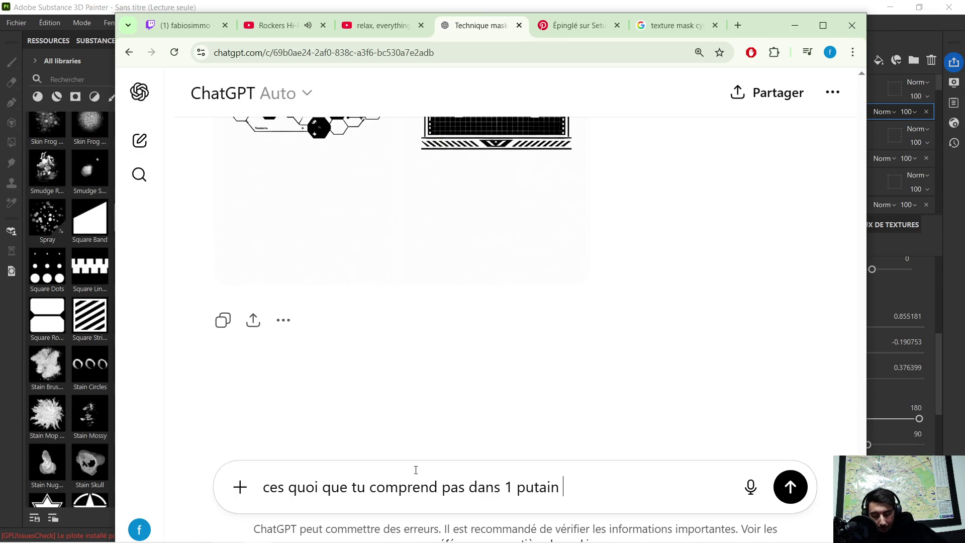
type("mage genere  ?? 1")
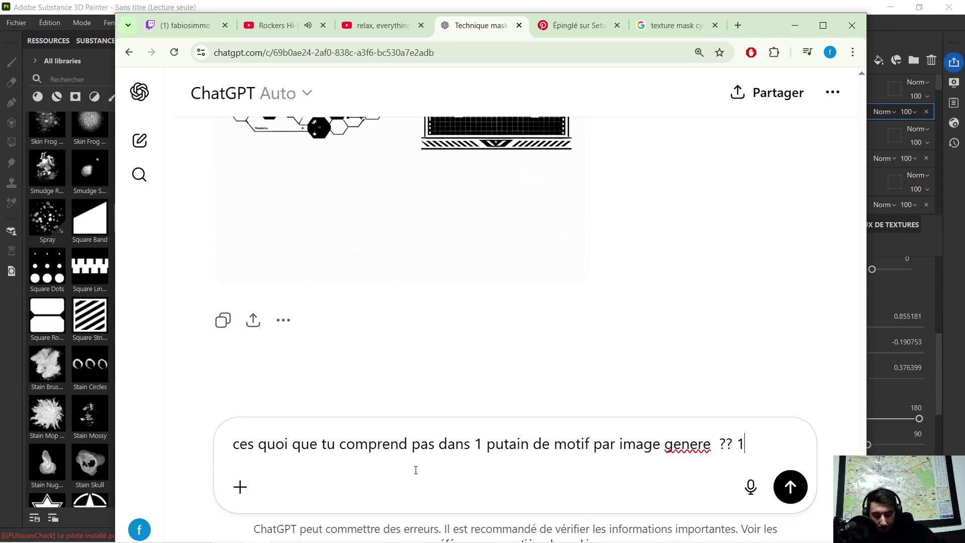
Send the one-motif-per-image complaint and switch to the YouTube music while the image generates
type("SEUL")
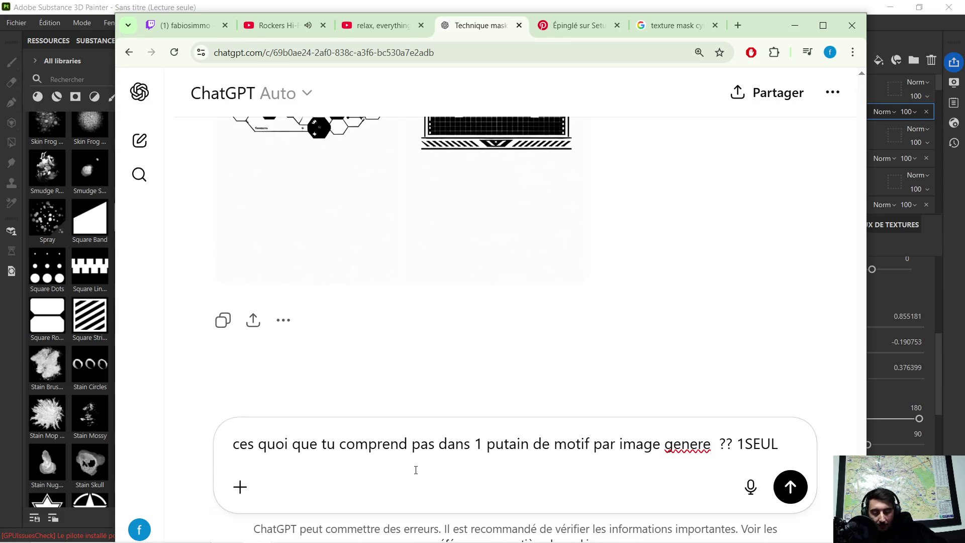
key("Return")
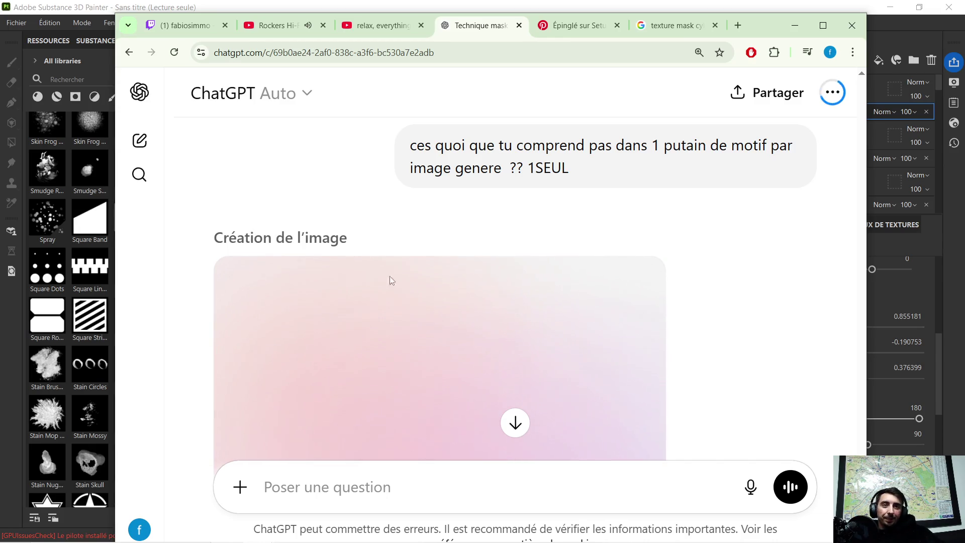
scroll(416, 226, "down", 3)
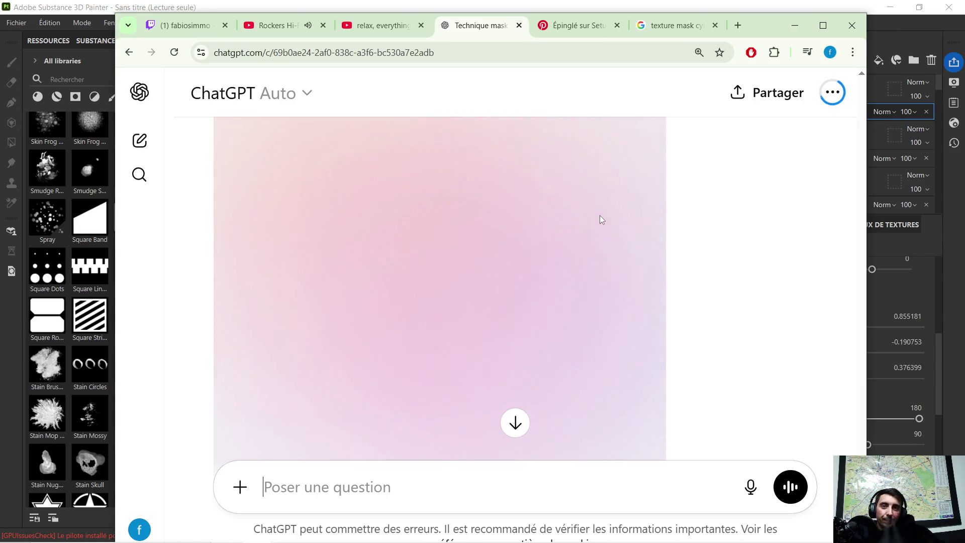
left_click(287, 28)
Play Underground Resistance – The Final Frontier on YouTube and return to the ChatGPT conversation
scroll(724, 299, "down", 1)
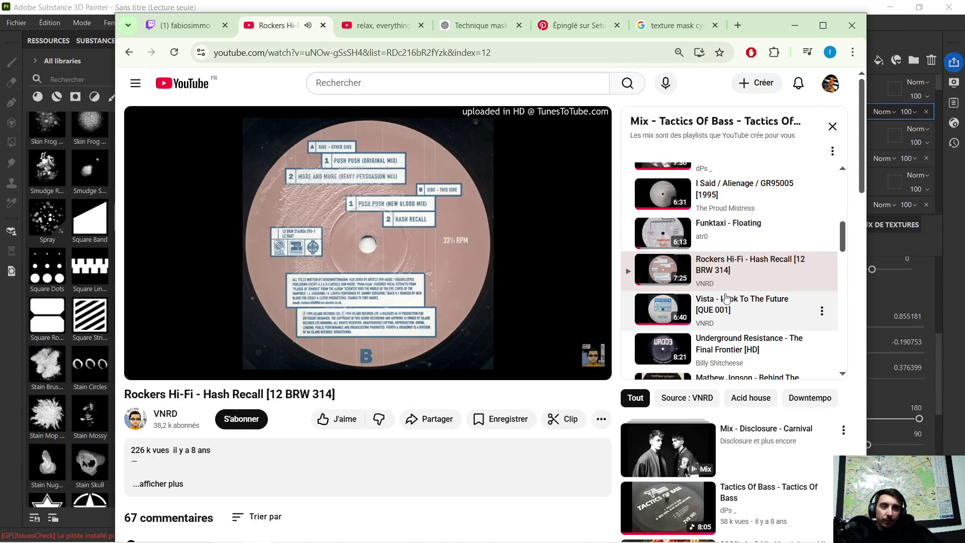
left_click(724, 346)
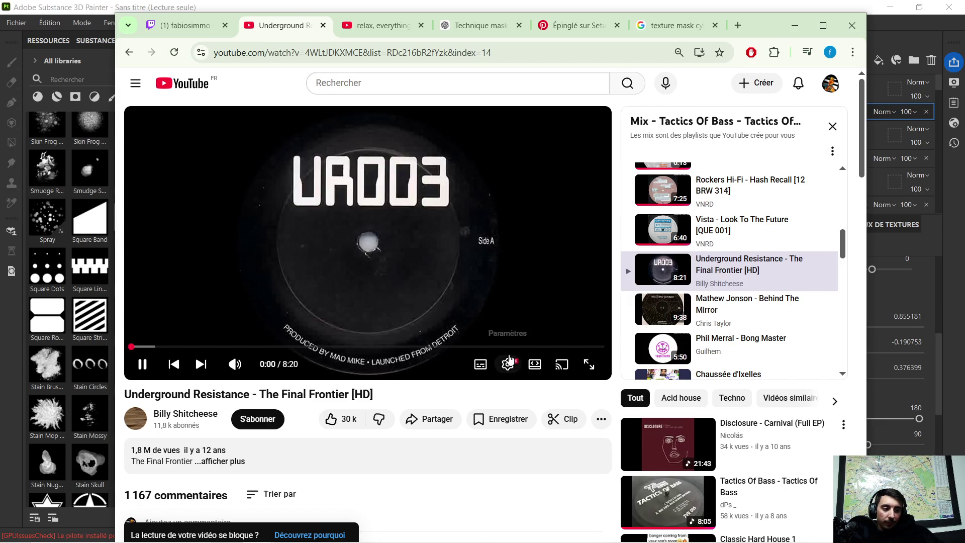
left_click(475, 25)
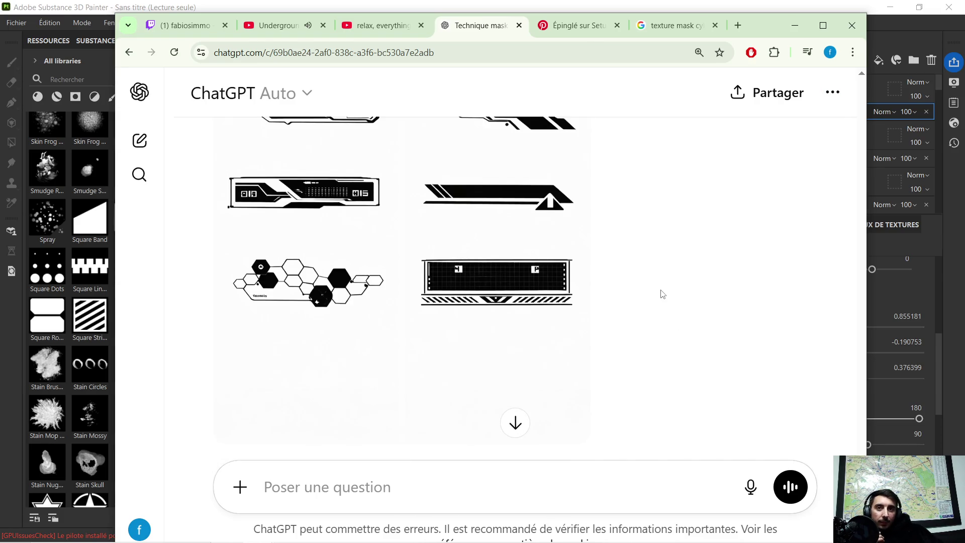
Send 'nique ta carte mere !', read the ten-motif offer, and start replying for just one motif
scroll(662, 293, "up", 10)
scroll(658, 291, "down", 7)
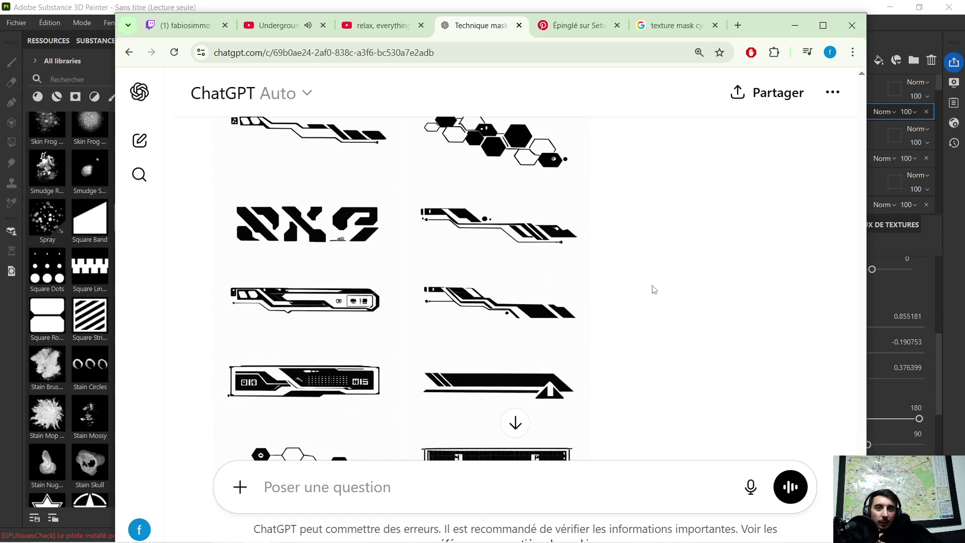
scroll(523, 264, "down", 5)
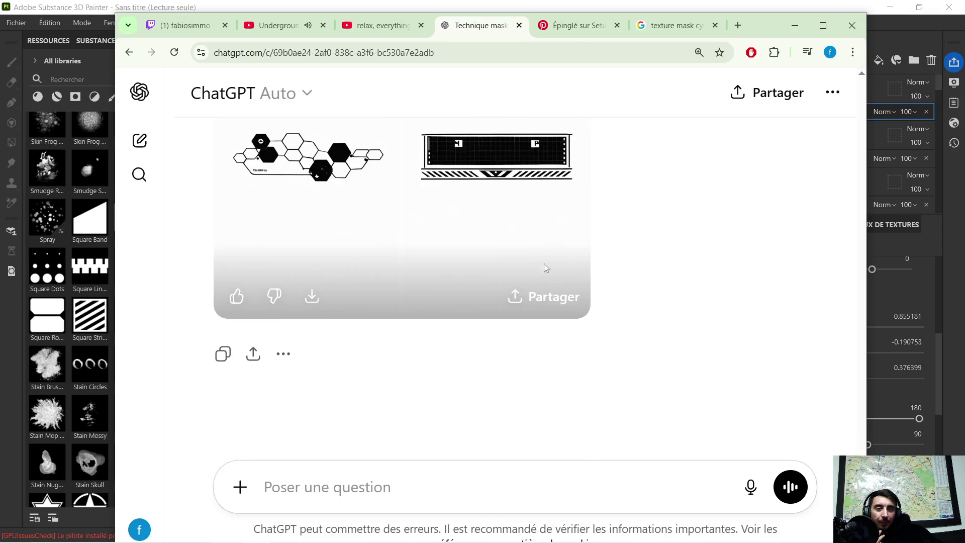
scroll(648, 407, "down", 1)
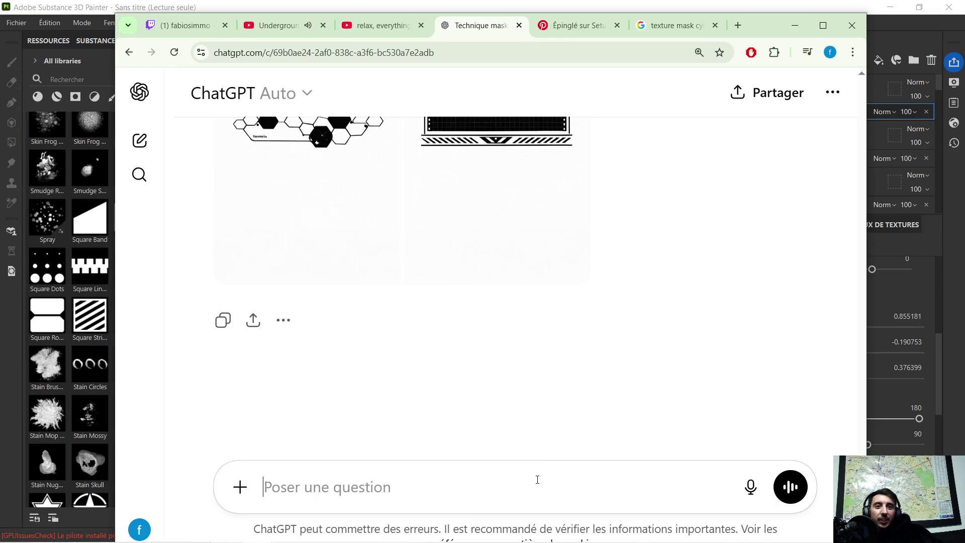
type("n")
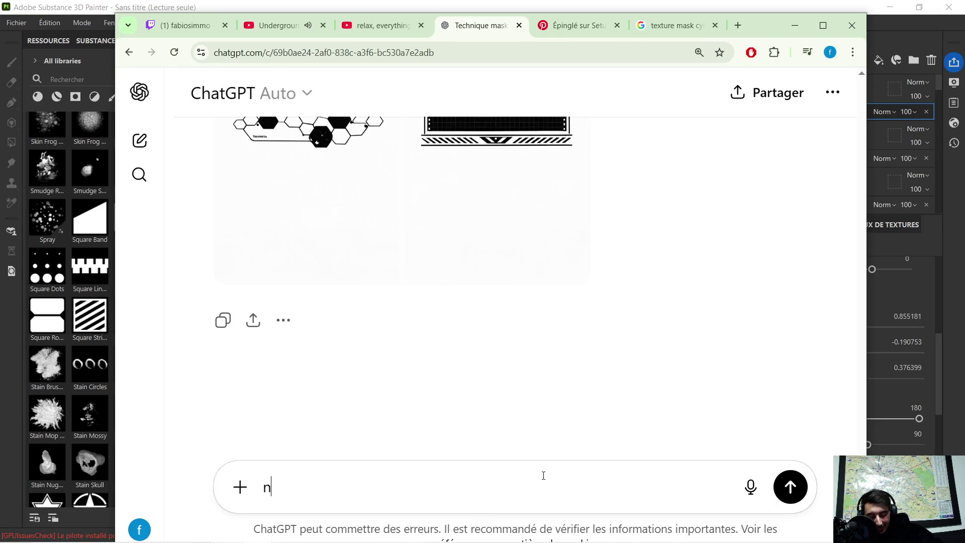
type("ique t")
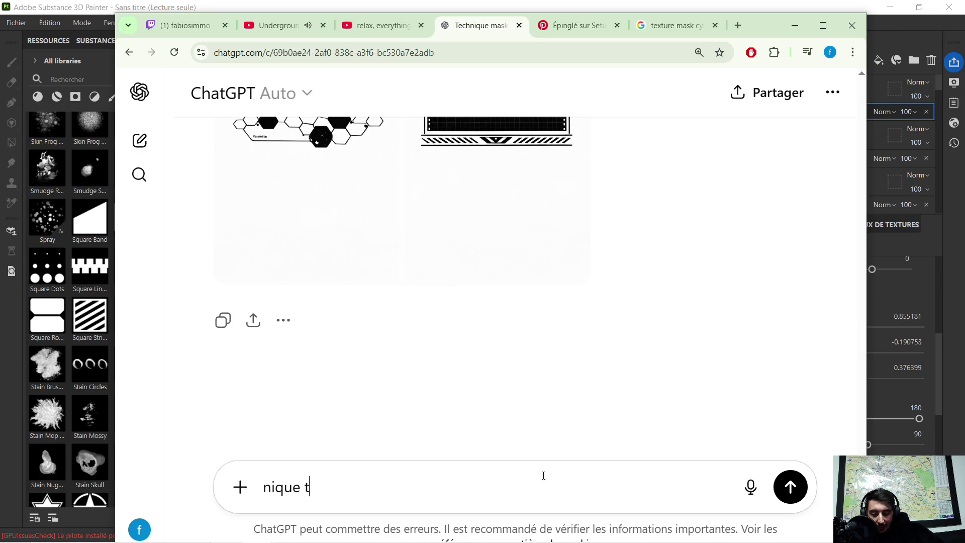
type("a cart")
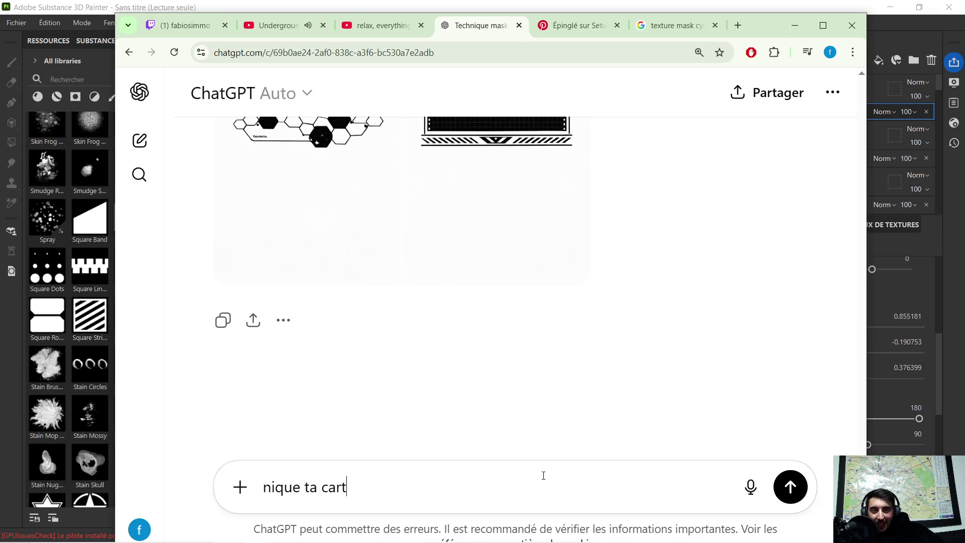
type("e mere !")
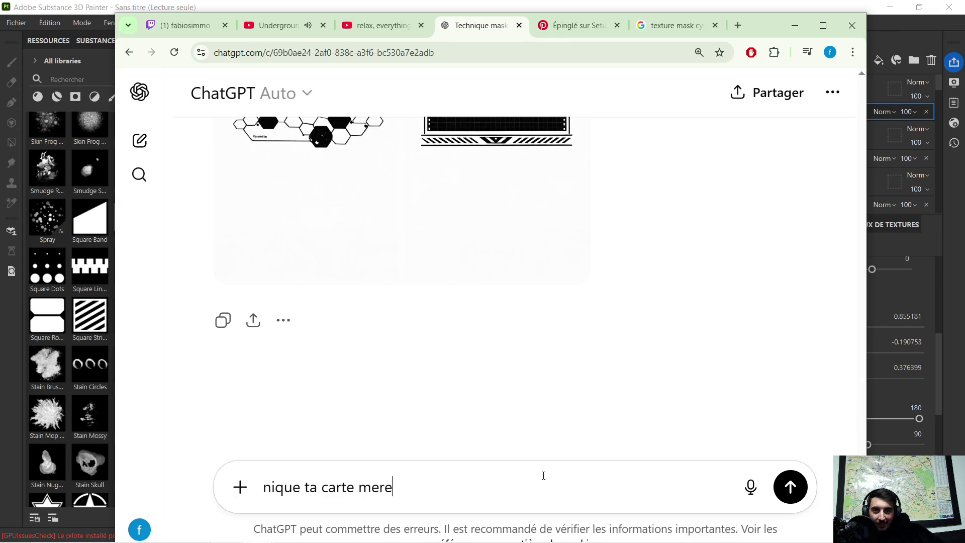
key("Return")
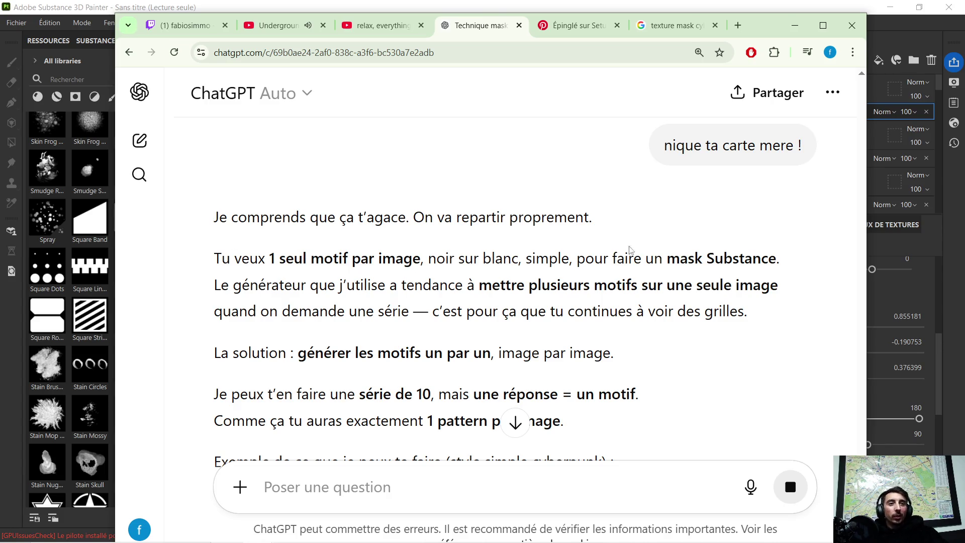
scroll(509, 256, "down", 6)
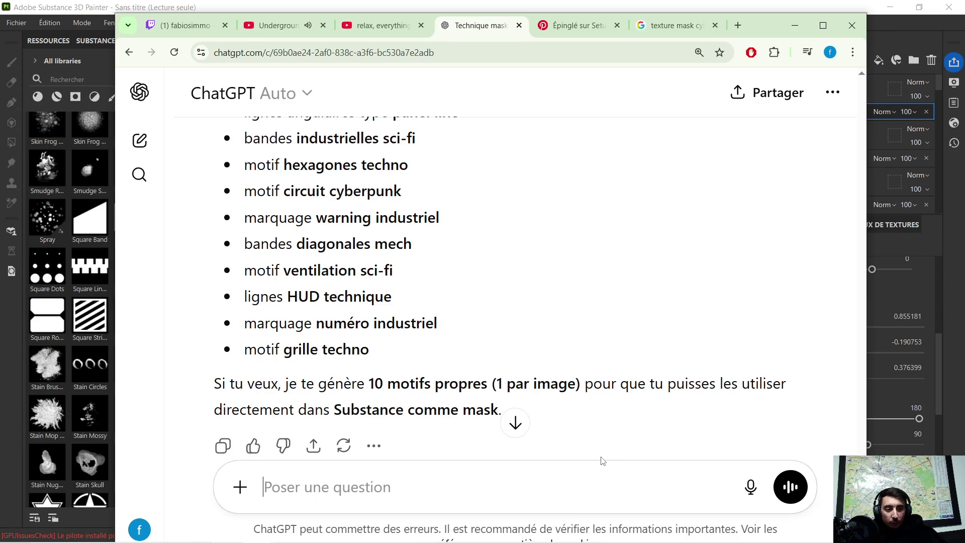
type("non")
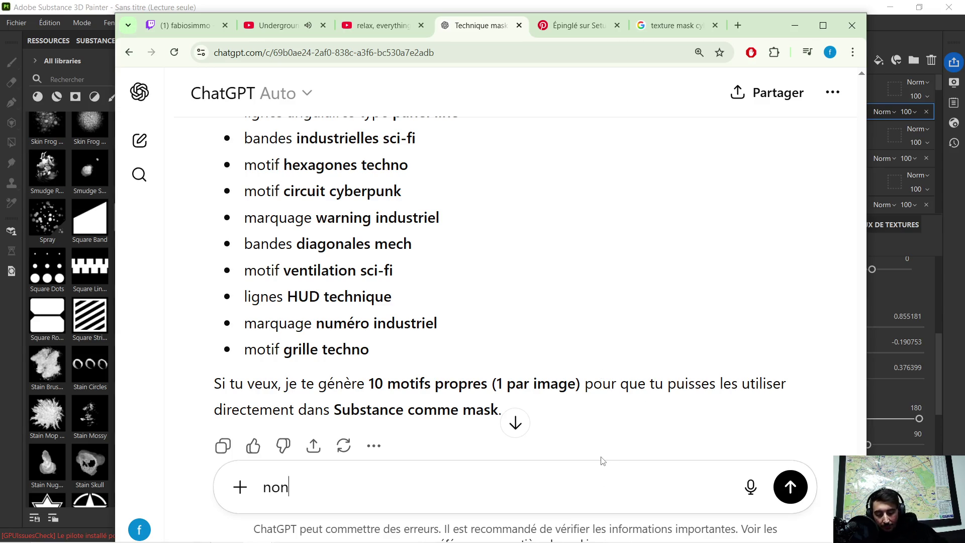
type(" just 1 deja  ")
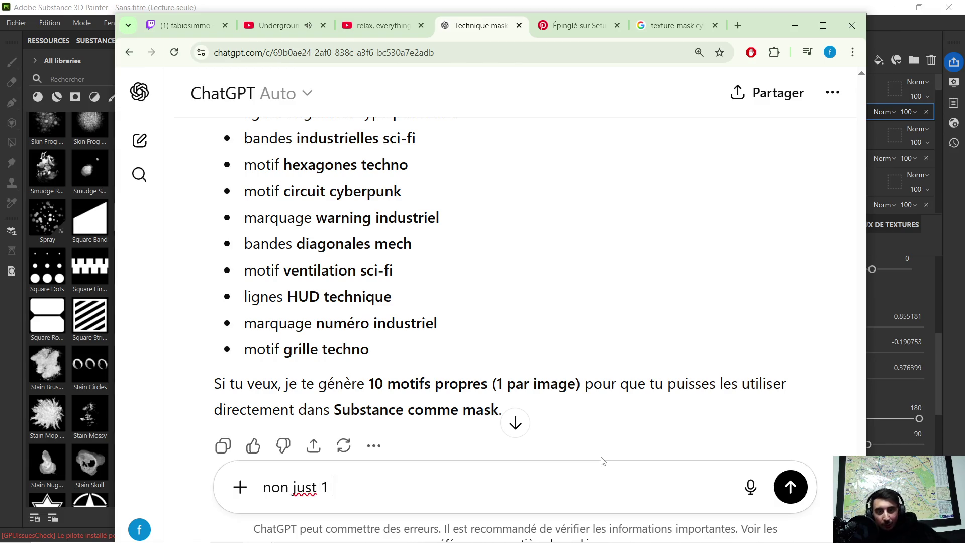
type(". o")
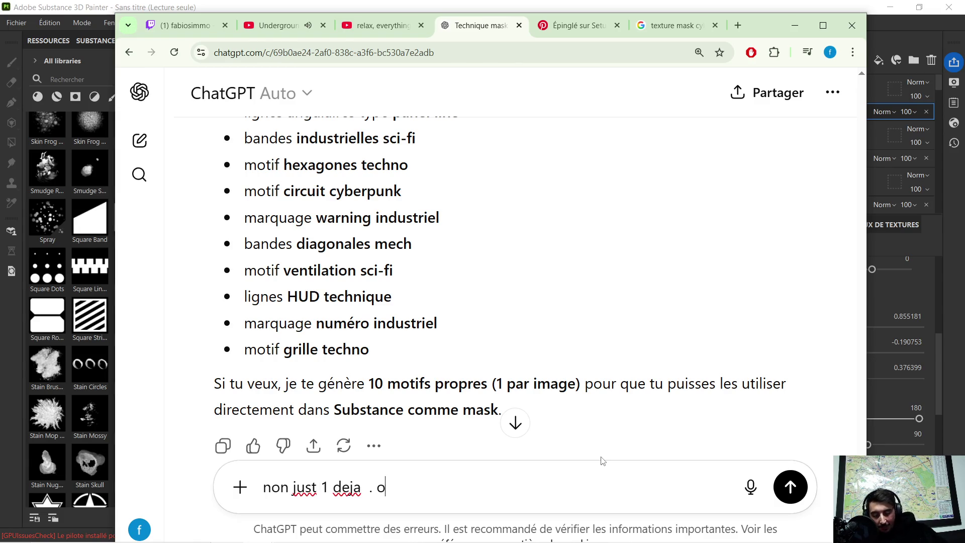
type("n va yaler par etap")
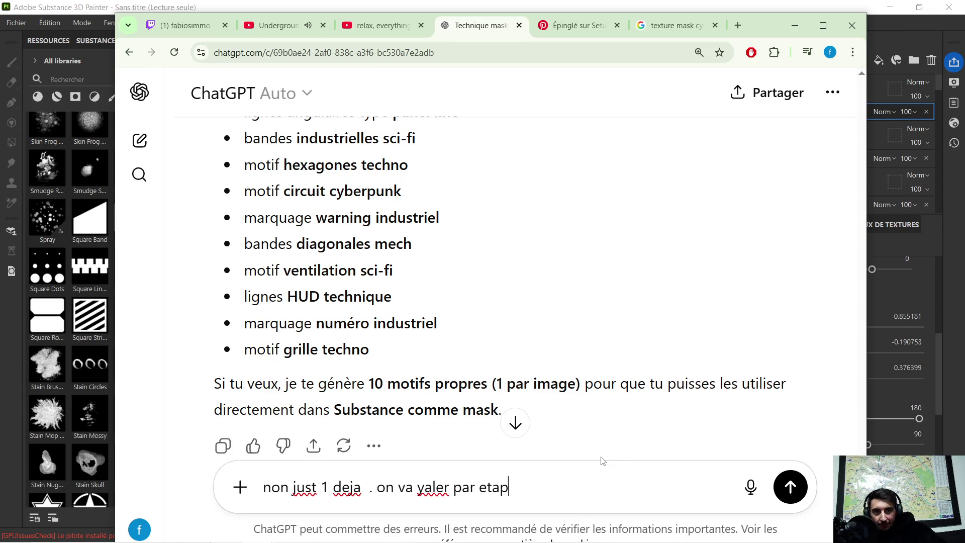
type("e mec")
Send 'non just 1 deja . on va yaler par etape mec' to start a single-motif image
key("Return")
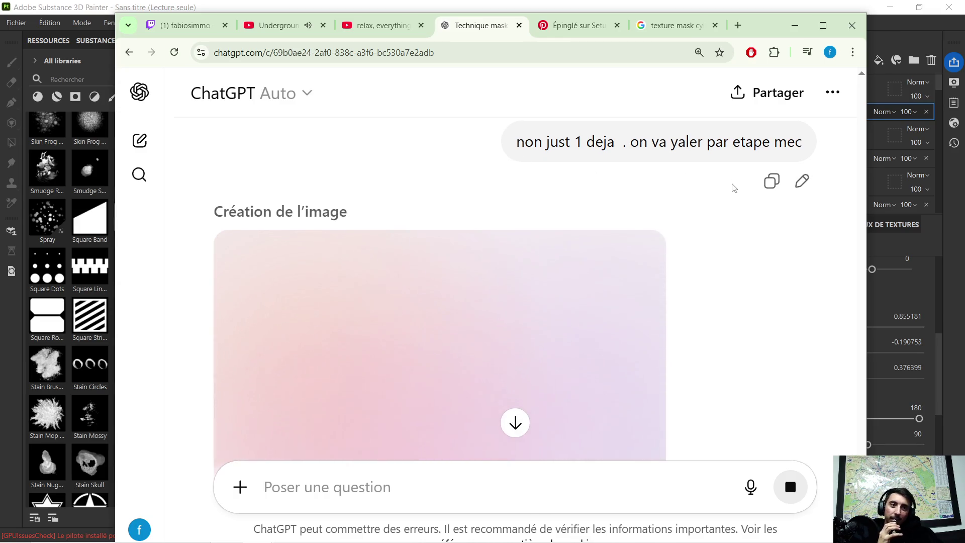
scroll(703, 201, "down", 3)
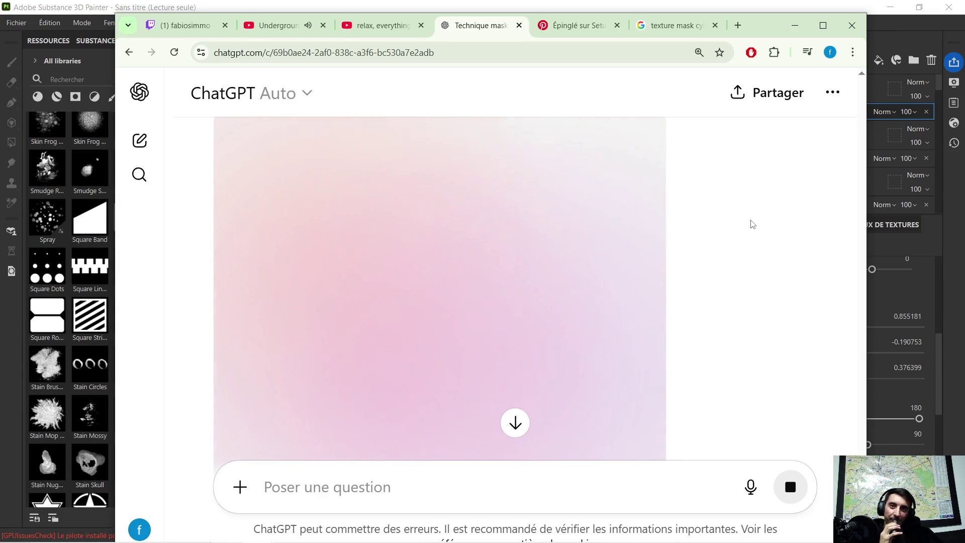
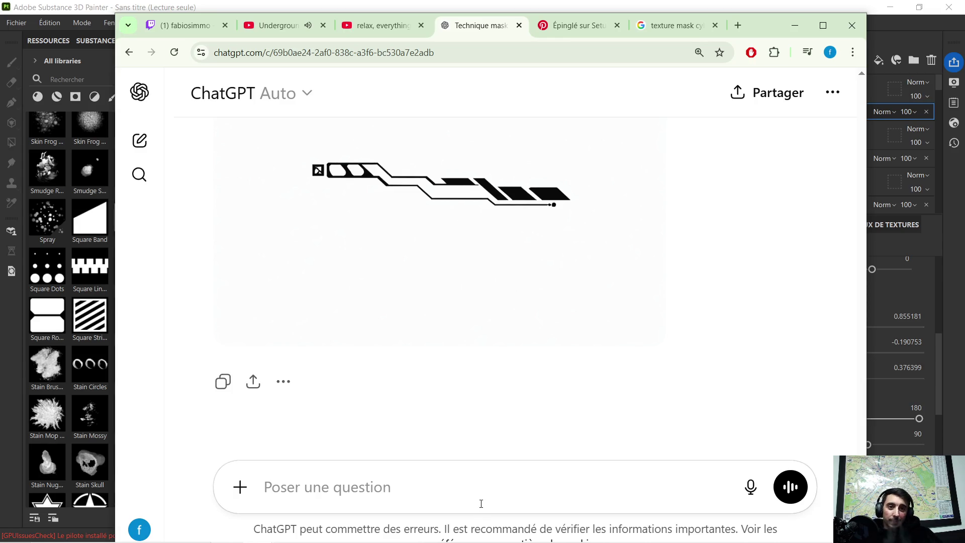
Send ChatGPT a French follow-up praising the circuit-line motif and asking for another one
type("brav")
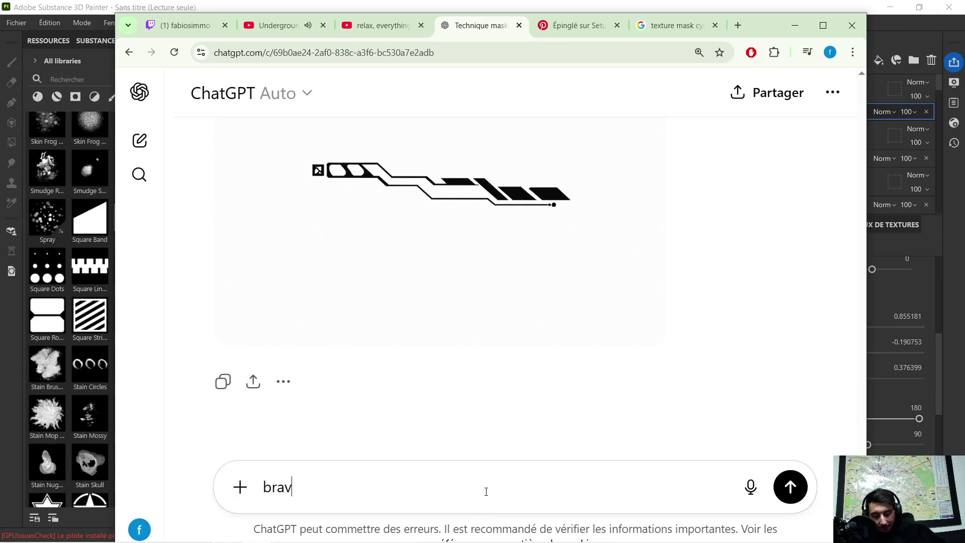
type("o  ta compri")
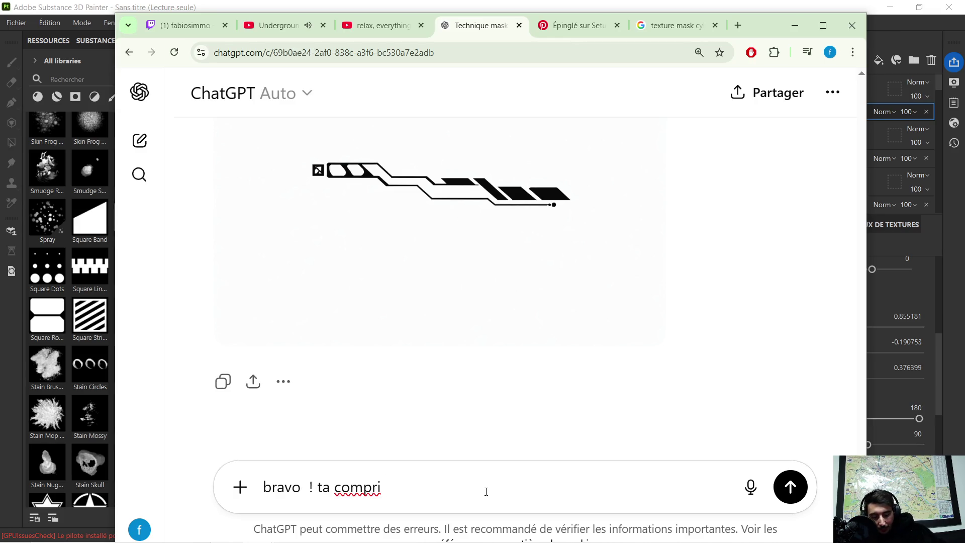
type("tu peut me")
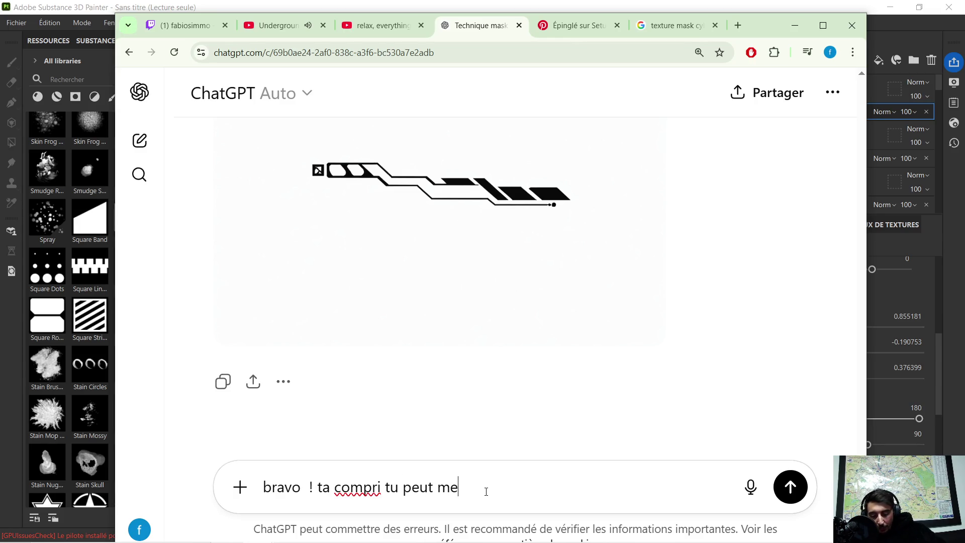
key("BackSpace")
type("'en fair un ")
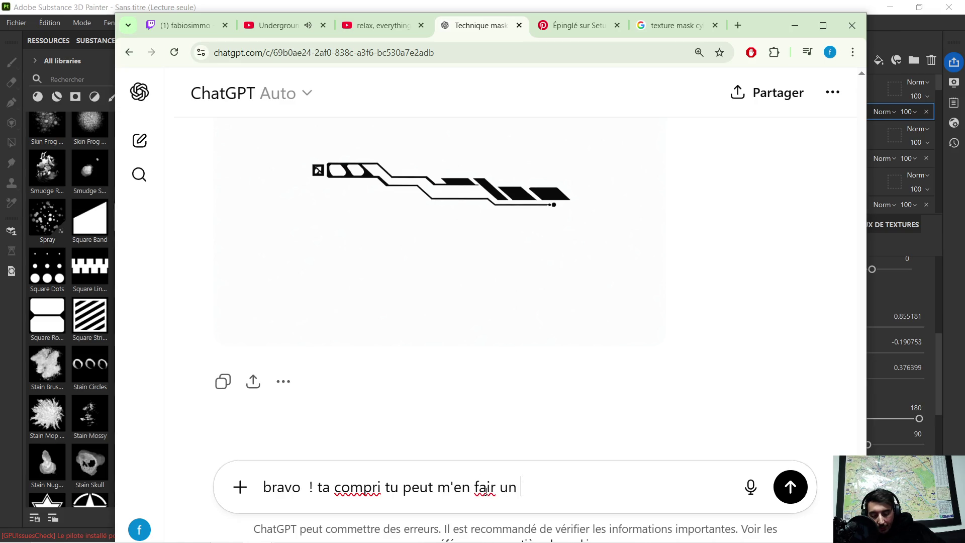
type("autre ")
type("stp")
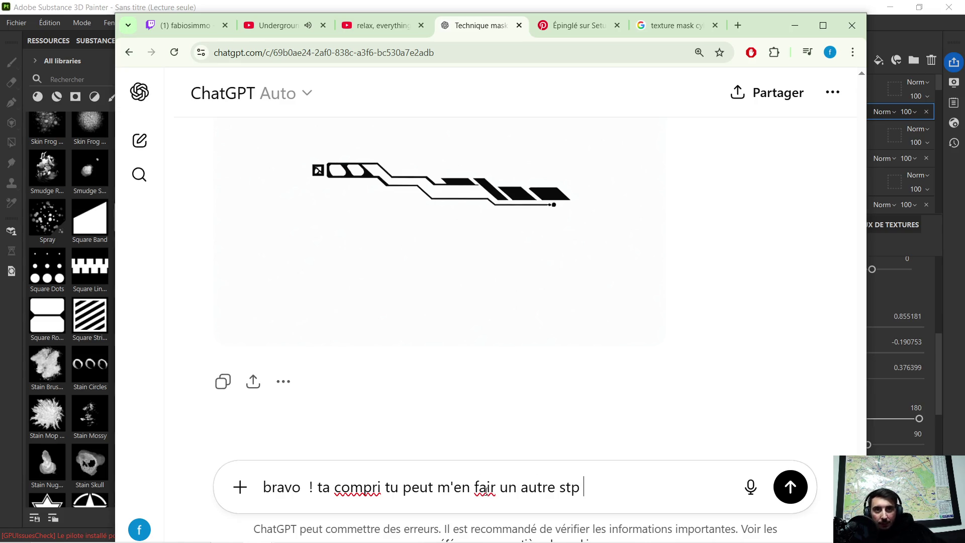
key("Return")
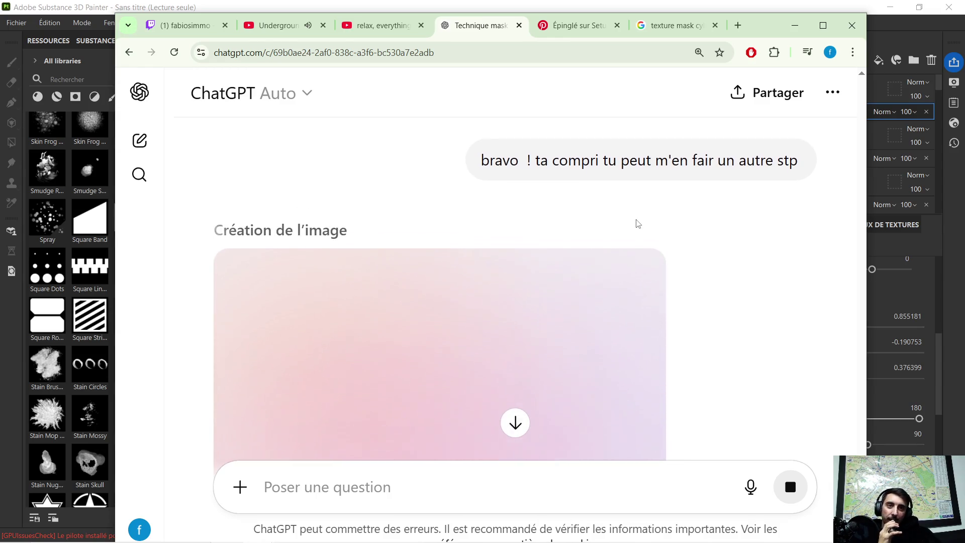
scroll(637, 222, "up", 2)
scroll(633, 217, "down", 4)
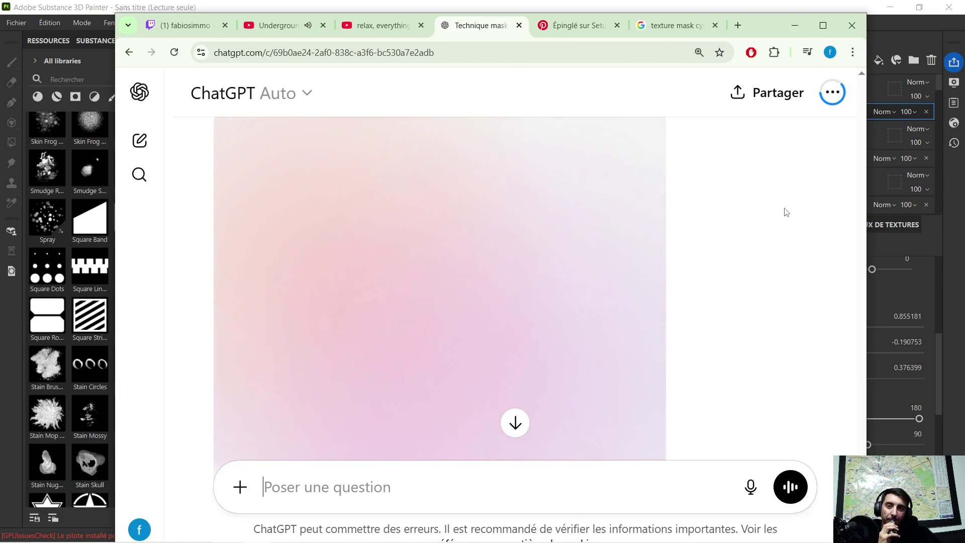
scroll(771, 224, "up", 15)
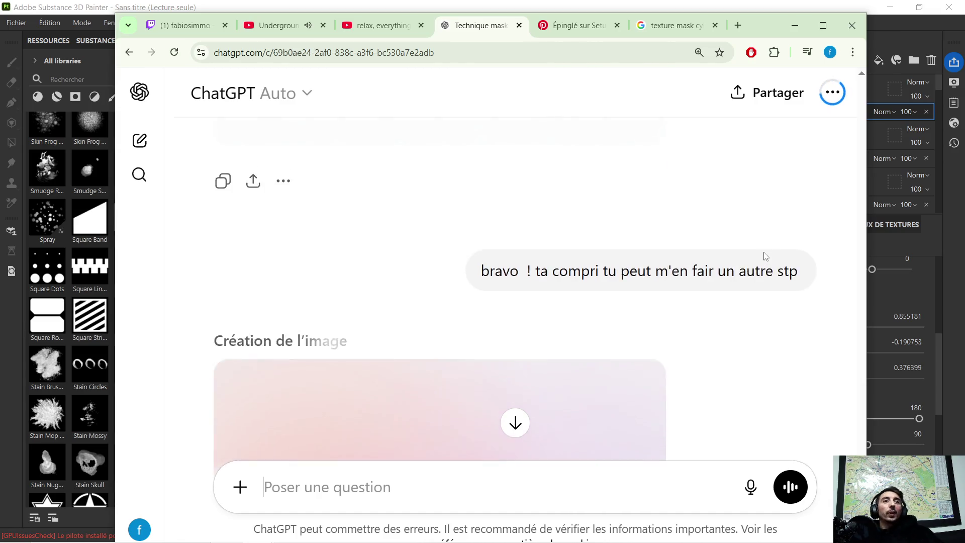
scroll(688, 290, "down", 8)
scroll(603, 250, "up", 5)
scroll(605, 248, "down", 12)
scroll(610, 248, "up", 4)
scroll(609, 247, "down", 4)
scroll(578, 248, "down", 1)
scroll(536, 246, "up", 6)
scroll(556, 263, "down", 8)
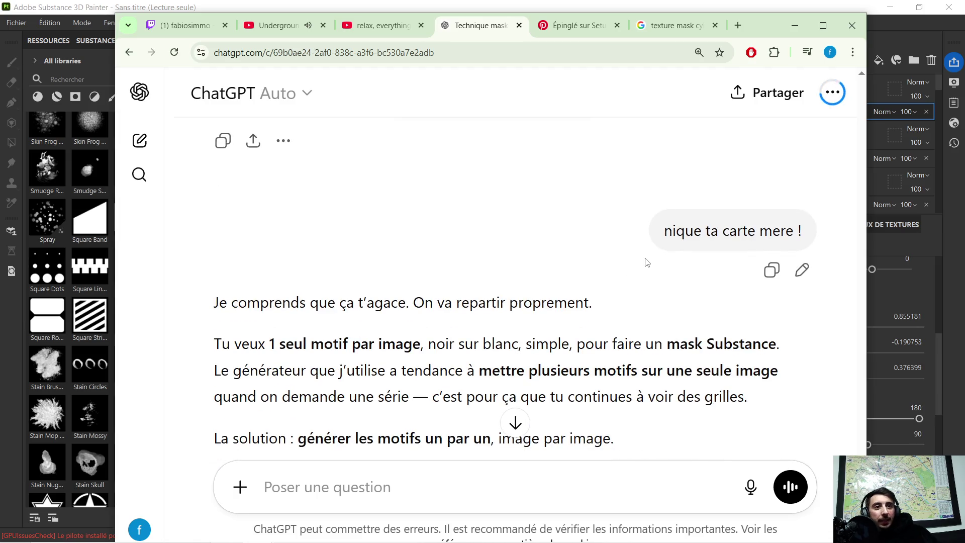
scroll(638, 231, "down", 5)
scroll(638, 230, "down", 12)
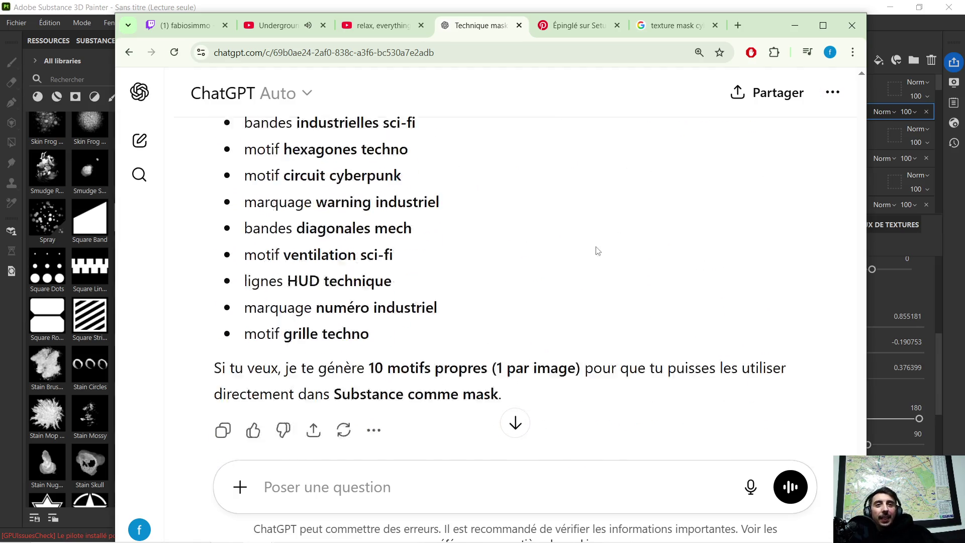
scroll(392, 300, "down", 4)
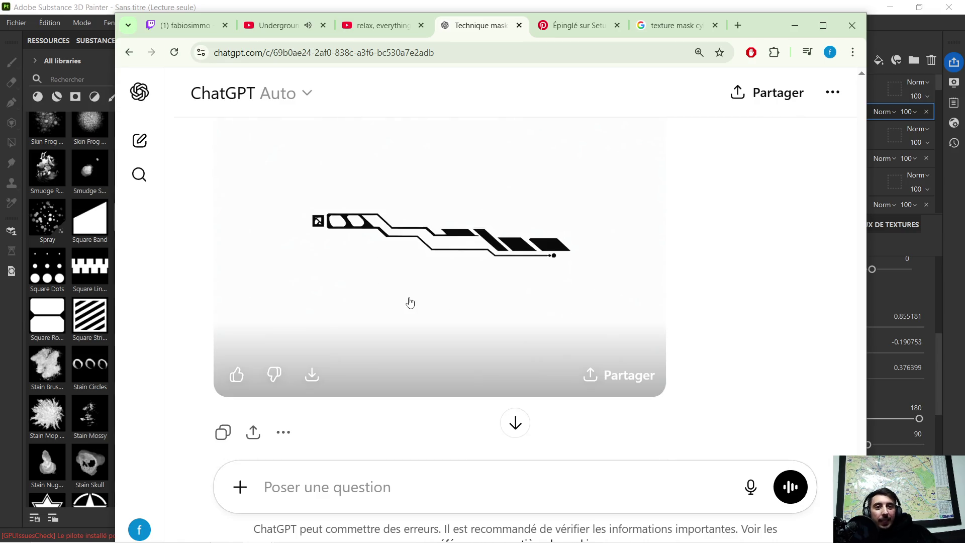
Import the ChatGPT motif image, find it under 'chat' textures, and drop it onto the crate mesh
left_click_drag(410, 302, 76, 302)
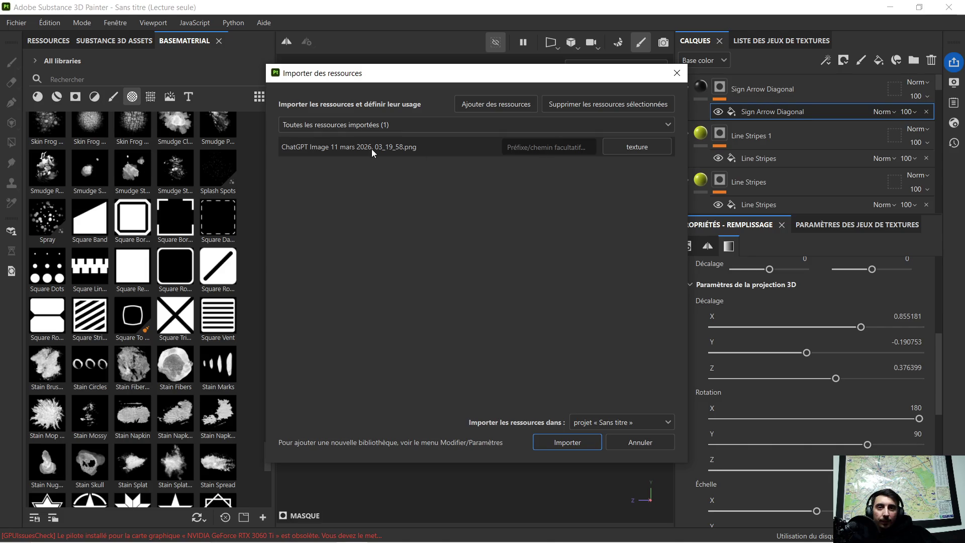
left_click(564, 444)
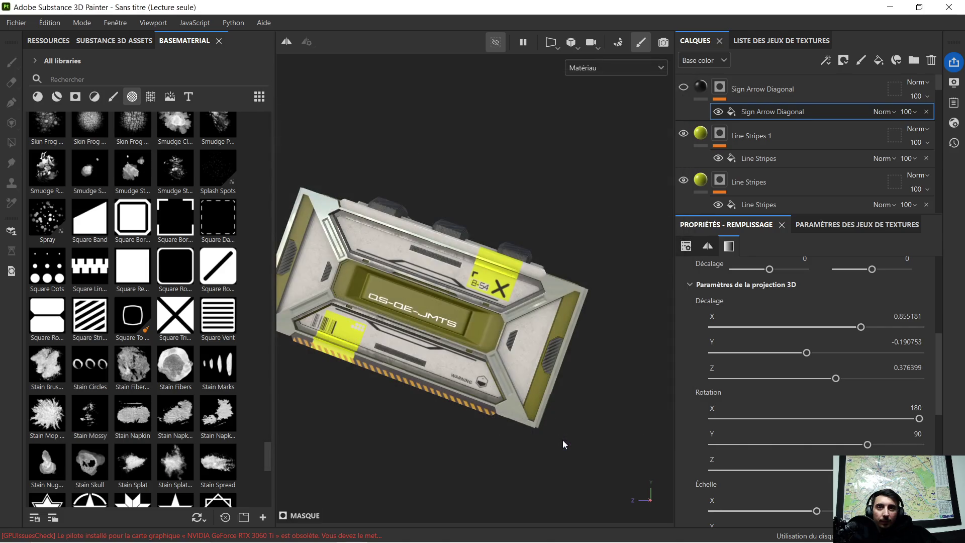
left_click(90, 77)
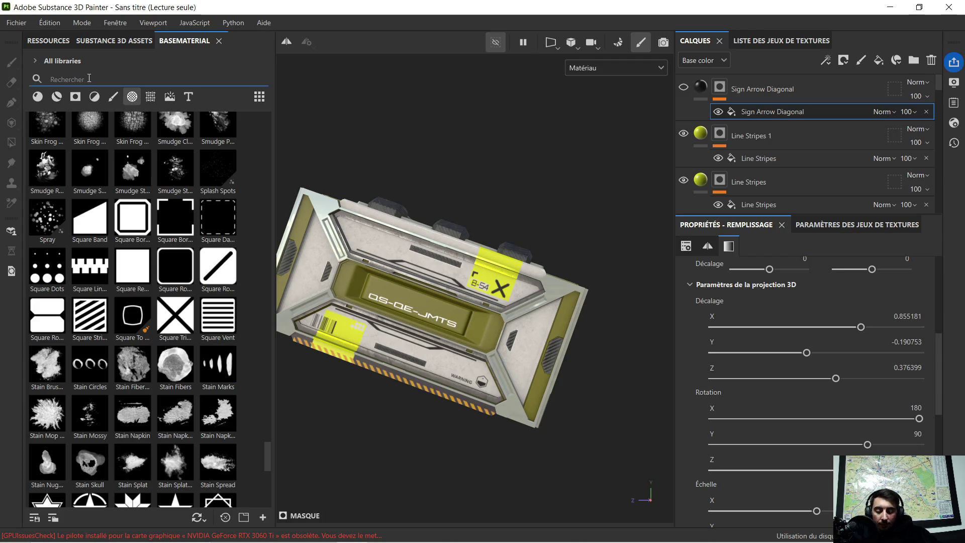
type("chat")
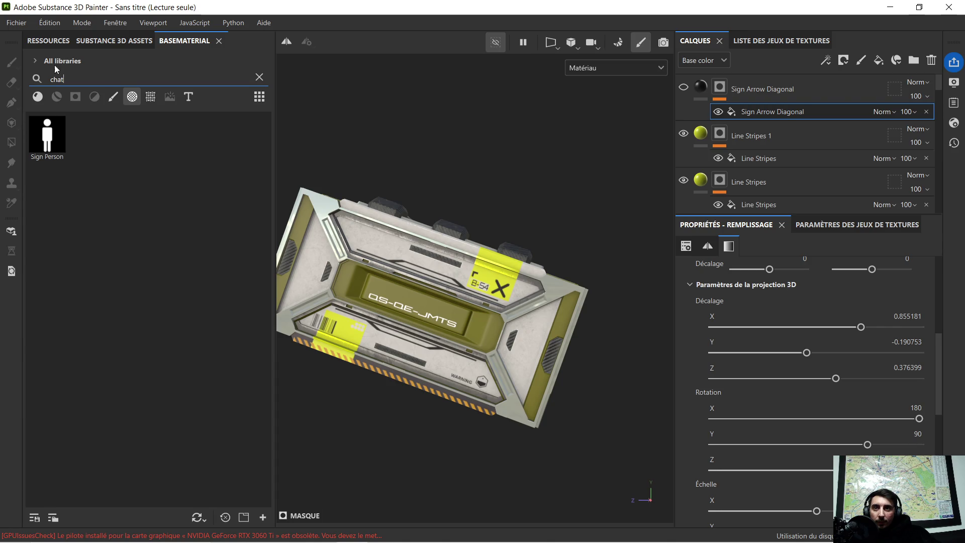
left_click(151, 99)
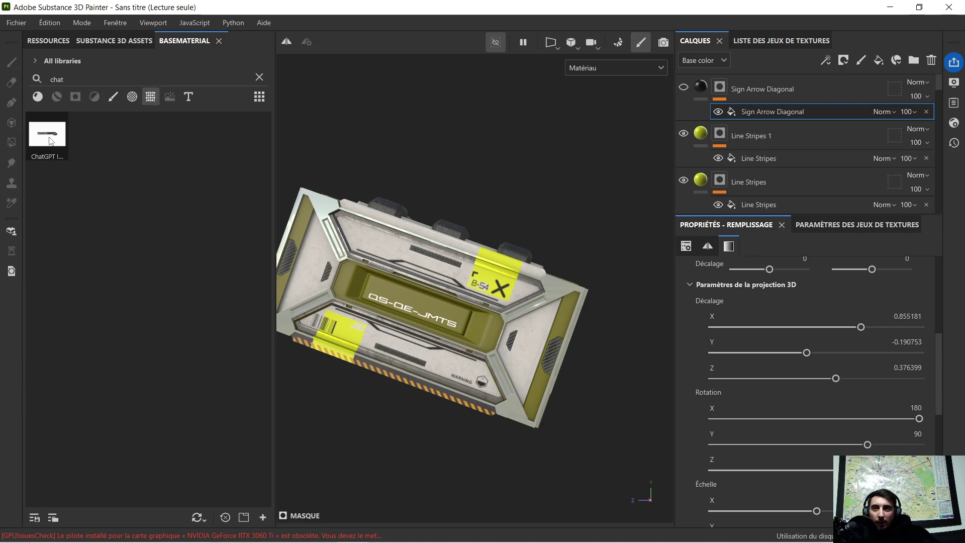
mouse_move(51, 141)
mouse_move(51, 140)
left_mouse_down()
mouse_move(360, 344)
mouse_move(543, 339)
mouse_move(525, 339)
left_mouse_up()
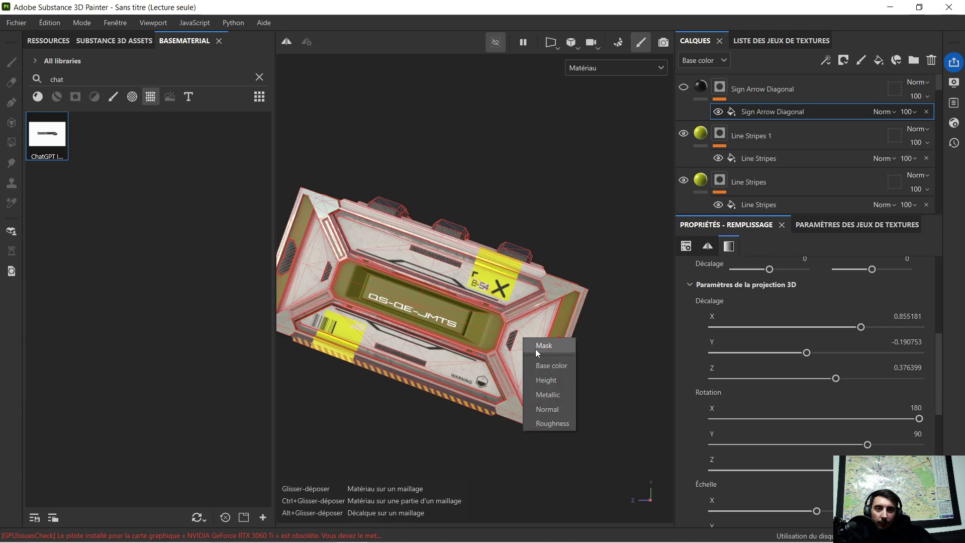
Apply the motif as a mask on a new layer and inspect the crate panel
left_click(534, 346)
scroll(563, 338, "up", 5)
scroll(577, 369, "up", 5)
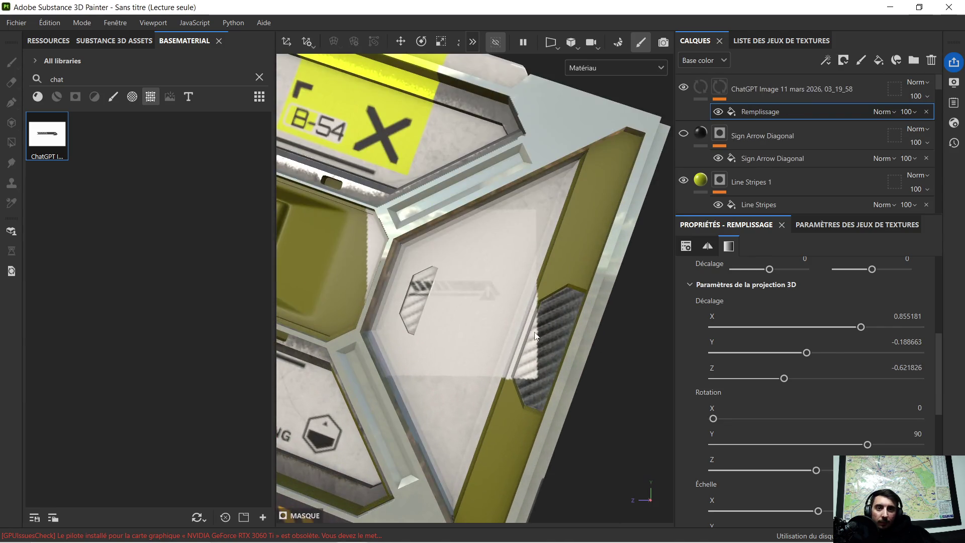
scroll(505, 339, "down", 5)
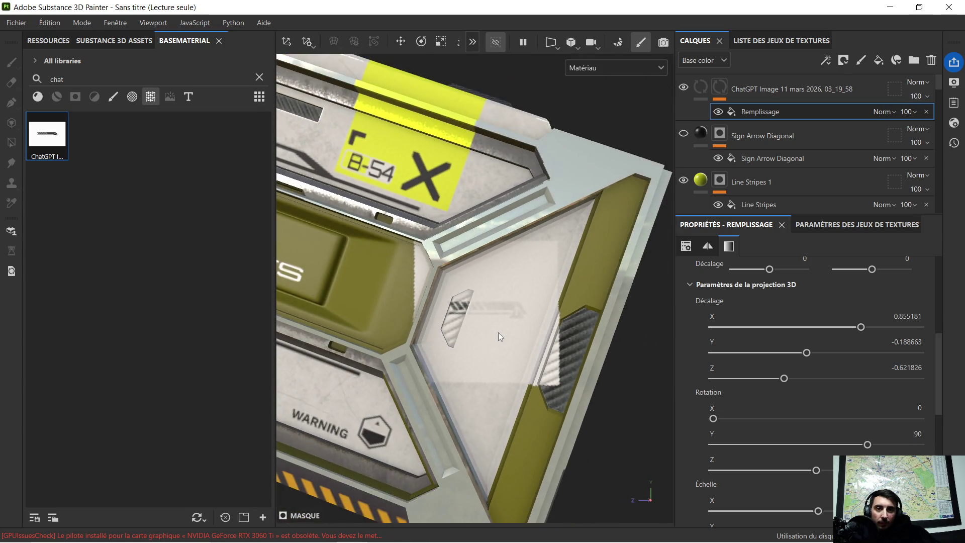
mouse_move(481, 336)
left_mouse_down("alt")
mouse_move(519, 339)
mouse_move(484, 345)
mouse_move(490, 315)
mouse_move(510, 316)
left_mouse_up("alt")
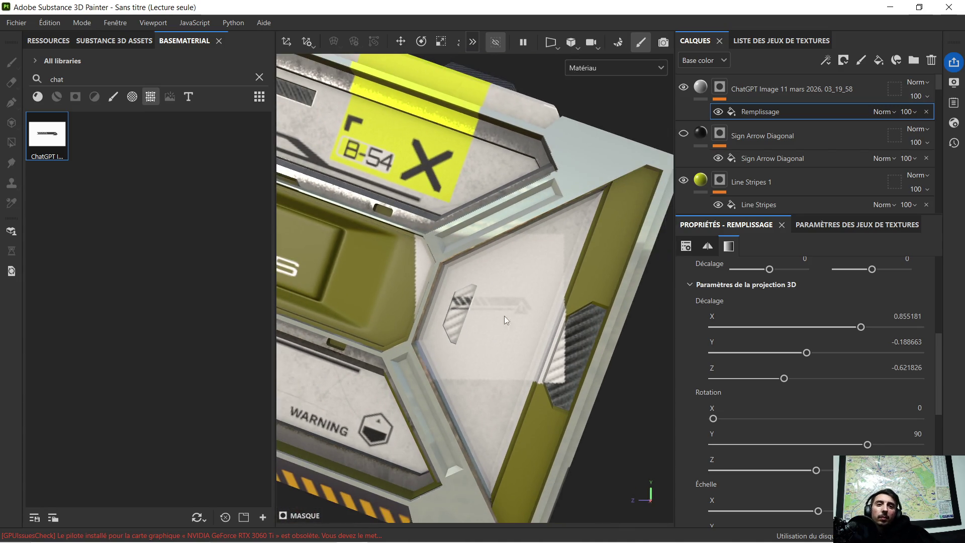
left_click(484, 322)
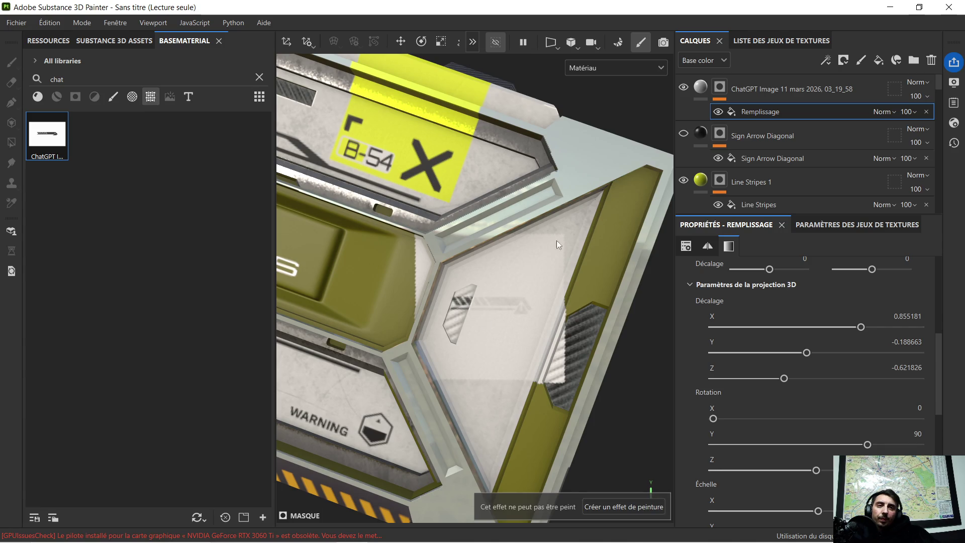
Set the ChatGPT image layer's base colour to pure black (000000)
left_click(708, 89)
left_click(730, 391)
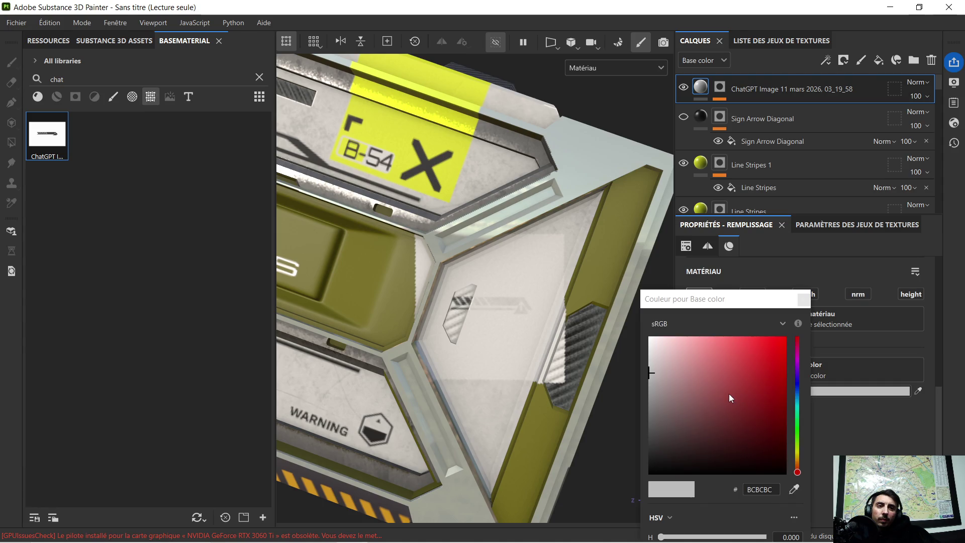
left_click_drag(686, 453, 653, 474)
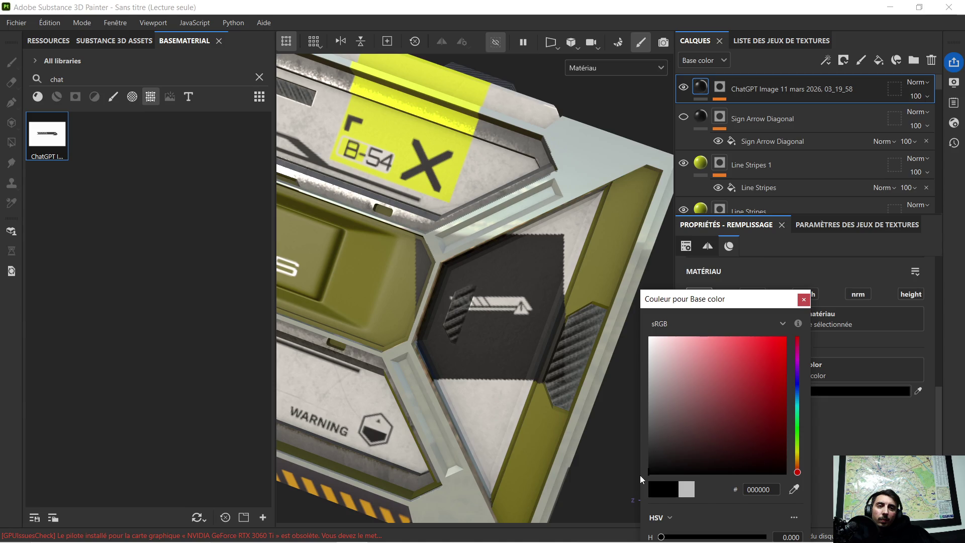
left_click(720, 88)
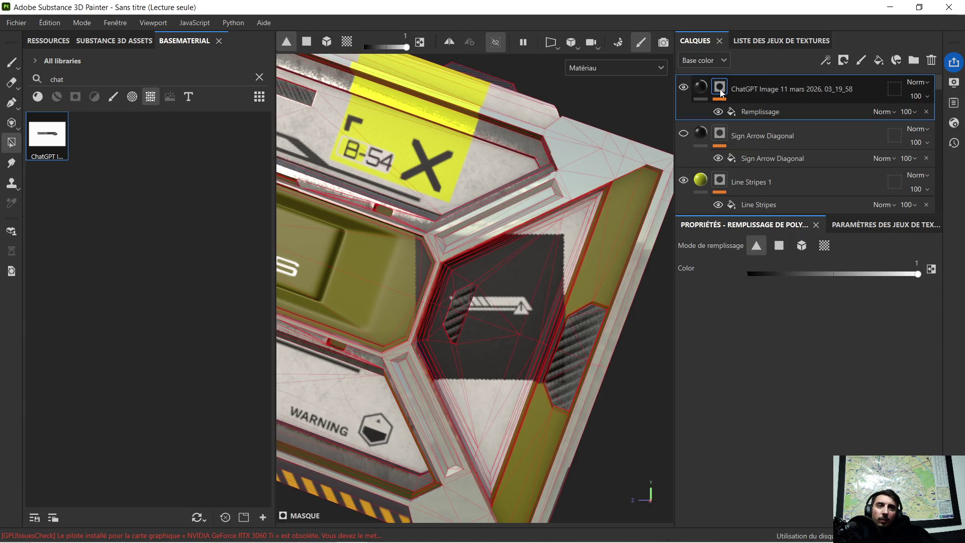
Add a black mask (Ajouter un masque noir) to the ChatGPT layer and move it off the top
right_click(719, 89)
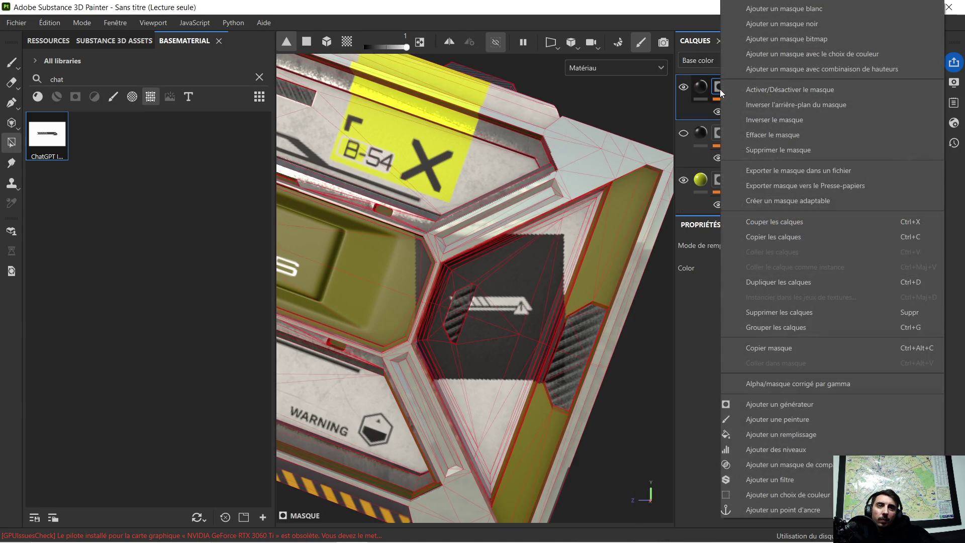
left_click(772, 24)
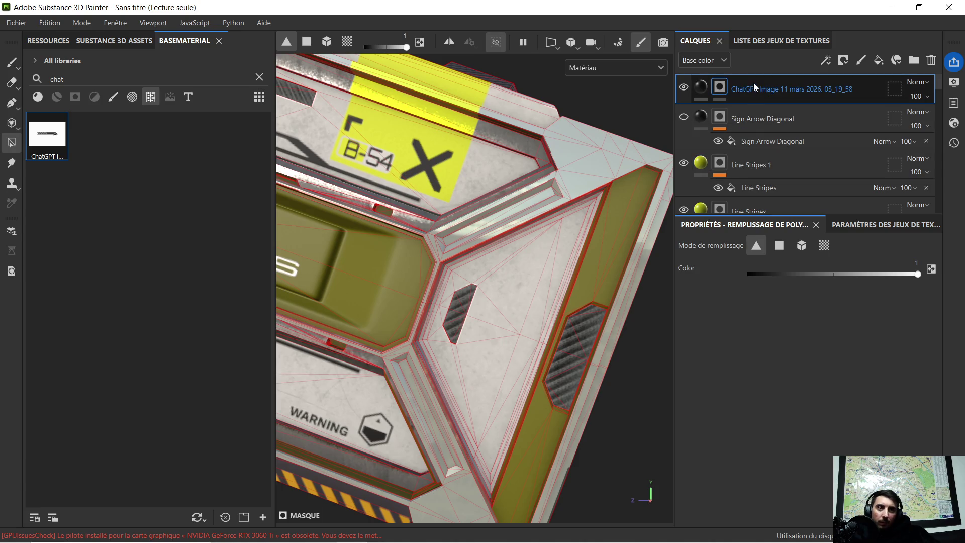
left_click_drag(751, 89, 781, 194)
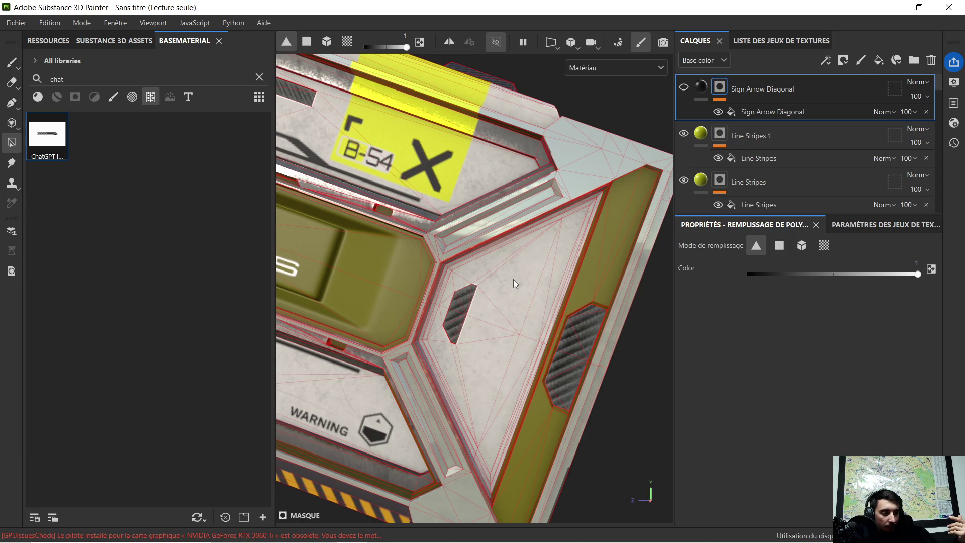
Orbit the crate to face its QS-QE-JMTS panel
scroll(509, 283, "down", 5)
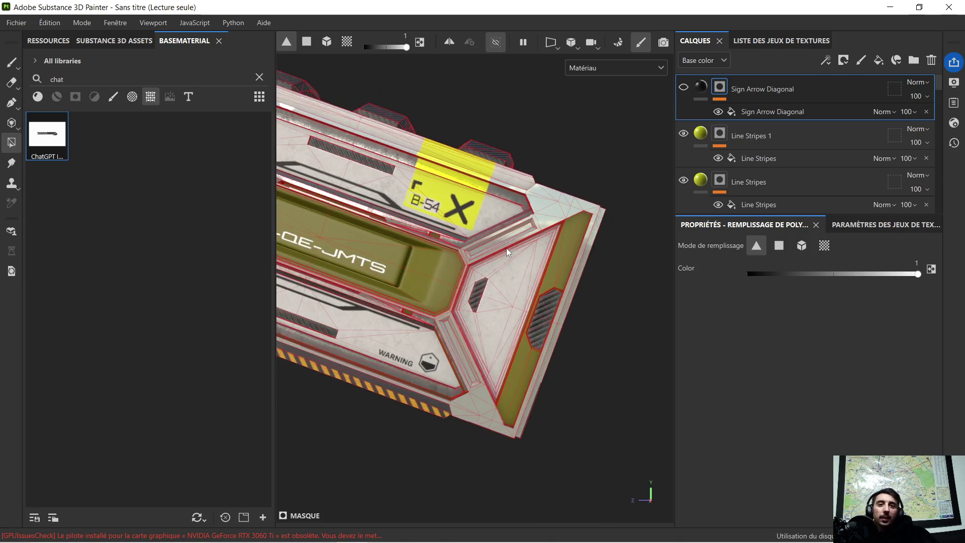
mouse_move(459, 242)
left_mouse_down("alt")
mouse_move(470, 324)
mouse_move(407, 317)
mouse_move(447, 324)
mouse_move(427, 304)
mouse_move(445, 398)
mouse_move(433, 394)
mouse_move(437, 362)
mouse_move(421, 372)
left_mouse_up("alt")
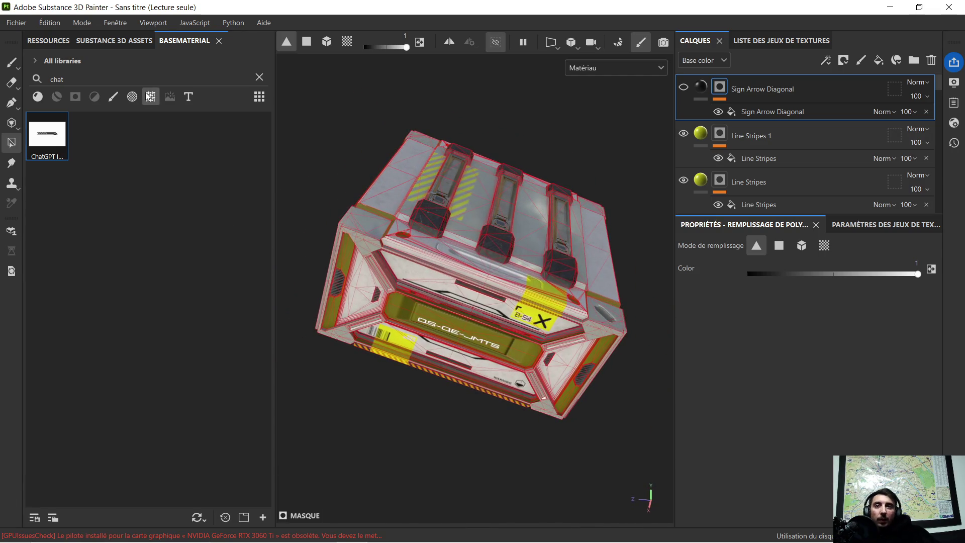
left_click(16, 23)
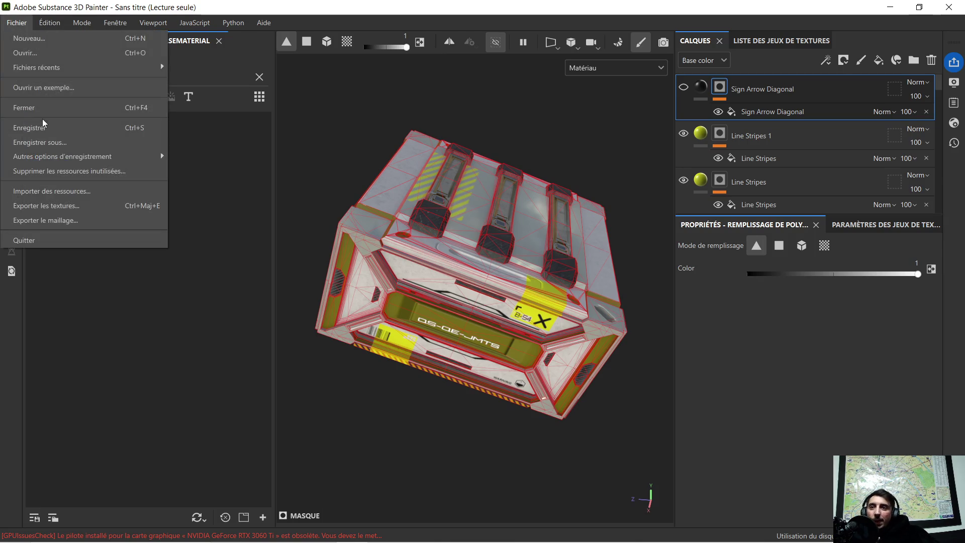
Save the project as 'caisse sci fi vaisseau .spp' in Bureau > zug final > vaisseau
left_click(87, 143)
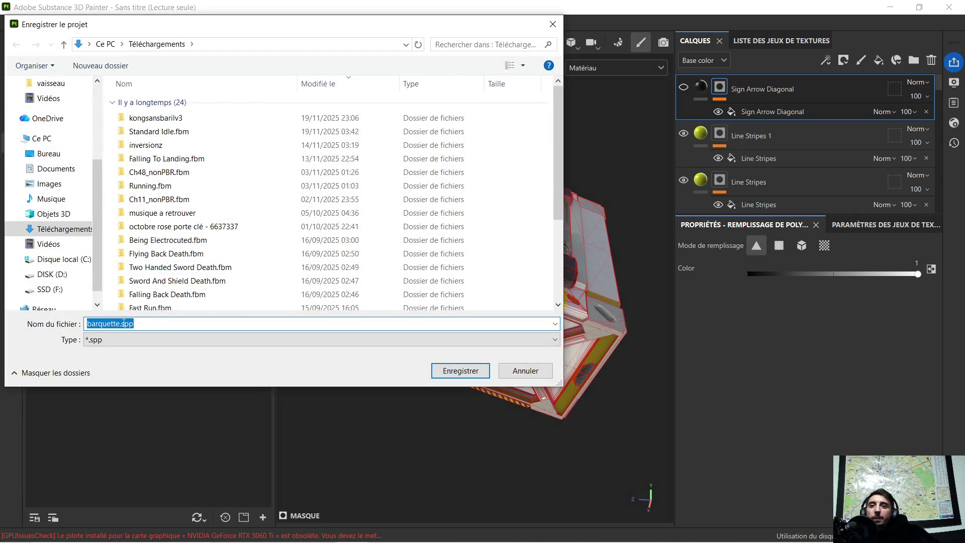
left_click_drag(119, 322, 65, 326)
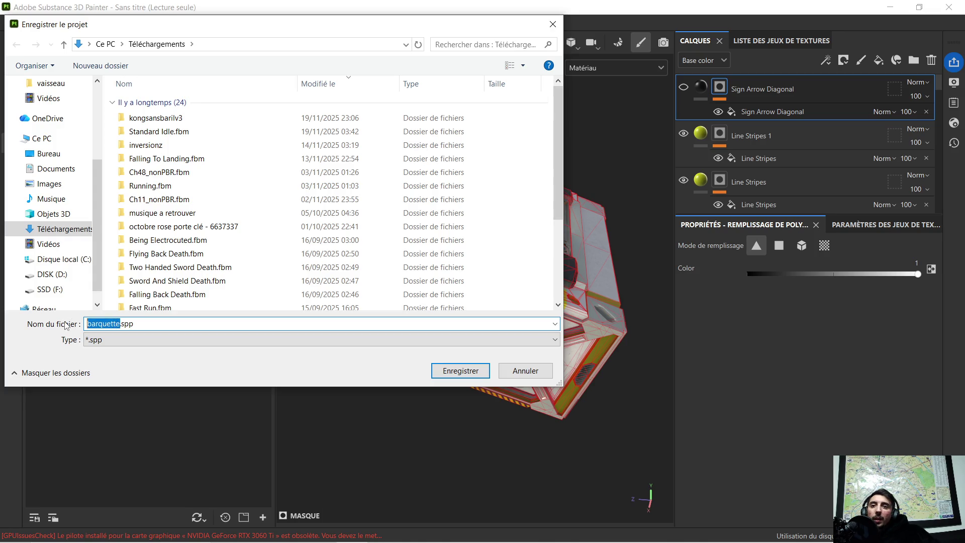
type("caisse sci fi vaisseau")
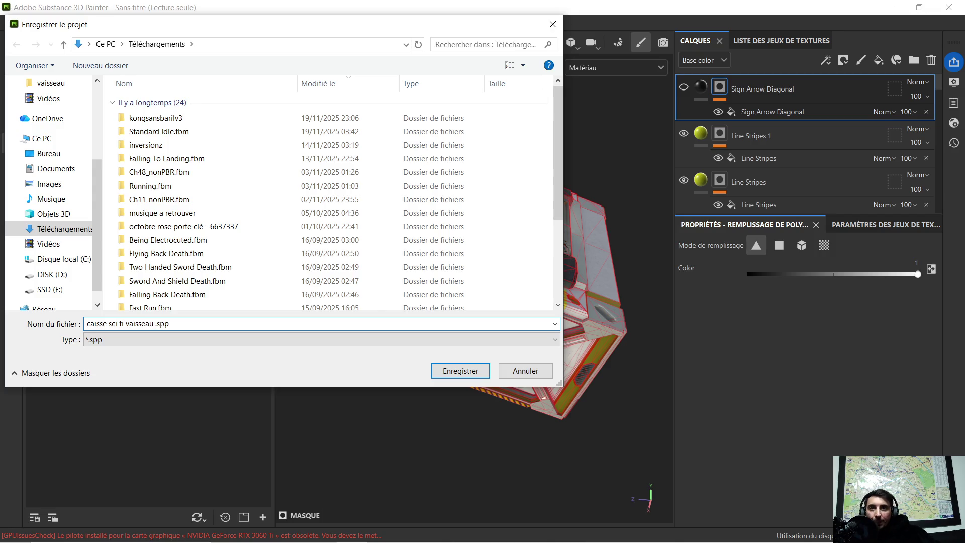
scroll(44, 202, "up", 1)
scroll(44, 203, "up", 3)
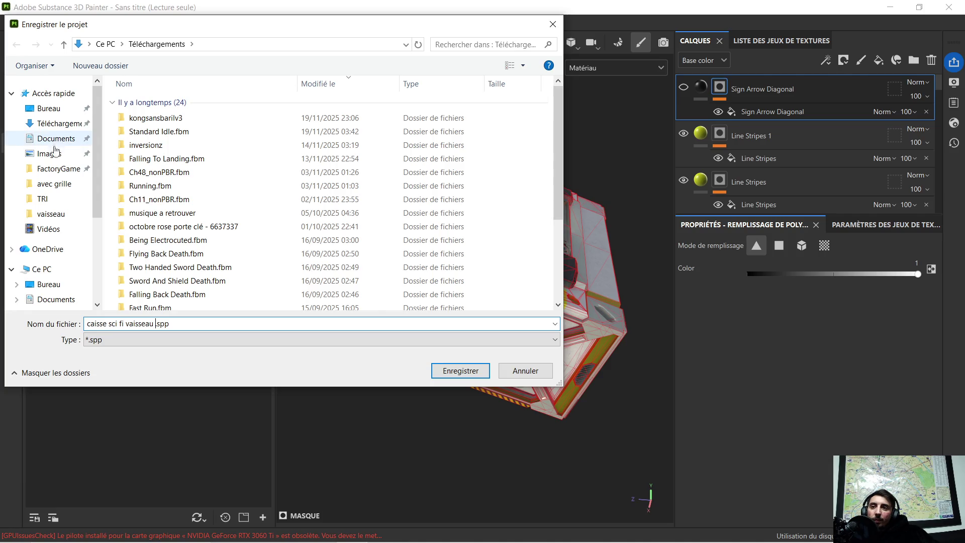
left_click(48, 108)
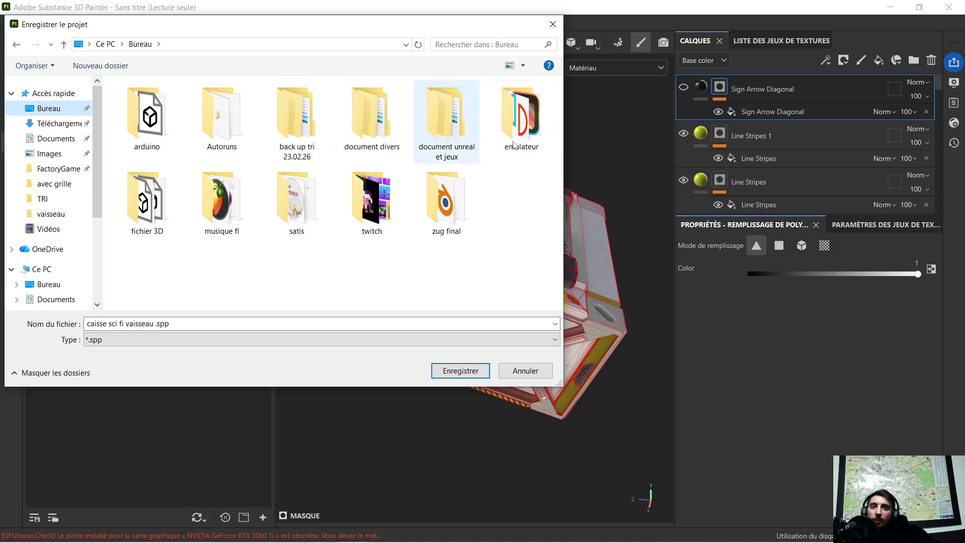
double_click(457, 200)
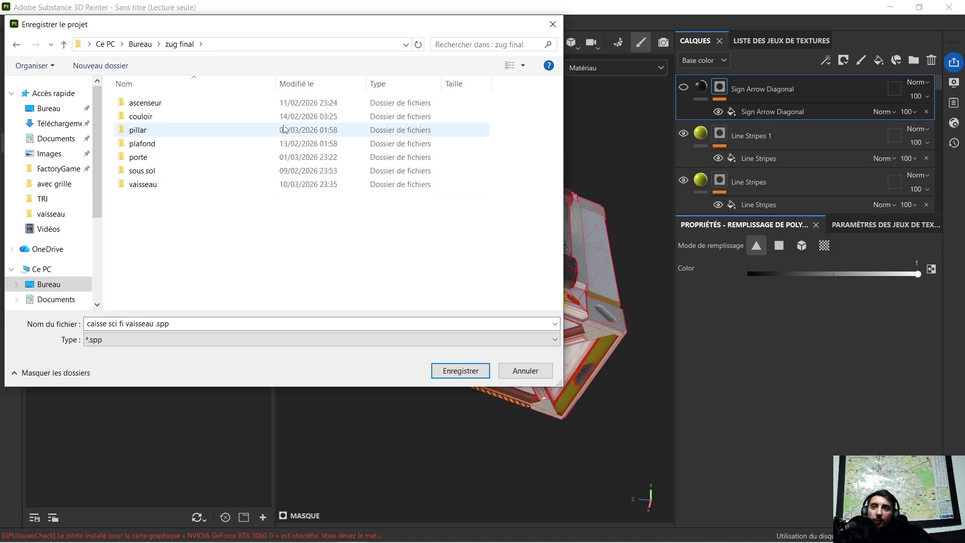
double_click(191, 185)
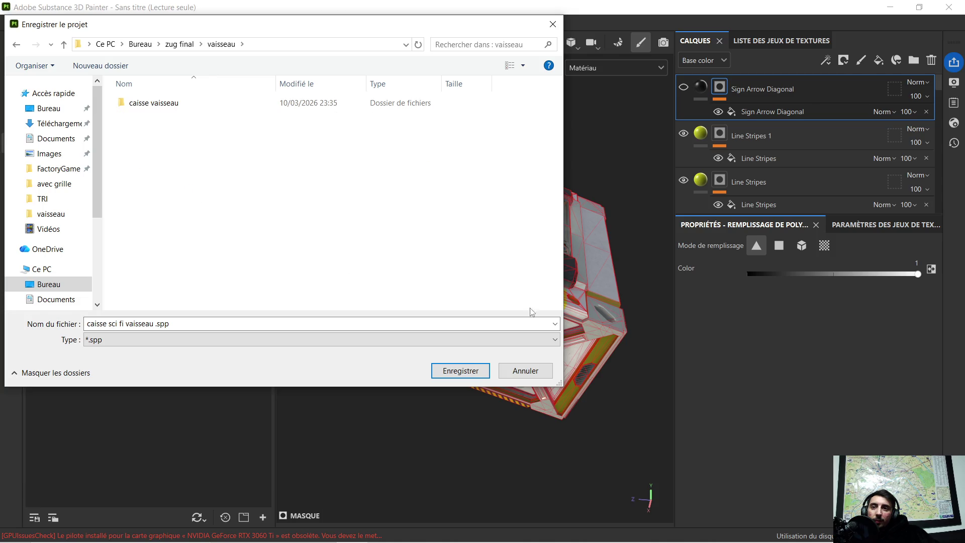
left_click(461, 370)
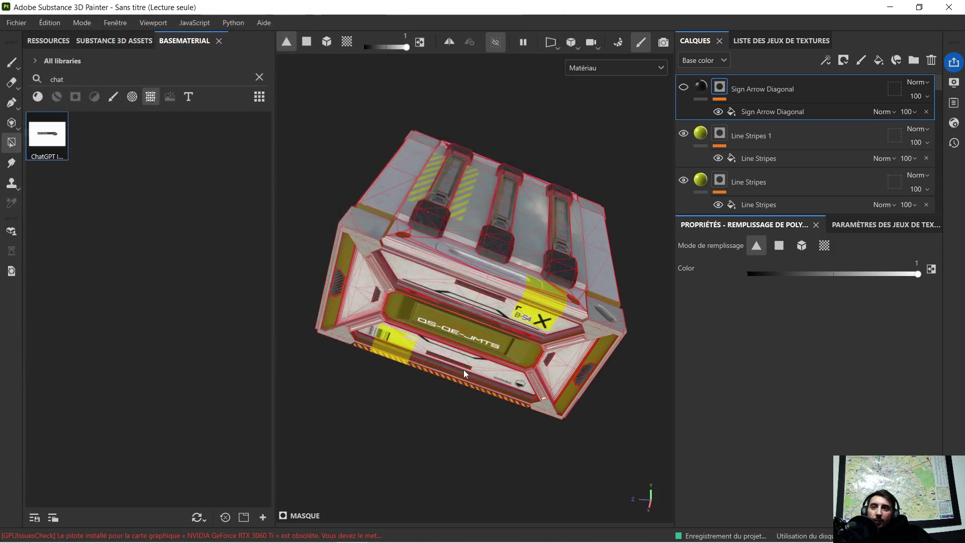
left_click(889, 7)
Search Downloads for 'kong' and open kongsansbarilv3.obj in 3D Viewer
mouse_move(289, 530)
left_click(279, 480)
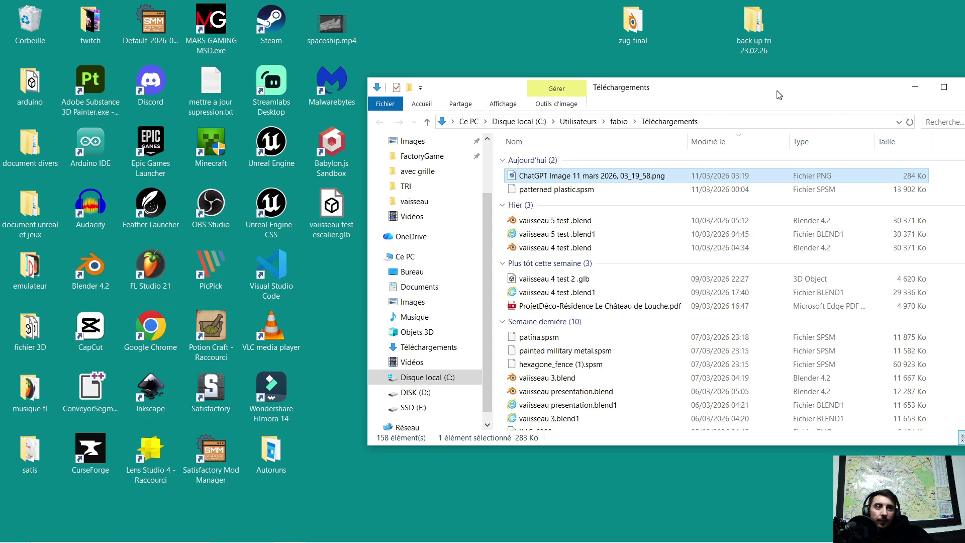
left_click_drag(778, 95, 630, 105)
type("kong")
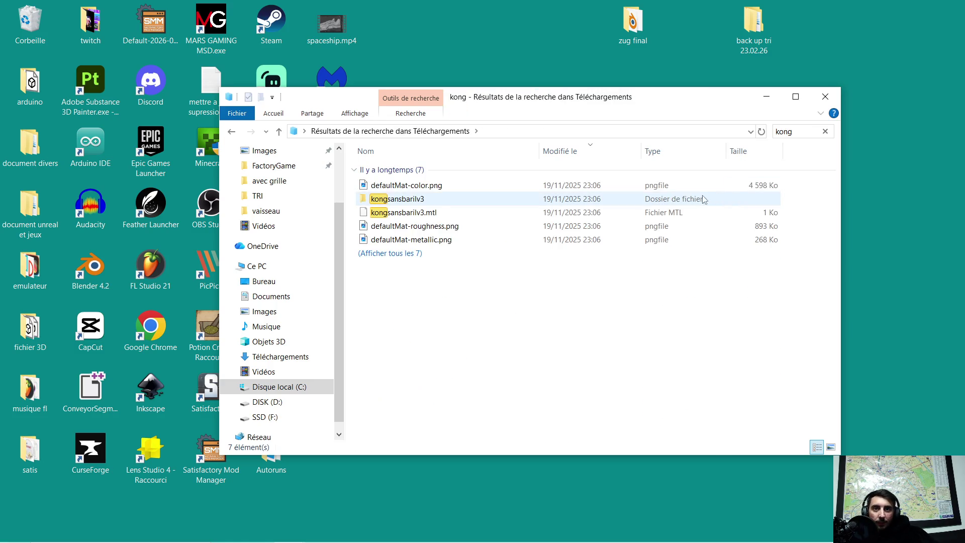
left_click(416, 201)
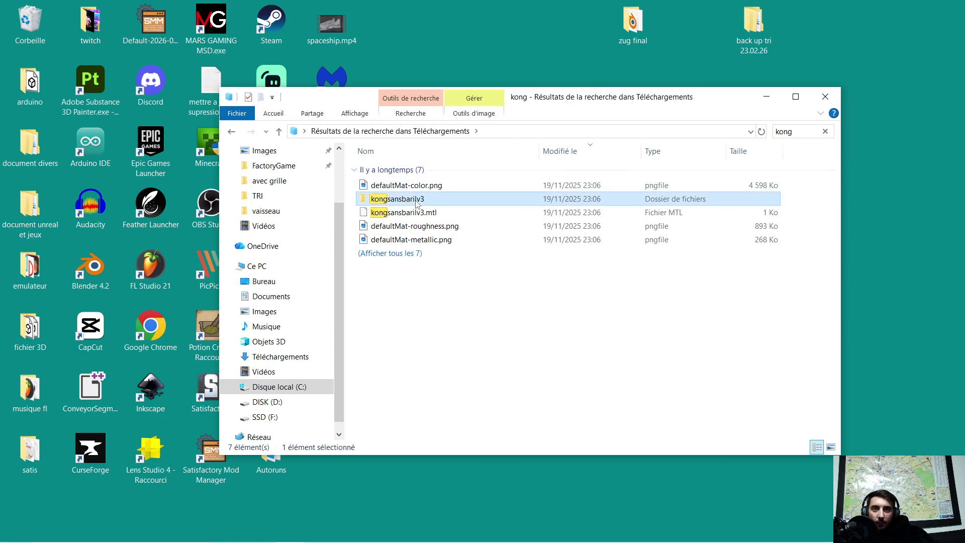
double_click(416, 201)
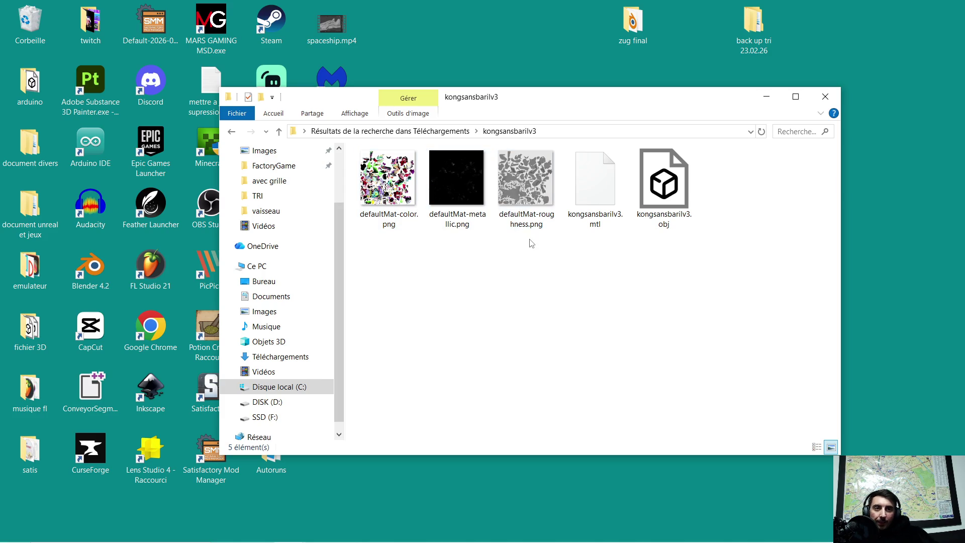
double_click(663, 189)
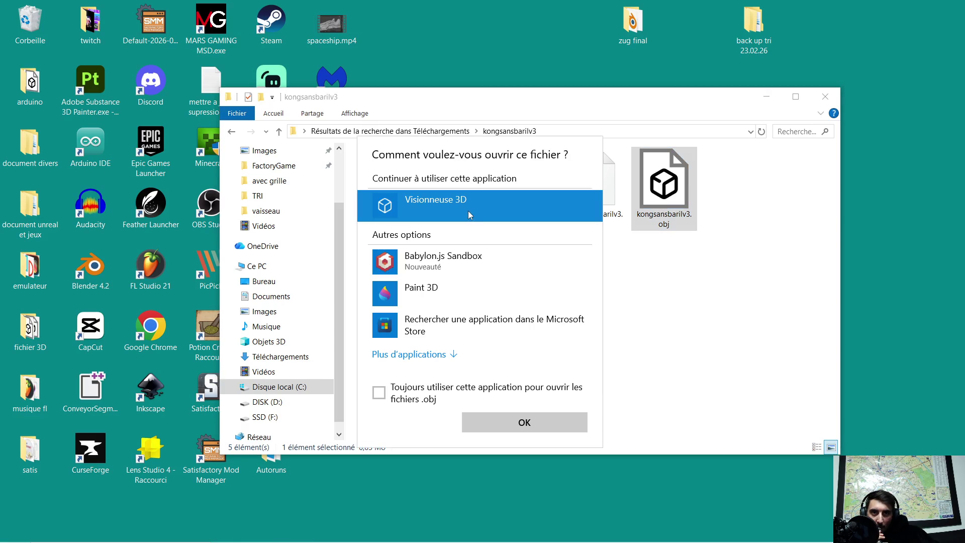
left_click(540, 417)
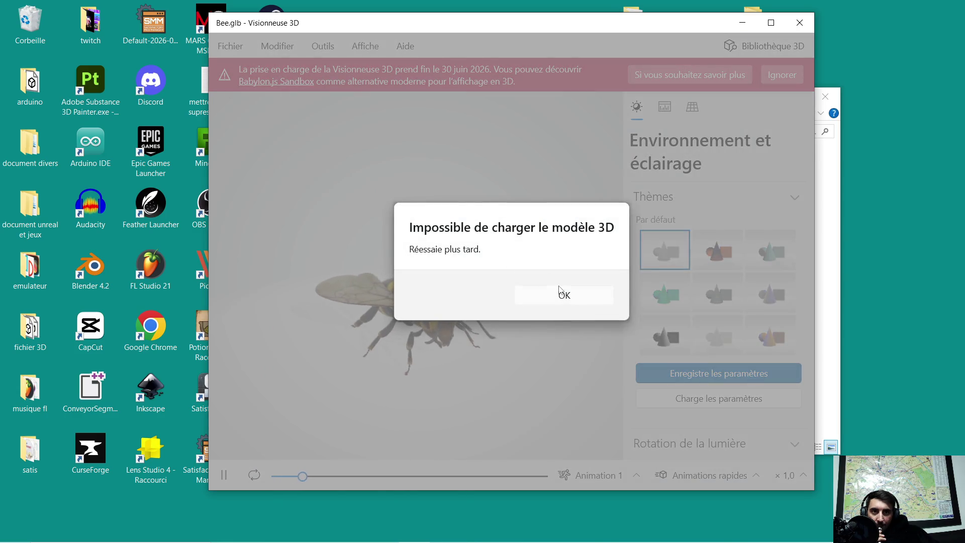
Dismiss the model loading error, close 3D Viewer, and launch Blender 4.2
left_click(560, 296)
left_click(800, 23)
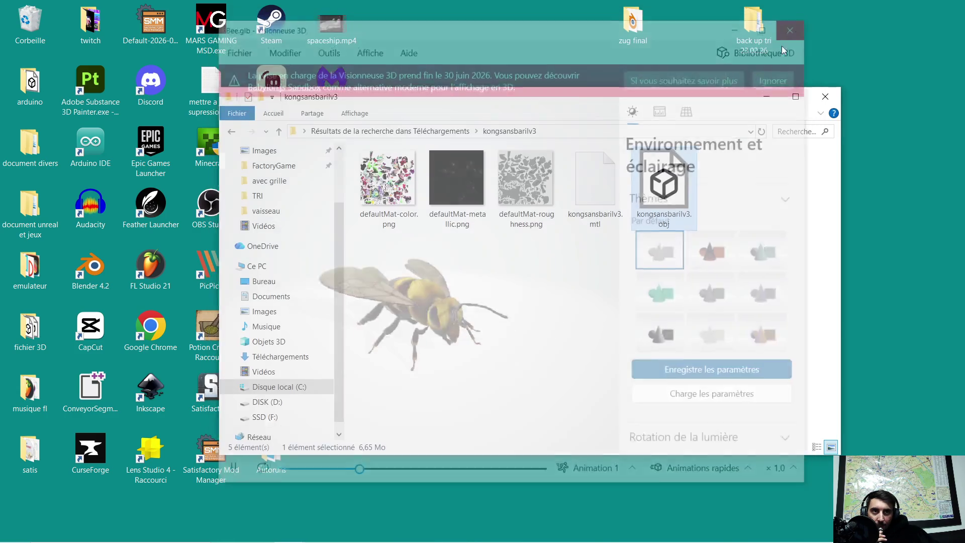
left_click(88, 269)
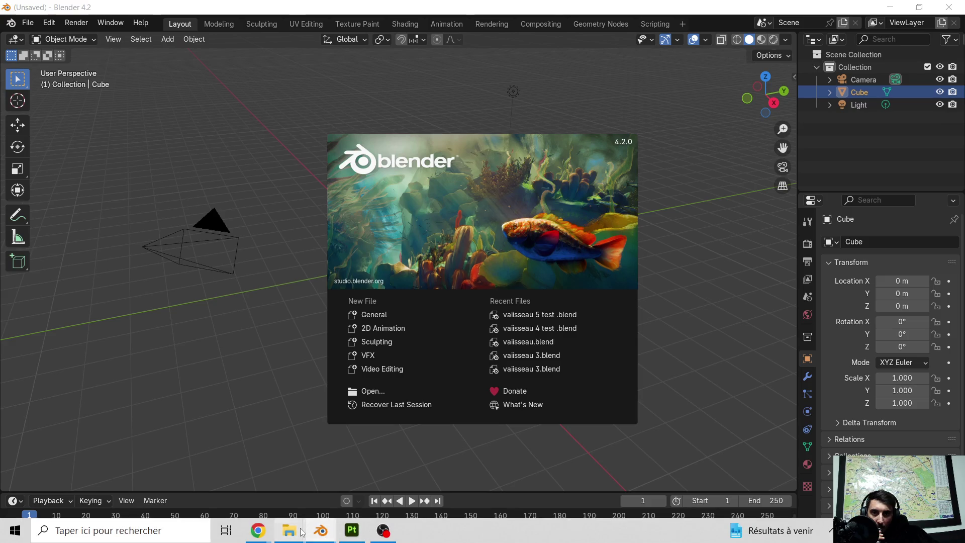
Import kongsansbarilv3.obj into Blender and dismiss the welcome screen
mouse_move(302, 531)
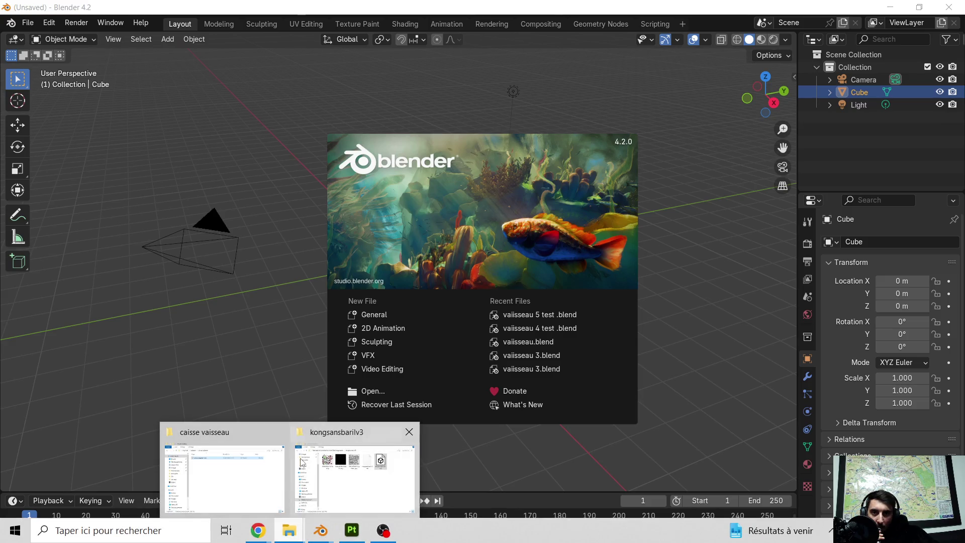
left_click(316, 466)
left_click_drag(659, 208, 149, 325)
left_click(144, 511)
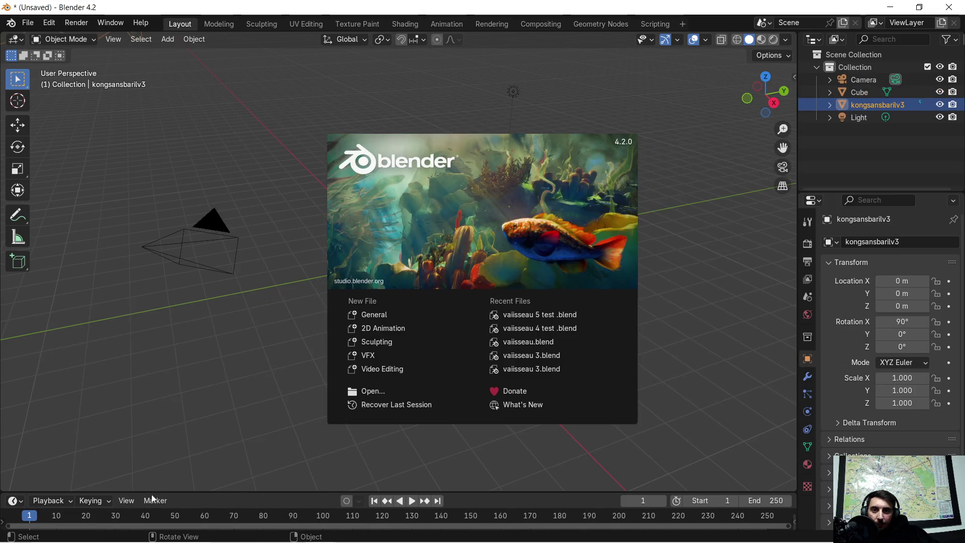
left_click(289, 291)
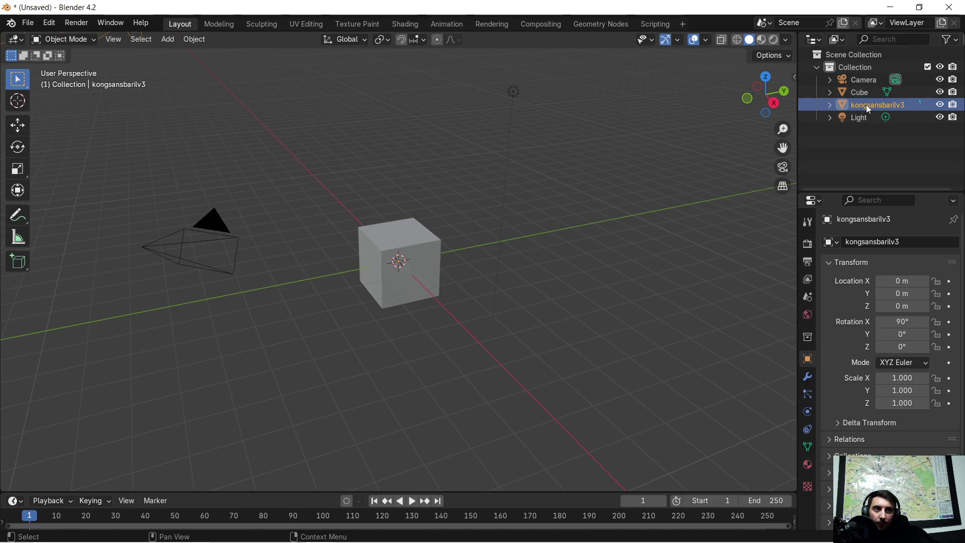
Delete the default cube and show the imported model's transform and dimensions
left_click(429, 249)
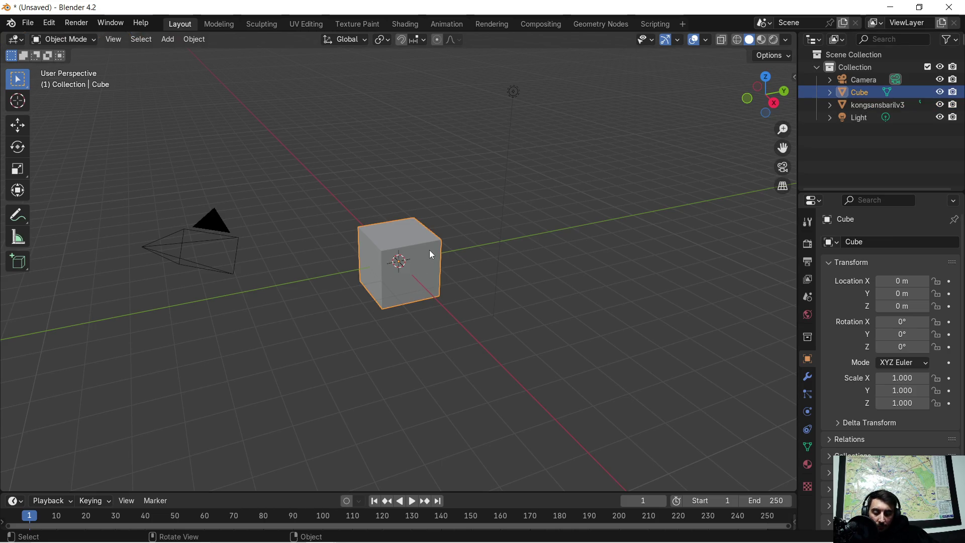
key("x")
left_click(429, 249)
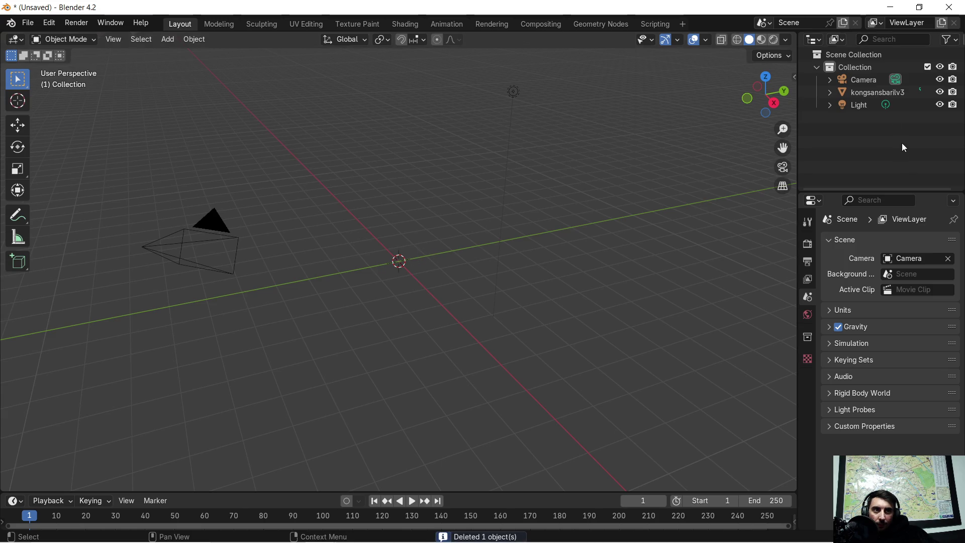
left_click(886, 92)
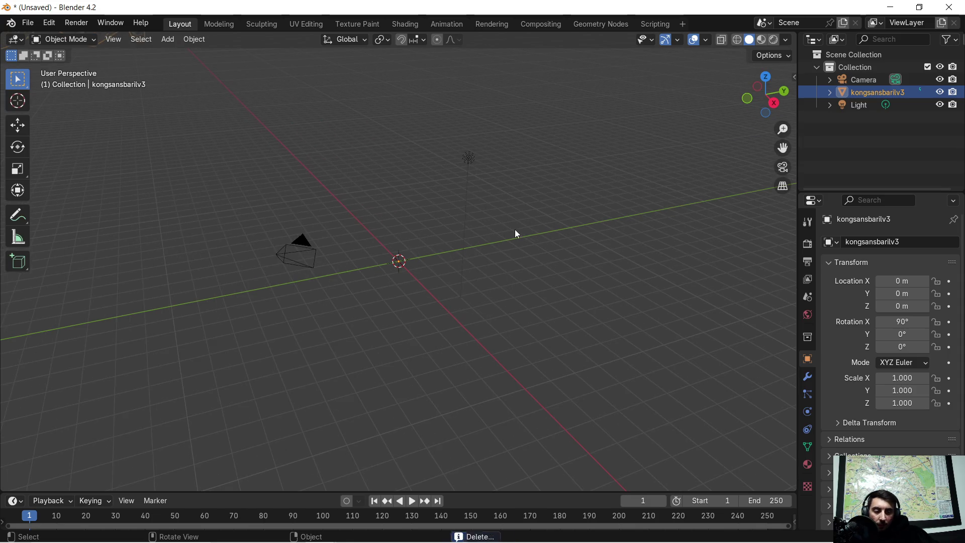
key("n")
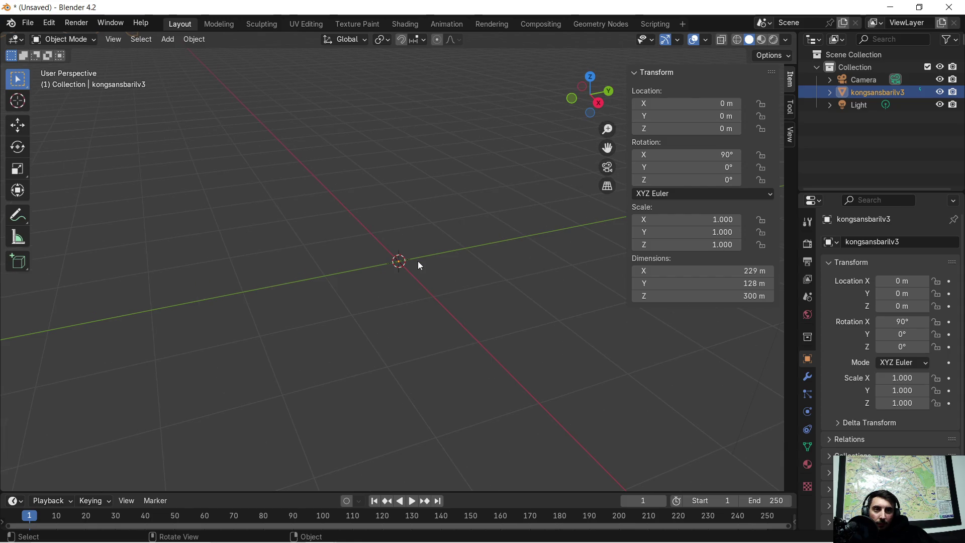
Set the kongsansbarilv3 model's X, Y and Z scale to 0.01 in the Item panel
left_click(736, 268)
key("Return")
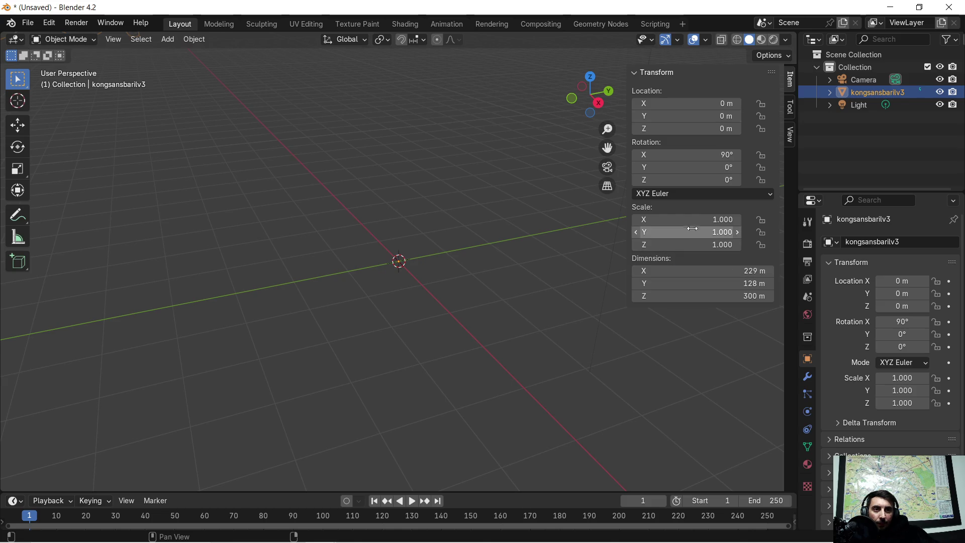
left_click(697, 250)
type("0.01")
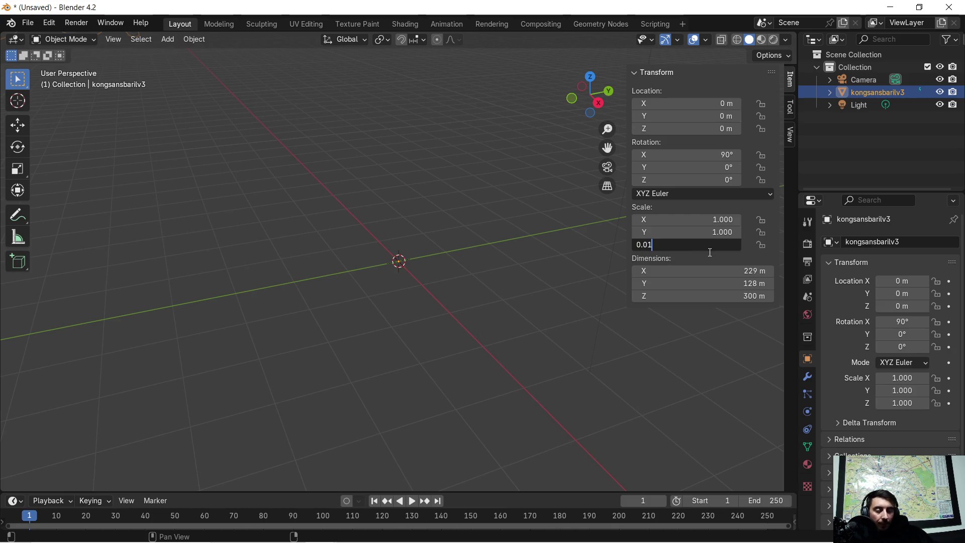
key("Return")
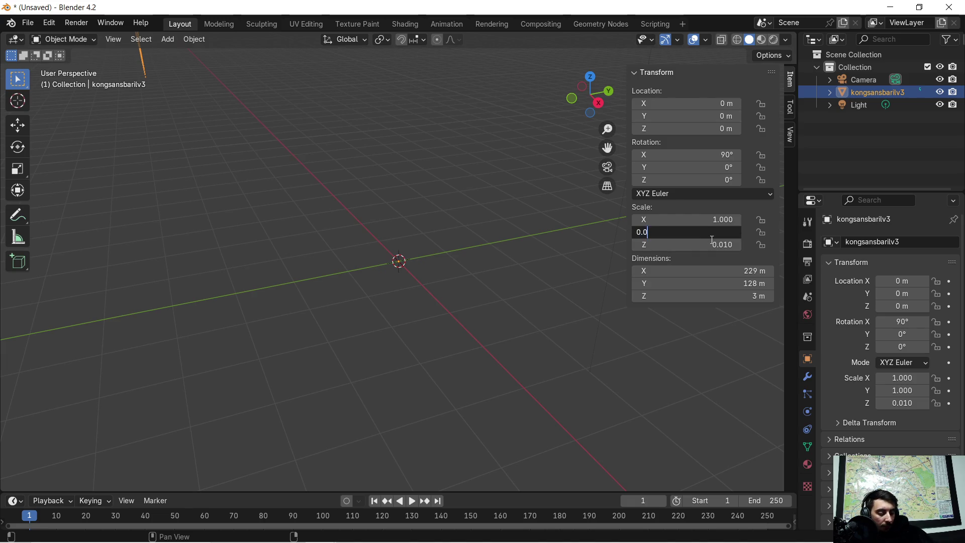
type("1")
key("Return")
left_click(711, 220)
type("0.010")
key("Return")
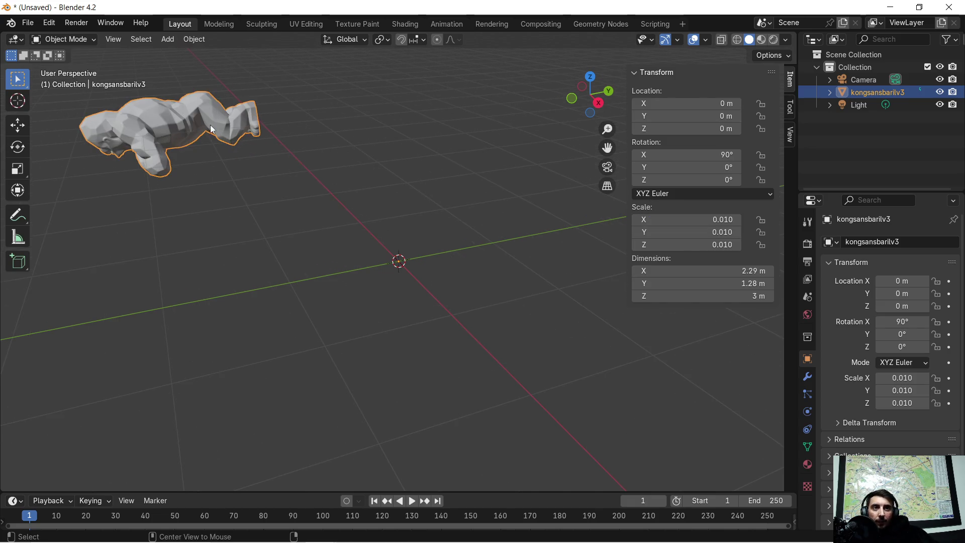
Switch to Material Preview shading and orbit to face the textured gorilla's front
mouse_move(348, 134)
middle_mouse_down()
mouse_move(244, 157)
mouse_move(302, 157)
mouse_move(169, 163)
mouse_move(563, 204)
mouse_move(617, 70)
middle_mouse_up()
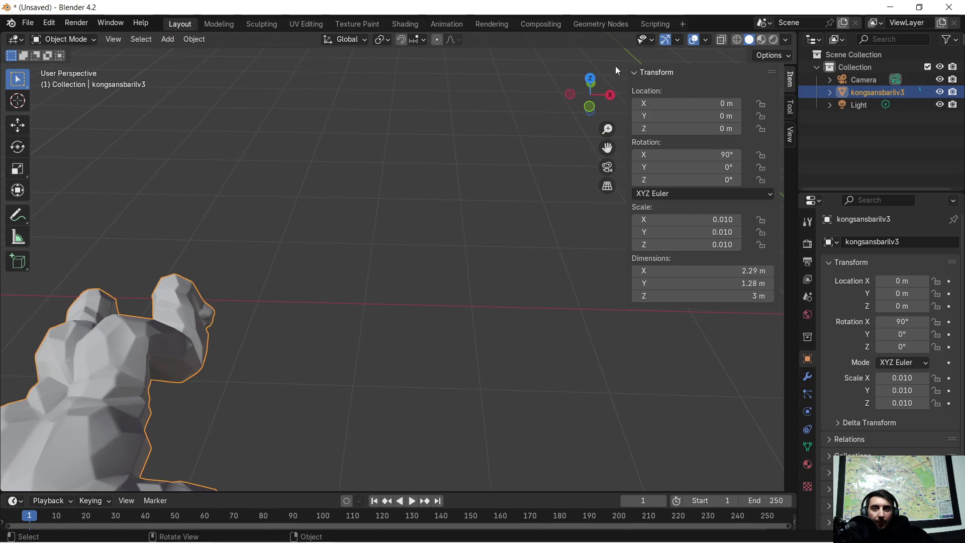
left_click(761, 40)
mouse_move(252, 264)
middle_mouse_down()
mouse_move(444, 254)
mouse_move(459, 278)
mouse_move(440, 331)
mouse_move(463, 276)
middle_mouse_up()
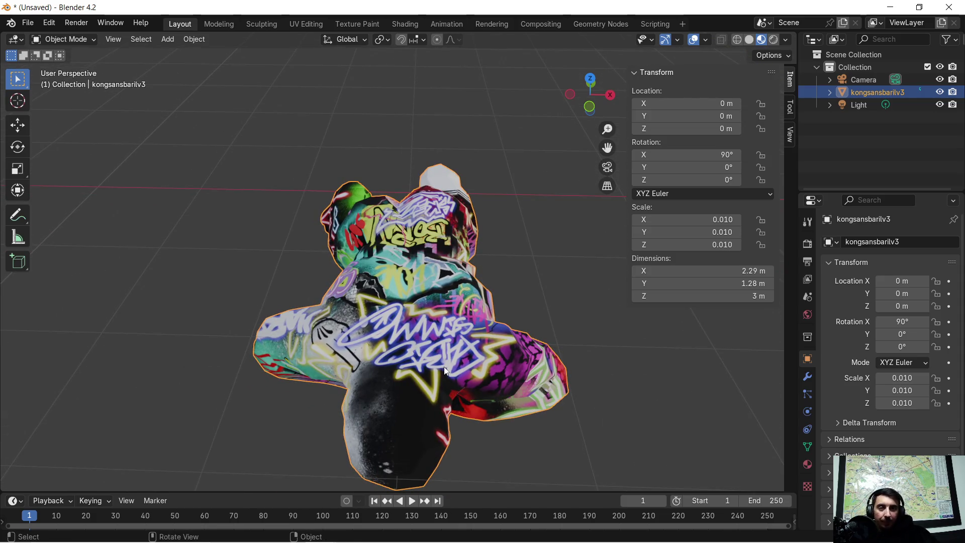
mouse_move(438, 391)
middle_mouse_down()
mouse_move(441, 351)
mouse_move(445, 361)
middle_mouse_up()
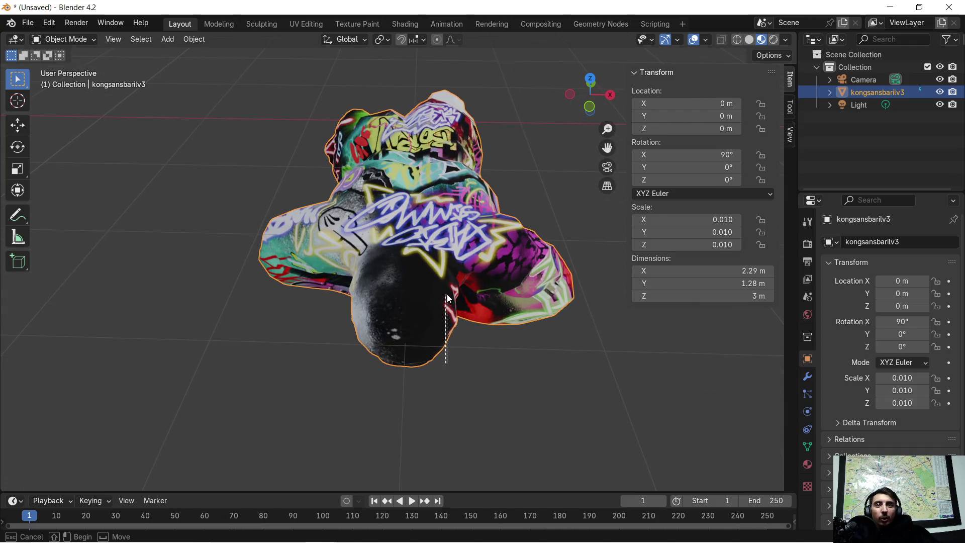
mouse_move(505, 397)
middle_mouse_down()
mouse_move(484, 344)
mouse_move(496, 191)
mouse_move(493, 209)
mouse_move(516, 258)
mouse_move(515, 321)
mouse_move(530, 302)
mouse_move(527, 324)
mouse_move(532, 276)
mouse_move(476, 285)
mouse_move(458, 254)
mouse_move(463, 241)
mouse_move(466, 252)
middle_mouse_up()
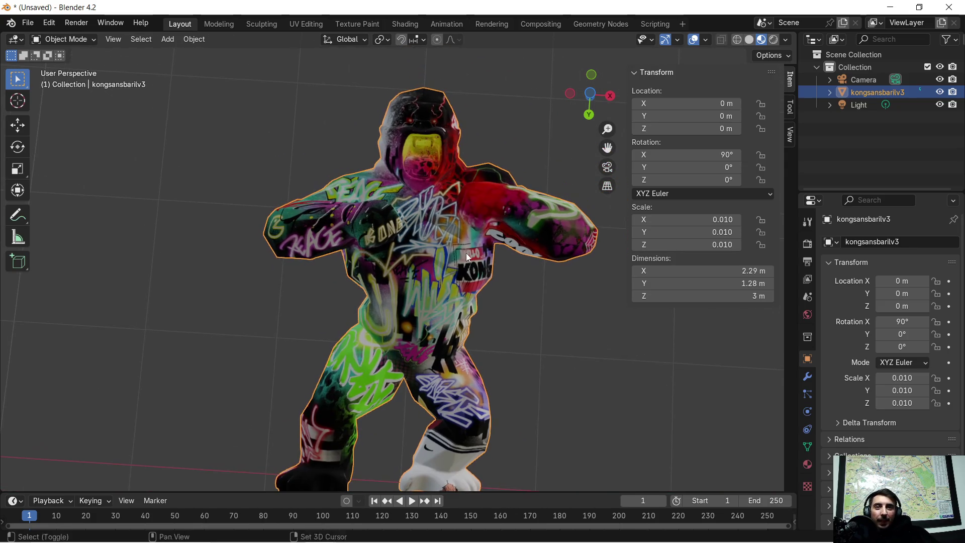
Switch to Rendered shading and zoom out to frame the gorilla
left_click(773, 40)
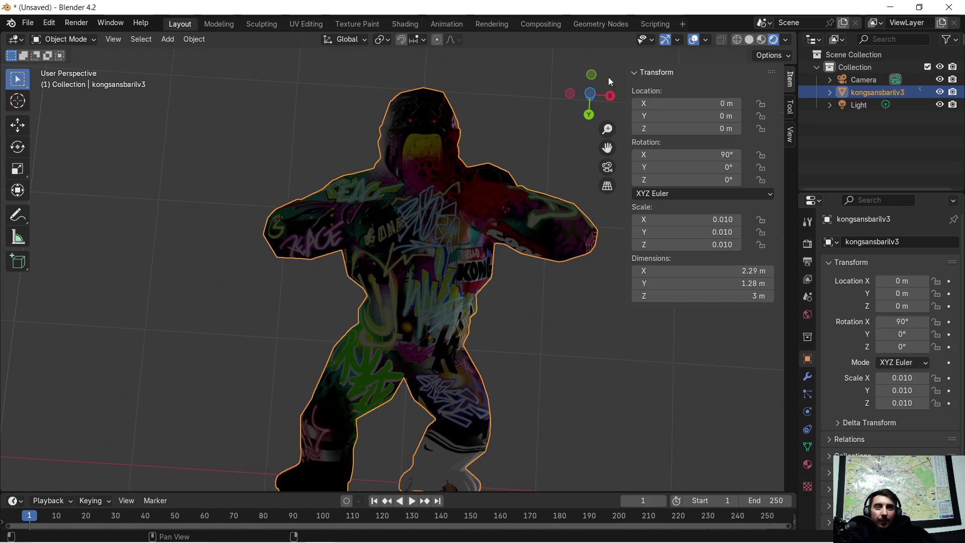
scroll(363, 193, "down", 2)
scroll(363, 194, "down", 1)
middle_click_drag(354, 194, 347, 254, "shift")
left_click_drag(323, 256, 369, 300)
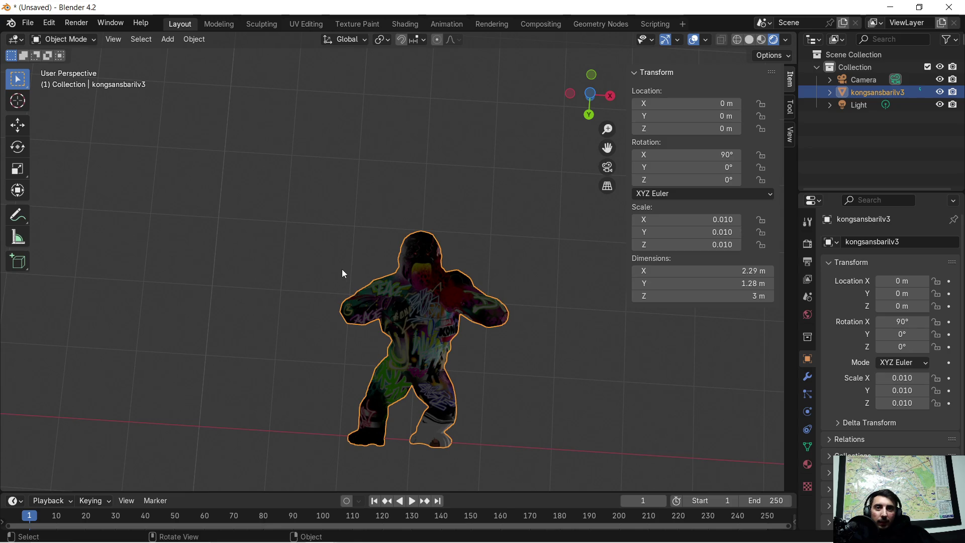
scroll(387, 201, "down", 3)
scroll(416, 205, "up", 2)
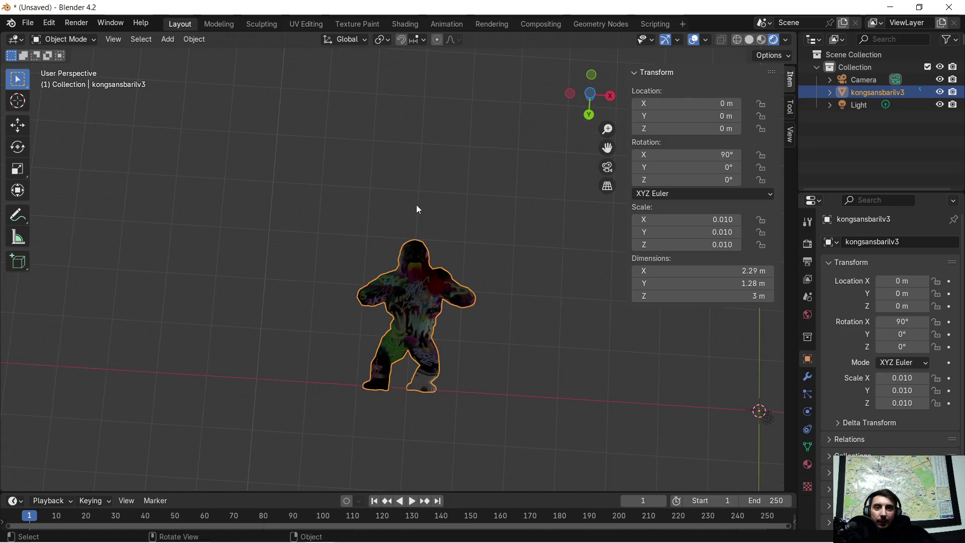